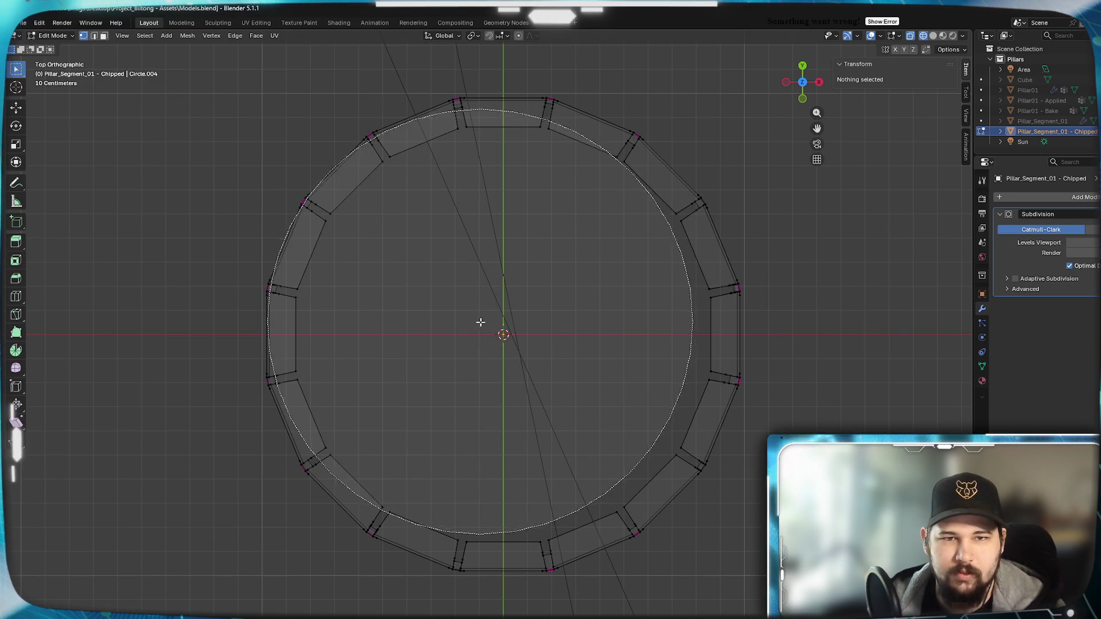
Select the pillar ring's inner edge loop and delete its faces in face mode.
key(ctrl+z)
key(ctrl+z)
key(ctrl+z)
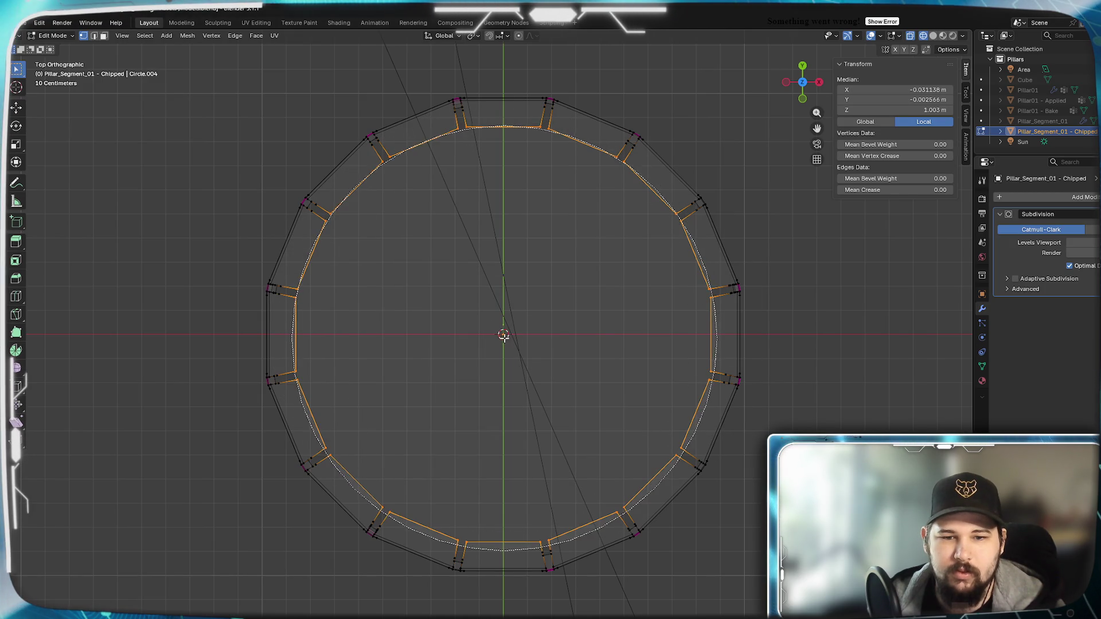
key(ctrl+z)
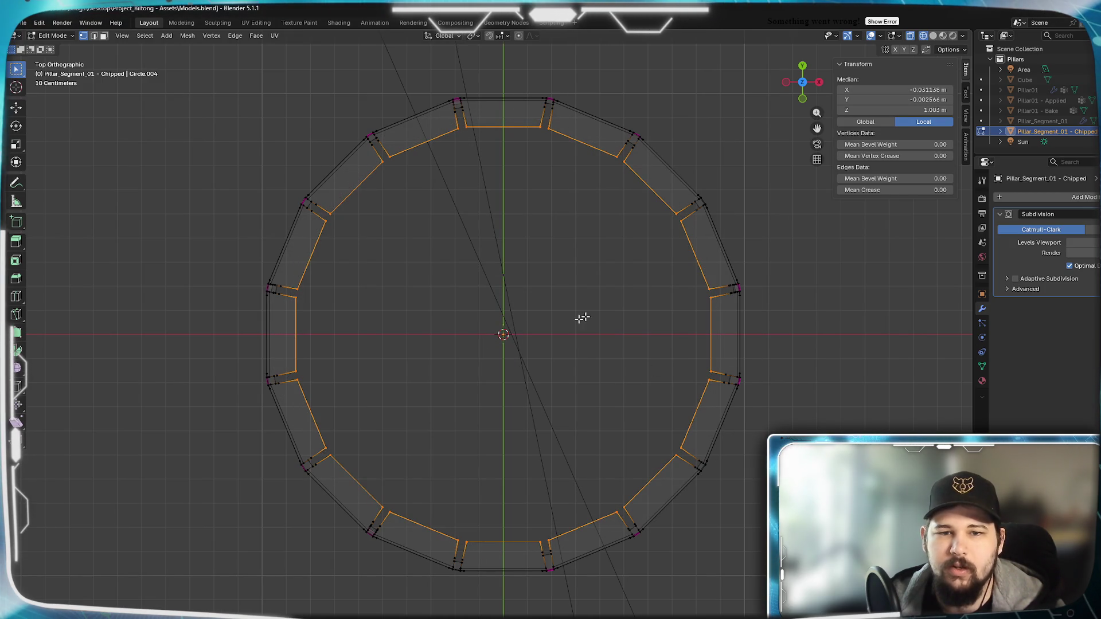
key(3)
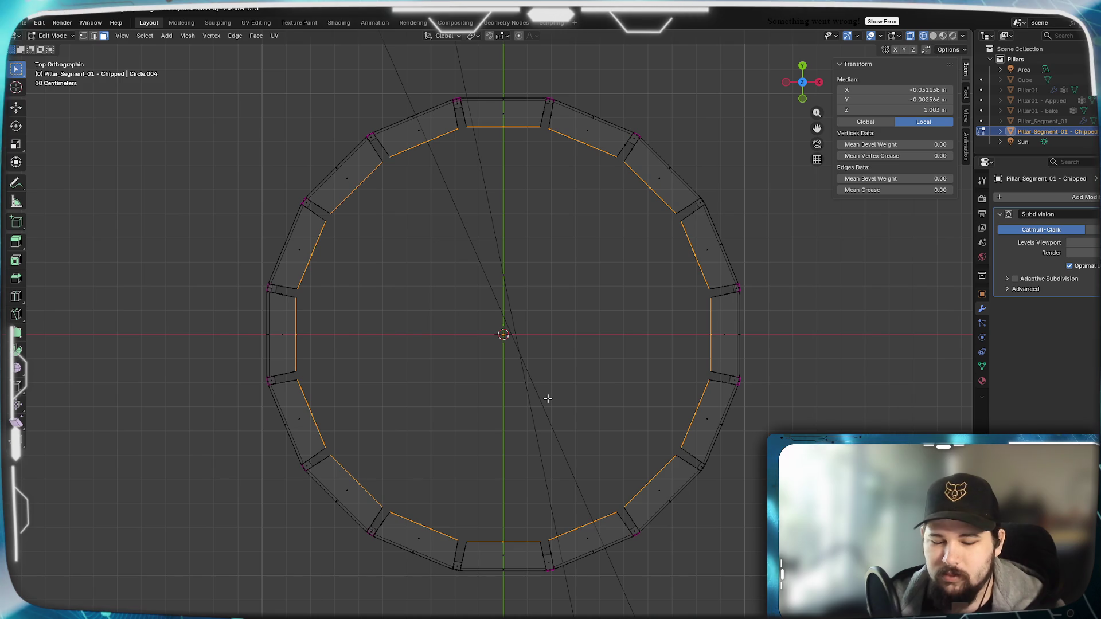
key(x)
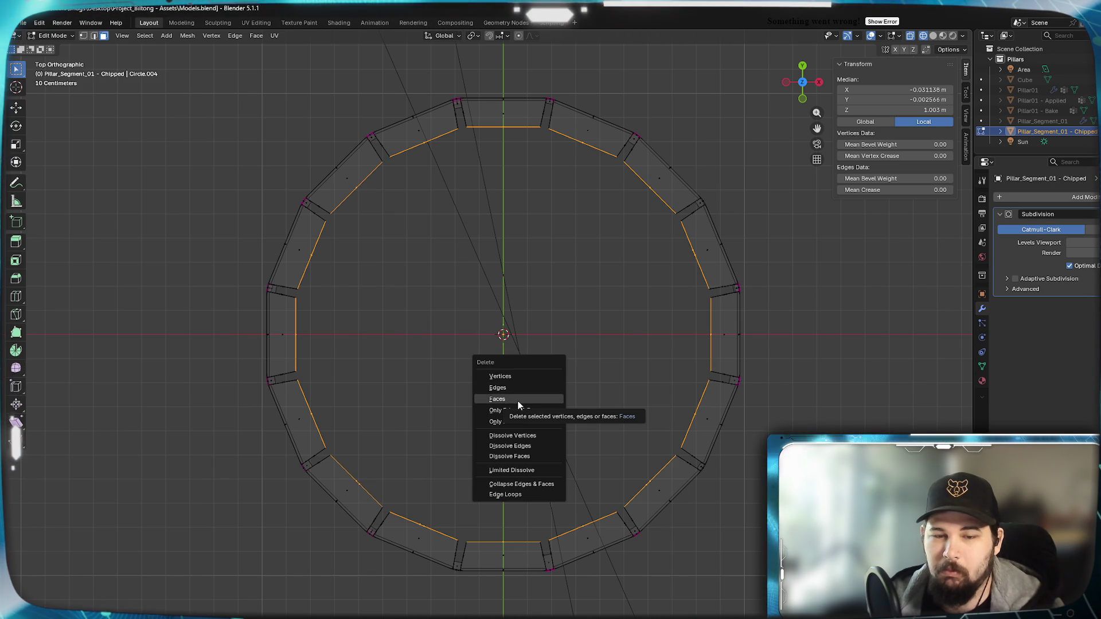
click(518, 401)
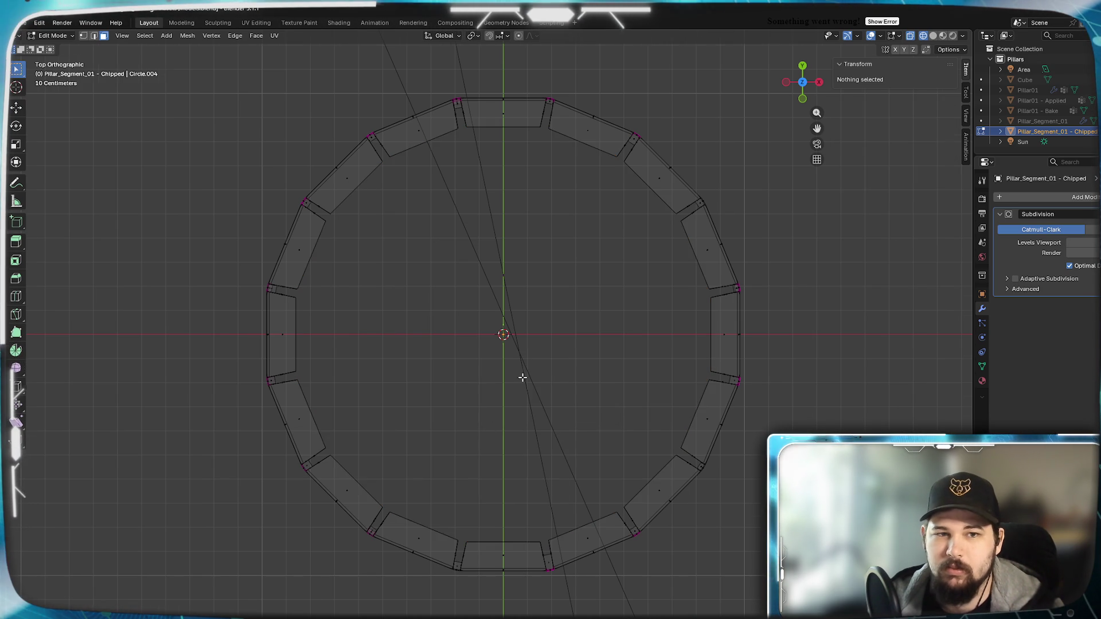
mouse_move(521, 376)
middle_down()
mouse_move(578, 278)
mouse_move(585, 287)
mouse_move(531, 300)
middle_up()
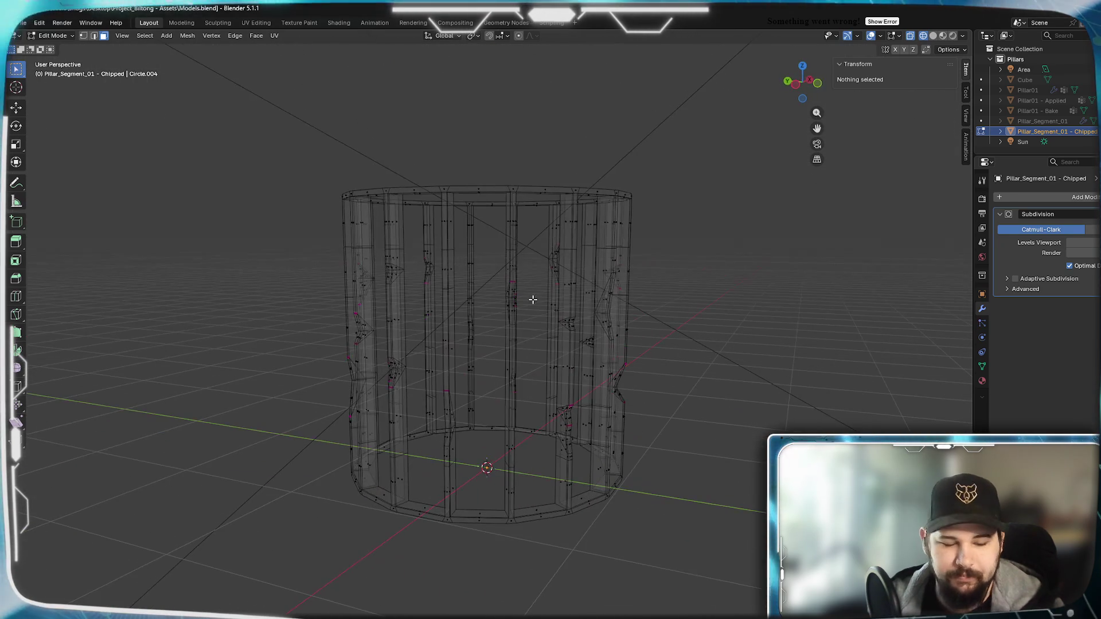
Switch to Solid shading, orbit around the fluted strips, and finish in top view.
key(z)
click(626, 298)
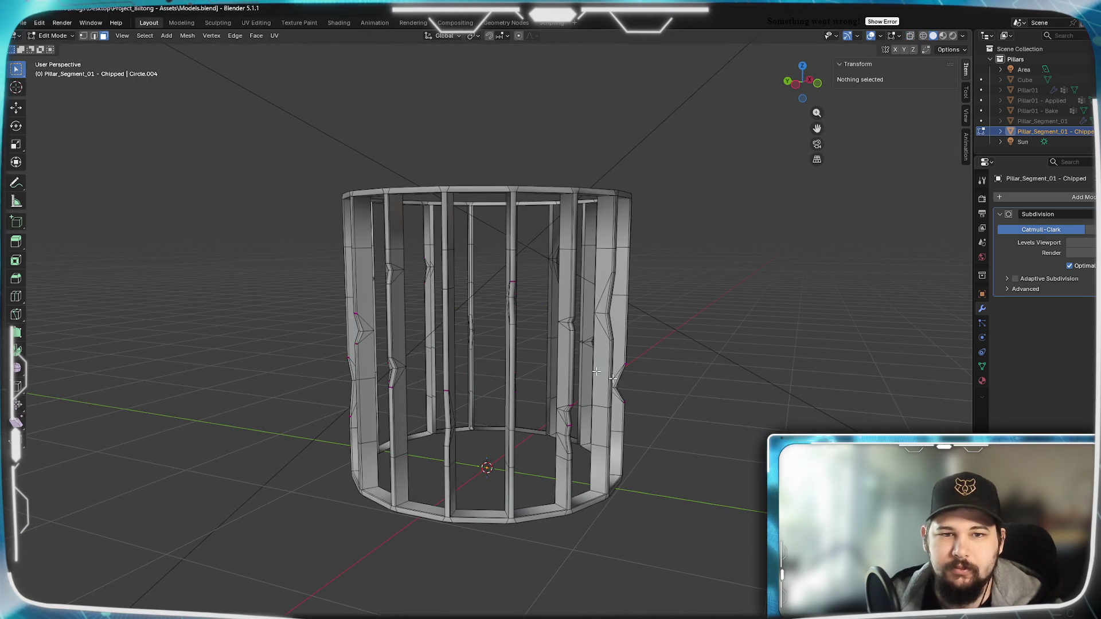
scroll(560, 374, up, 5)
mouse_move(560, 373)
middle_down()
mouse_move(534, 360)
mouse_move(580, 332)
mouse_move(536, 322)
mouse_move(530, 337)
mouse_move(582, 331)
mouse_move(578, 373)
mouse_move(519, 379)
mouse_move(524, 394)
mouse_move(534, 367)
mouse_move(568, 379)
mouse_move(534, 374)
middle_up()
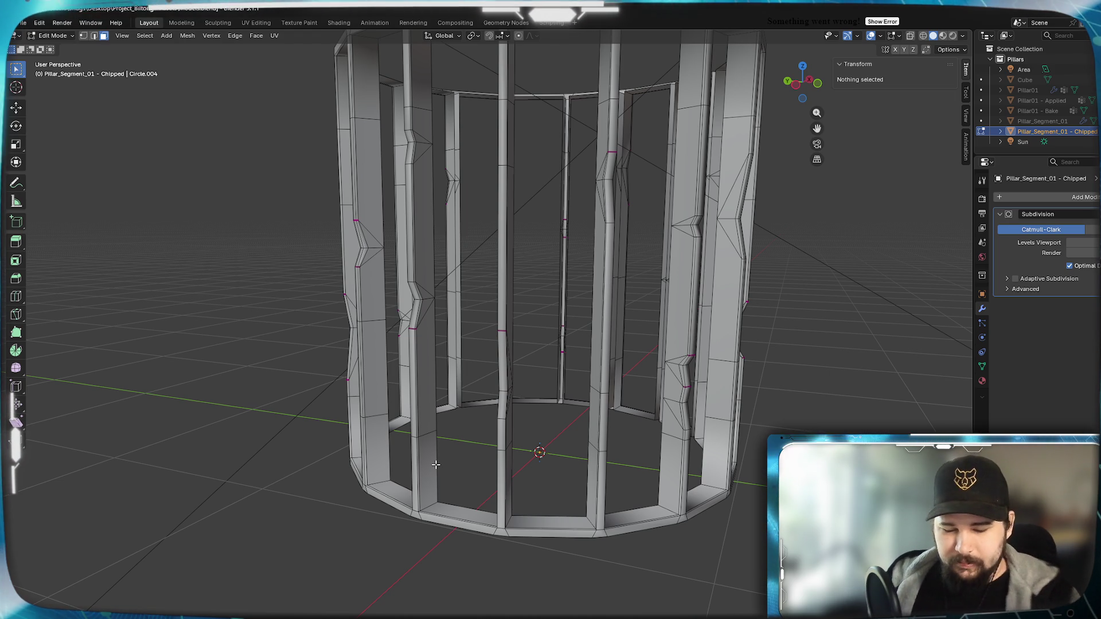
key(KP_7)
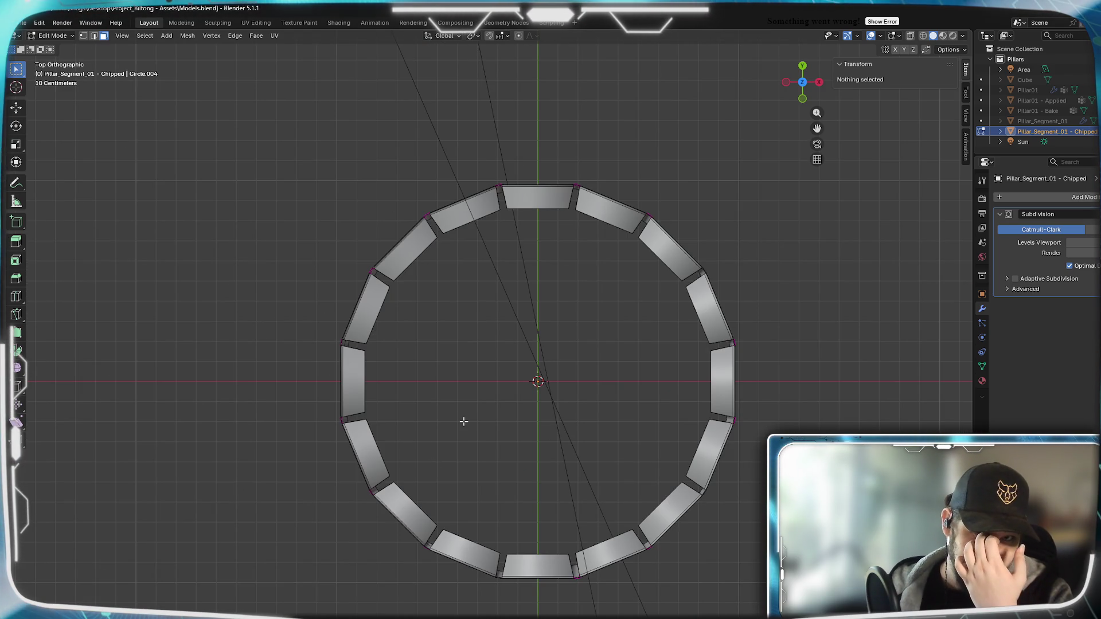
Switch to edge select with Wireframe shading and clear the current selection.
click(95, 35)
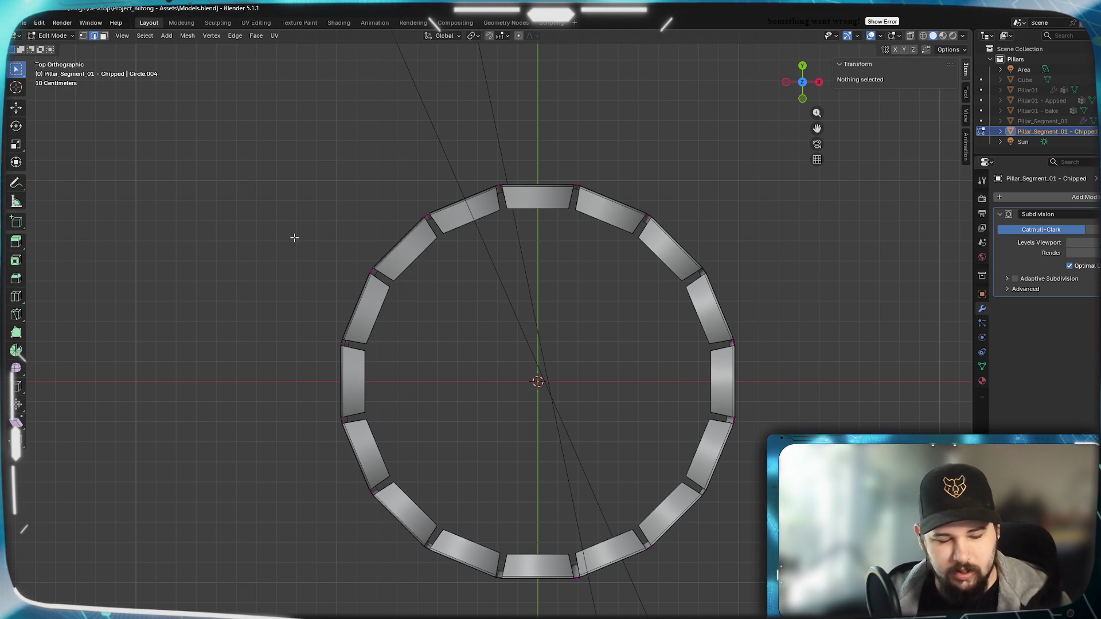
key(z)
click(204, 231)
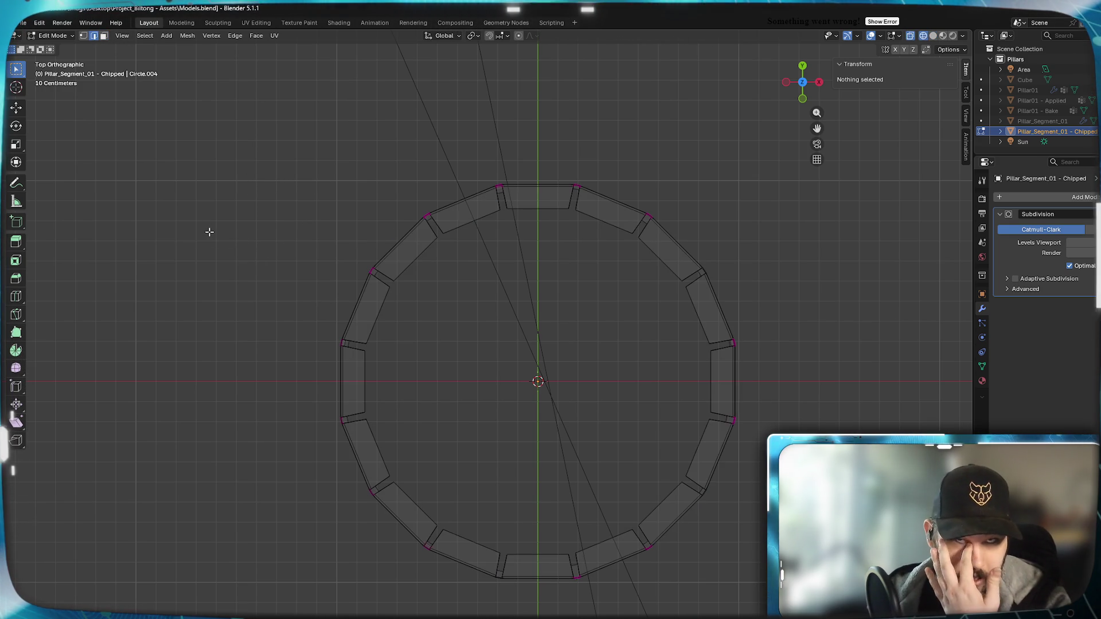
key(a)
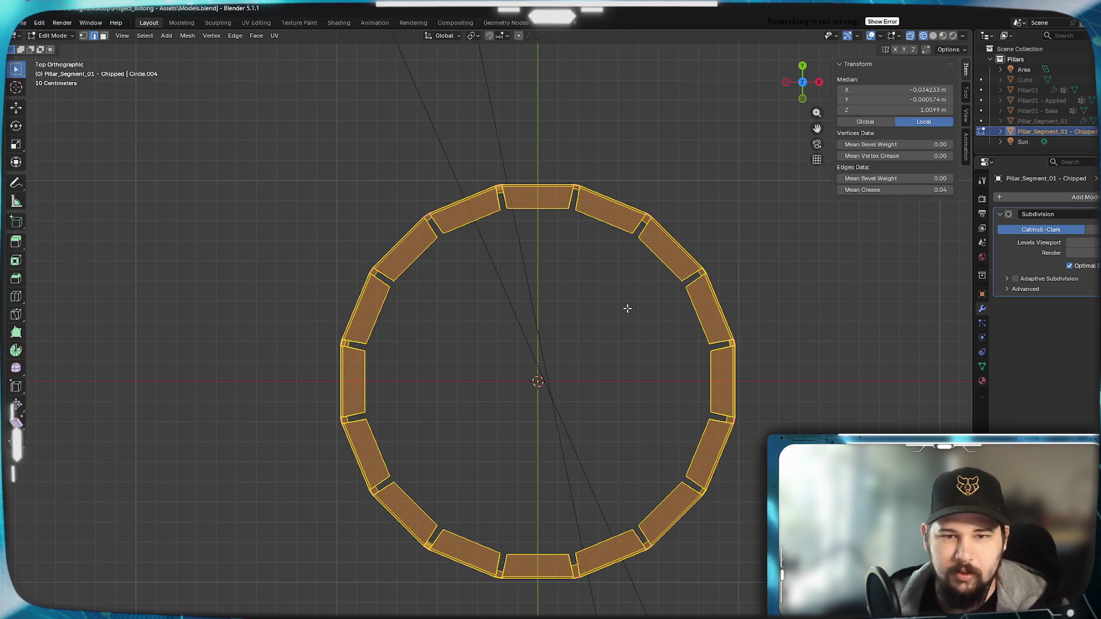
key(alt+a)
Circle-select the connecting ring edges all around the ring and delete them.
key(c)
scroll(548, 244, up, 5)
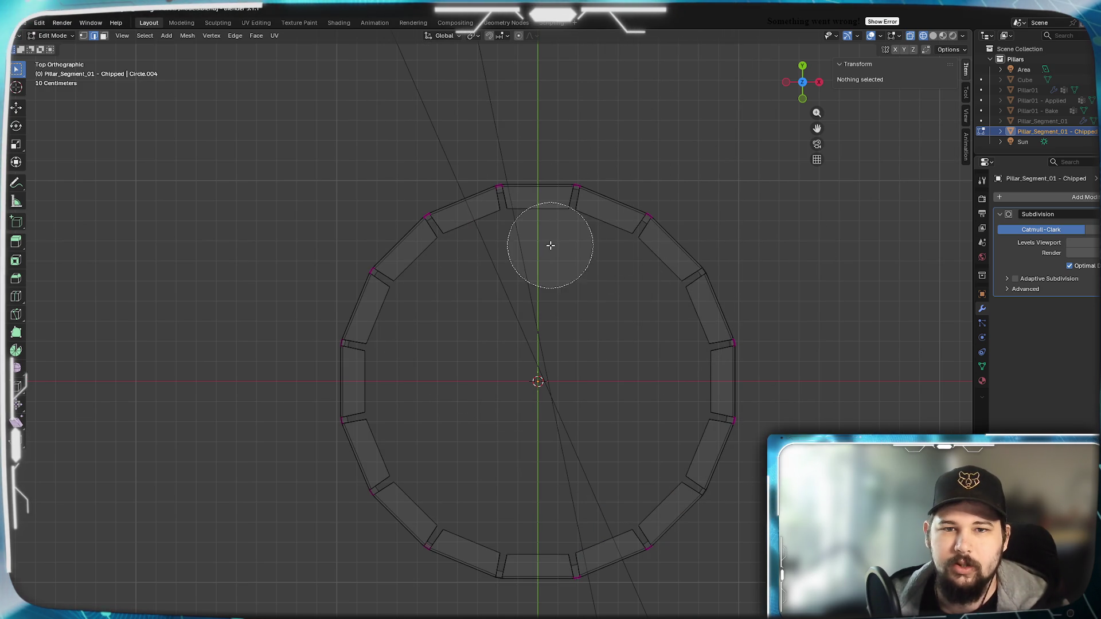
scroll(548, 229, down, 3)
drag(541, 190, 539, 209)
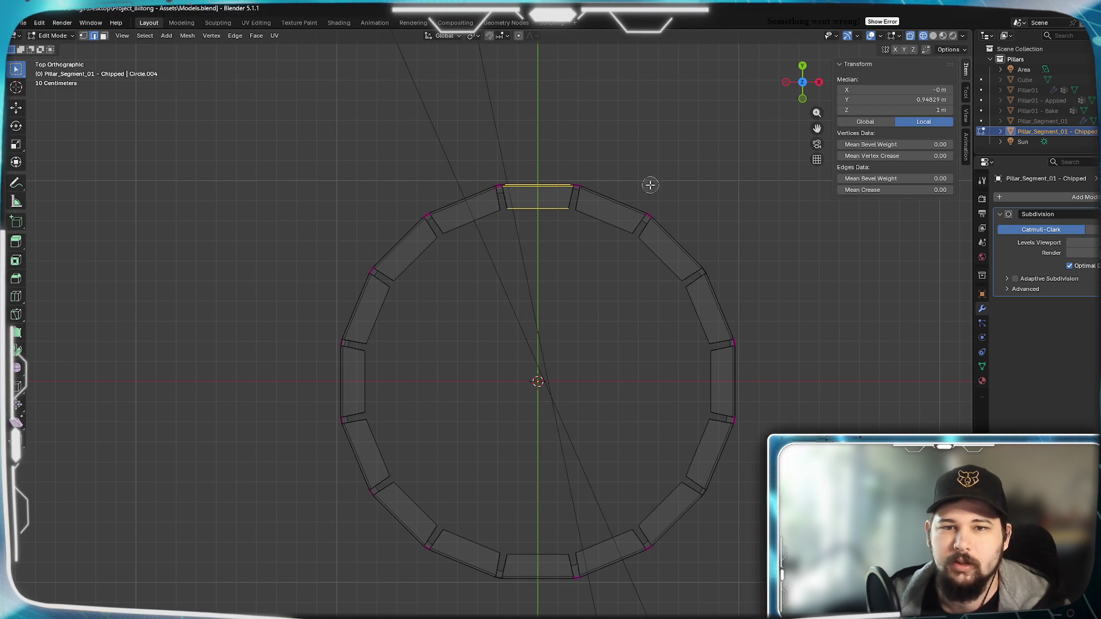
mouse_move(650, 184)
mouse_down()
mouse_move(595, 270)
mouse_move(615, 295)
mouse_move(728, 295)
mouse_move(752, 379)
mouse_move(669, 438)
mouse_move(654, 482)
mouse_move(599, 529)
mouse_move(614, 548)
mouse_move(518, 533)
mouse_move(536, 547)
mouse_up()
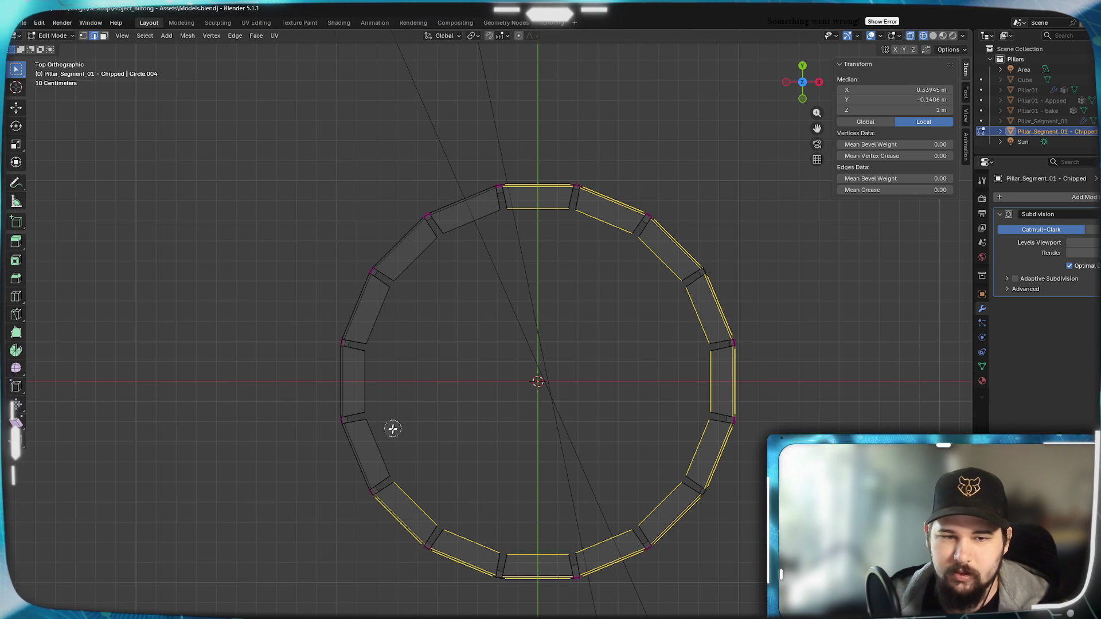
mouse_move(393, 429)
mouse_down()
mouse_move(258, 438)
mouse_move(303, 378)
mouse_up()
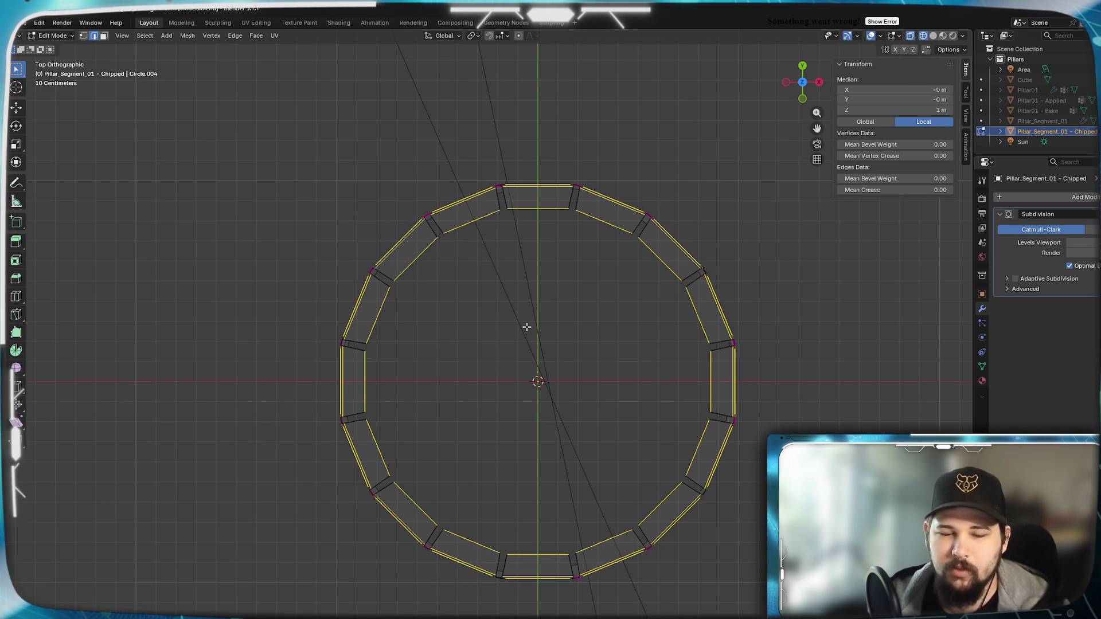
key(x)
mouse_move(492, 467)
middle_down()
mouse_move(560, 386)
mouse_move(506, 369)
mouse_move(570, 364)
mouse_move(524, 363)
middle_up()
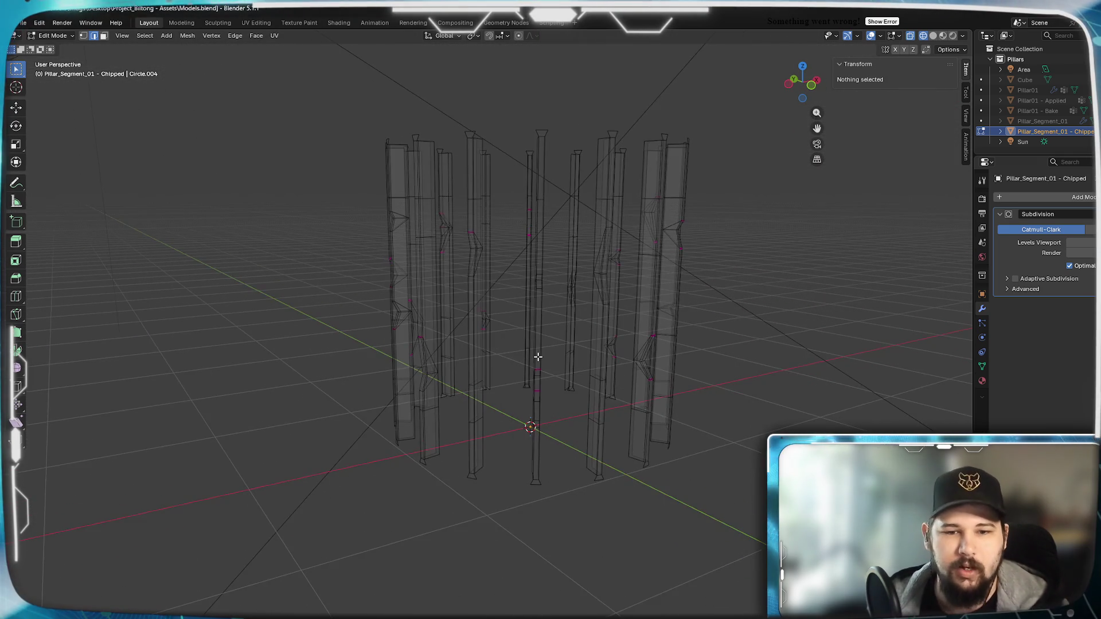
Return to Solid shading and select a vertical edge loop on a pillar strip.
scroll(539, 357, up, 2)
key(z)
click(617, 364)
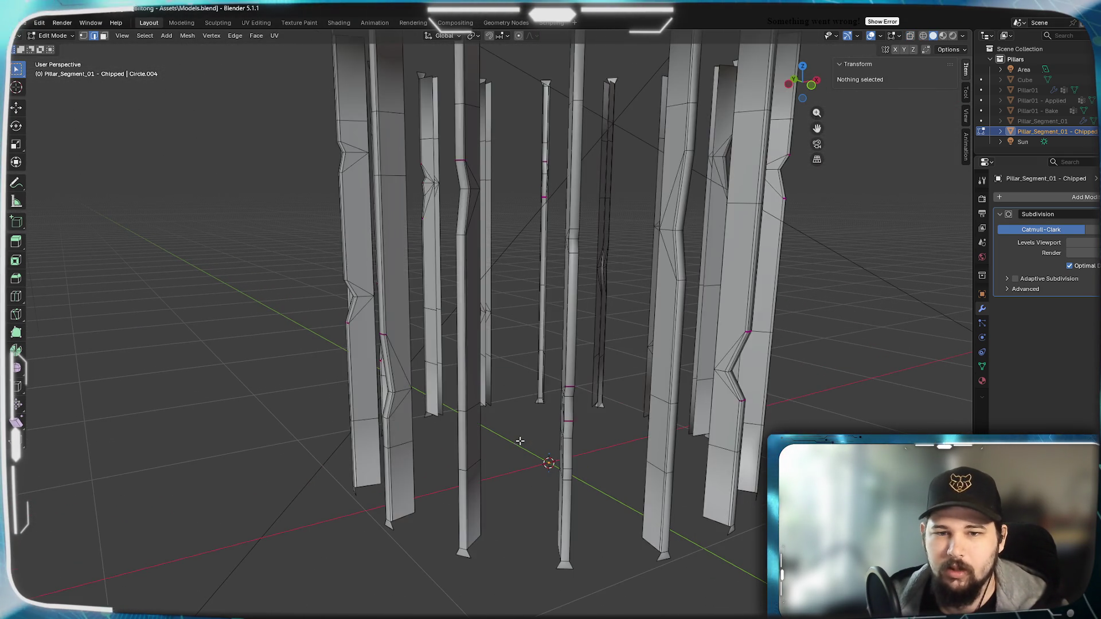
mouse_move(618, 363)
middle_down()
mouse_move(172, 253)
mouse_move(191, 209)
middle_up()
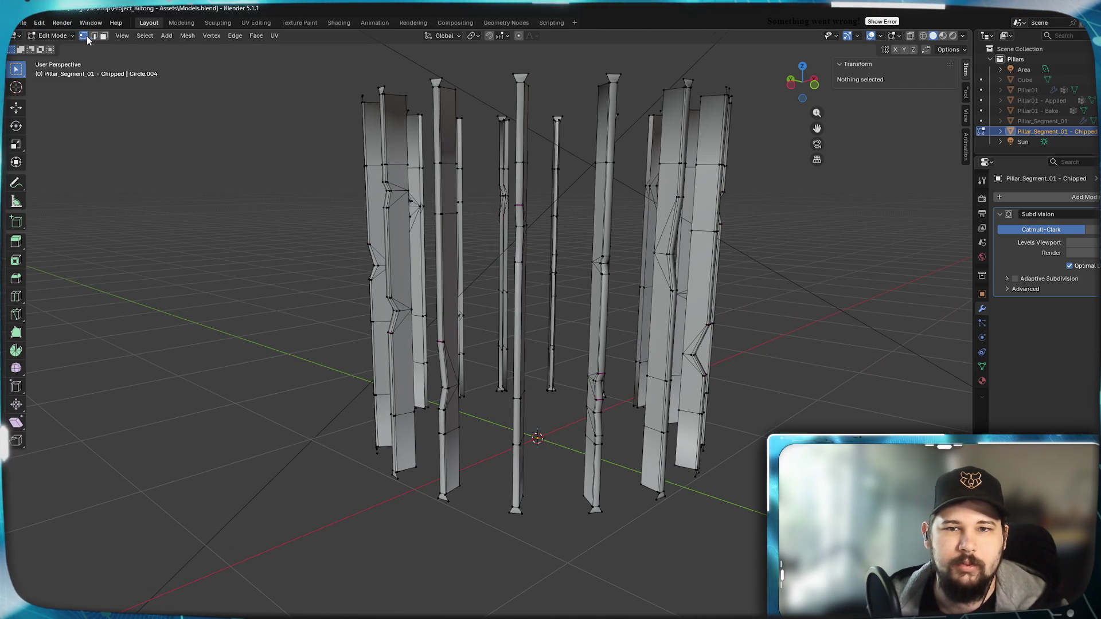
mouse_move(741, 255)
middle_down()
mouse_move(546, 292)
mouse_move(559, 298)
mouse_move(574, 345)
mouse_move(584, 303)
mouse_move(532, 297)
mouse_move(544, 296)
mouse_move(550, 334)
mouse_move(529, 341)
middle_up()
alt+click(580, 287)
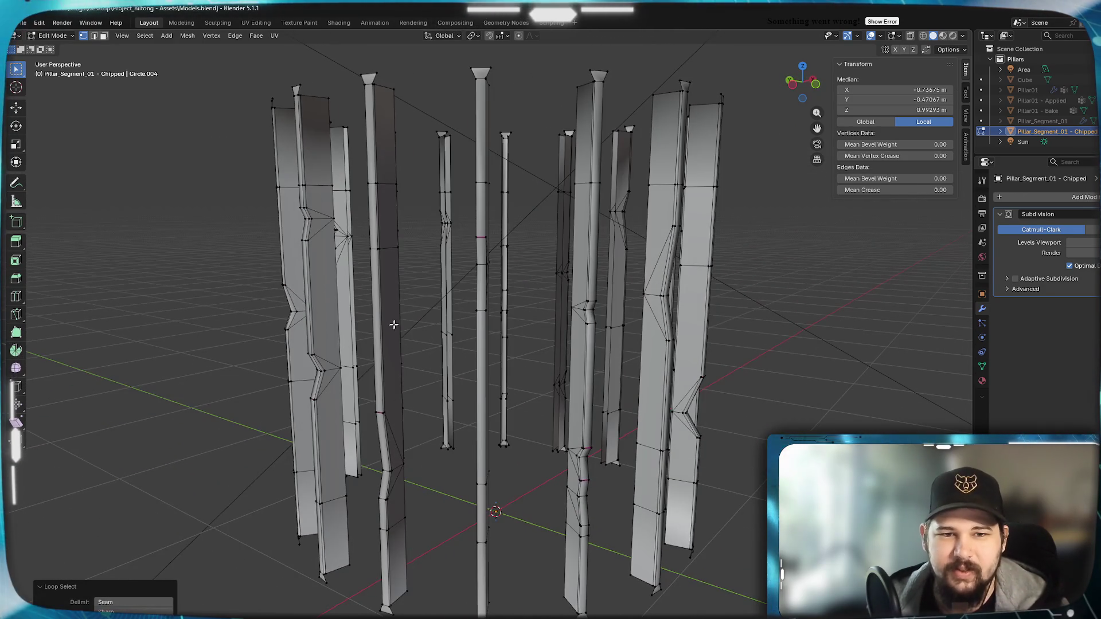
middle_drag(397, 314, 550, 331)
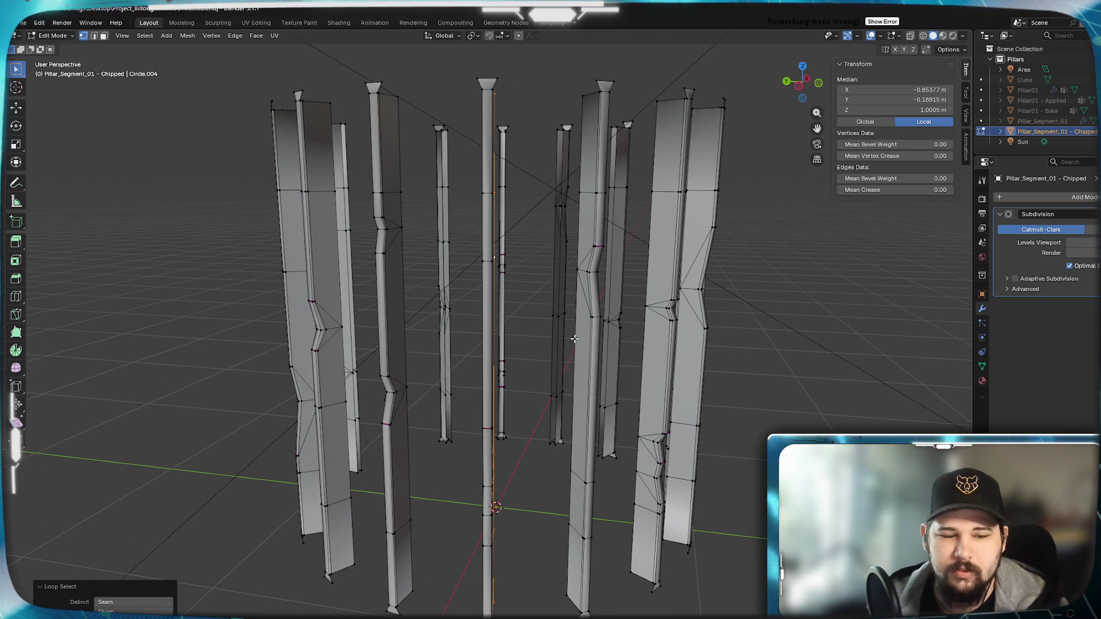
mouse_move(575, 338)
middle_down()
mouse_move(563, 361)
mouse_move(535, 360)
middle_up()
right_click(535, 360)
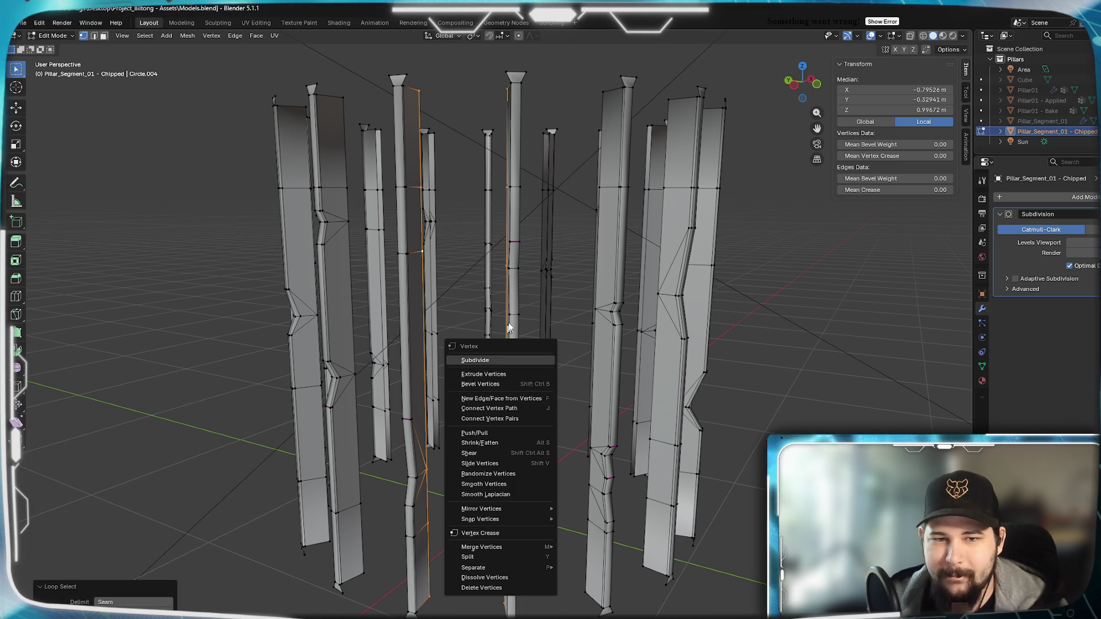
key(Escape)
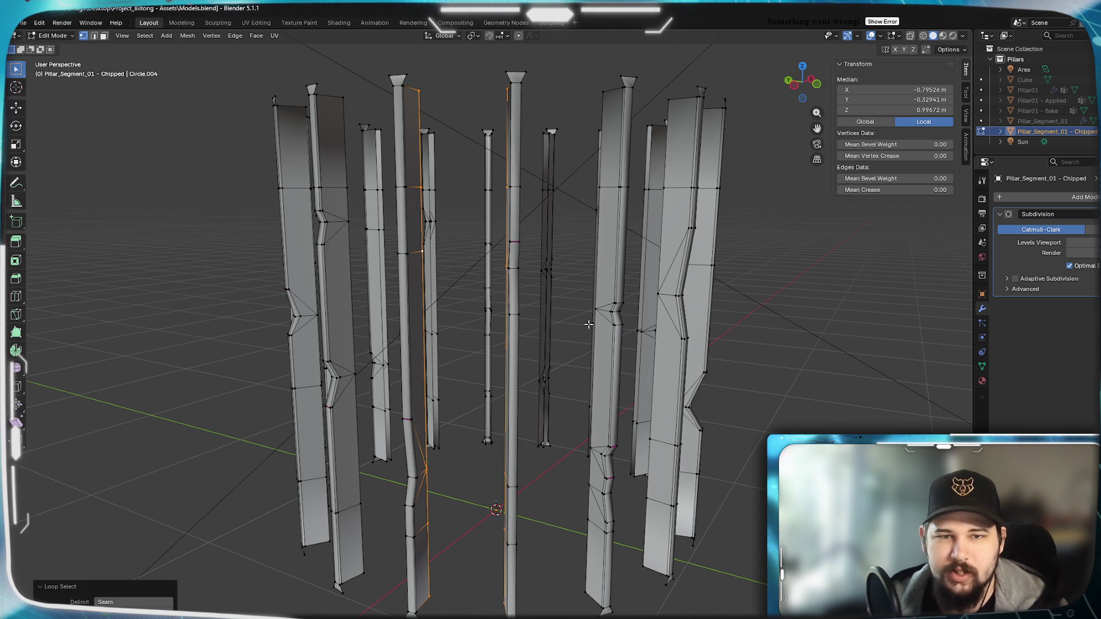
key(ctrl+e)
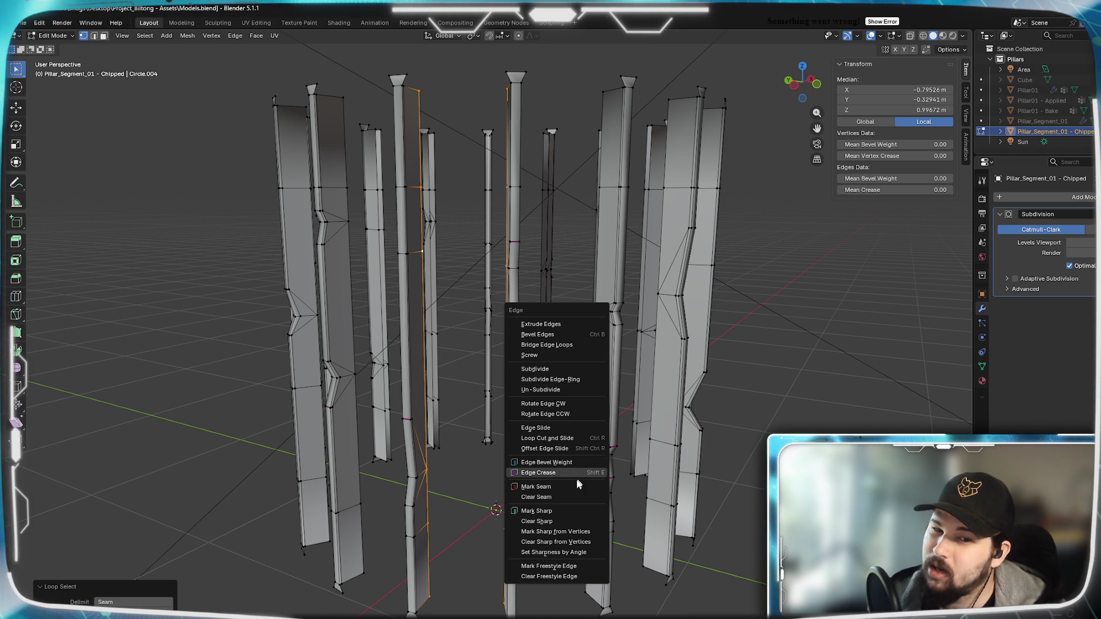
click(810, 355)
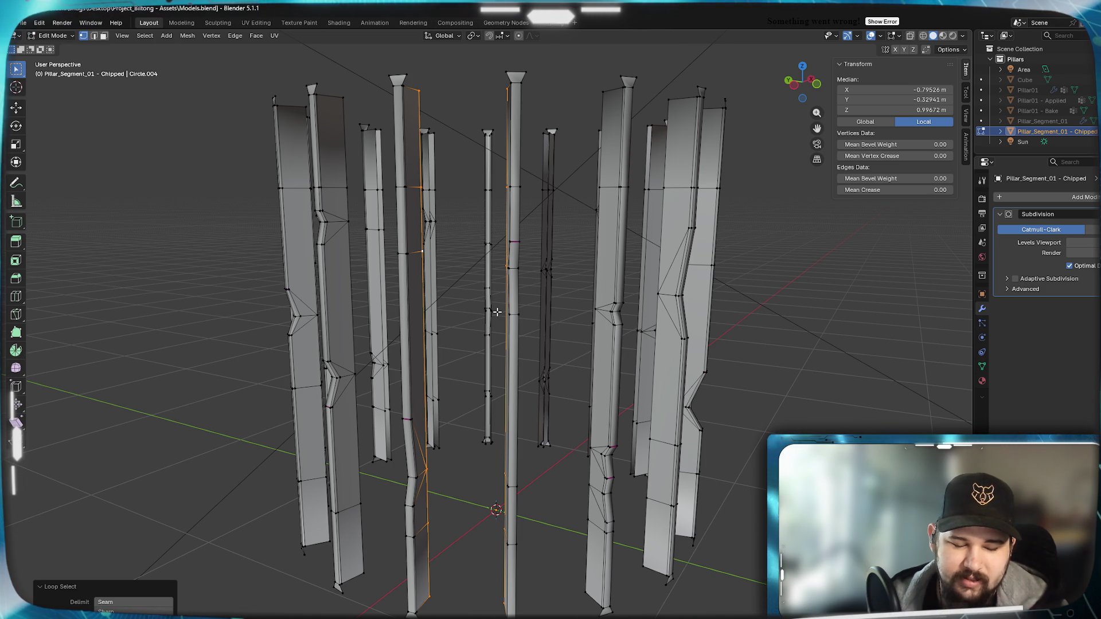
key(b)
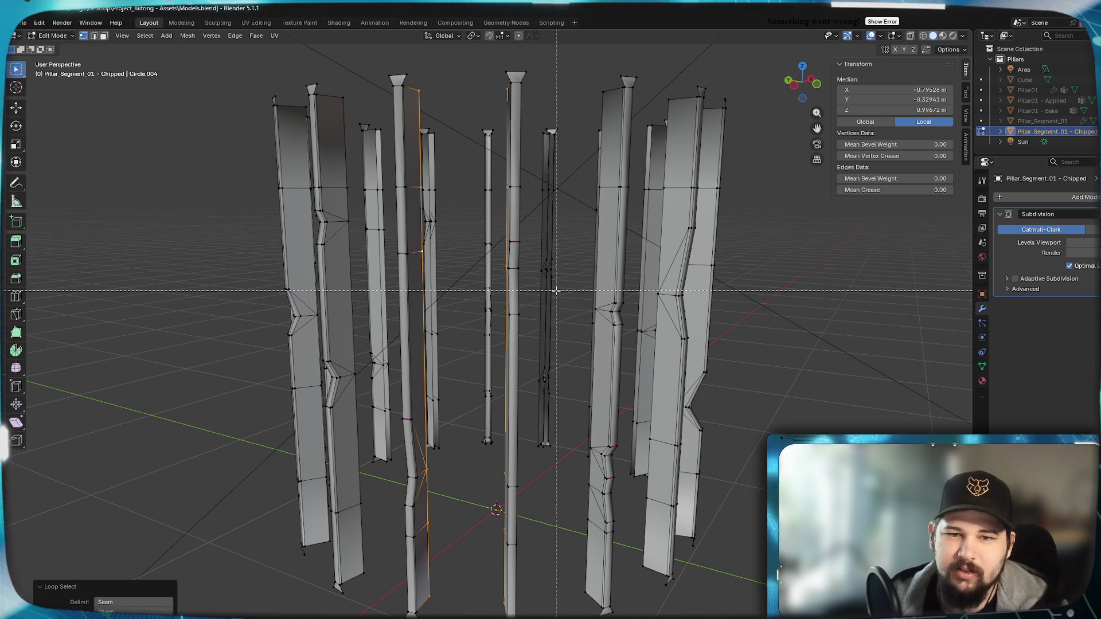
key(Escape)
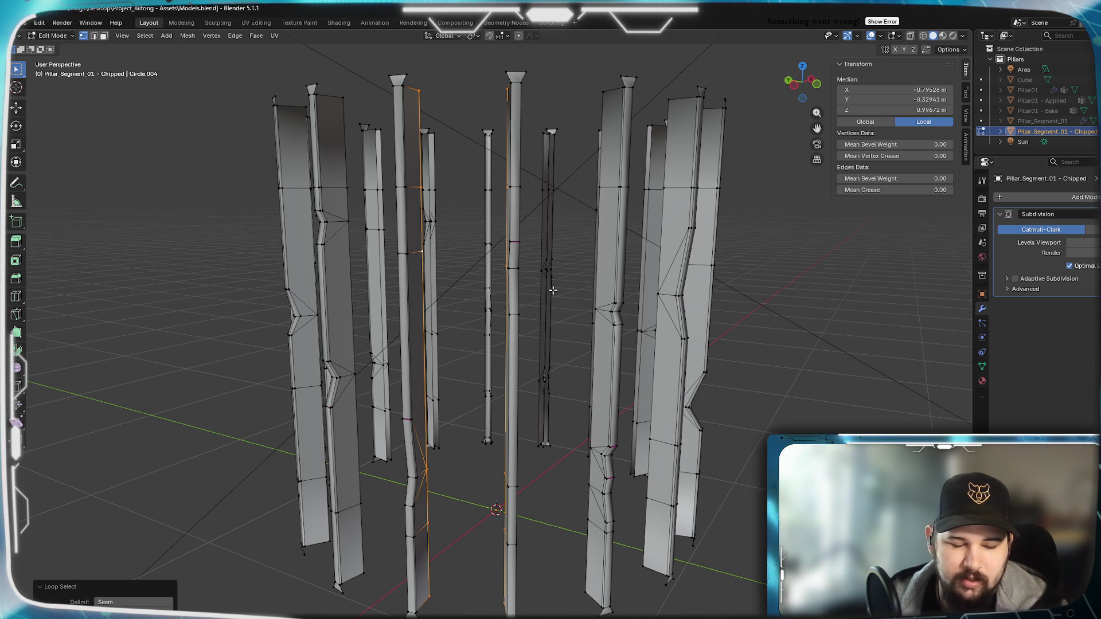
key(alt+e)
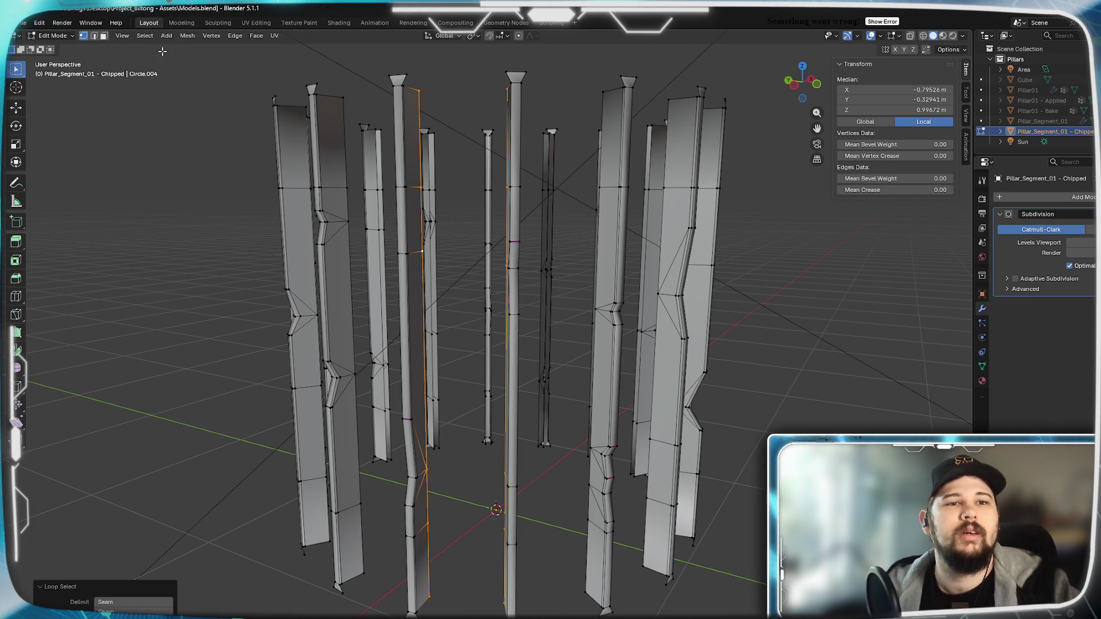
click(234, 36)
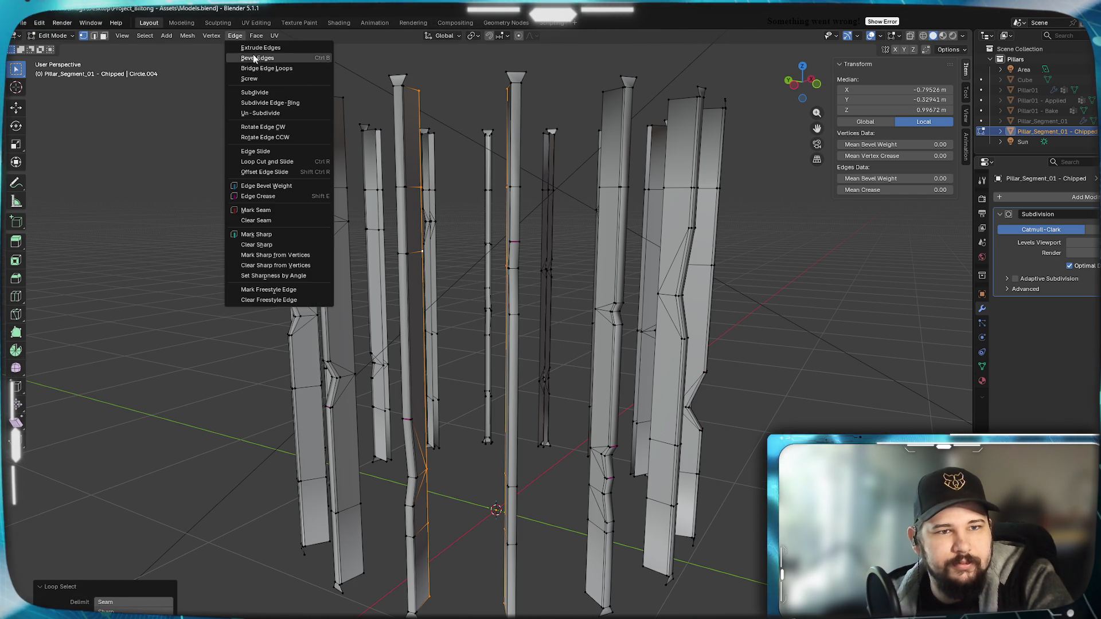
click(257, 35)
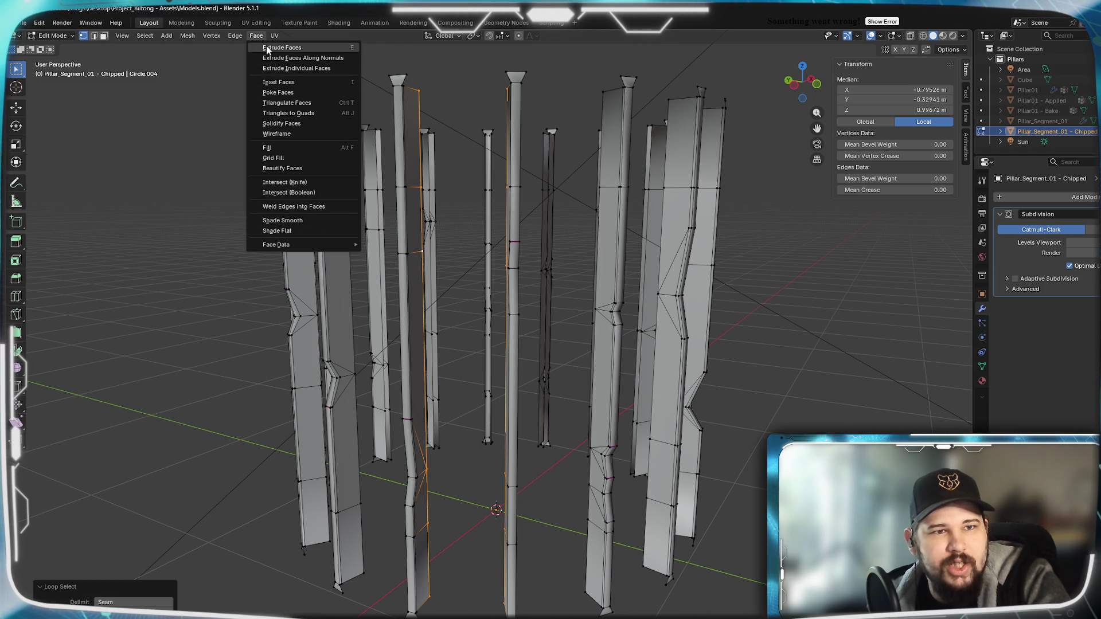
click(211, 36)
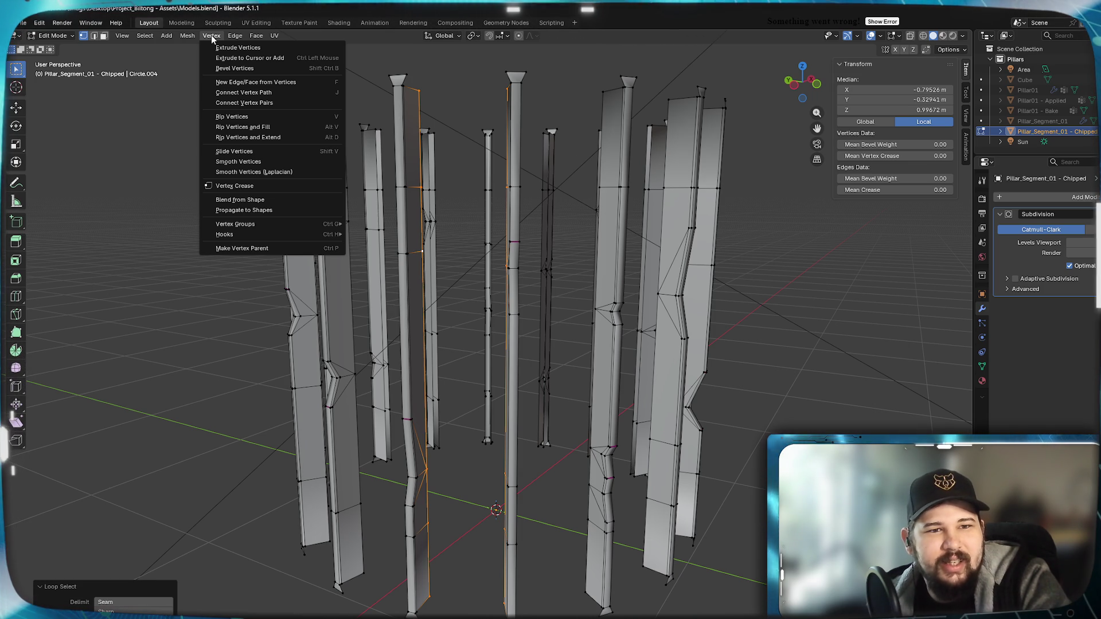
mouse_move(191, 35)
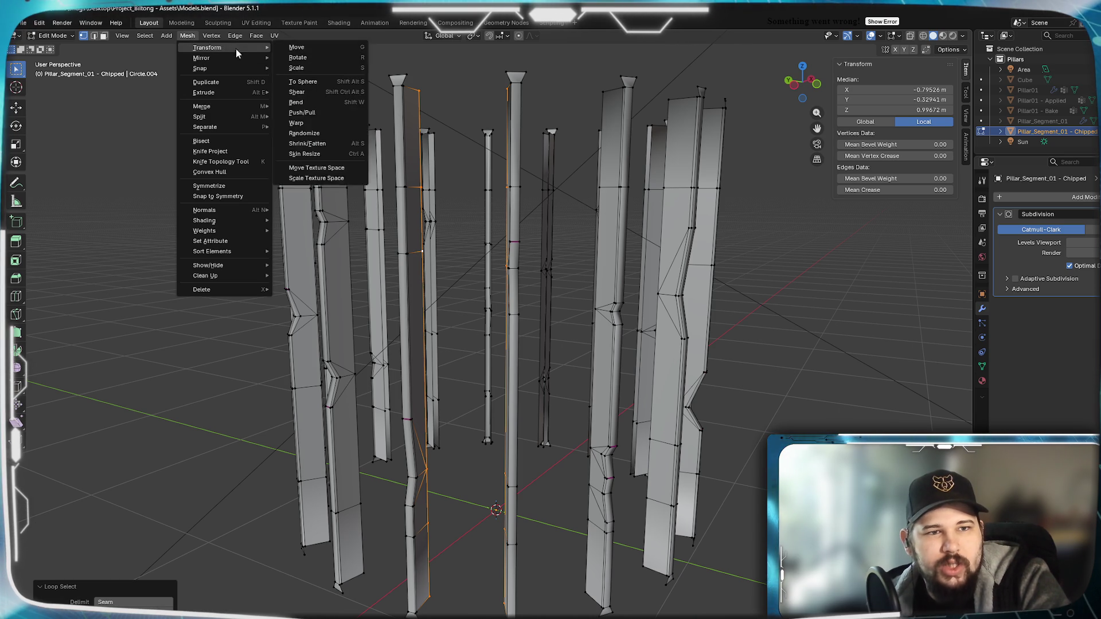
mouse_move(221, 90)
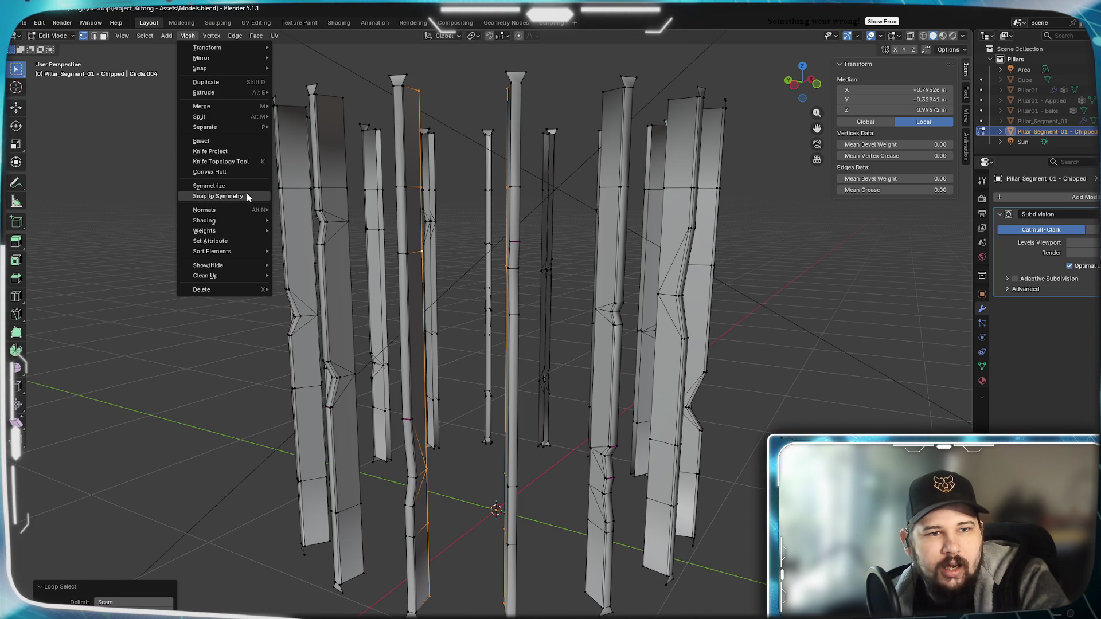
mouse_move(246, 228)
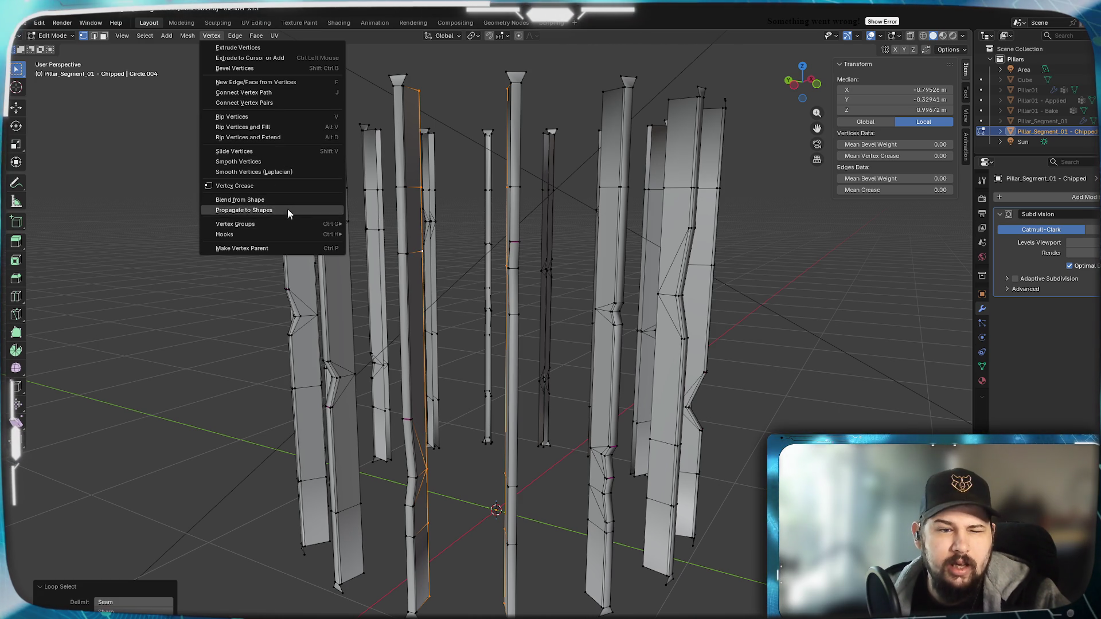
click(214, 38)
click(235, 36)
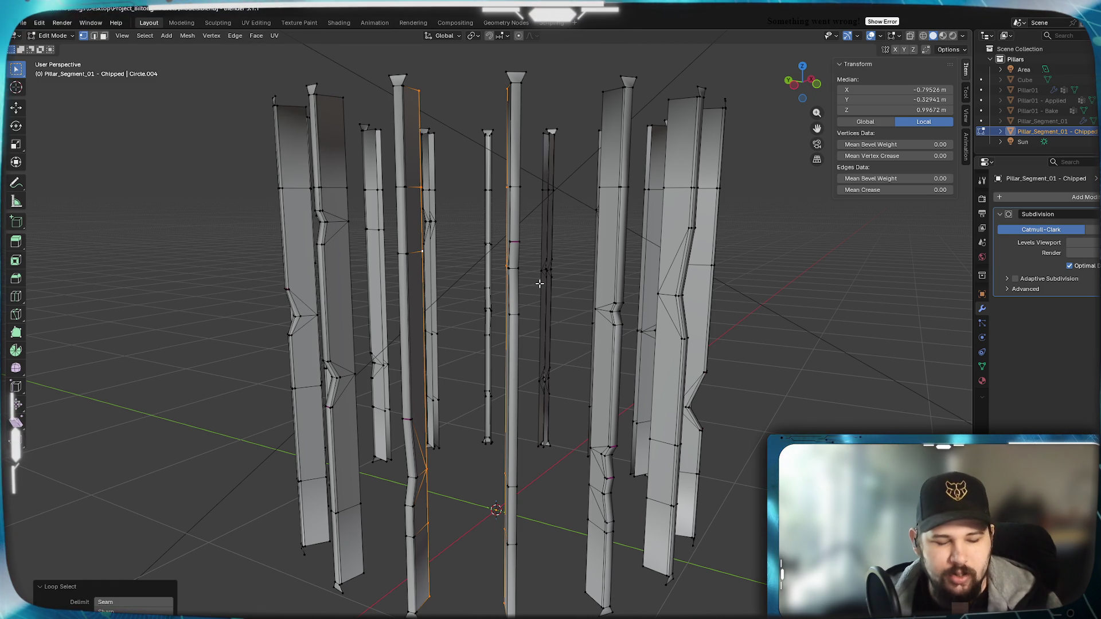
Bridge the selected edge loops, then bridge the next gap between neighbouring strips.
key(ctrl+e)
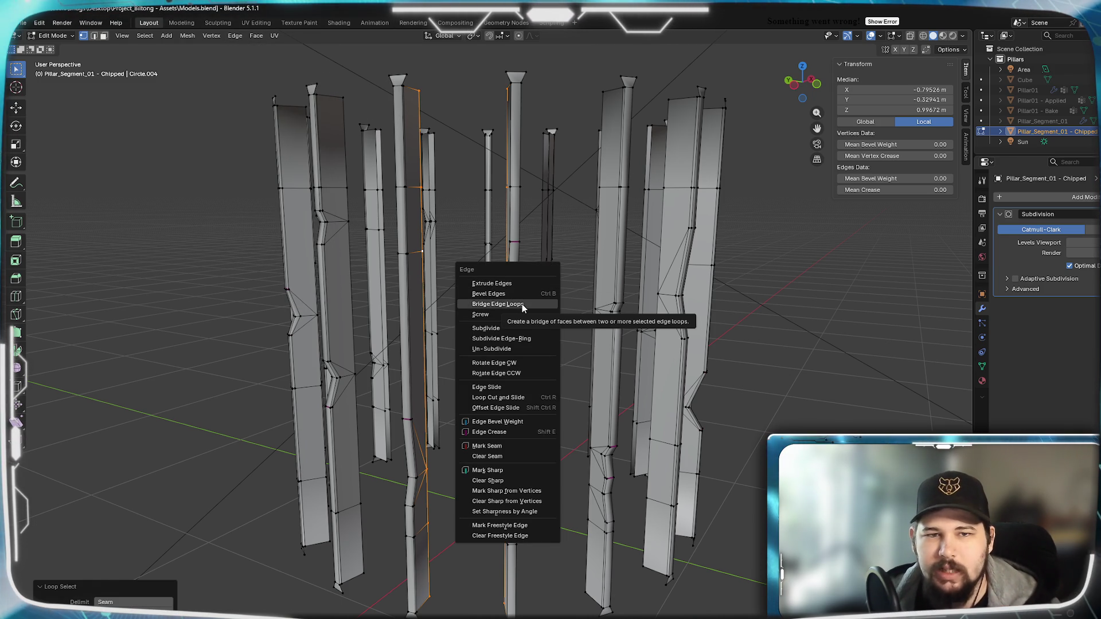
click(522, 304)
mouse_move(522, 304)
middle_down()
mouse_move(457, 312)
mouse_move(423, 297)
mouse_move(481, 304)
mouse_move(502, 319)
mouse_move(476, 315)
mouse_move(509, 321)
middle_up()
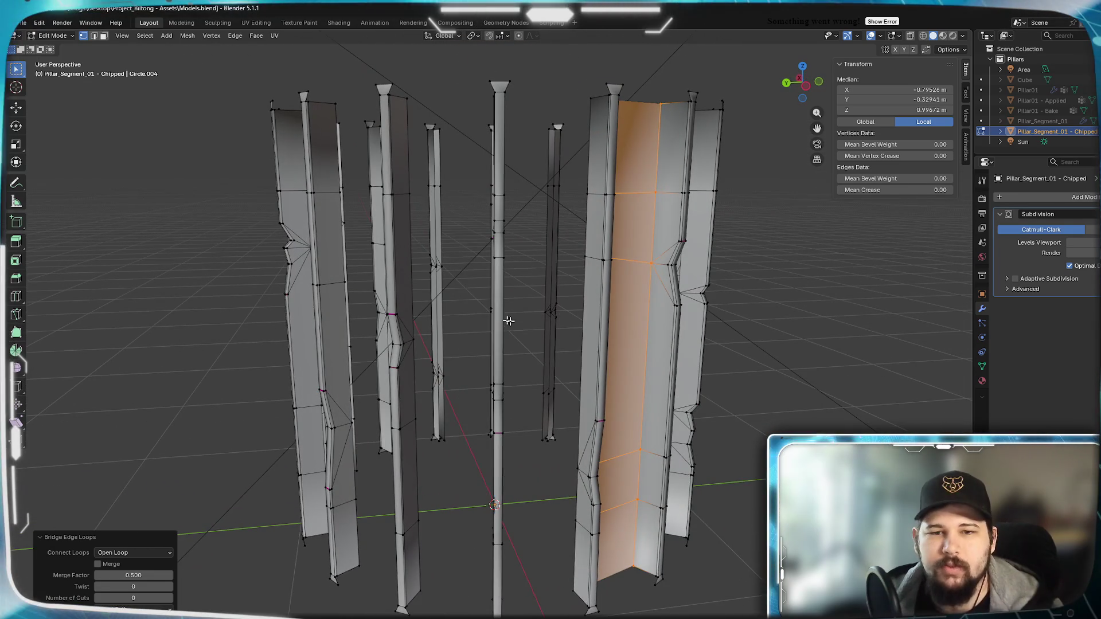
alt+click(581, 335)
mouse_move(582, 336)
middle_down()
mouse_move(516, 344)
mouse_move(404, 329)
mouse_move(422, 315)
mouse_move(414, 324)
middle_up()
alt+click(397, 302)
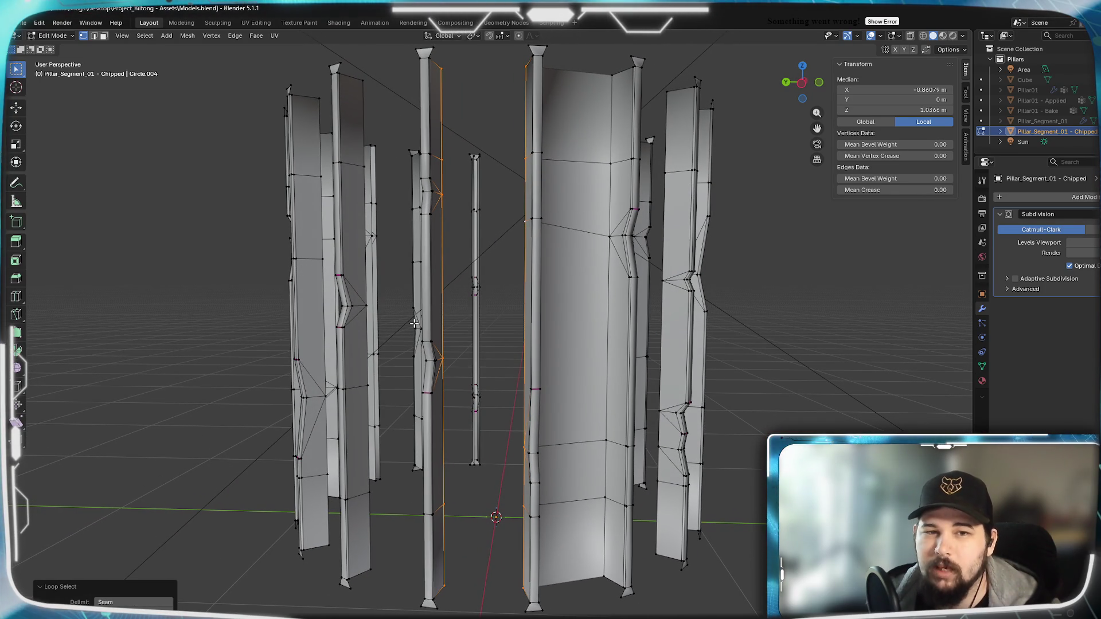
key(ctrl+e)
click(491, 253)
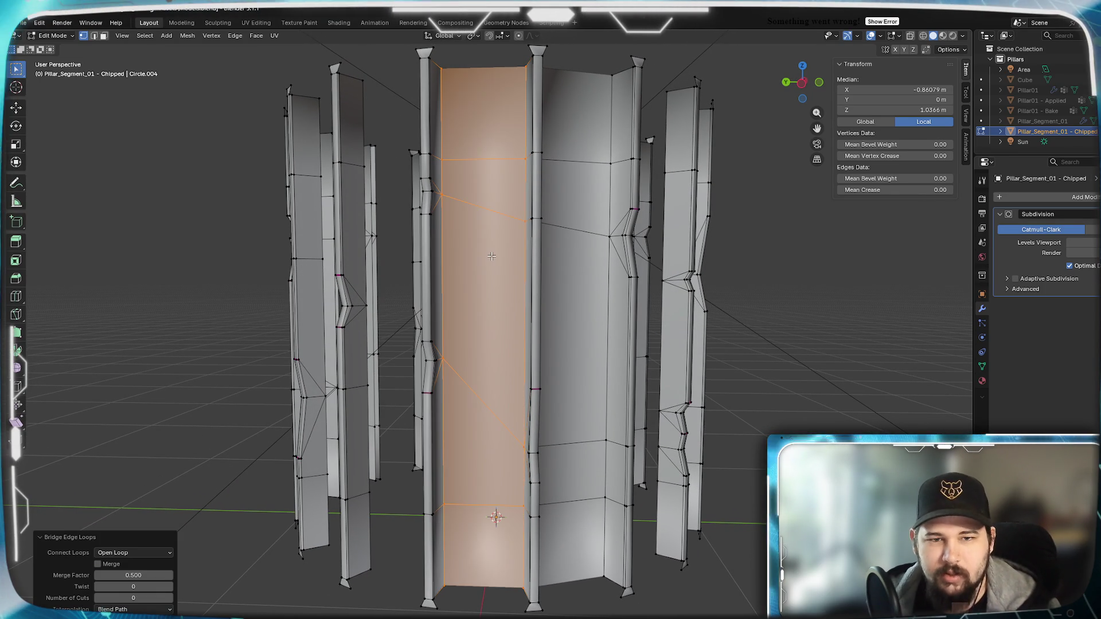
mouse_move(489, 308)
middle_down()
mouse_move(504, 309)
mouse_move(459, 311)
mouse_move(513, 349)
middle_up()
Bridge the next two gaps, the second against the thin pillar's facing loop.
alt+click(499, 338)
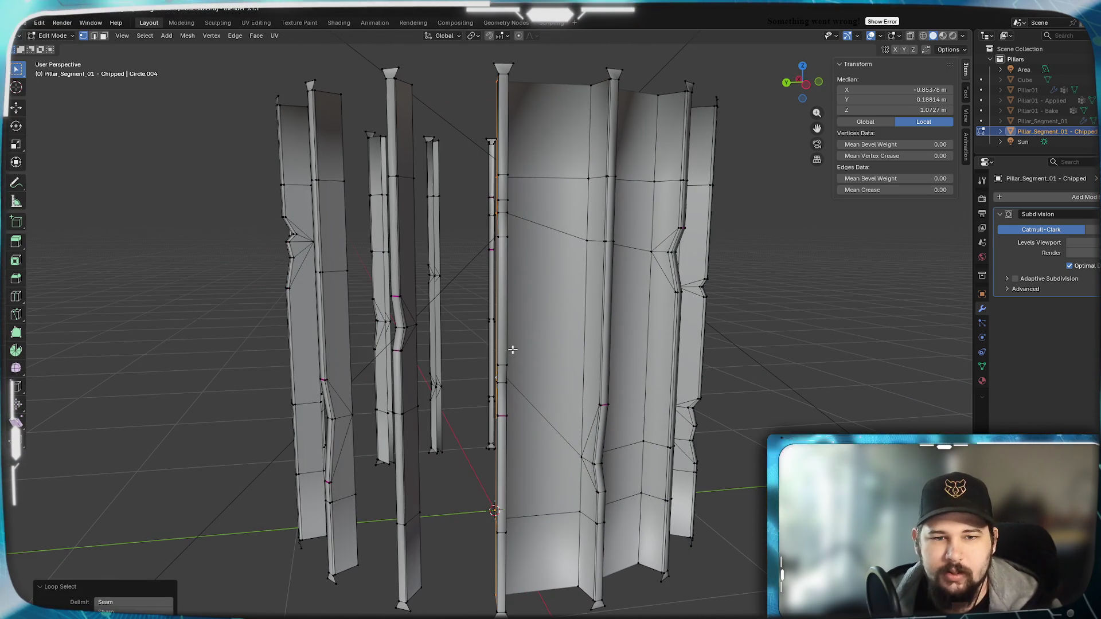
alt+shift+click(413, 367)
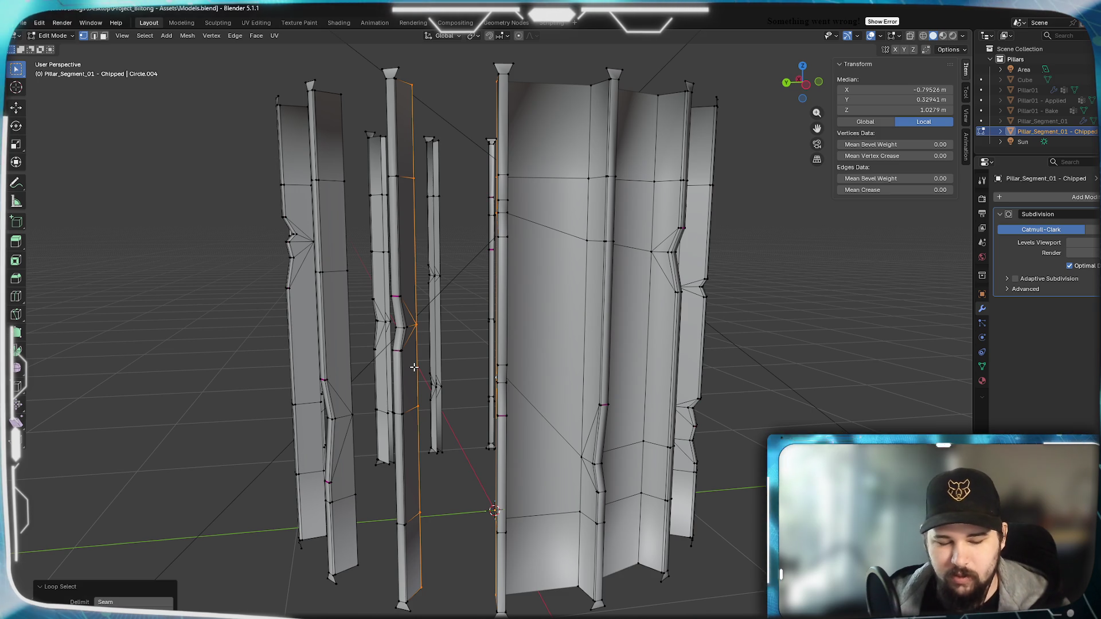
right_click(414, 367)
click(418, 367)
mouse_move(428, 374)
middle_down()
mouse_move(519, 377)
mouse_move(450, 374)
mouse_move(393, 339)
middle_up()
alt+click(519, 378)
alt+click(399, 325)
right_click(433, 371)
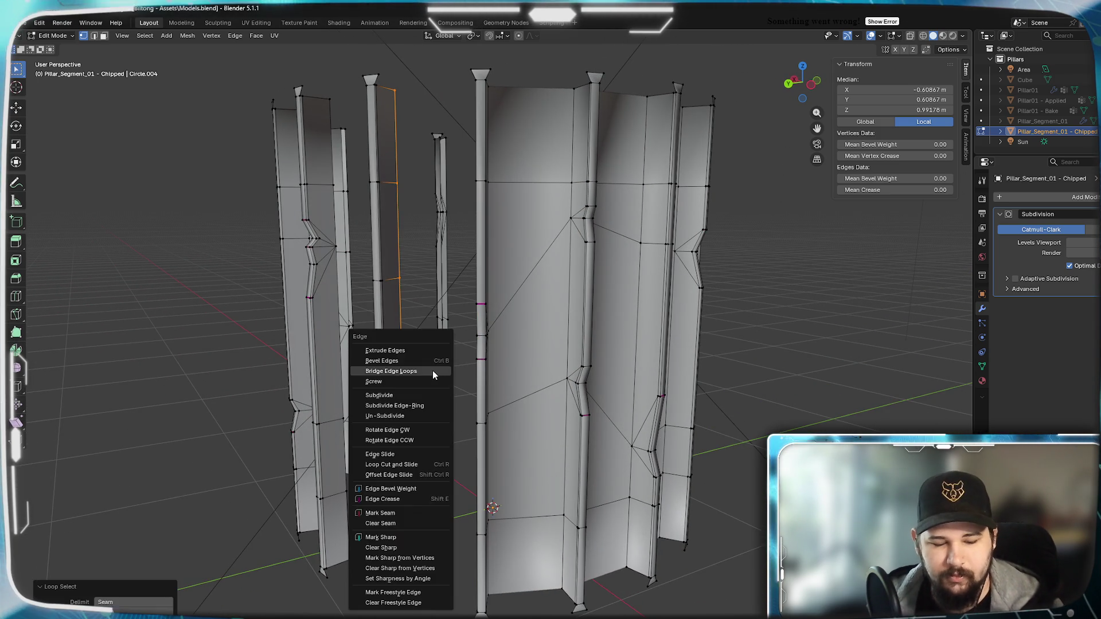
click(433, 370)
mouse_move(453, 368)
middle_down()
mouse_move(536, 359)
mouse_move(409, 360)
mouse_move(463, 360)
middle_up()
Bridge two more gaps, starting from the right pillar's left edge loop.
alt+click(540, 361)
alt+shift+click(386, 354)
right_click(386, 354)
click(386, 355)
alt+click(552, 343)
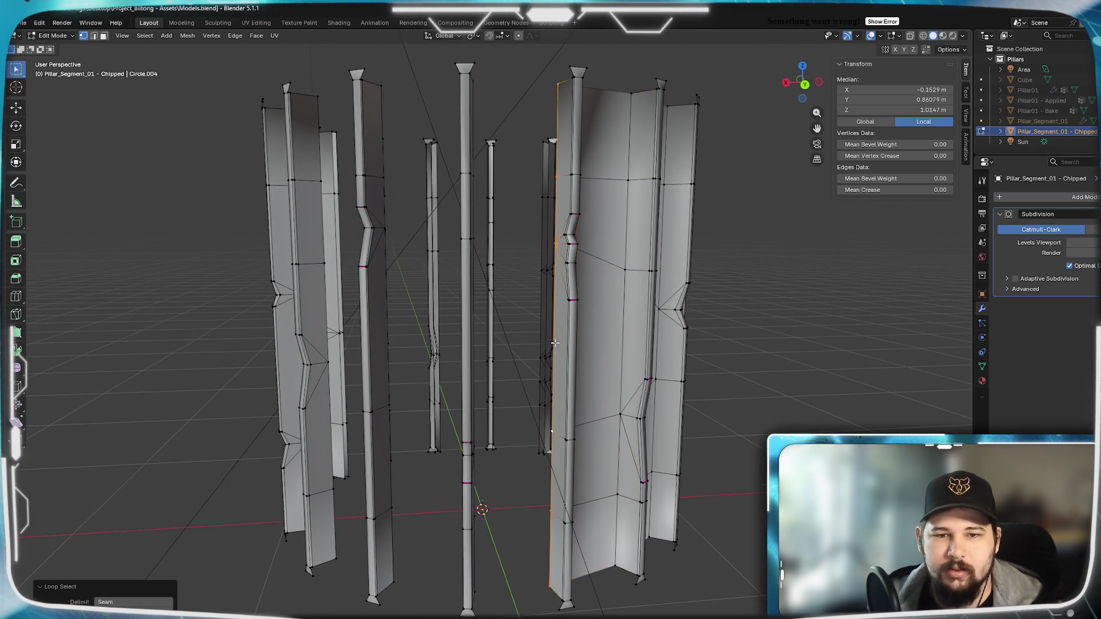
middle_drag(552, 342, 502, 353)
alt+click(391, 347)
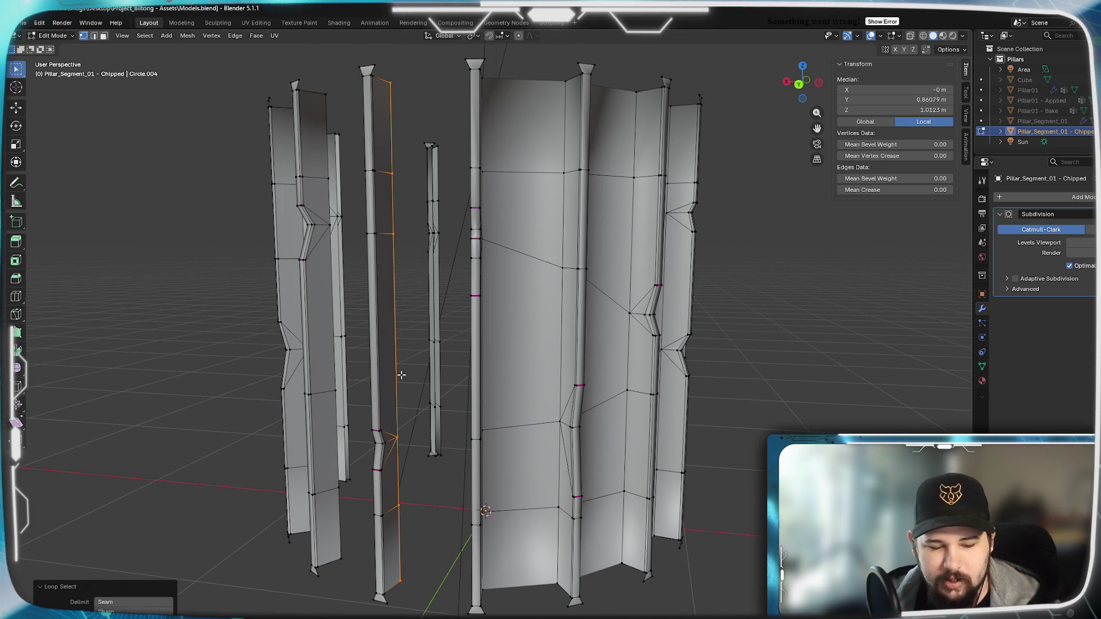
key(ctrl+e)
click(416, 377)
mouse_move(415, 378)
middle_down()
mouse_move(491, 377)
mouse_move(494, 387)
middle_up()
Bridge two further gaps, the second joining a strip to the centre pole's loop.
alt+click(553, 381)
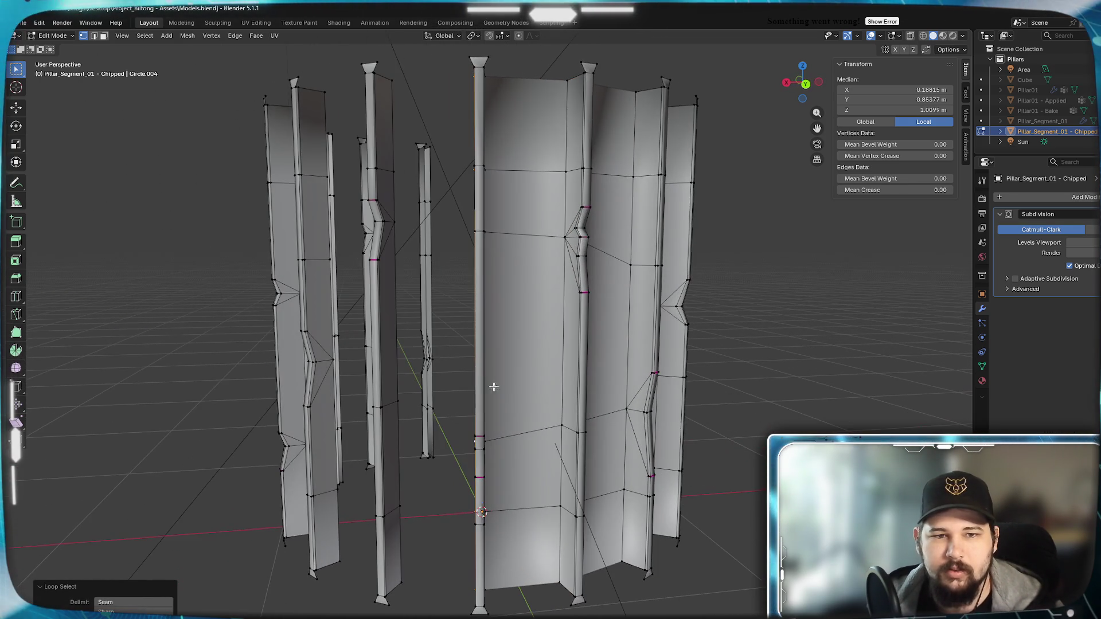
alt+shift+click(392, 341)
mouse_move(433, 372)
middle_down()
mouse_move(476, 374)
mouse_move(442, 372)
middle_up()
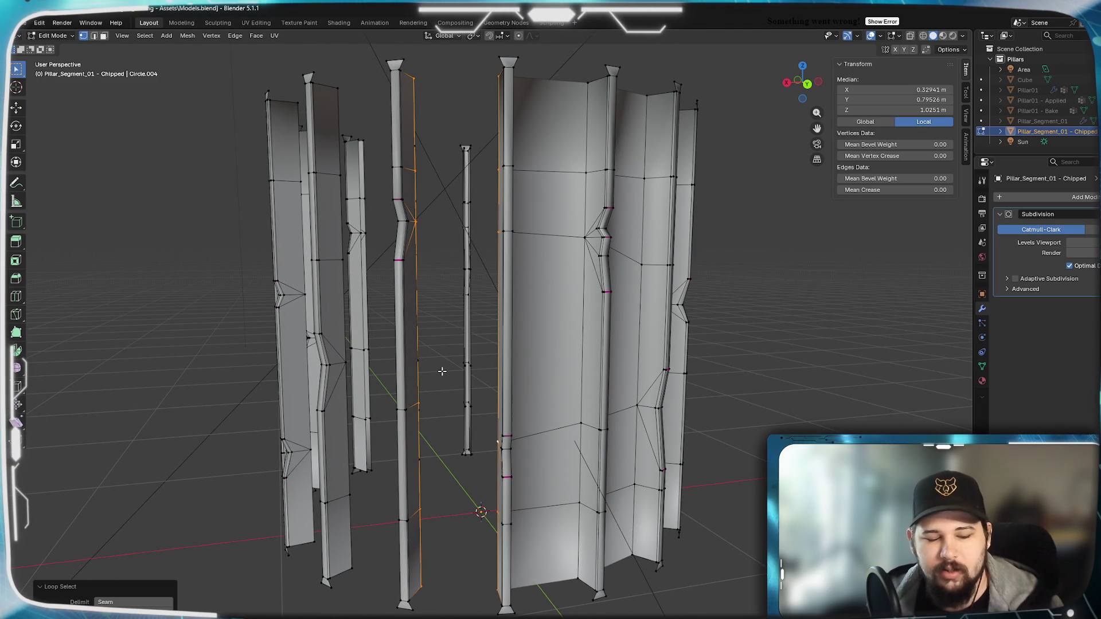
key(ctrl+e)
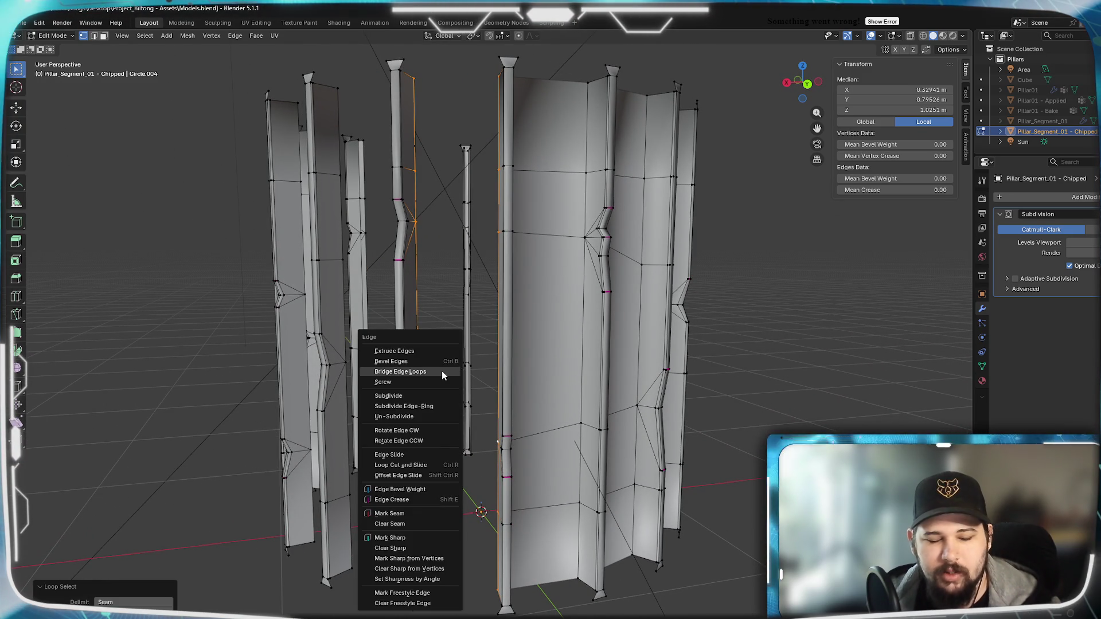
click(441, 371)
mouse_move(442, 372)
middle_down()
mouse_move(570, 383)
mouse_move(450, 358)
middle_up()
alt+click(554, 364)
alt+click(549, 366)
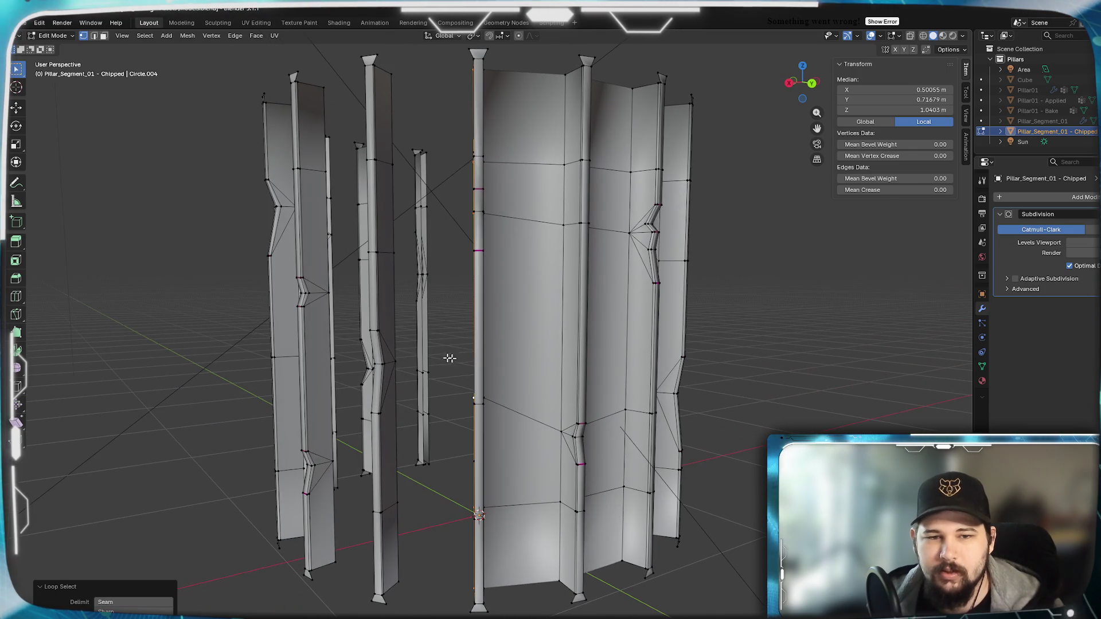
alt+shift+click(387, 316)
key(ctrl+e)
click(401, 346)
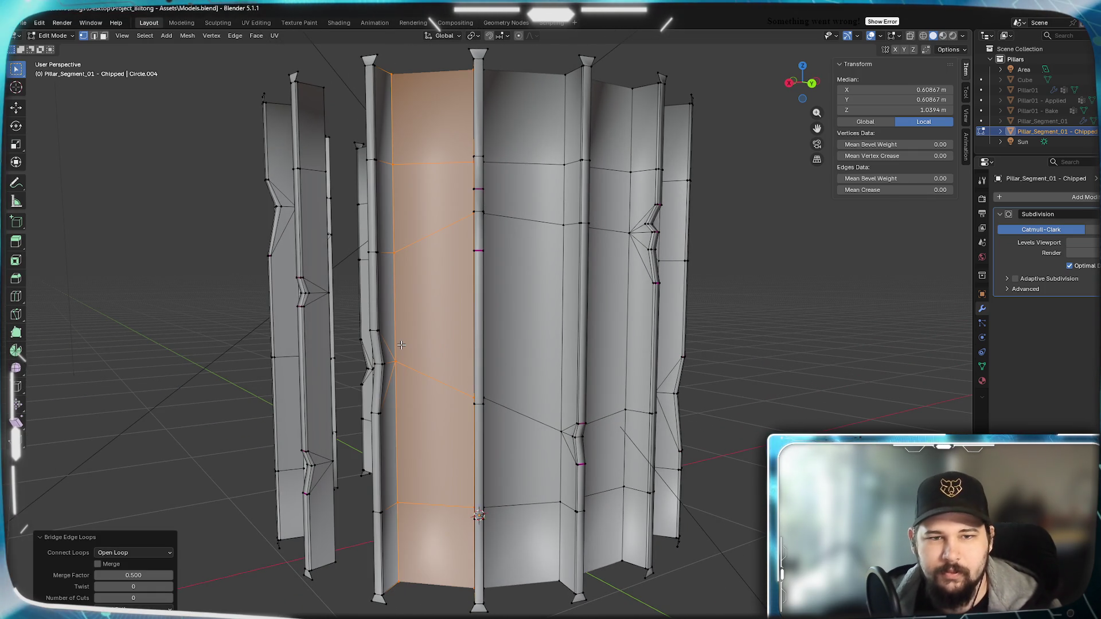
mouse_move(401, 345)
middle_down()
mouse_move(462, 364)
mouse_move(456, 350)
middle_up()
Bridge the next gap, undoing and redoing the bridge to correct it.
alt+click(459, 357)
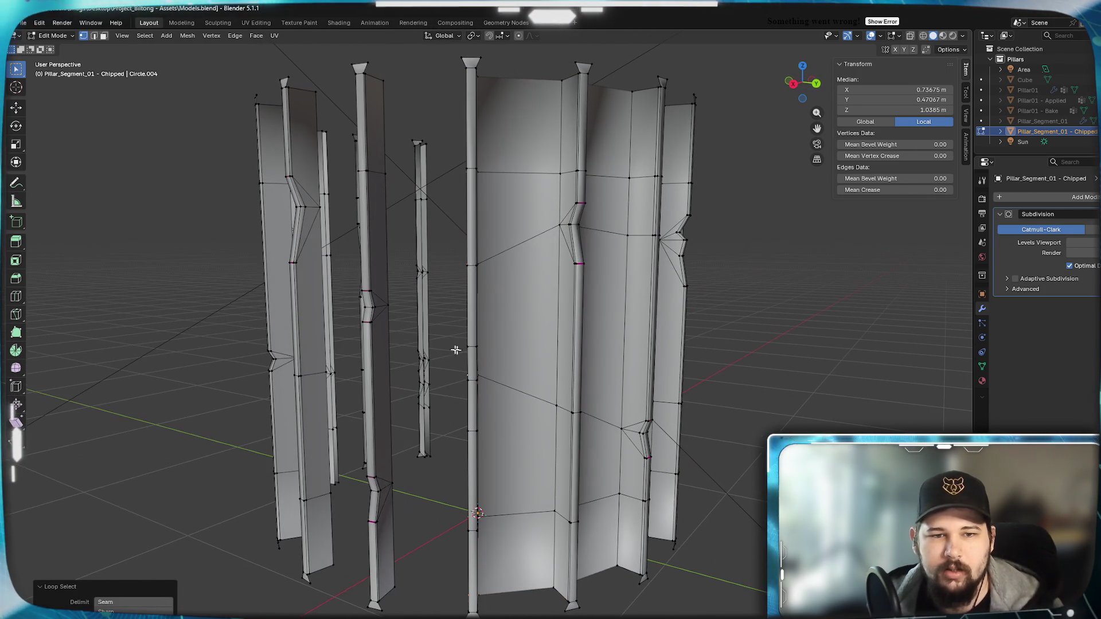
alt+shift+click(392, 346)
key(ctrl+e)
click(392, 346)
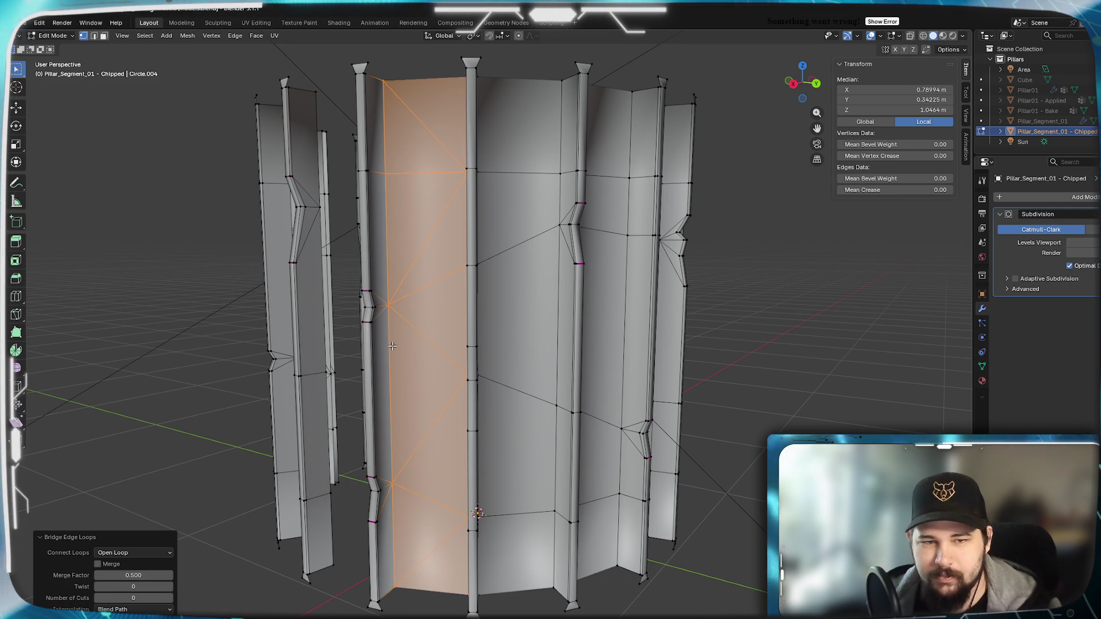
key(ctrl+z)
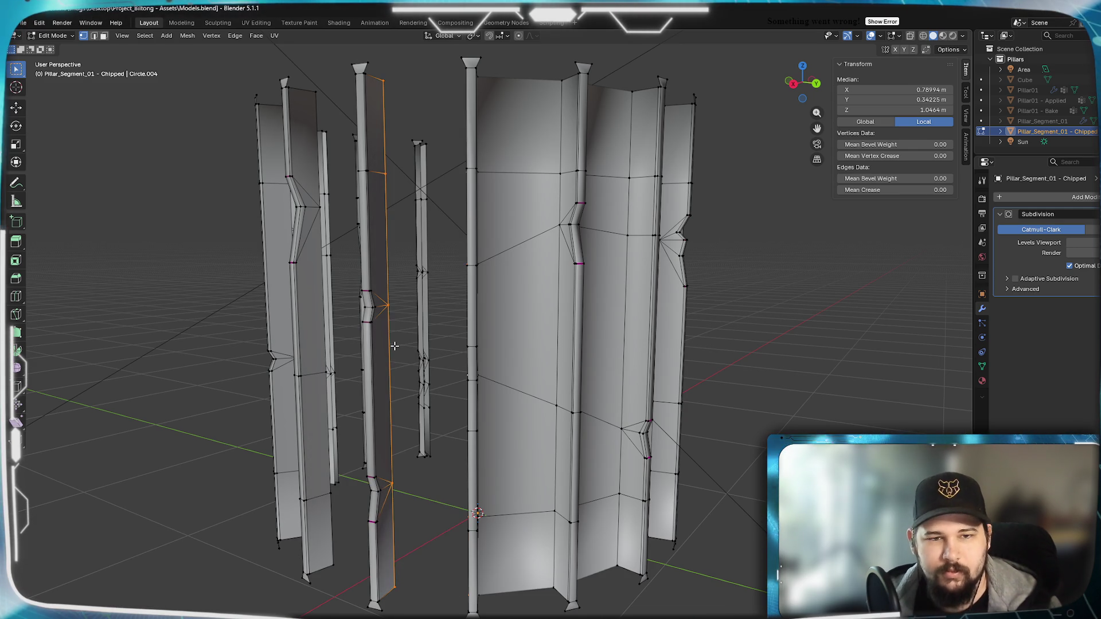
key(ctrl+e)
click(394, 346)
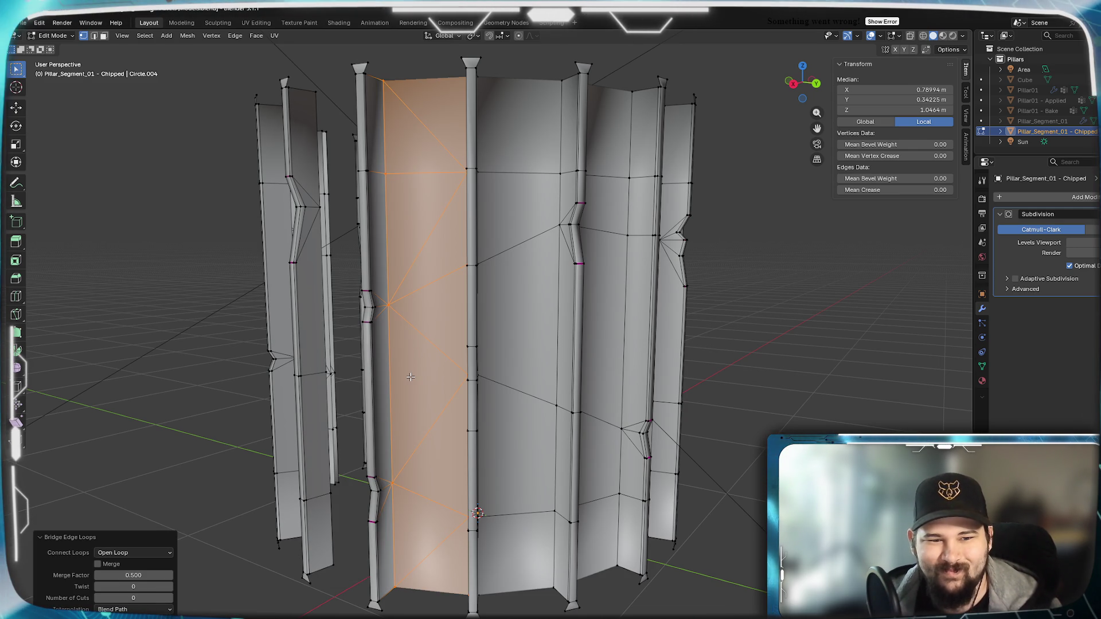
mouse_move(420, 416)
middle_down()
mouse_move(471, 367)
mouse_move(487, 397)
mouse_move(473, 393)
mouse_move(529, 393)
mouse_move(574, 417)
mouse_move(526, 416)
middle_up()
Bridge the next two gaps with Bridge Edge Loops from the right-click menu.
scroll(436, 395, up, 3)
alt+click(473, 393)
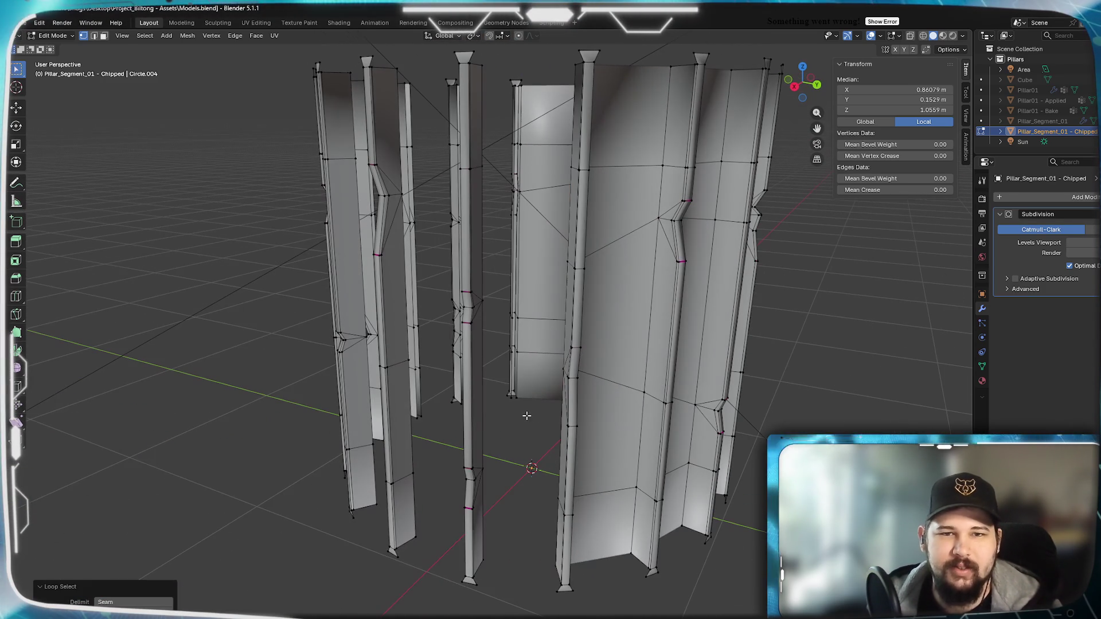
alt+shift+click(401, 437)
right_click(412, 442)
click(411, 442)
middle_drag(412, 442, 567, 425)
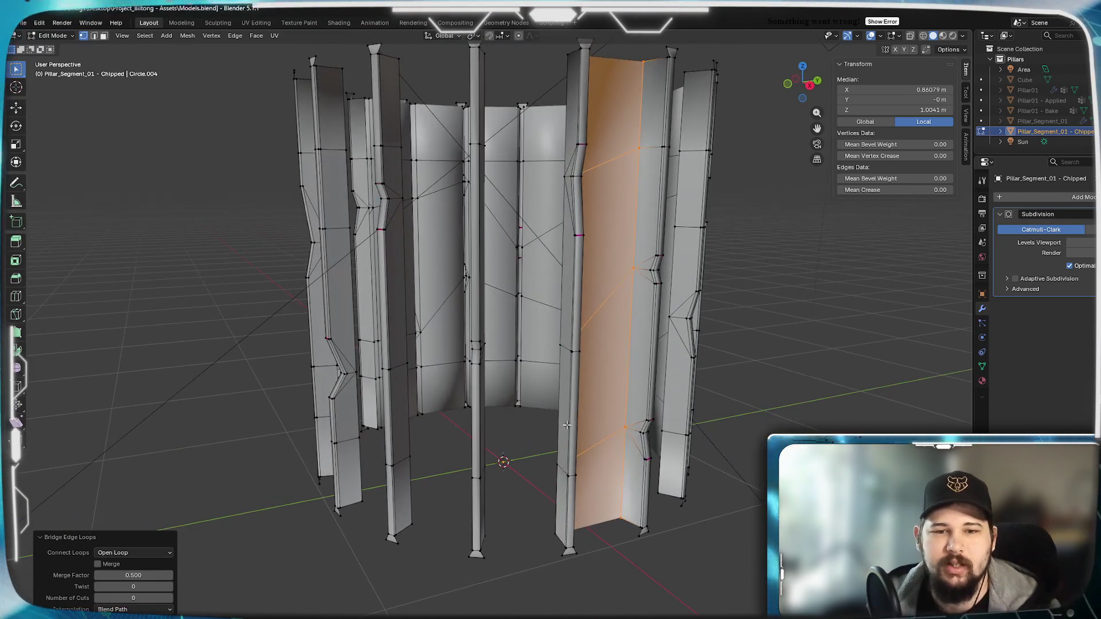
alt+click(566, 425)
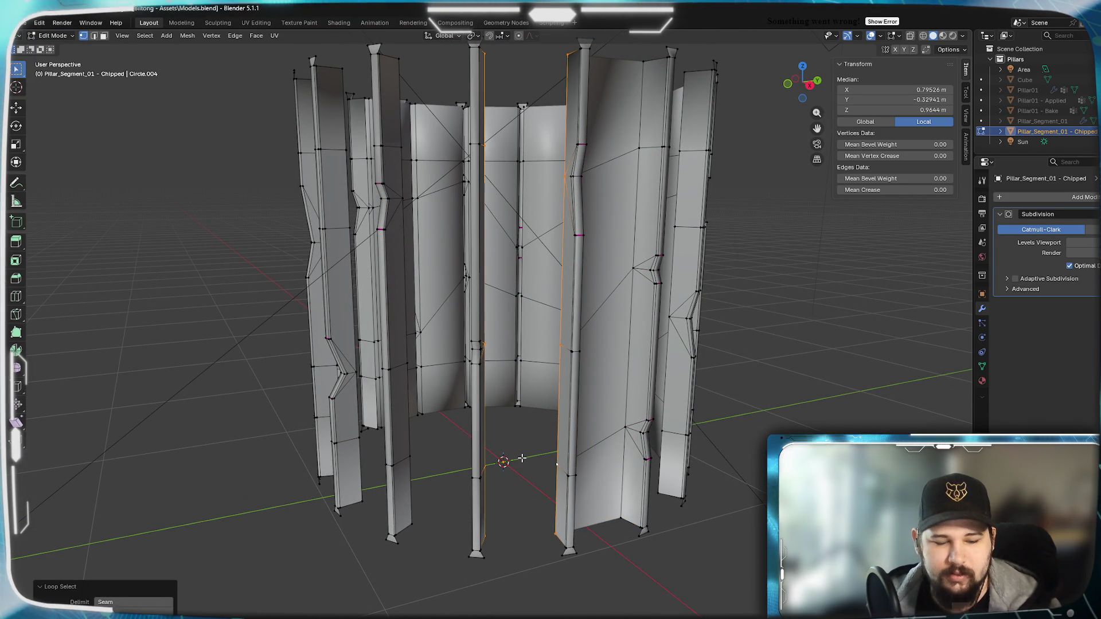
right_click(522, 458)
click(522, 457)
mouse_move(523, 457)
middle_down()
mouse_move(548, 422)
mouse_move(503, 467)
mouse_move(559, 412)
mouse_move(463, 459)
middle_up()
Bridge two more gaps across the front of the ring.
alt+click(571, 432)
alt+shift+click(430, 438)
right_click(467, 446)
click(472, 444)
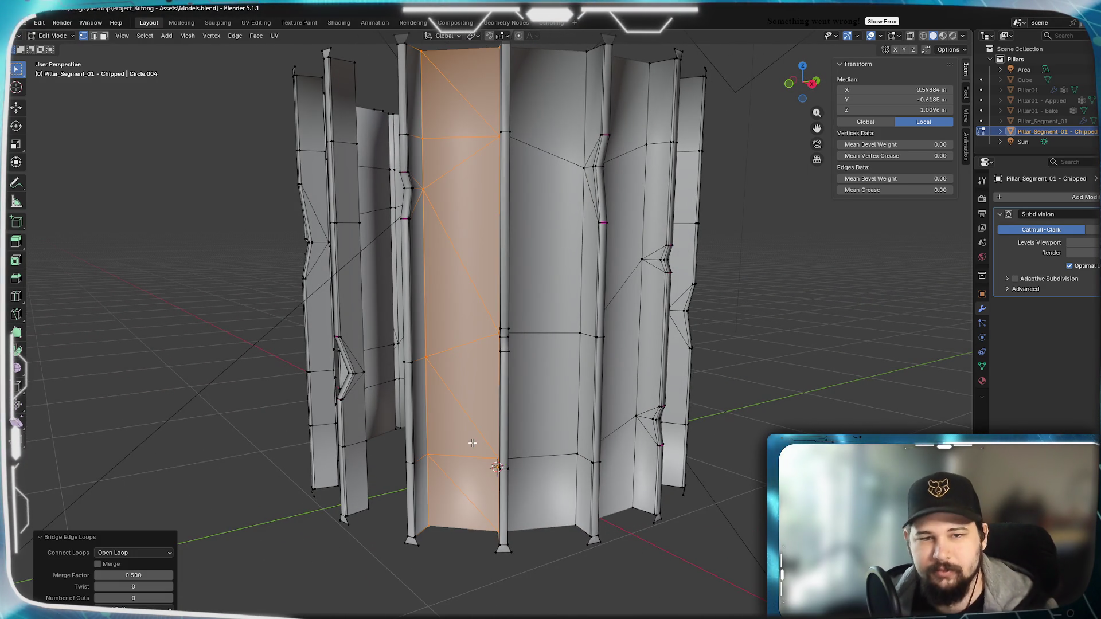
alt+click(476, 427)
mouse_move(466, 417)
middle_down()
mouse_move(542, 421)
mouse_move(425, 427)
middle_up()
alt+click(543, 421)
alt+click(400, 436)
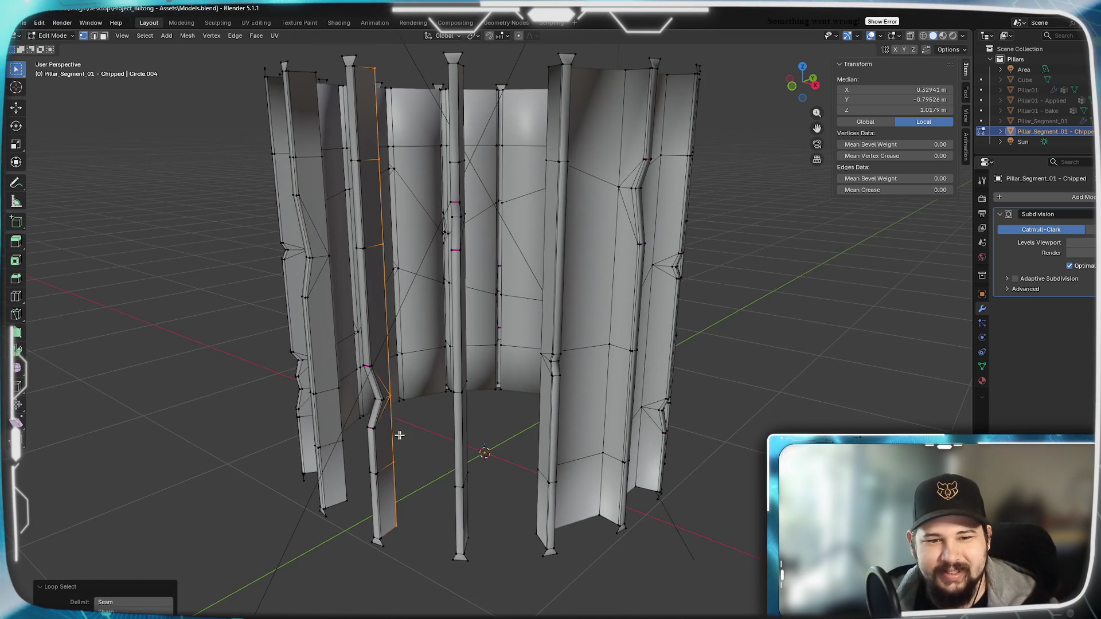
alt+shift+click(421, 438)
right_click(422, 438)
click(421, 438)
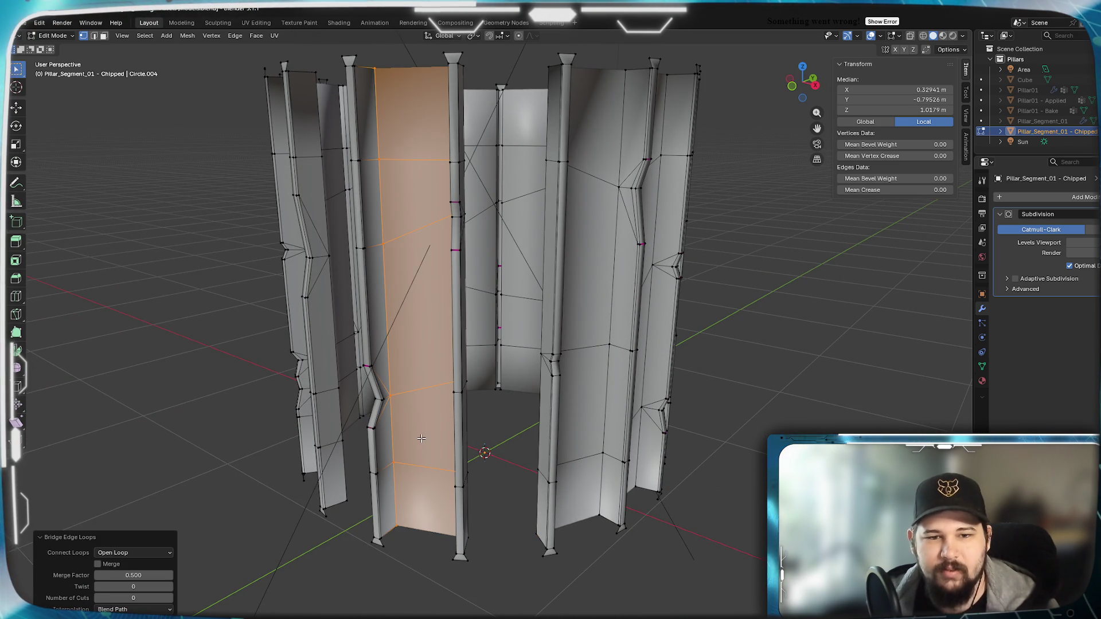
Bridge one more gap, then undo an unwanted final bridge strip.
mouse_move(426, 440)
middle_down()
mouse_move(403, 461)
mouse_move(532, 451)
mouse_move(352, 442)
middle_up()
alt+click(405, 457)
alt+shift+click(379, 440)
right_click(420, 440)
click(419, 440)
alt+click(532, 451)
alt+click(346, 452)
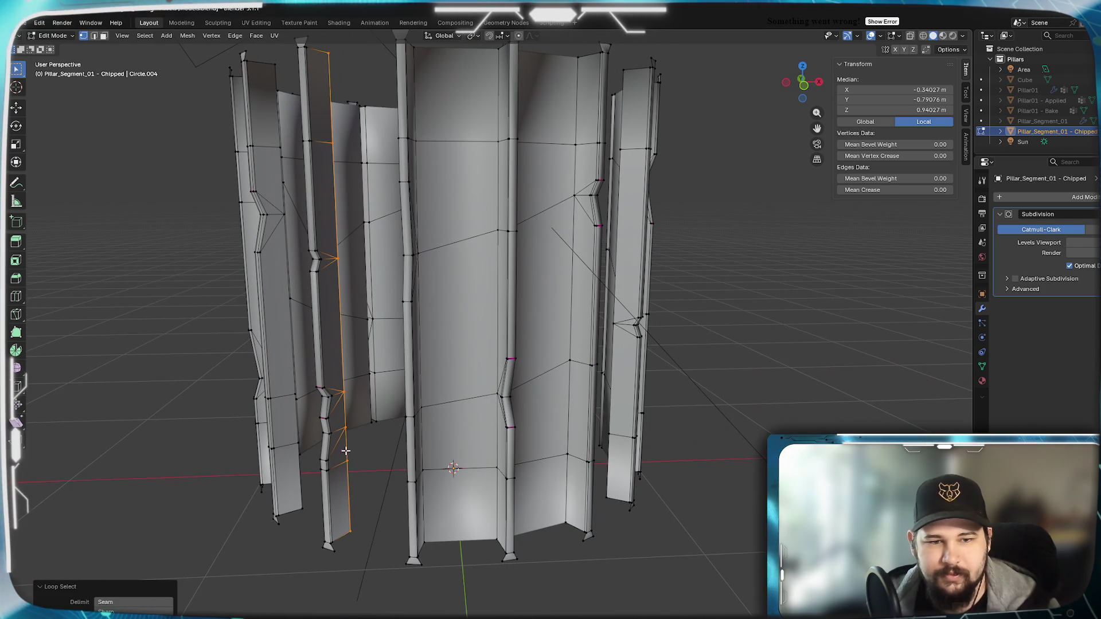
alt+shift+click(381, 449)
right_click(381, 449)
click(381, 449)
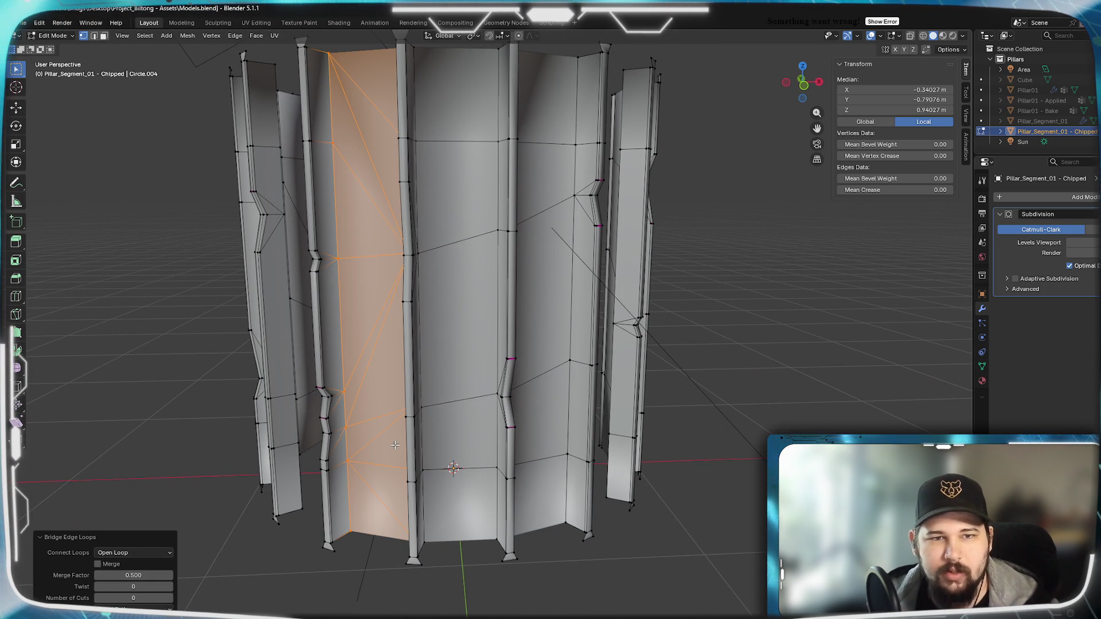
key(ctrl+z)
key(ctrl+z)
middle_drag(375, 457, 449, 453)
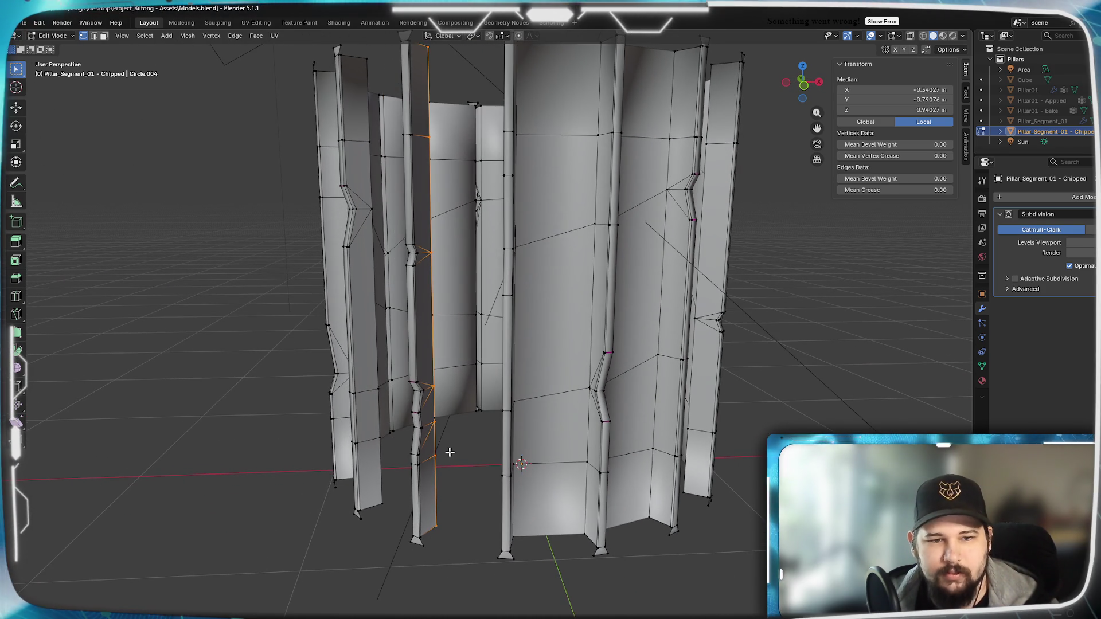
mouse_move(418, 356)
middle_down()
mouse_move(534, 371)
mouse_move(523, 435)
mouse_move(542, 396)
mouse_move(563, 429)
mouse_move(597, 400)
mouse_move(631, 445)
middle_up()
alt+click(632, 447)
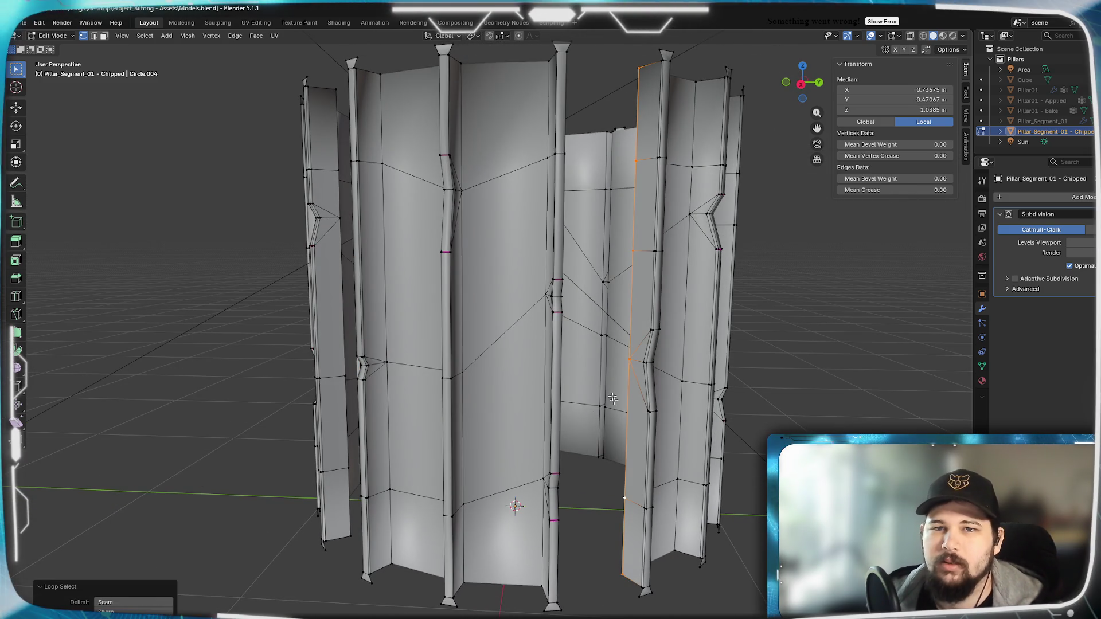
middle_drag(605, 358, 549, 425)
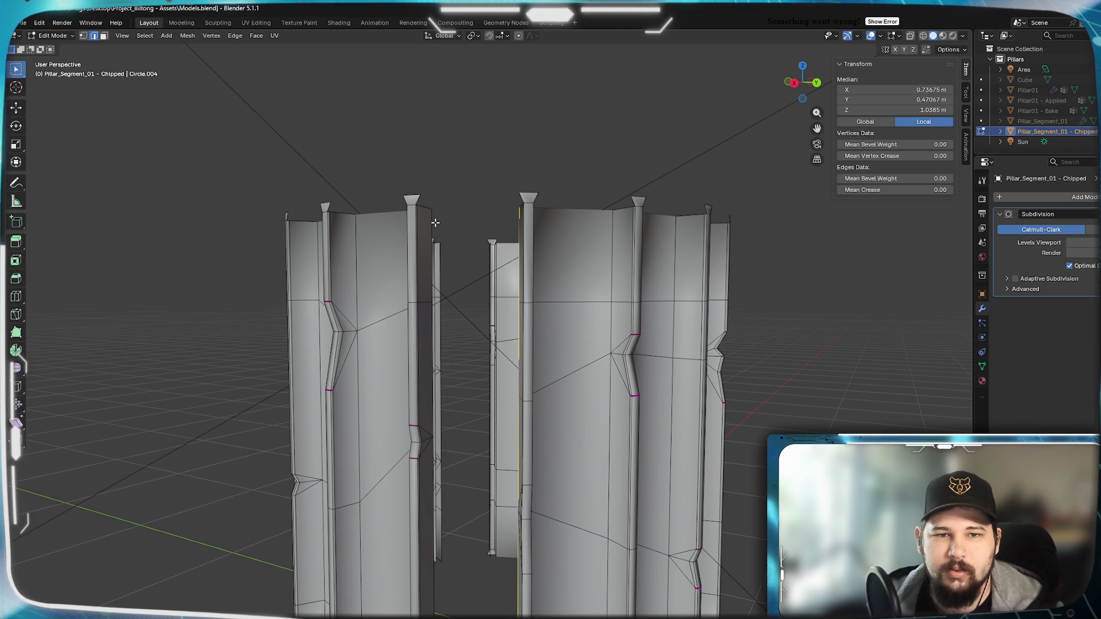
click(435, 222)
mouse_move(436, 223)
middle_down()
mouse_move(568, 229)
mouse_move(536, 241)
mouse_move(597, 255)
mouse_move(551, 250)
mouse_move(432, 270)
middle_up()
click(614, 235)
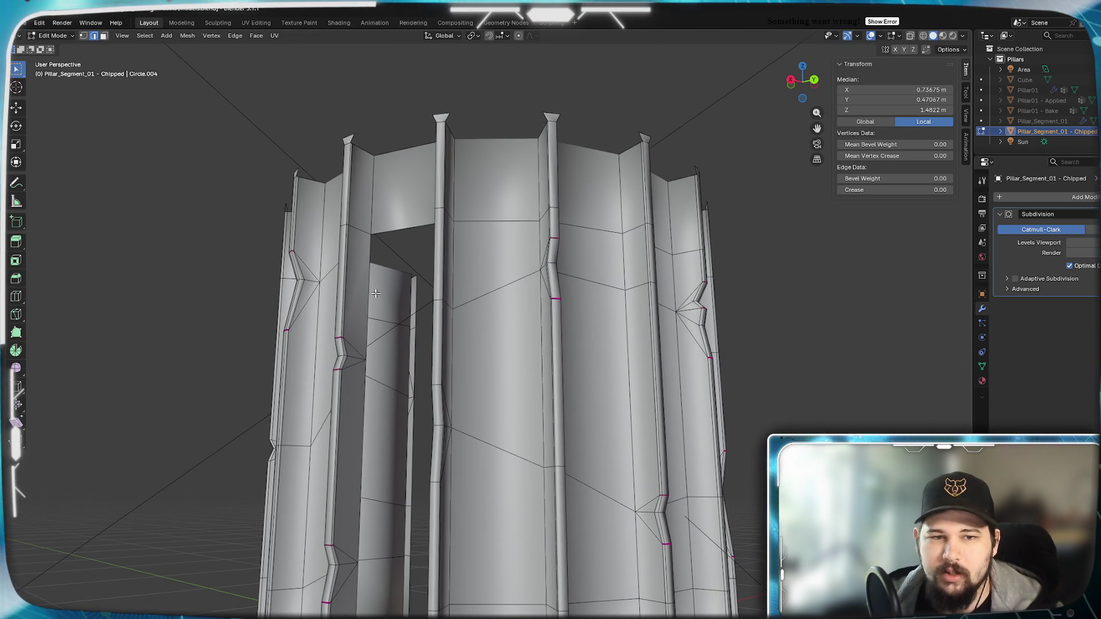
mouse_move(383, 336)
middle_down()
mouse_move(427, 325)
mouse_move(398, 392)
mouse_move(450, 276)
middle_up()
click(412, 402)
mouse_move(412, 402)
middle_down()
mouse_move(620, 392)
mouse_move(715, 333)
mouse_move(639, 351)
middle_up()
click(621, 392)
click(694, 346)
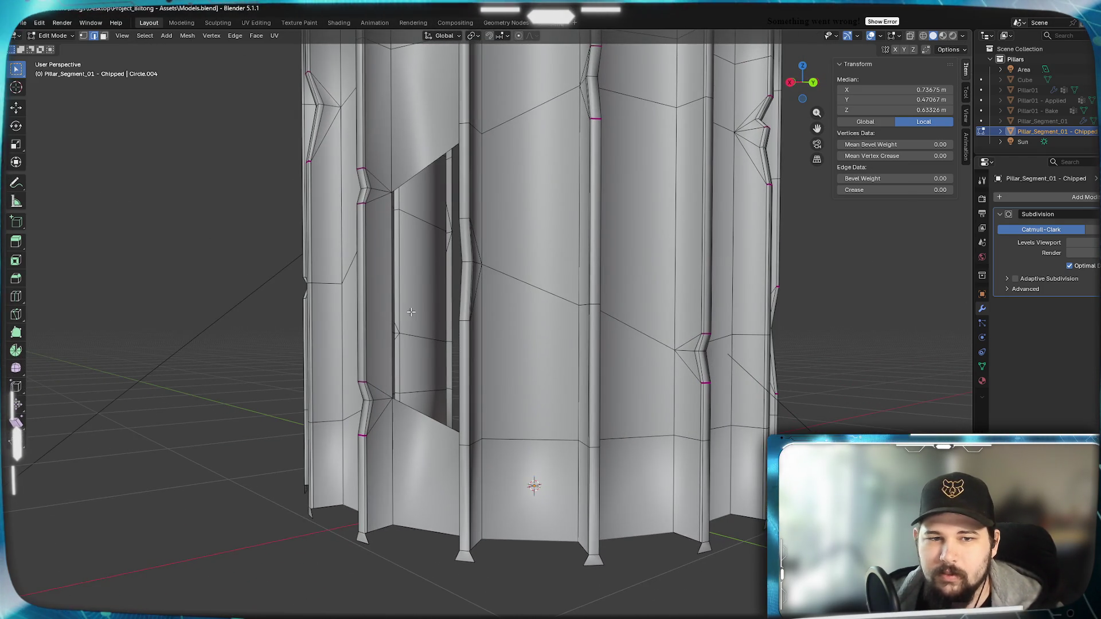
mouse_move(412, 312)
middle_down()
mouse_move(389, 262)
mouse_move(472, 305)
mouse_move(415, 310)
mouse_move(452, 309)
mouse_move(428, 311)
middle_up()
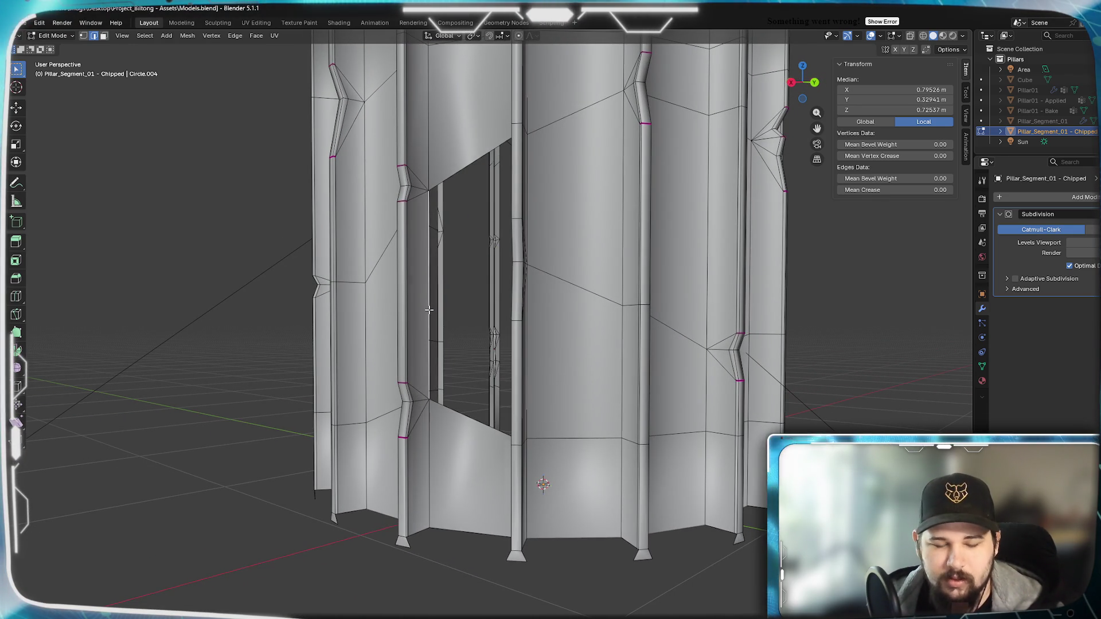
Fill the first two openings with new faces using F.
key(f)
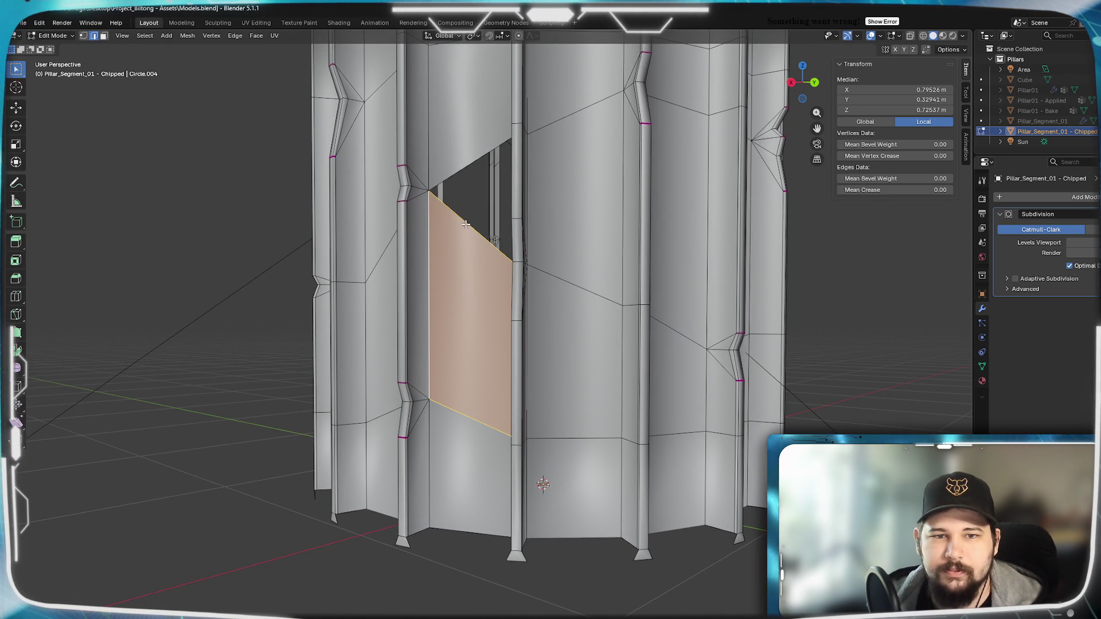
click(468, 207)
key(f)
scroll(469, 168, down, 5)
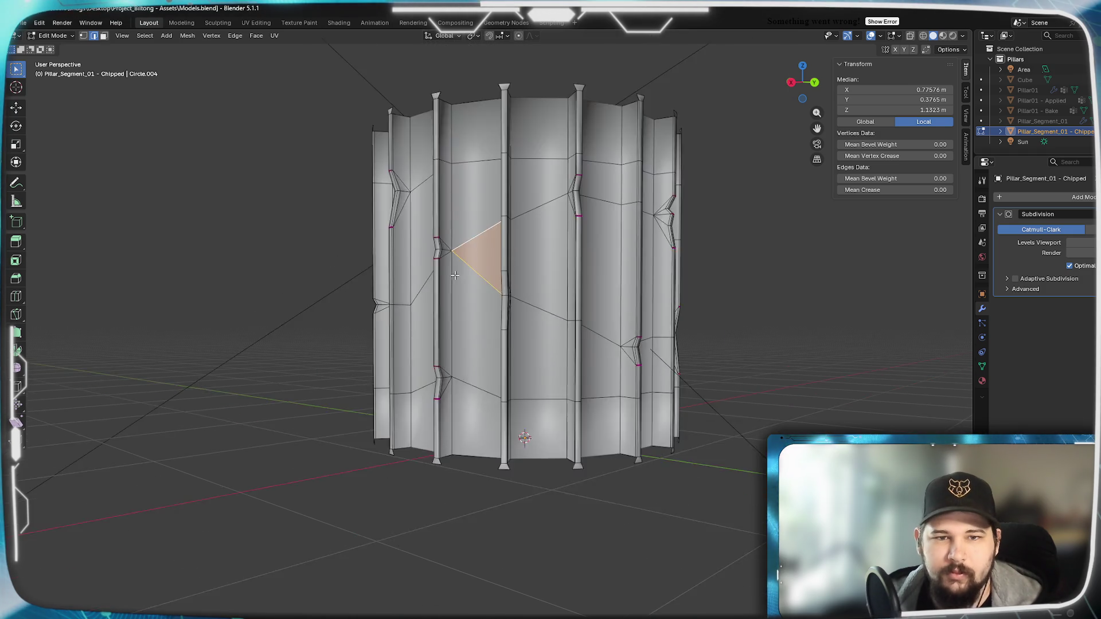
mouse_move(469, 168)
middle_down()
mouse_move(512, 274)
mouse_move(578, 322)
middle_up()
Fill the lower gap between two pillars with a face.
click(542, 157)
middle_drag(542, 157, 527, 191)
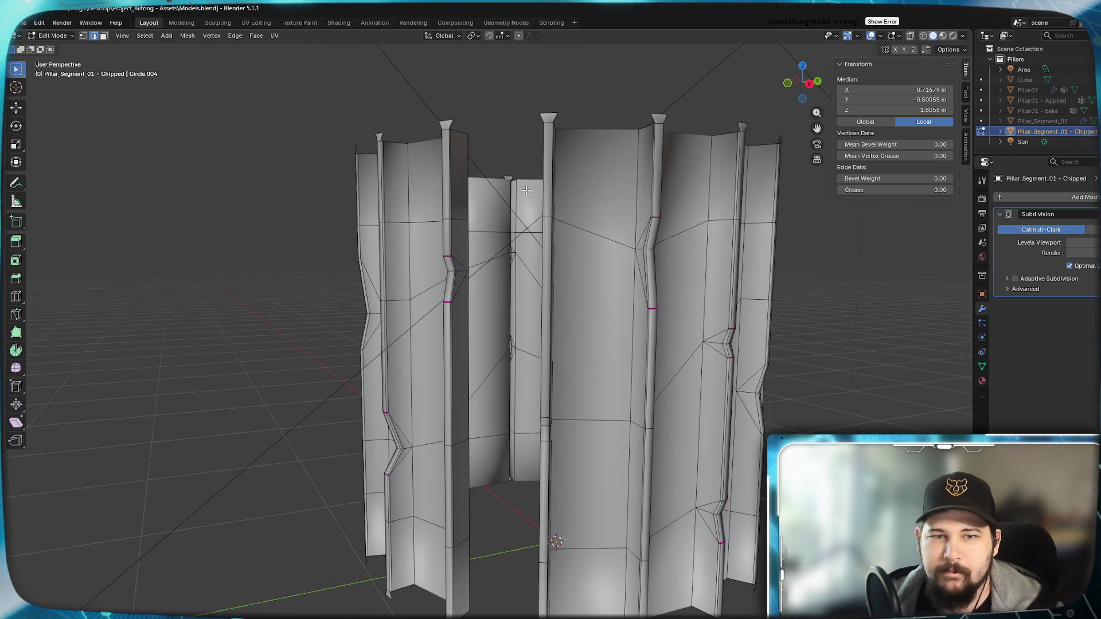
click(468, 152)
middle_drag(468, 152, 561, 381)
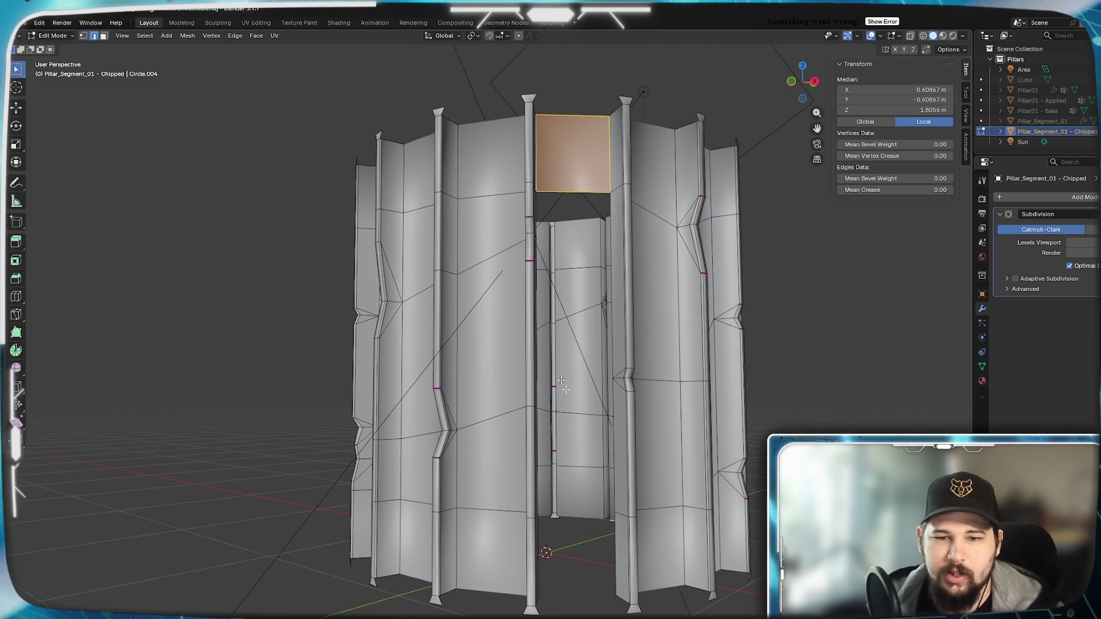
click(621, 543)
middle_drag(621, 543, 481, 547)
key(f)
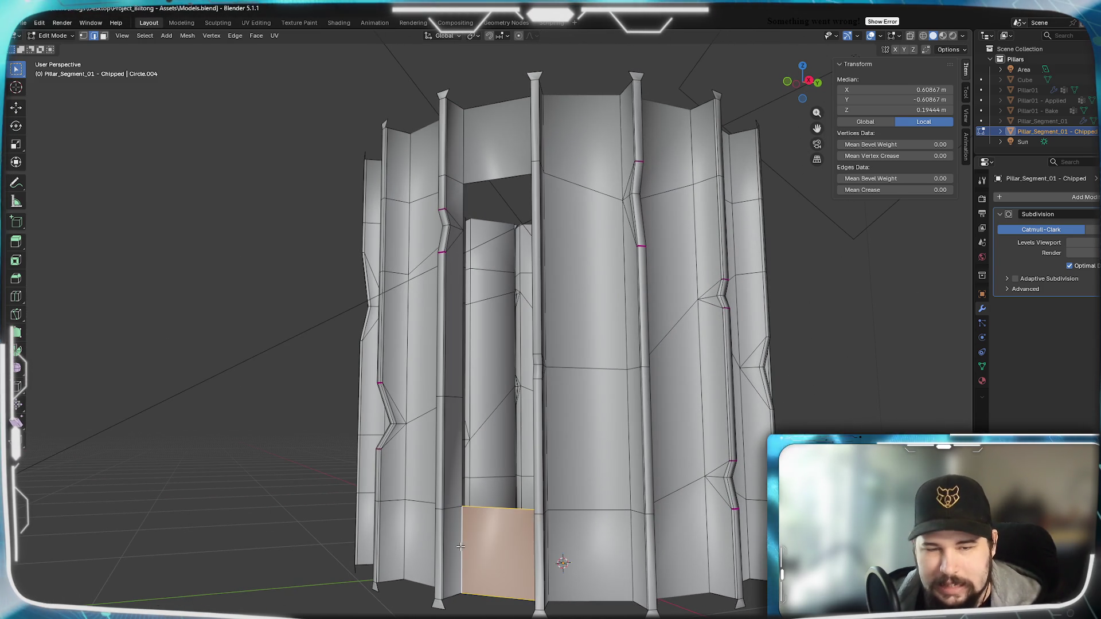
mouse_move(502, 471)
middle_down()
mouse_move(616, 455)
mouse_move(488, 451)
middle_up()
Fill the remaining open gaps, including the leftover triangular opening.
click(616, 456)
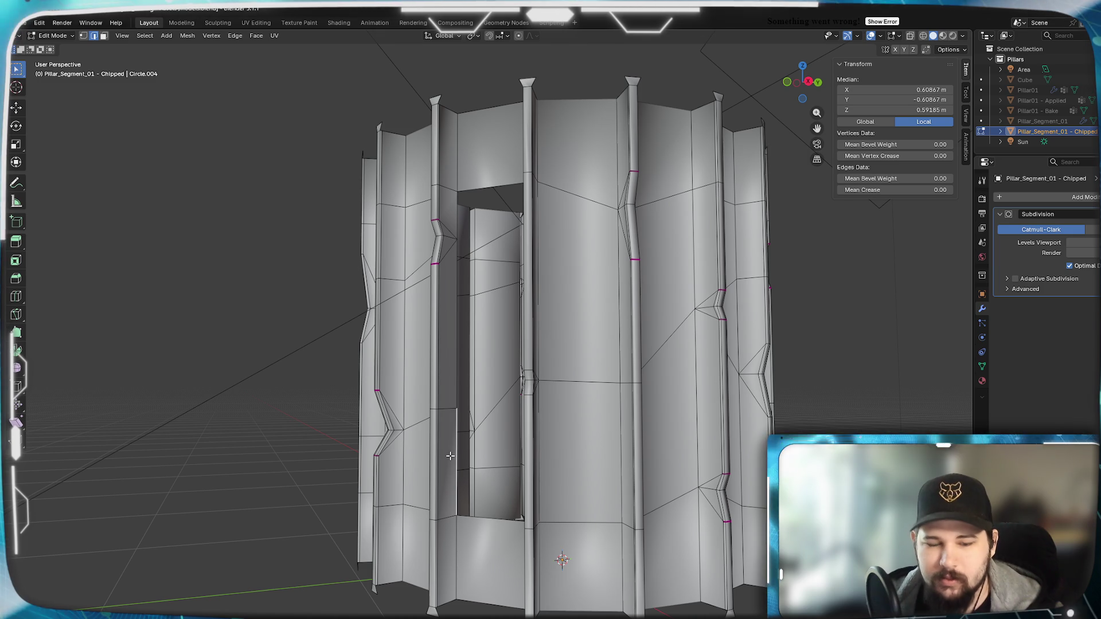
key(f)
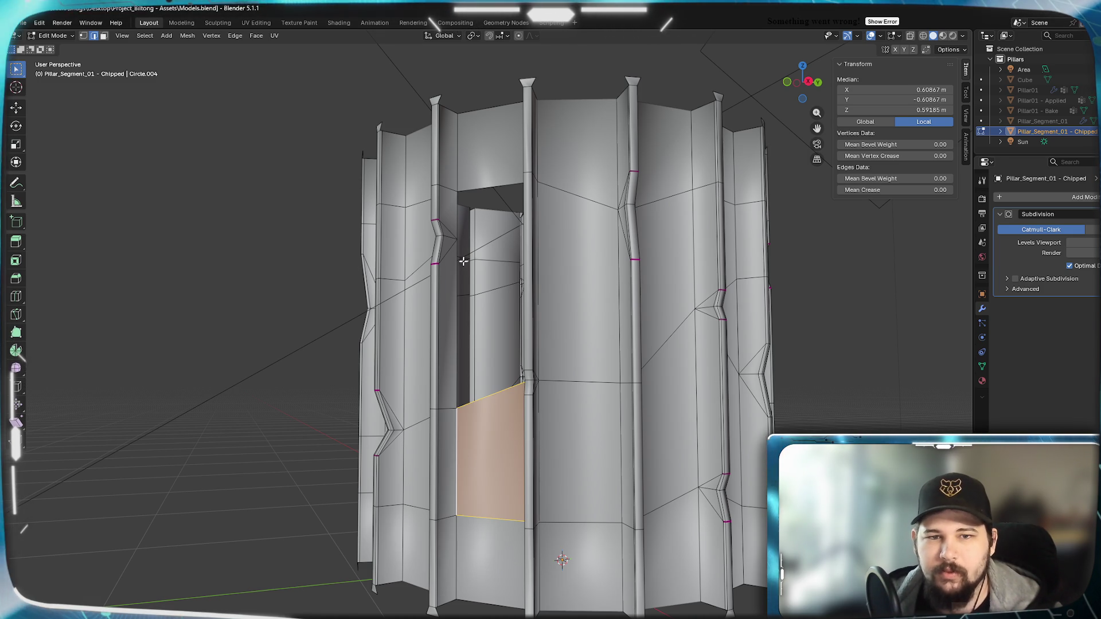
mouse_move(463, 261)
middle_down()
mouse_move(436, 270)
mouse_move(482, 276)
mouse_move(462, 284)
mouse_move(647, 278)
mouse_move(486, 242)
middle_up()
click(457, 289)
key(f)
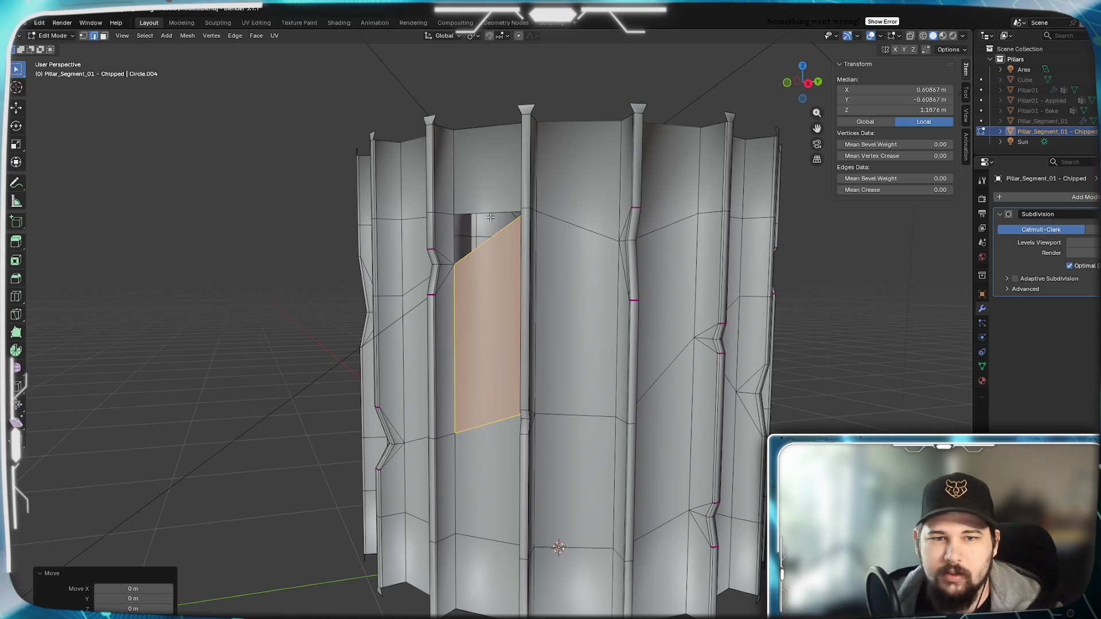
click(495, 244)
key(f)
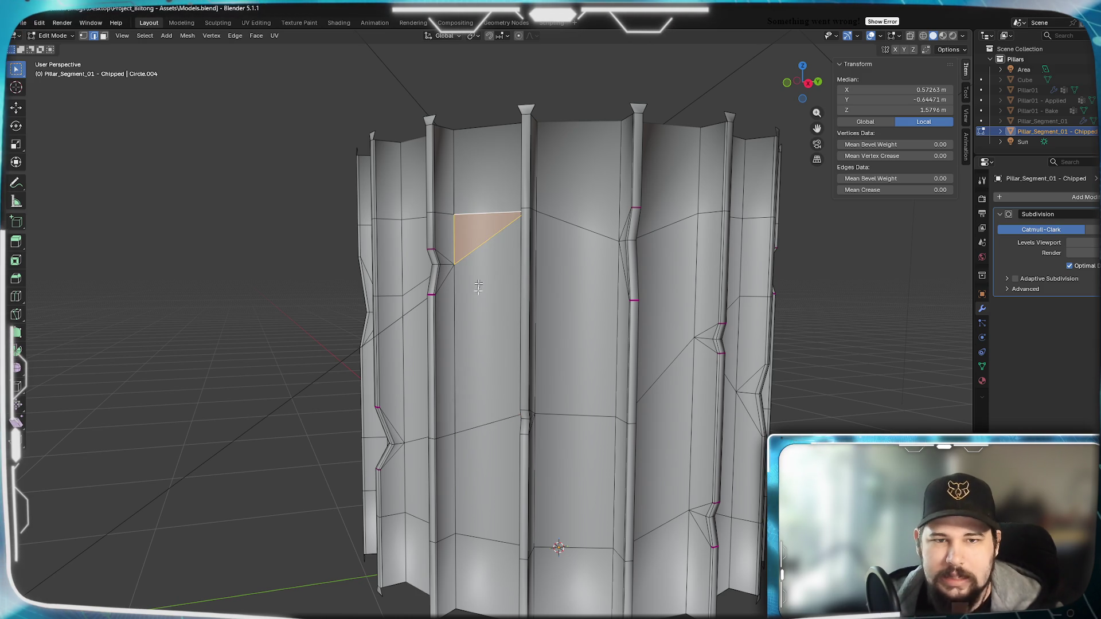
mouse_move(487, 208)
middle_down()
mouse_move(484, 338)
mouse_move(579, 348)
mouse_move(553, 202)
mouse_move(423, 189)
mouse_move(475, 521)
mouse_move(569, 547)
mouse_move(459, 545)
mouse_move(488, 580)
mouse_move(548, 505)
mouse_move(466, 533)
mouse_move(551, 511)
middle_up()
Select the border edges of the first gap in the fluted wall and fill it with a face.
click(423, 182)
click(553, 561)
click(422, 561)
click(531, 254)
middle_drag(532, 253, 430, 326)
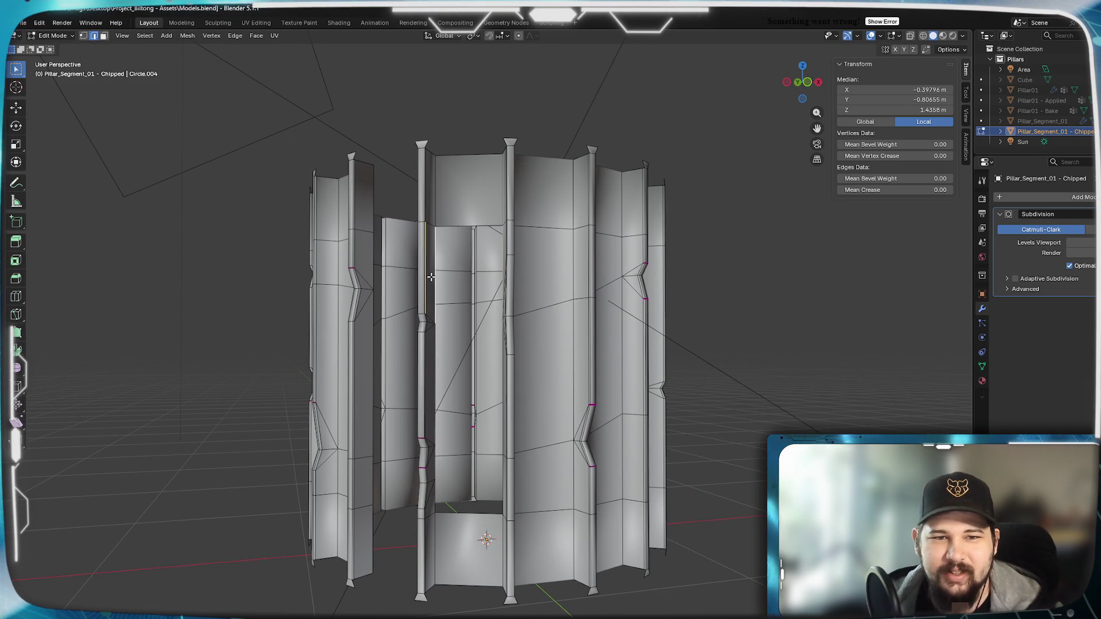
middle_drag(431, 277, 534, 266)
click(534, 266)
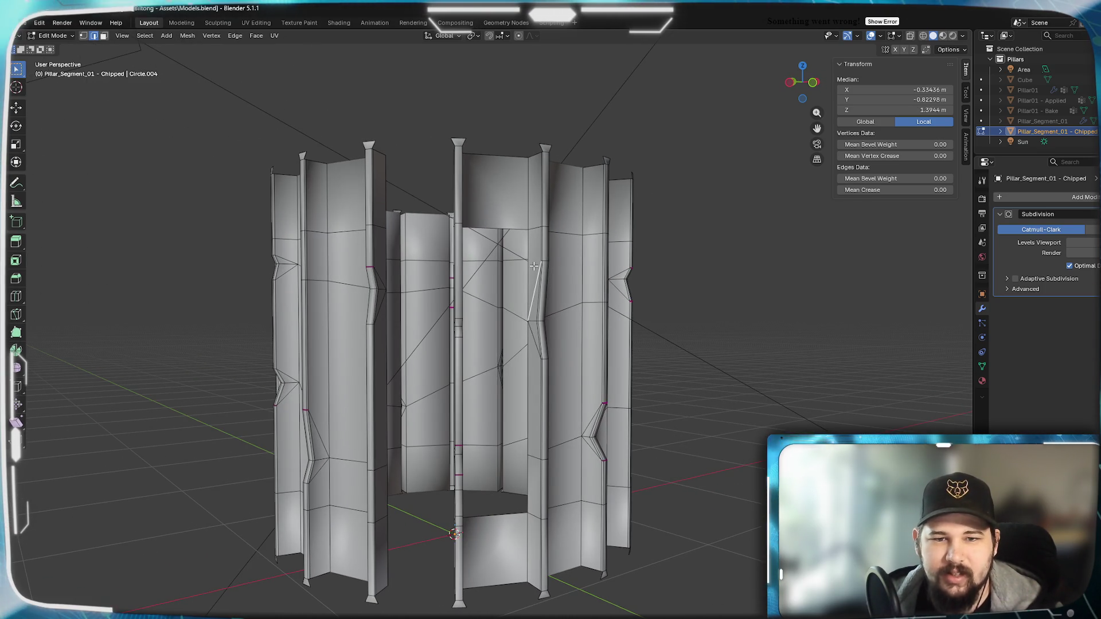
scroll(534, 266, up, 5)
middle_drag(588, 201, 505, 311)
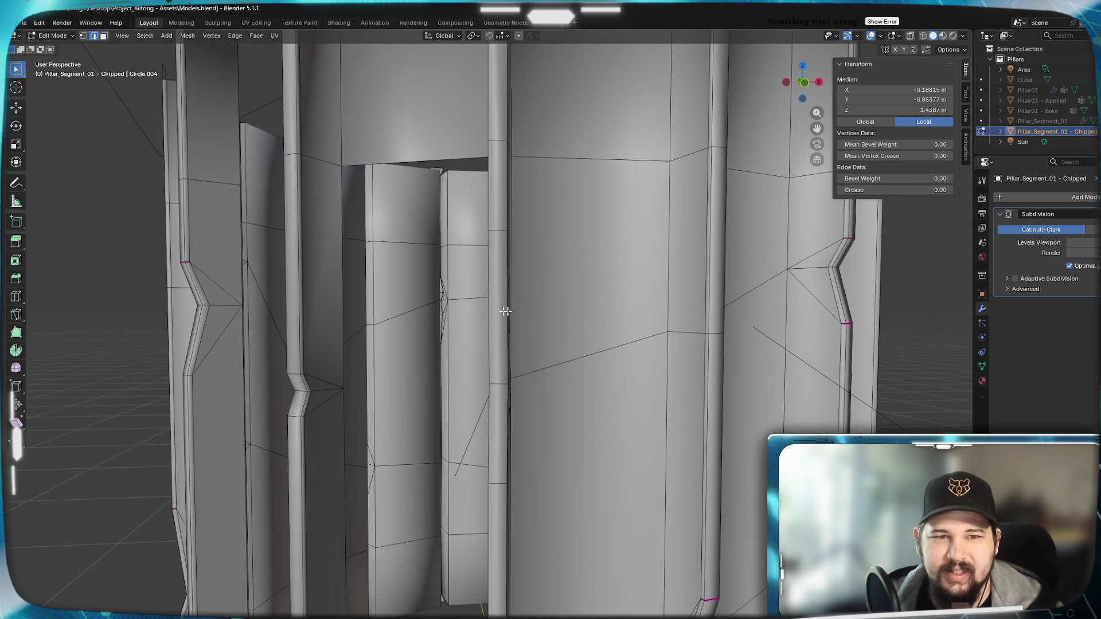
key(f)
Bring the new face into view and centre on the edges bordering the next gap.
scroll(341, 222, down, 4)
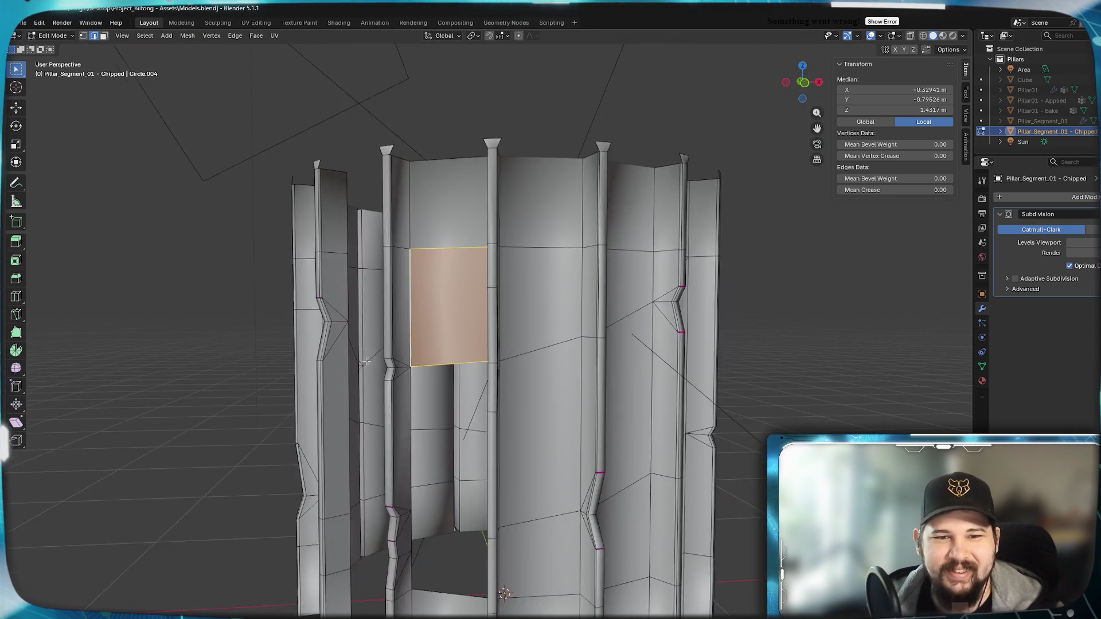
mouse_move(341, 222)
middle_down()
mouse_move(564, 434)
mouse_move(474, 428)
middle_up()
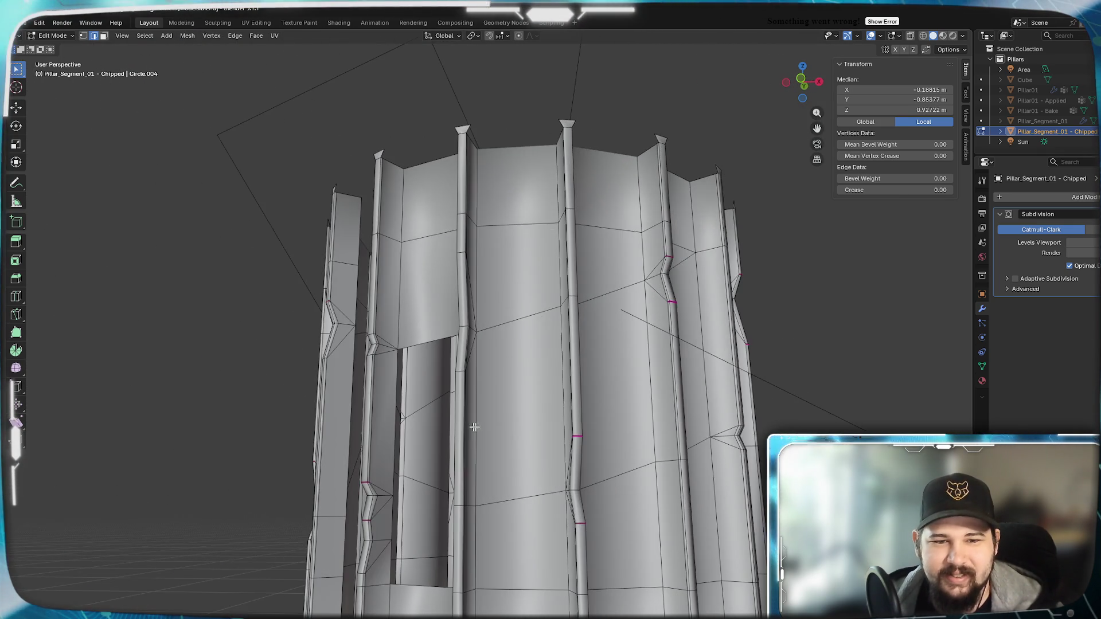
mouse_move(394, 410)
middle_down()
mouse_move(539, 429)
mouse_move(529, 391)
mouse_move(550, 398)
mouse_move(509, 399)
mouse_move(600, 400)
mouse_move(561, 403)
middle_up()
scroll(539, 430, up, 3)
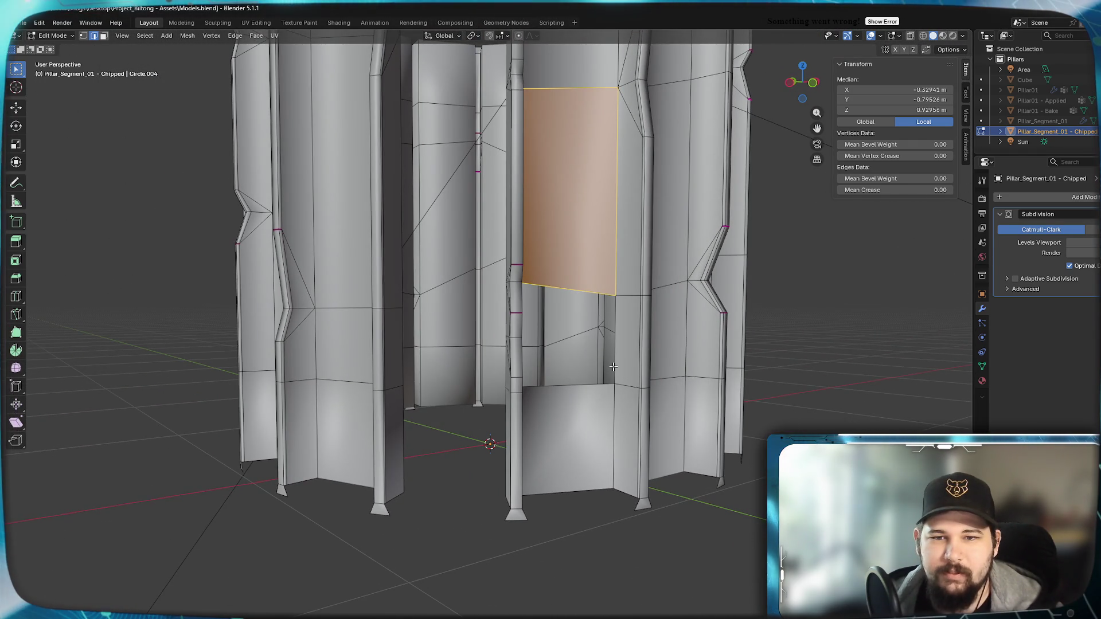
scroll(639, 356, up, 2)
click(709, 275)
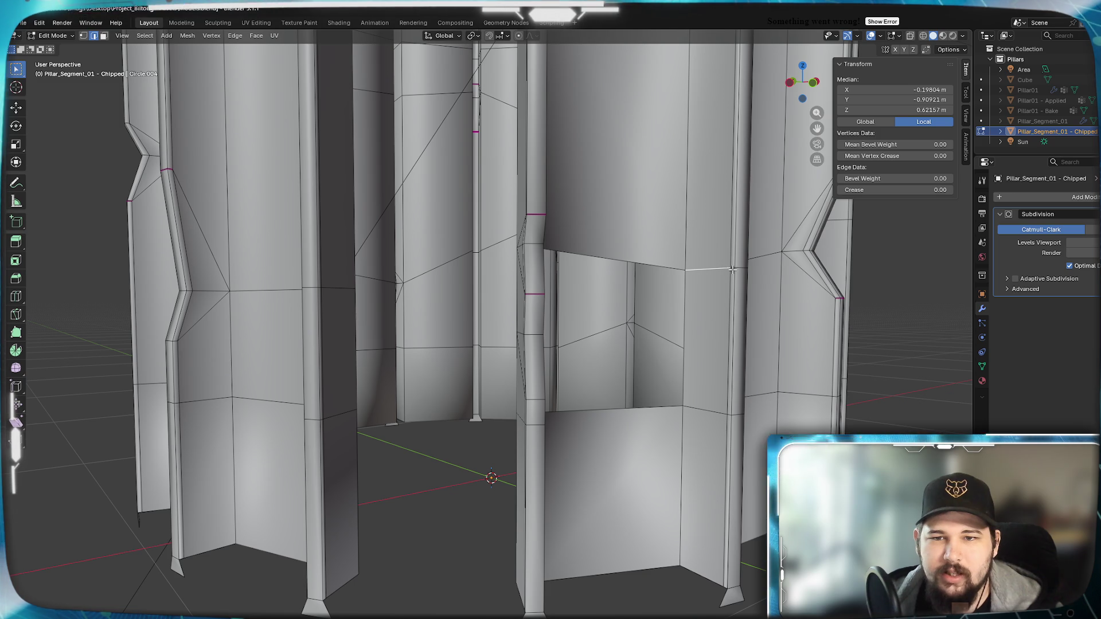
key(KP_Decimal)
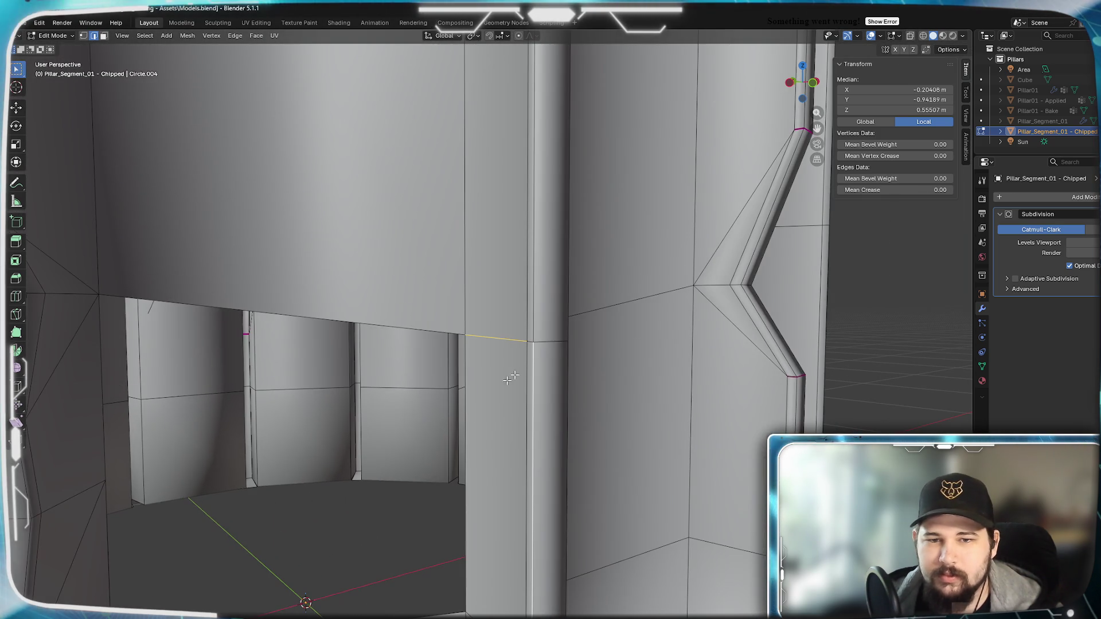
click(485, 341)
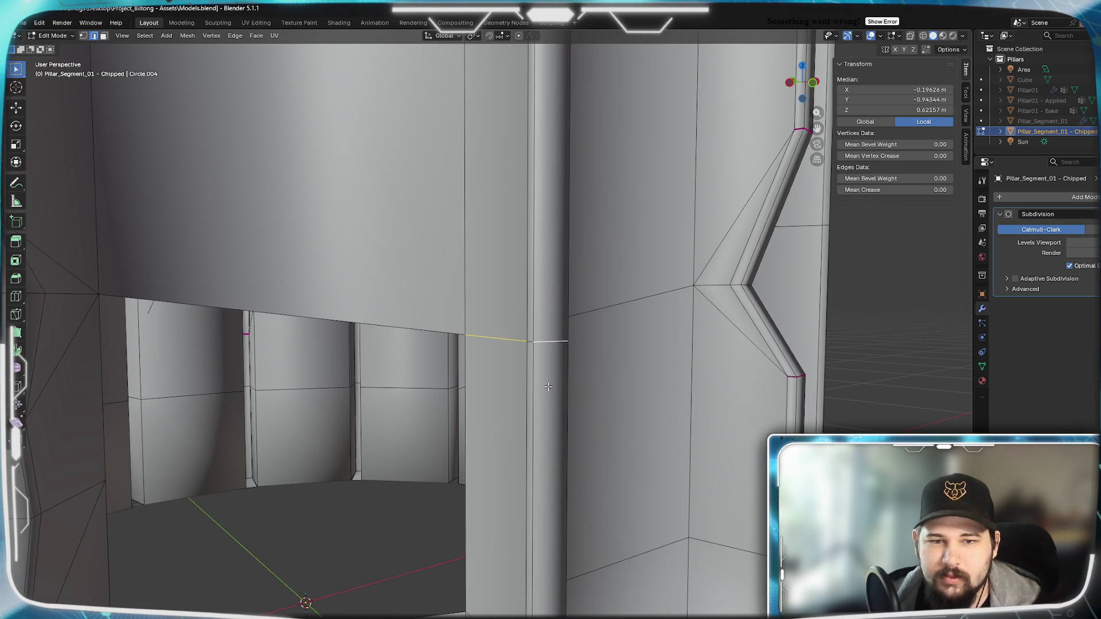
Lower the neighbouring edge along Z and fill the opening with a quad face.
middle_drag(548, 387, 509, 389)
shift+click(373, 342)
mouse_move(373, 341)
middle_down()
mouse_move(368, 389)
mouse_move(413, 380)
mouse_move(620, 406)
middle_up()
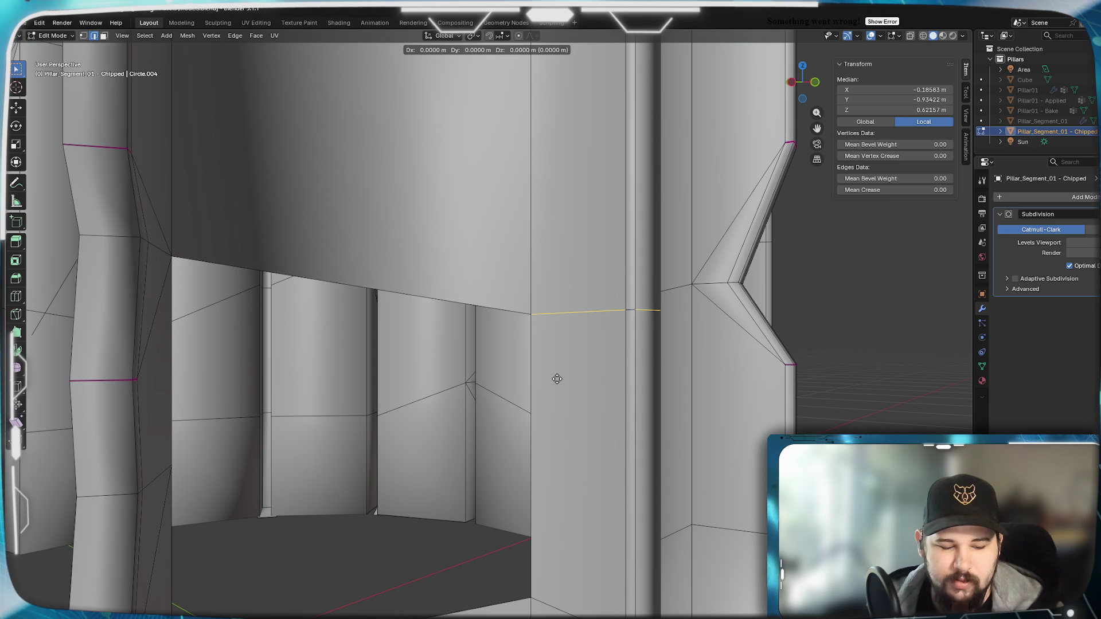
click(551, 449)
mouse_move(551, 449)
middle_down()
mouse_move(516, 367)
mouse_move(367, 516)
mouse_move(517, 439)
mouse_move(565, 435)
middle_up()
key(z)
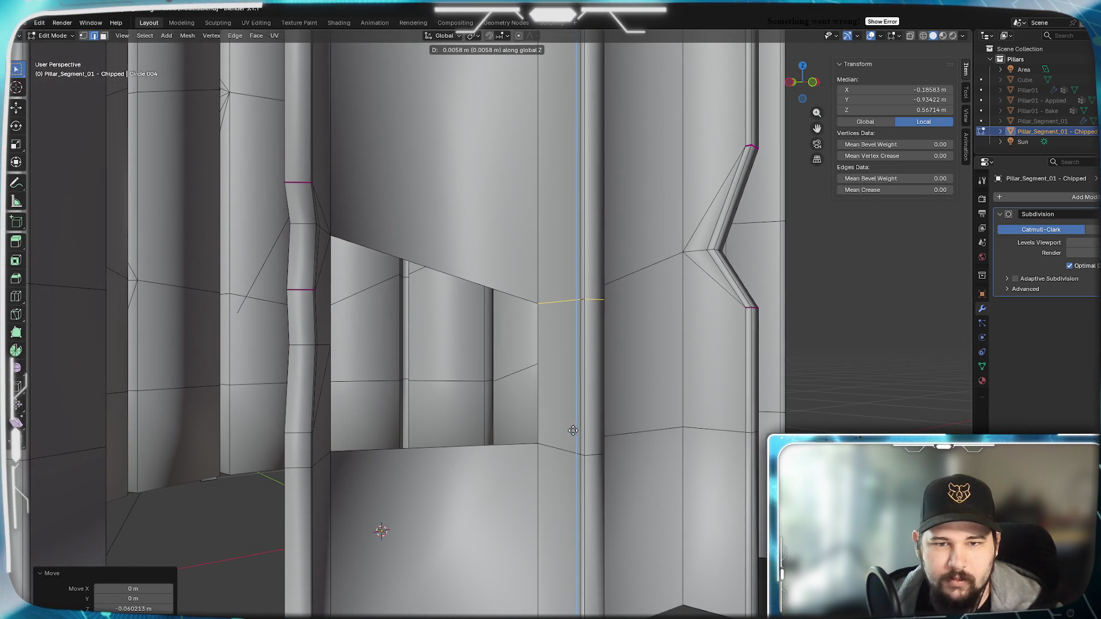
click(536, 352)
middle_drag(536, 353, 296, 400)
shift+click(271, 417)
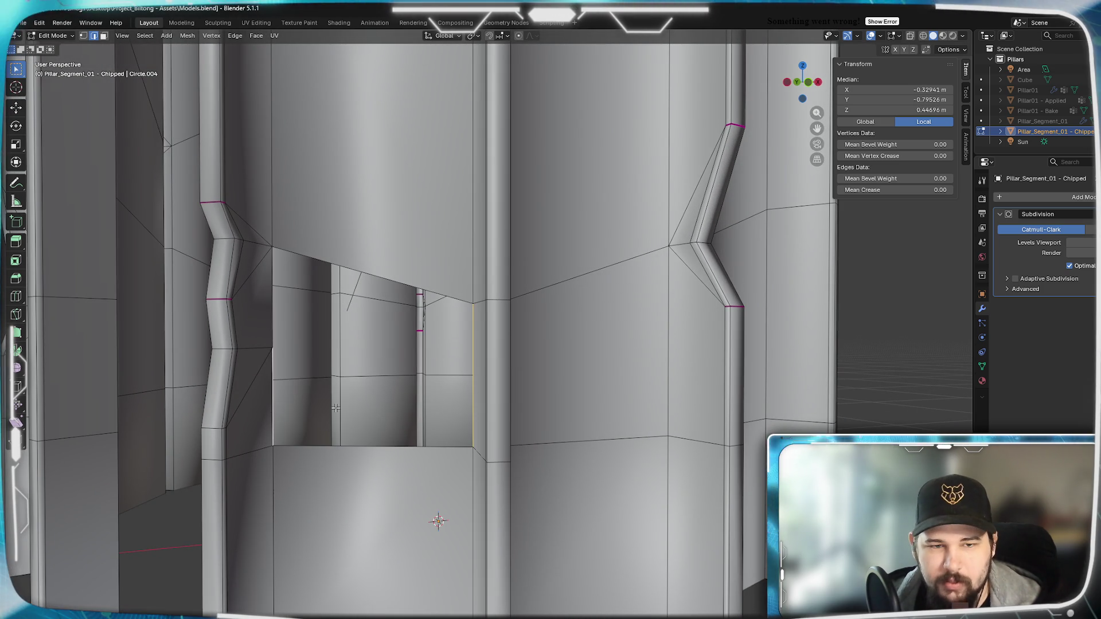
key(f)
Fill the leftover triangular hole and orbit around the ring to check it.
click(377, 327)
shift+click(388, 279)
key(f)
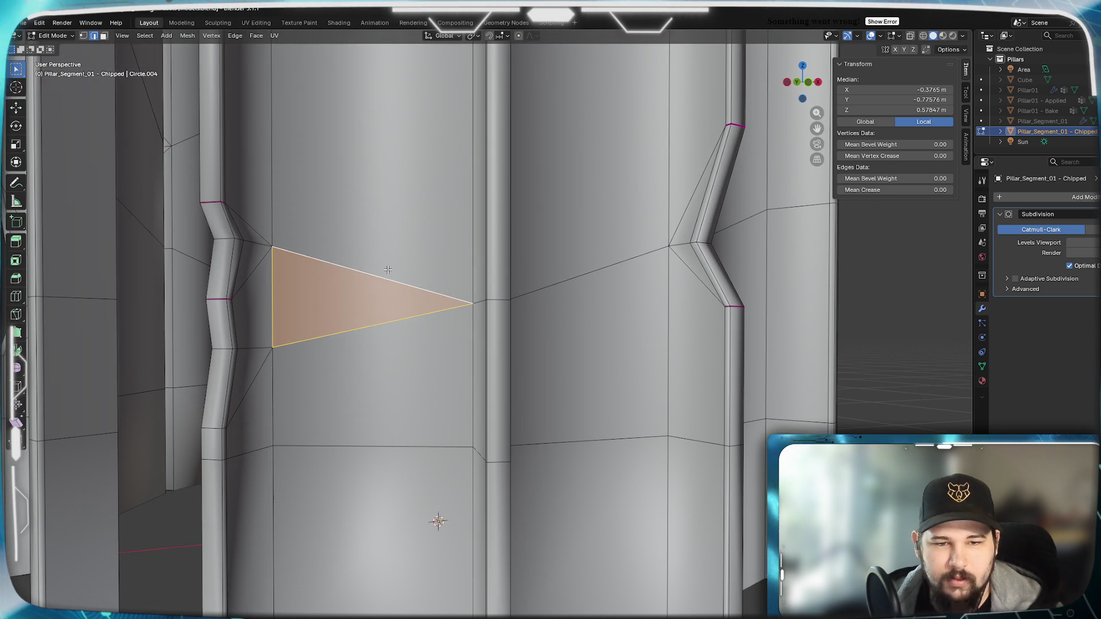
scroll(379, 363, down, 5)
mouse_move(379, 362)
middle_down()
mouse_move(438, 356)
mouse_move(422, 484)
mouse_move(511, 575)
middle_up()
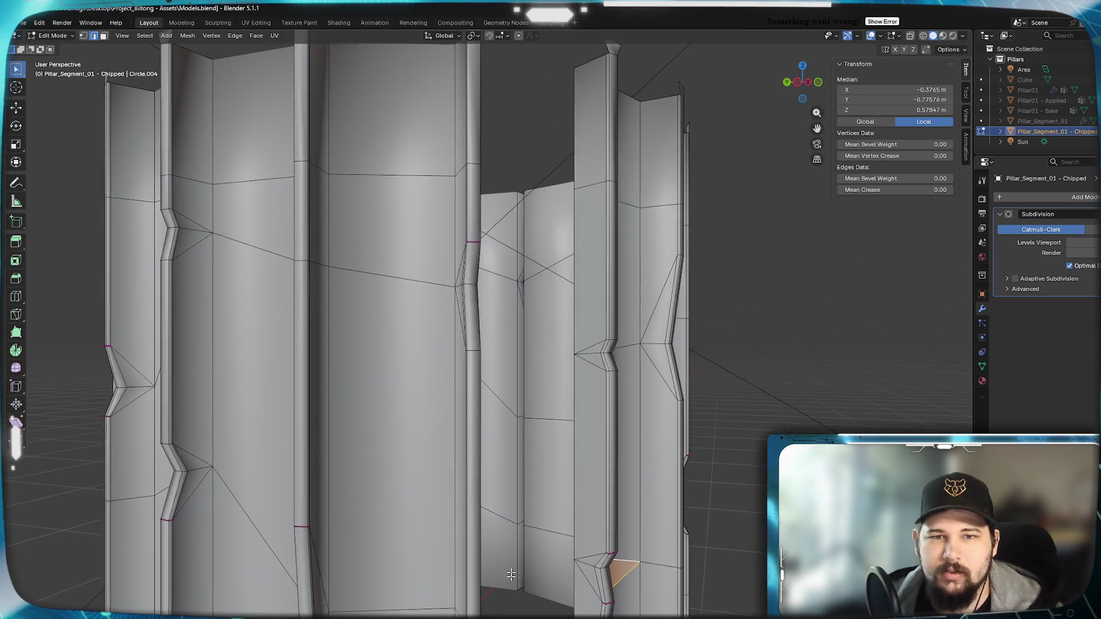
scroll(511, 574, down, 5)
scroll(422, 504, up, 5)
Lower another edge vertically and fill the gap beside the pillar.
click(487, 355)
mouse_move(486, 354)
middle_down()
mouse_move(499, 373)
mouse_move(449, 377)
middle_up()
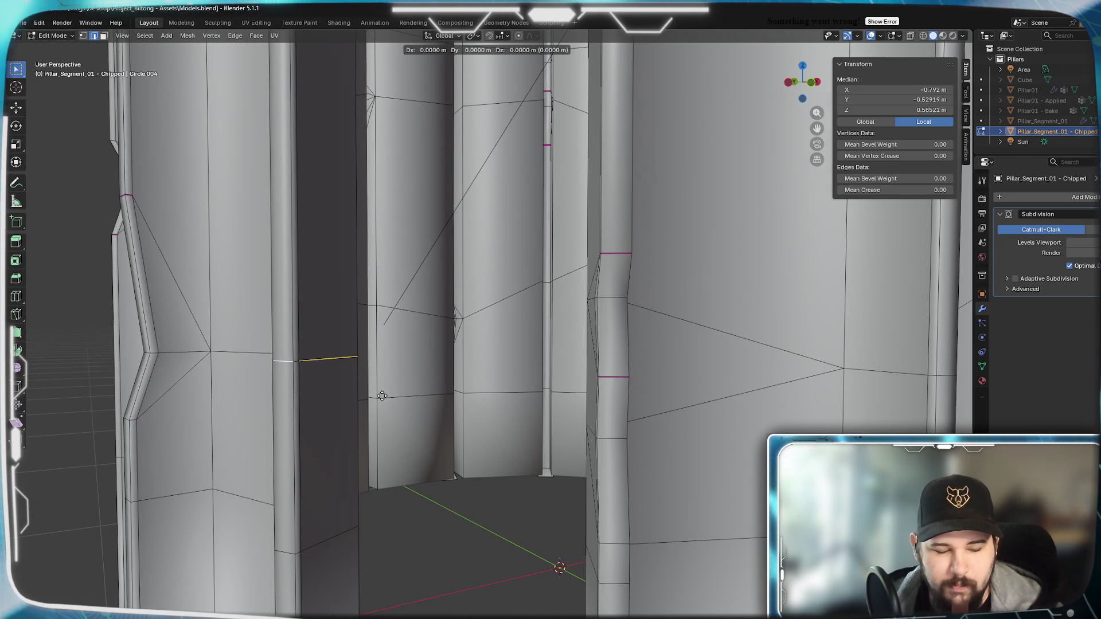
key(z)
click(373, 417)
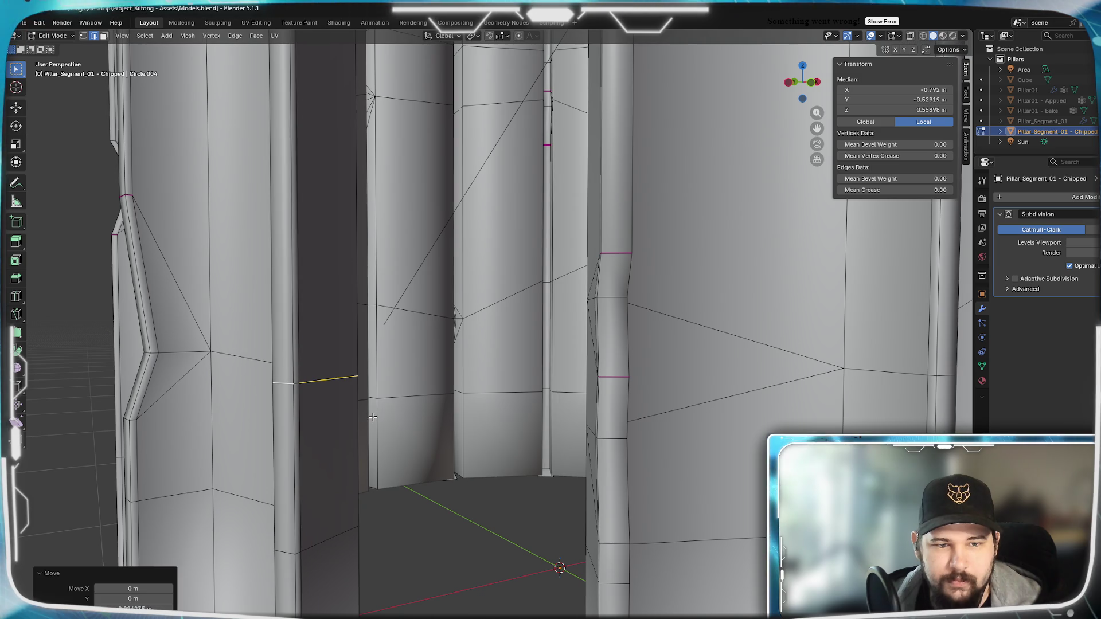
shift+click(378, 480)
scroll(423, 528, down, 5)
click(396, 426)
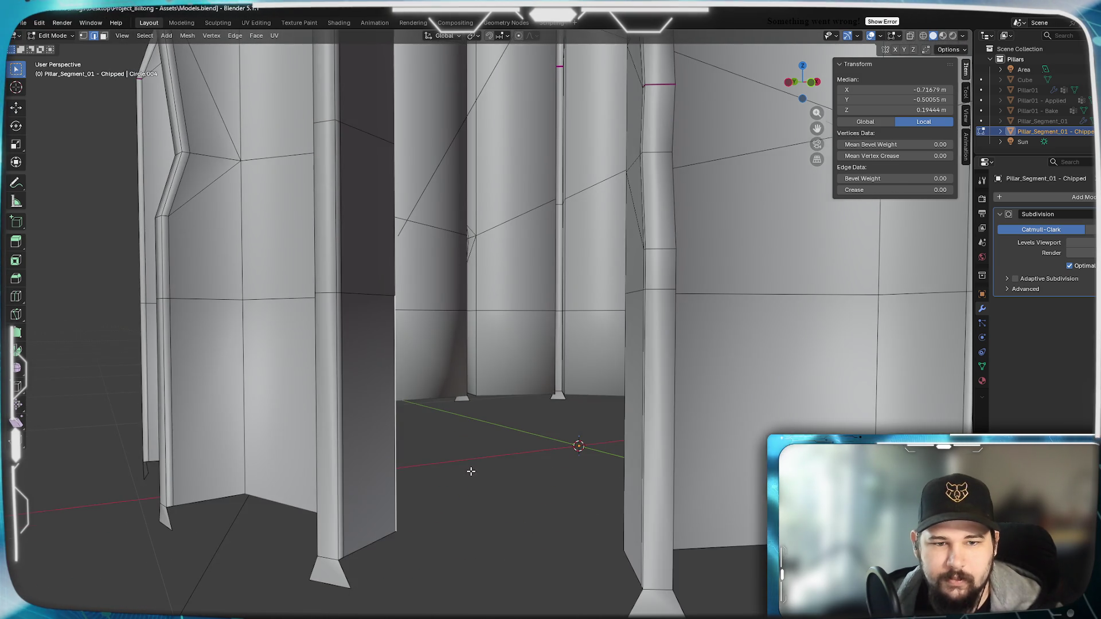
key(KP_Decimal)
shift+click(693, 467)
key(f)
Fill the two upper gaps and the triangular hole beside the pillar.
middle_drag(693, 467, 585, 393)
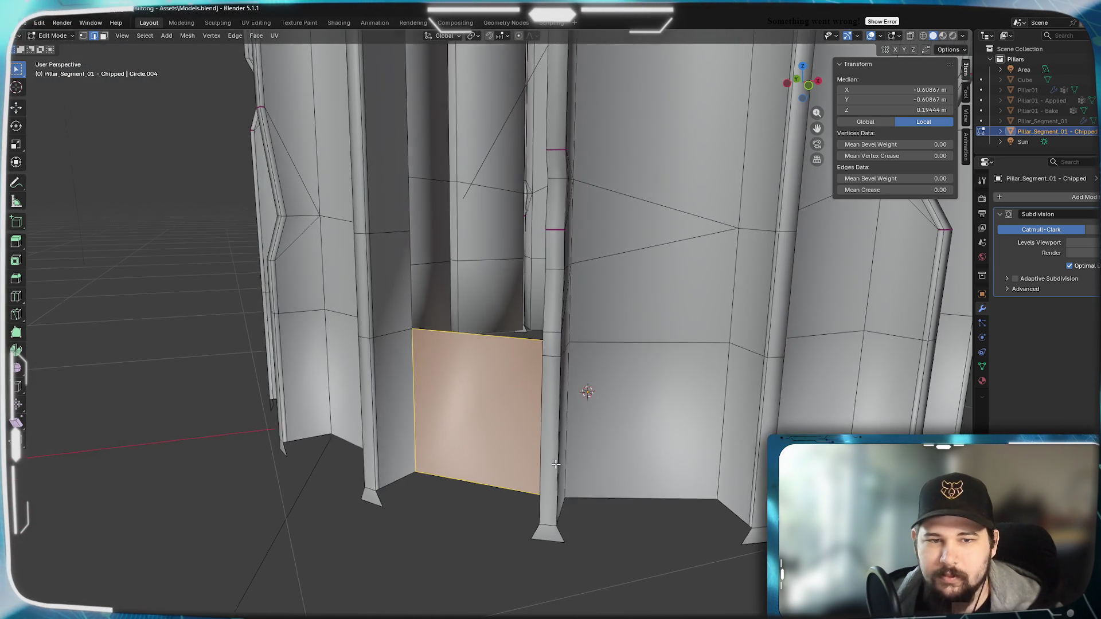
scroll(430, 349, up, 2)
mouse_move(430, 349)
middle_down()
mouse_move(629, 327)
mouse_move(408, 303)
middle_up()
key(f)
click(629, 327)
click(371, 314)
key(f)
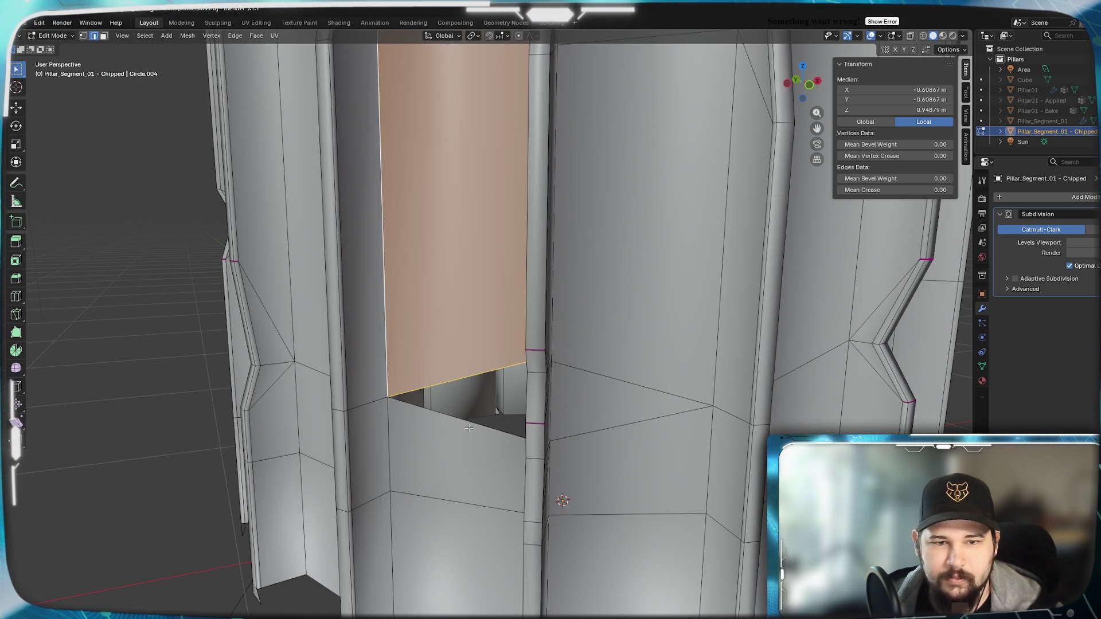
click(448, 368)
key(f)
Fill the last two holes in the flute ring and orbit to check the wall.
scroll(448, 368, down, 3)
middle_drag(445, 327, 475, 454)
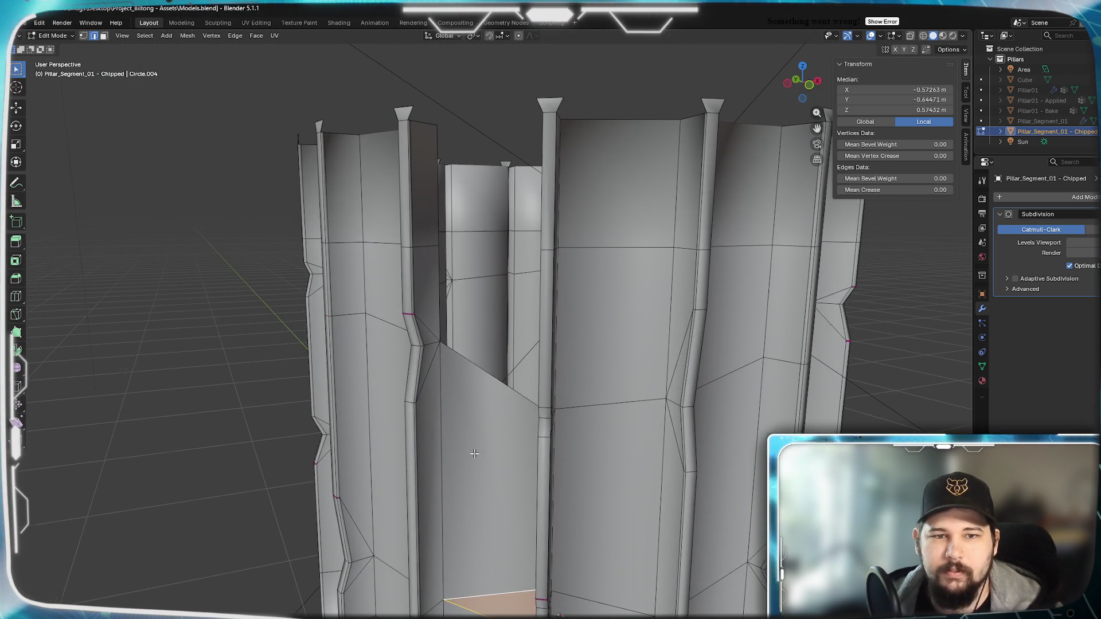
middle_drag(461, 329, 515, 332)
click(614, 313)
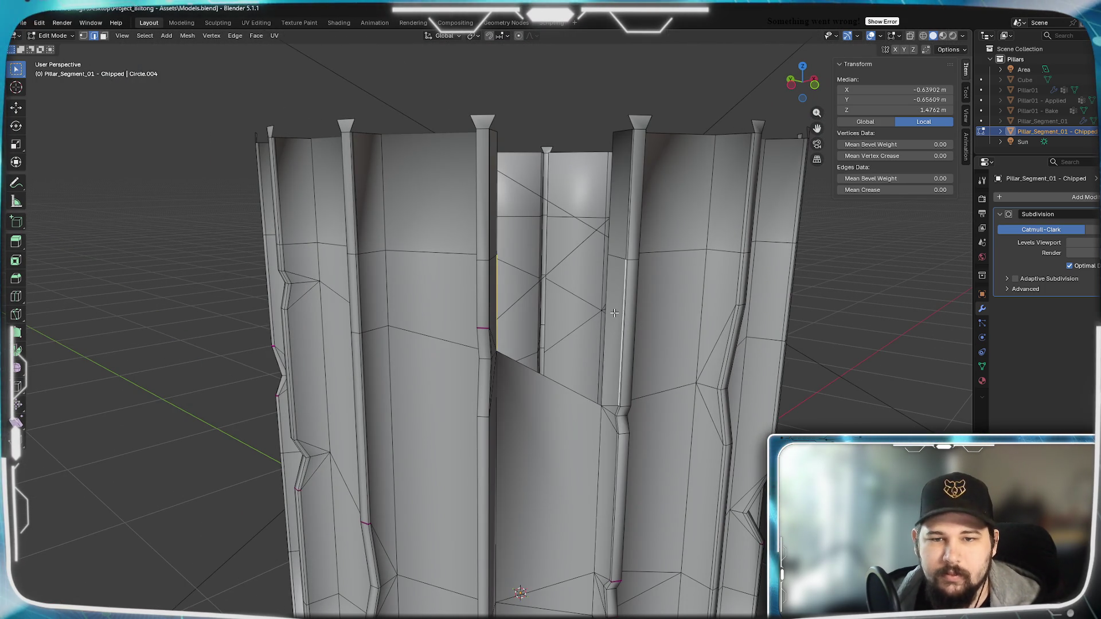
key(f)
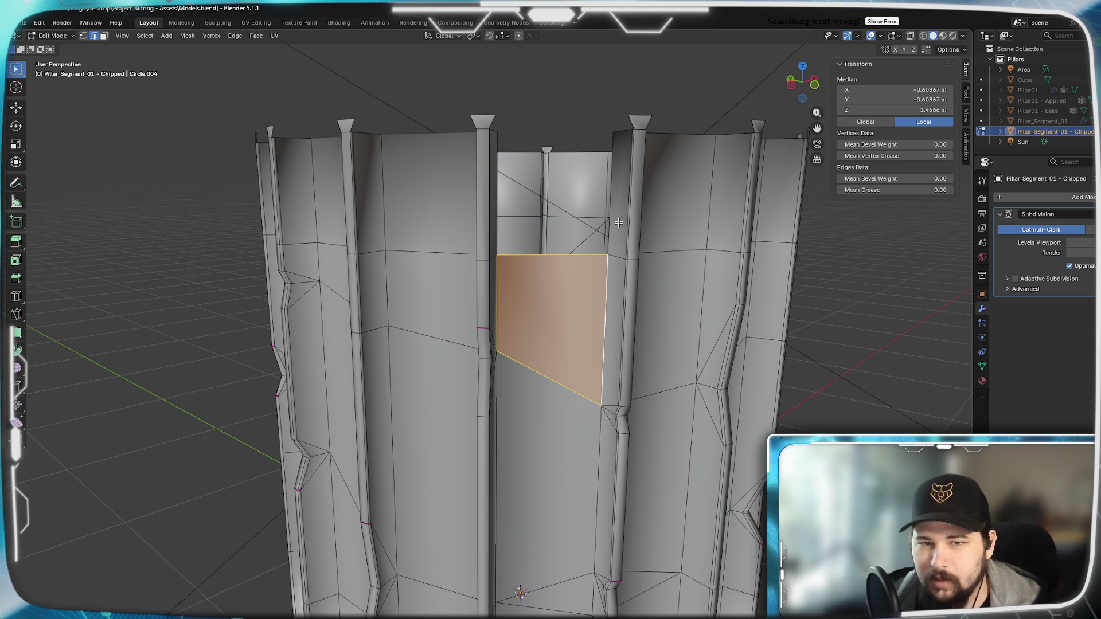
click(608, 314)
middle_drag(608, 314, 514, 269)
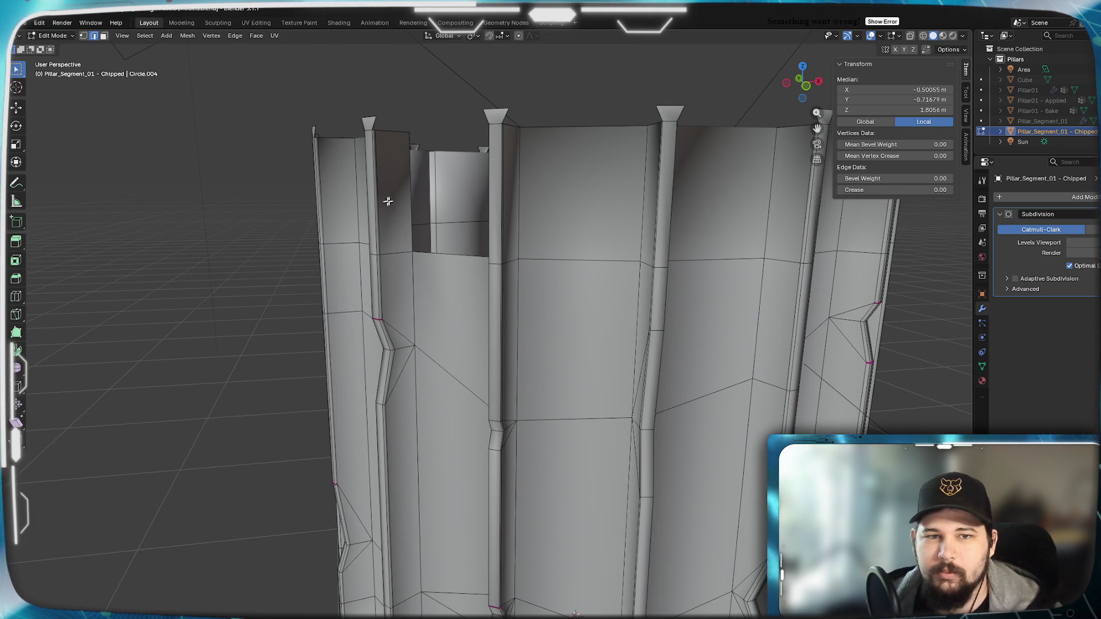
key(f)
scroll(424, 241, down, 4)
mouse_move(447, 276)
middle_down()
mouse_move(459, 390)
mouse_move(479, 315)
middle_up()
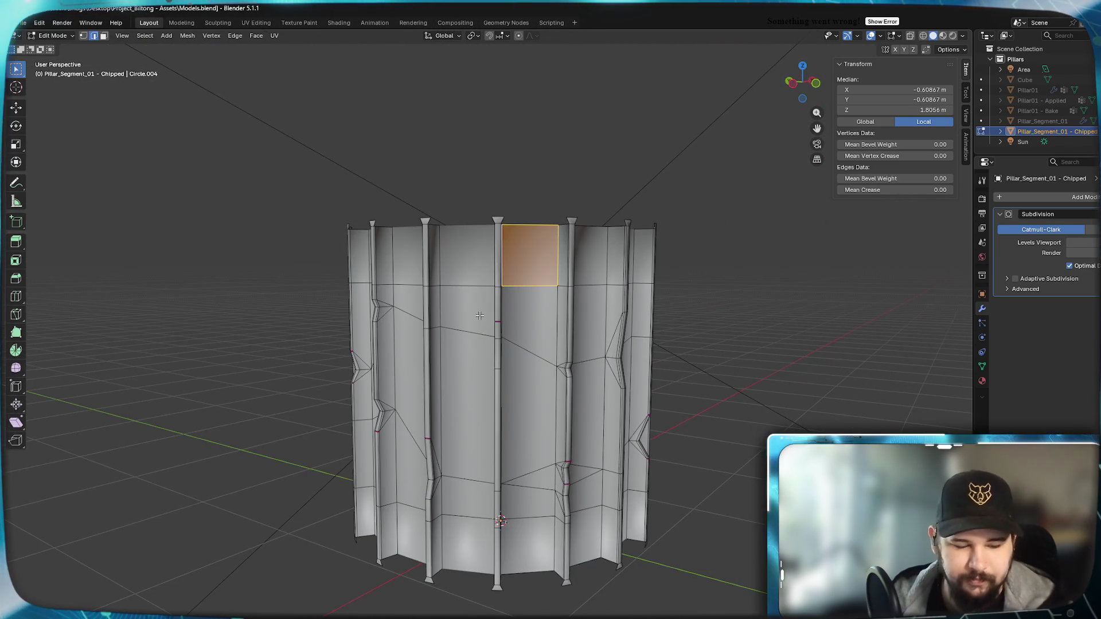
Return to Object Mode and view the subdivided pillar at eye level.
key(Tab)
scroll(573, 394, down, 2)
mouse_move(573, 394)
middle_down()
mouse_move(566, 364)
mouse_move(576, 393)
mouse_move(589, 362)
mouse_move(608, 380)
mouse_move(504, 381)
mouse_move(524, 362)
mouse_move(509, 362)
mouse_move(514, 381)
mouse_move(562, 411)
mouse_move(662, 370)
mouse_move(582, 384)
mouse_move(623, 373)
mouse_move(580, 364)
mouse_move(597, 347)
mouse_move(559, 363)
mouse_move(555, 345)
mouse_move(513, 342)
mouse_move(549, 335)
mouse_move(479, 342)
mouse_move(498, 325)
mouse_move(576, 323)
mouse_move(464, 364)
mouse_move(509, 333)
mouse_move(571, 329)
mouse_move(552, 328)
mouse_move(590, 353)
mouse_move(586, 339)
middle_up()
scroll(576, 393, up, 2)
scroll(560, 381, up, 2)
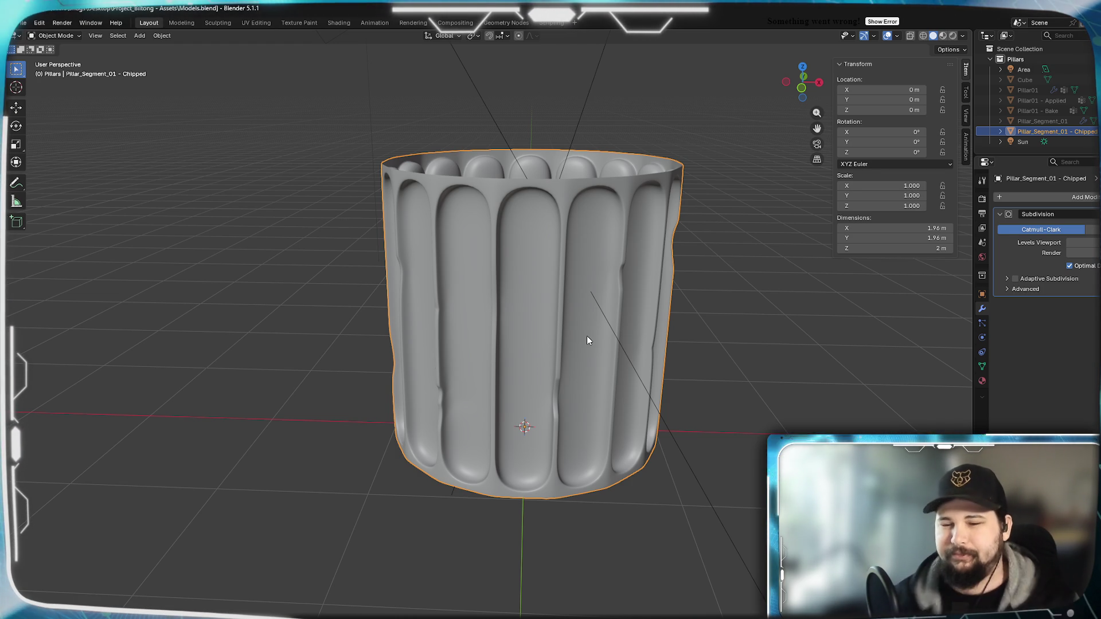
Orbit and zoom around the smoothed pillar, looking into its hollow top with nothing selected.
scroll(592, 316, down, 3)
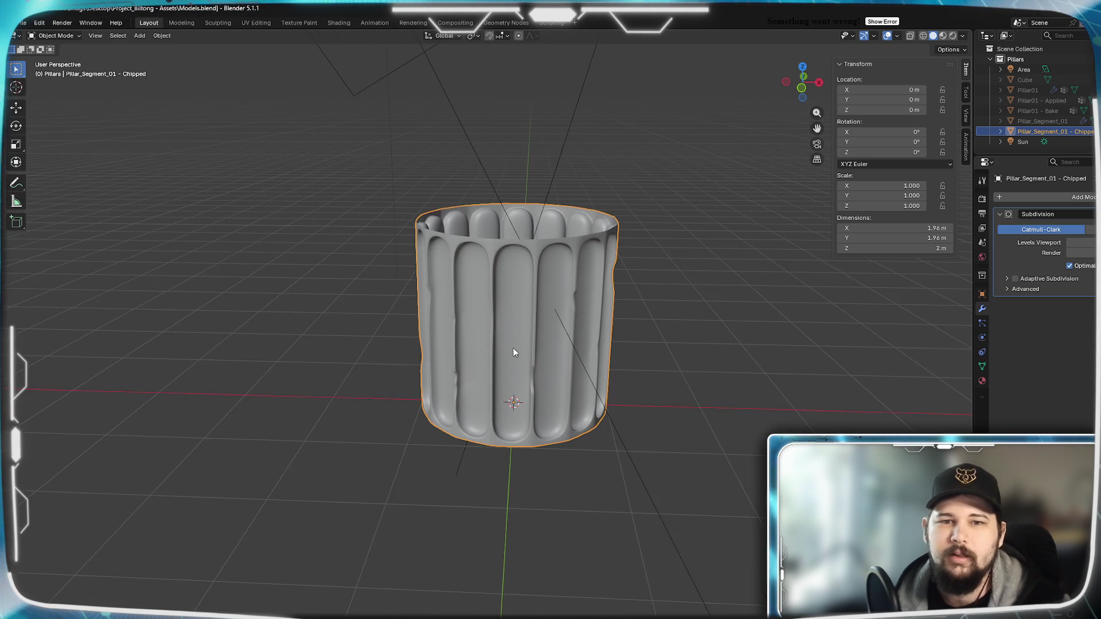
mouse_move(592, 316)
middle_down()
mouse_move(513, 323)
mouse_move(674, 316)
mouse_move(620, 298)
mouse_move(586, 355)
middle_up()
scroll(576, 305, up, 5)
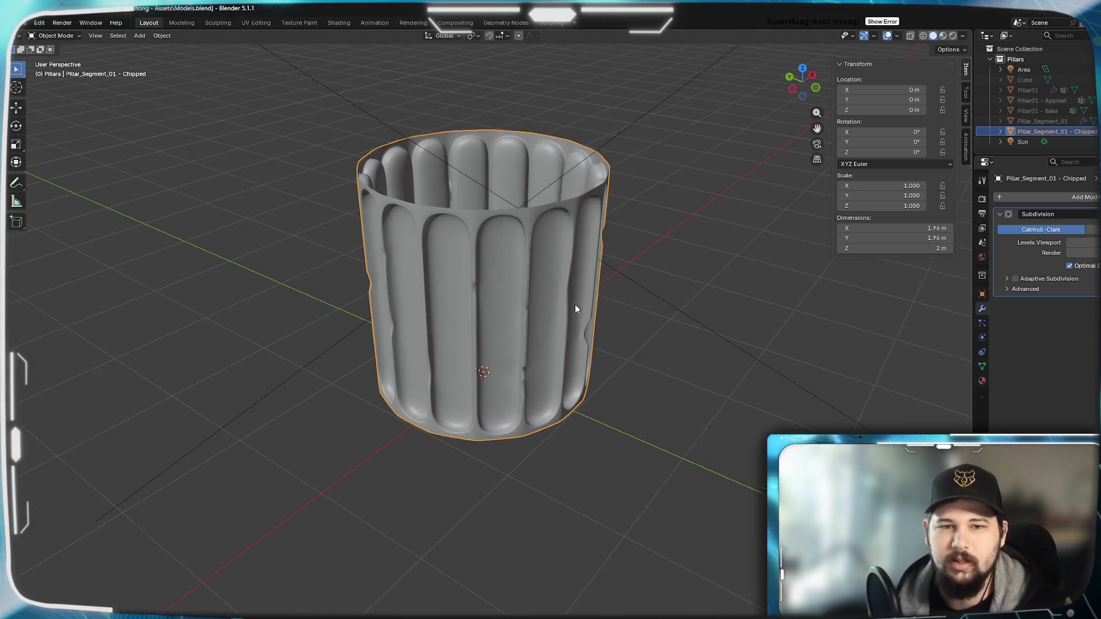
mouse_move(566, 423)
middle_down()
mouse_move(551, 376)
mouse_move(511, 479)
mouse_move(529, 491)
mouse_move(533, 391)
mouse_move(499, 381)
mouse_move(511, 379)
middle_up()
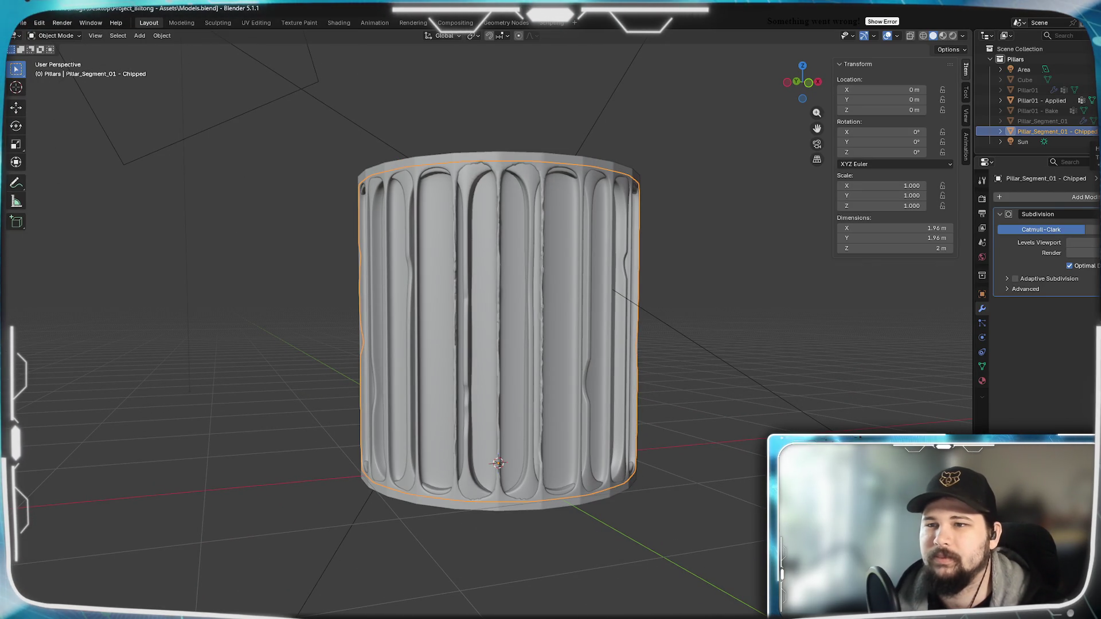
key(alt+a)
mouse_move(476, 224)
middle_down()
mouse_move(558, 219)
mouse_move(458, 232)
middle_up()
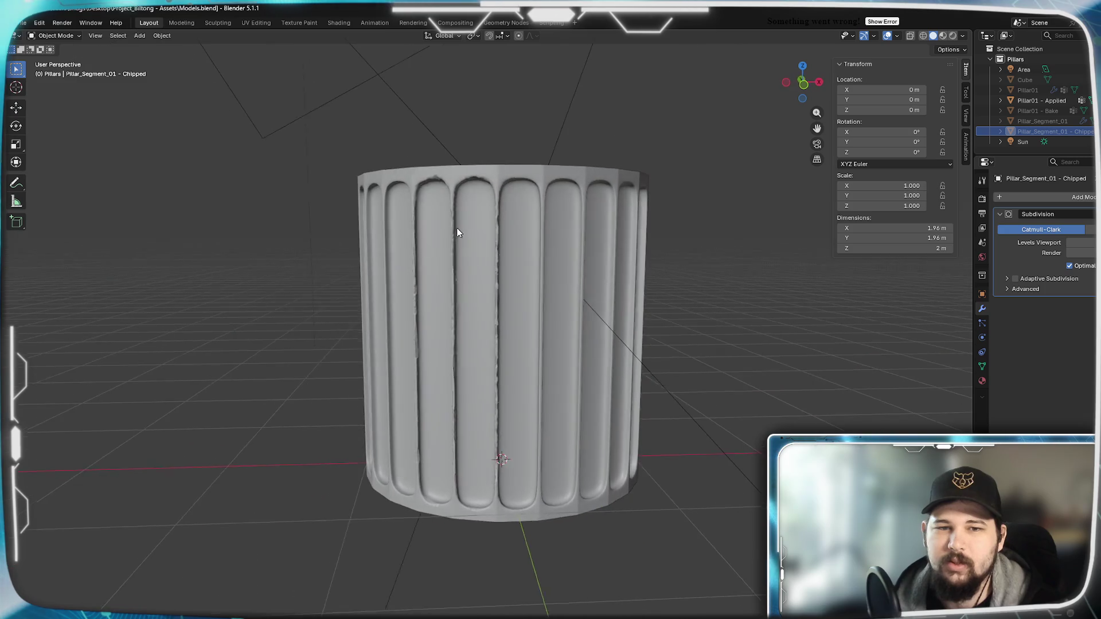
scroll(498, 236, up, 5)
scroll(518, 249, down, 2)
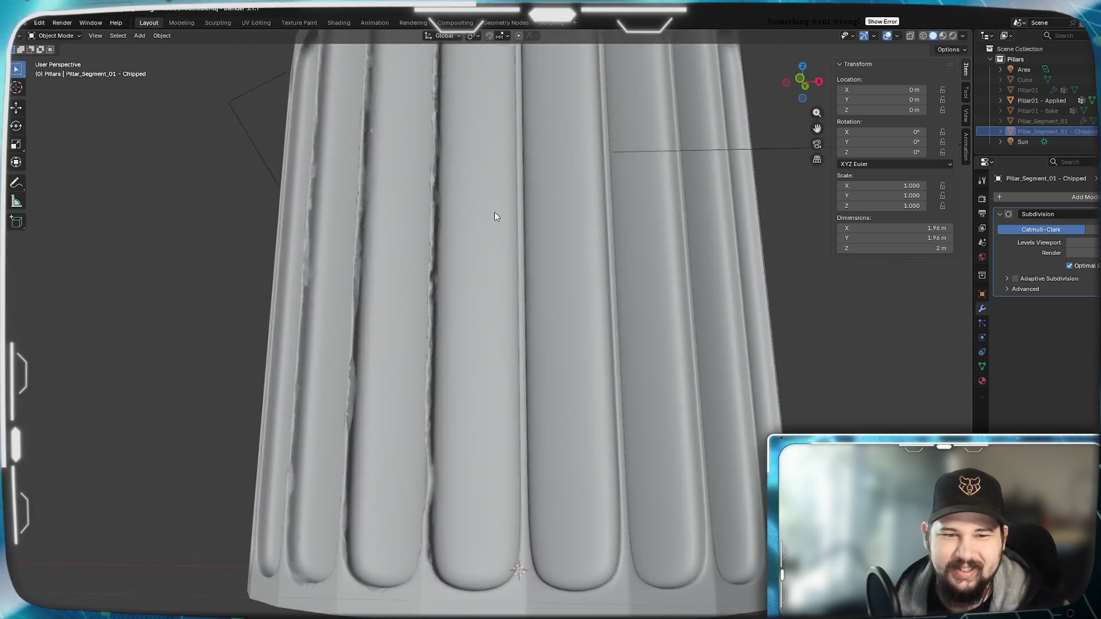
scroll(496, 217, down, 5)
mouse_move(508, 273)
middle_down()
mouse_move(524, 276)
mouse_move(534, 229)
middle_up()
scroll(534, 256, up, 6)
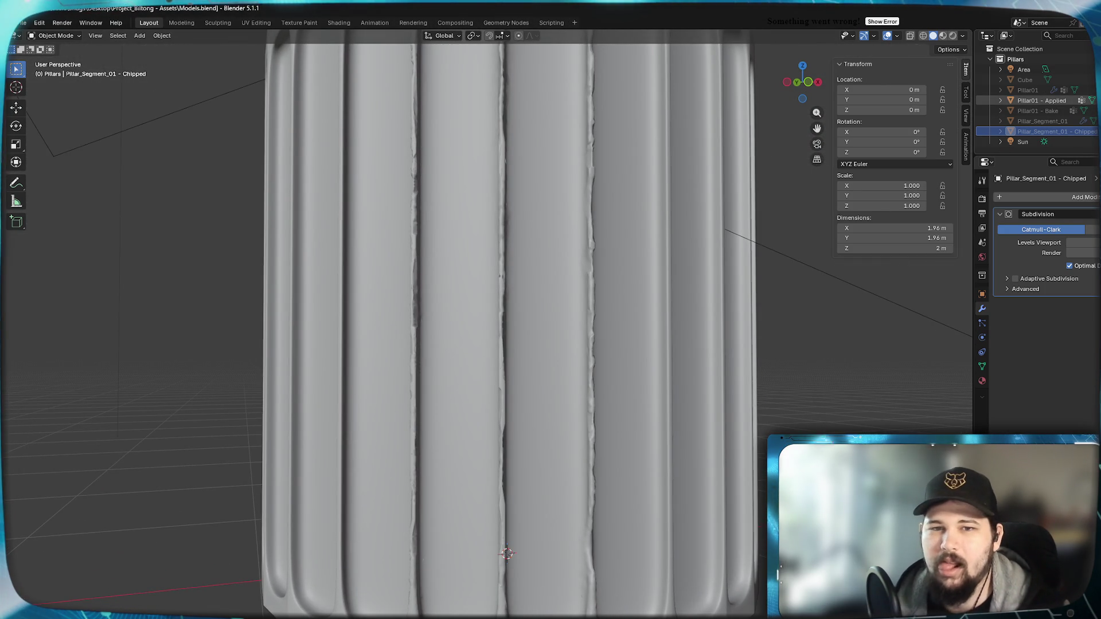
Hide the pillar with H, unhide it with Alt+H, and orbit around it.
key(h)
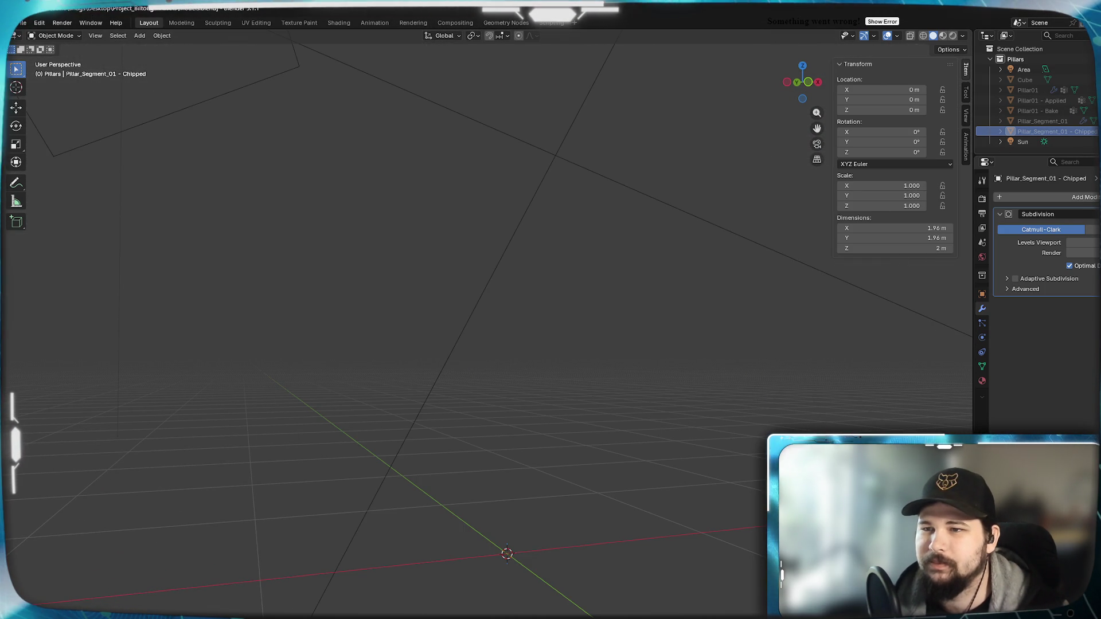
key(alt+h)
scroll(618, 286, down, 4)
mouse_move(512, 254)
middle_down()
mouse_move(620, 250)
mouse_move(601, 278)
mouse_move(577, 261)
mouse_move(508, 272)
mouse_move(406, 259)
mouse_move(395, 307)
mouse_move(431, 243)
middle_up()
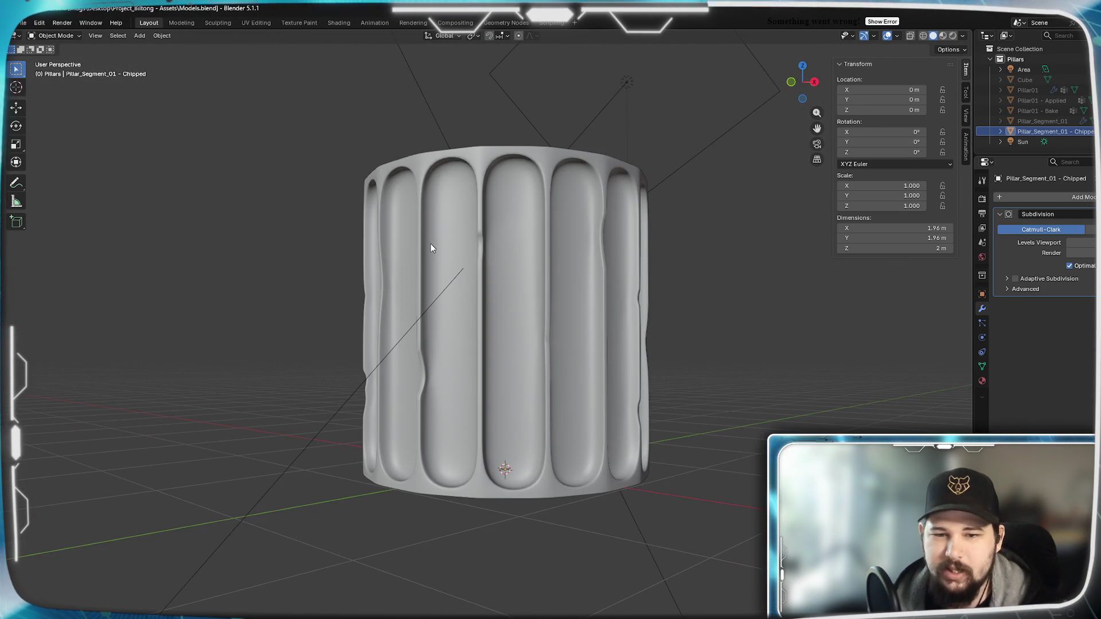
Enter Edit Mode, select the whole mesh, switch to Vertex select mode, then deselect everything.
key(Tab)
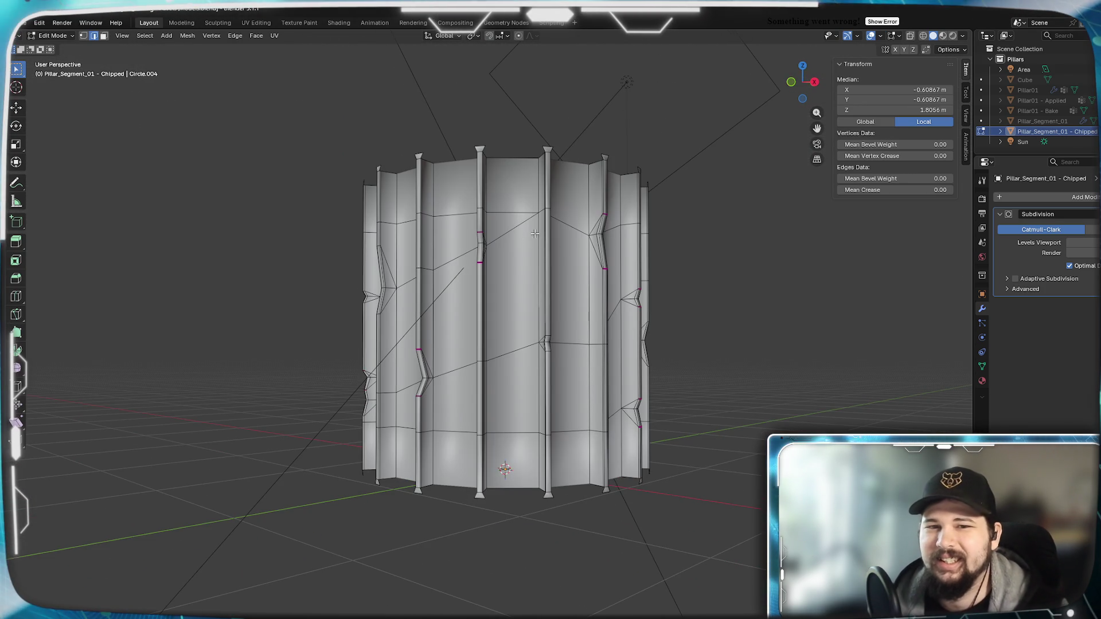
middle_drag(534, 233, 521, 254)
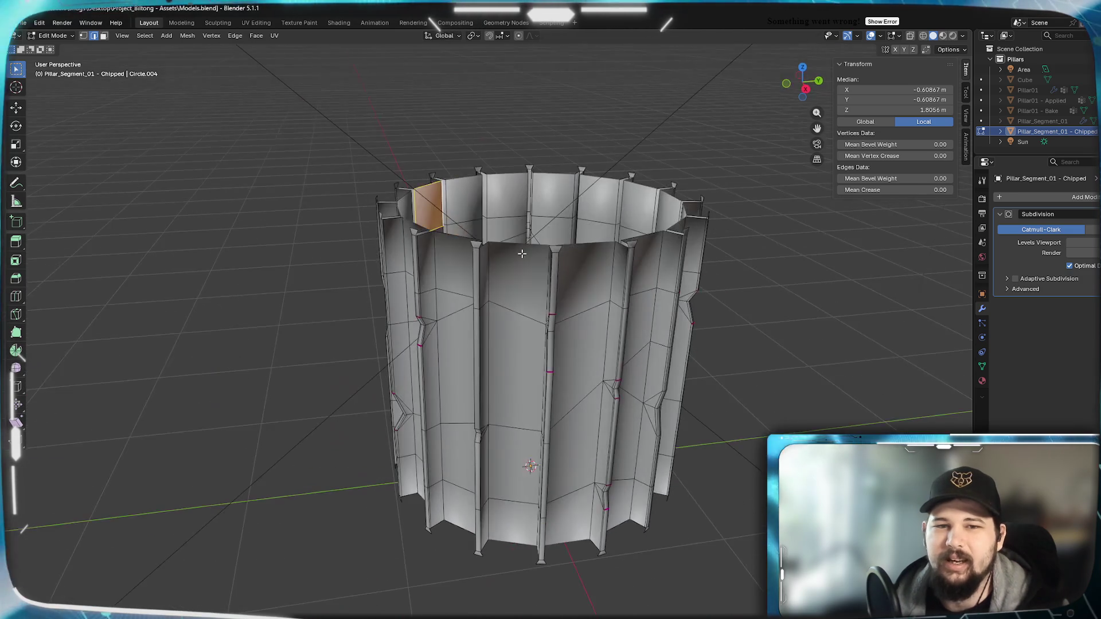
key(shift+ctrl+alt+m)
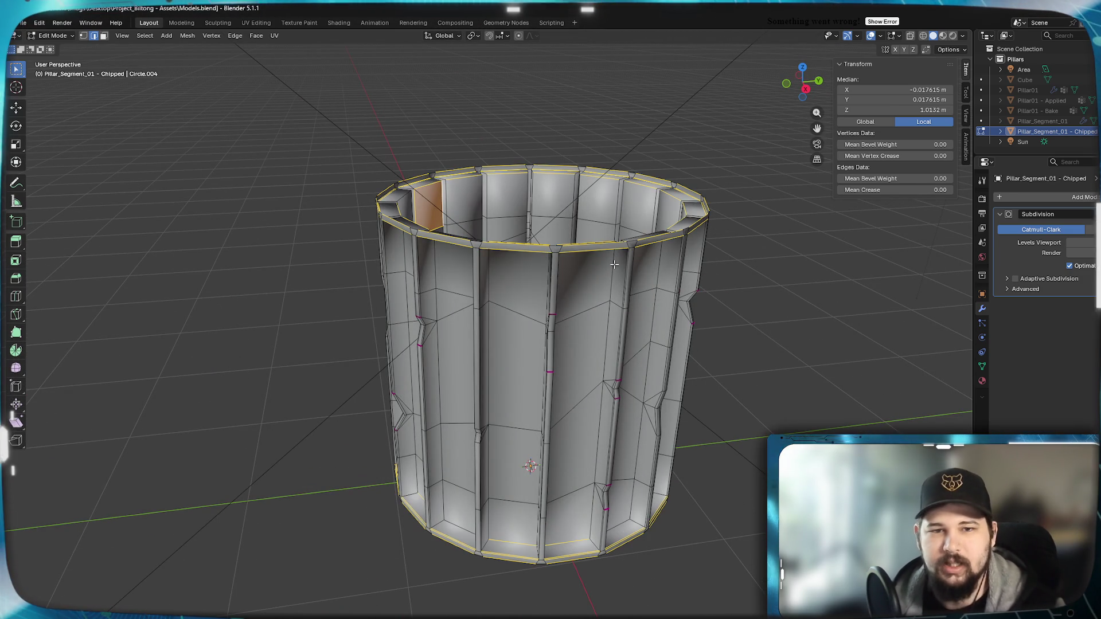
key(q)
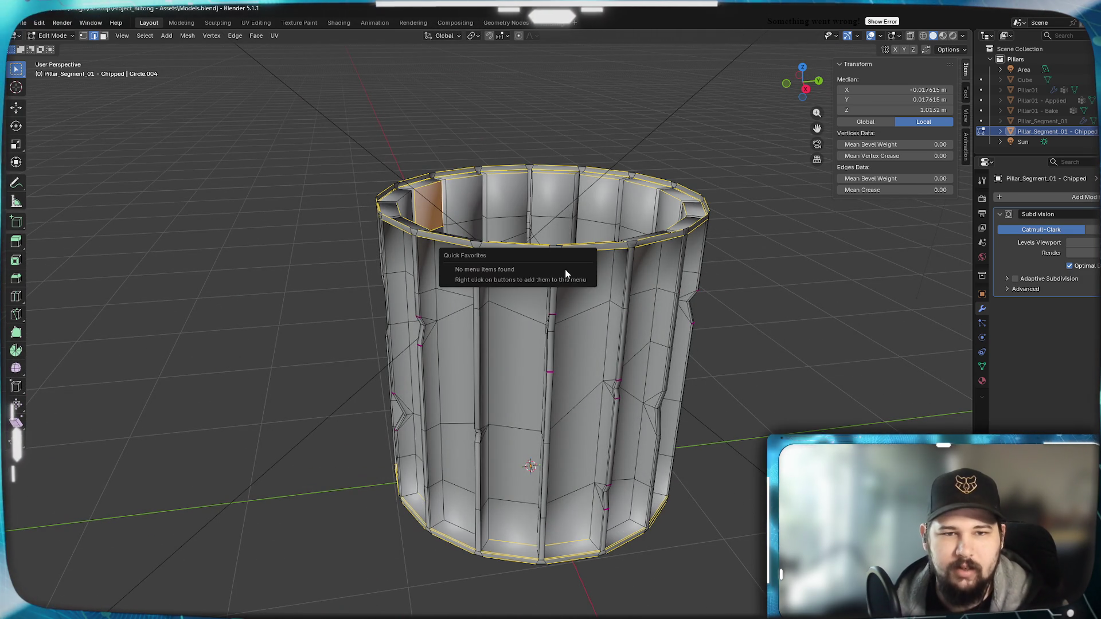
key(a)
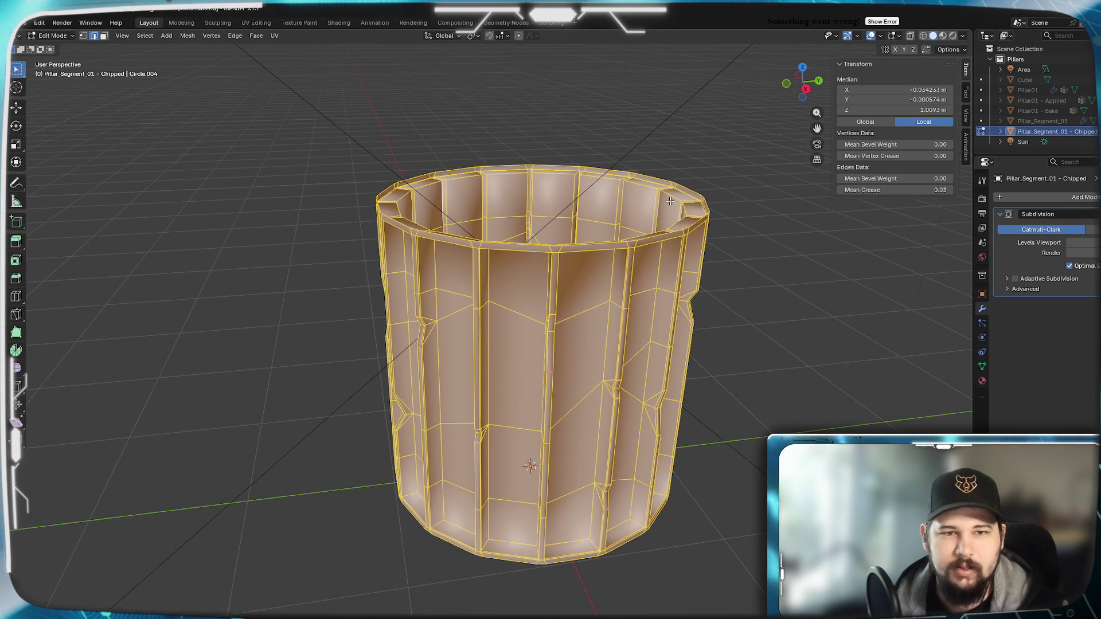
click(83, 36)
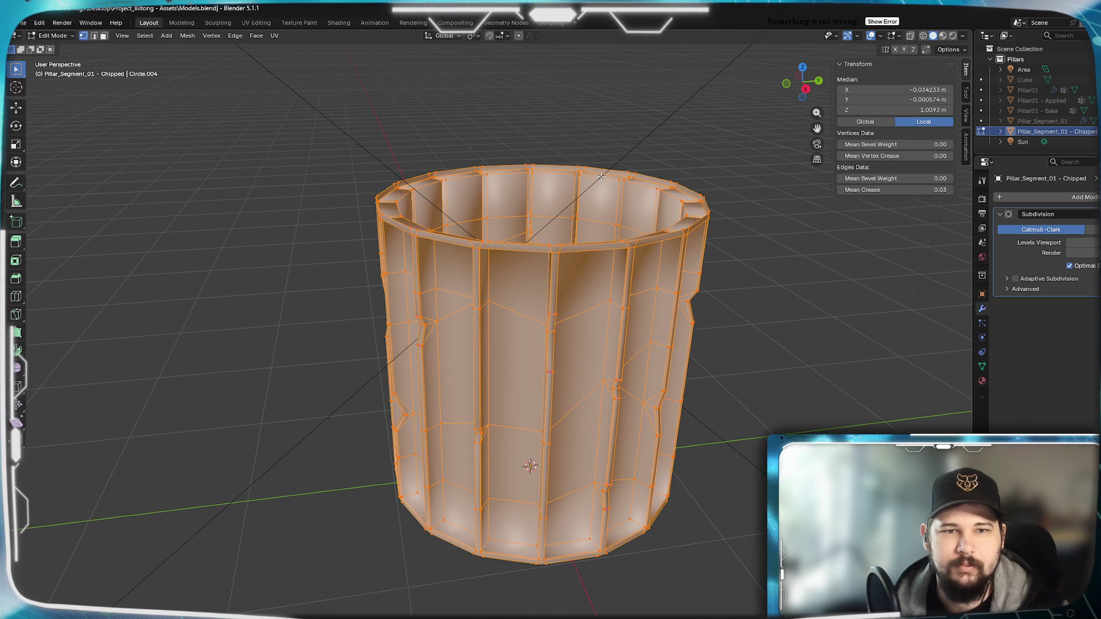
key(alt+a)
mouse_move(600, 176)
middle_down()
mouse_move(608, 275)
mouse_move(630, 229)
mouse_move(642, 281)
mouse_move(654, 253)
mouse_move(659, 279)
mouse_move(644, 290)
mouse_move(564, 280)
mouse_move(583, 300)
mouse_move(554, 208)
middle_up()
scroll(658, 278, down, 3)
scroll(565, 279, up, 5)
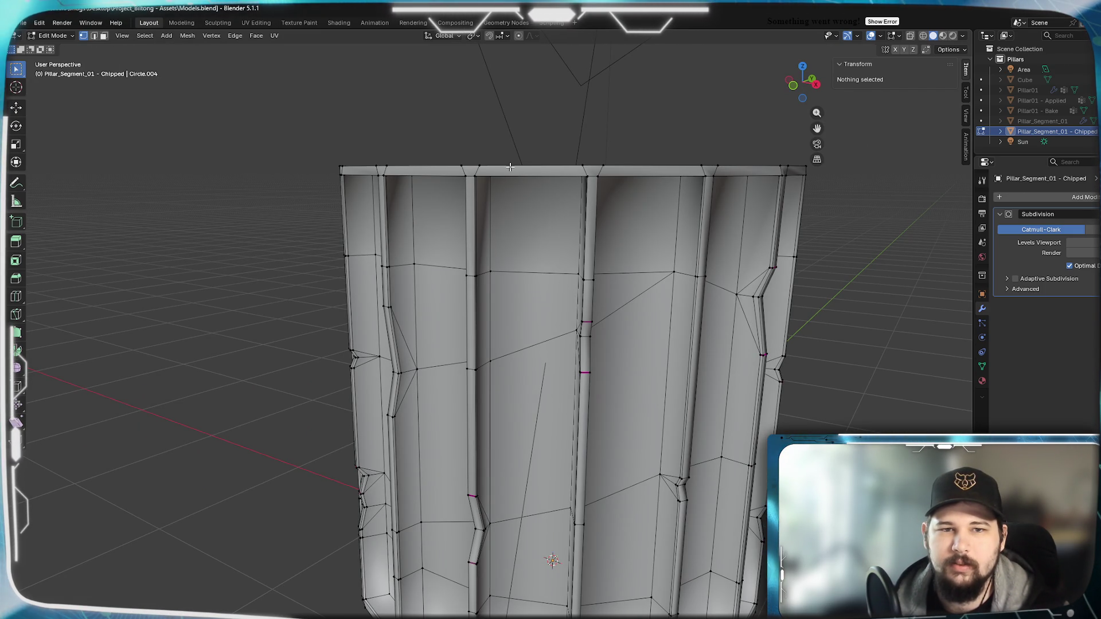
Extrude the top rim edge loop 0.1 m up along Z in front view.
alt+click(510, 167)
scroll(511, 167, down, 3)
middle_drag(518, 302, 525, 235)
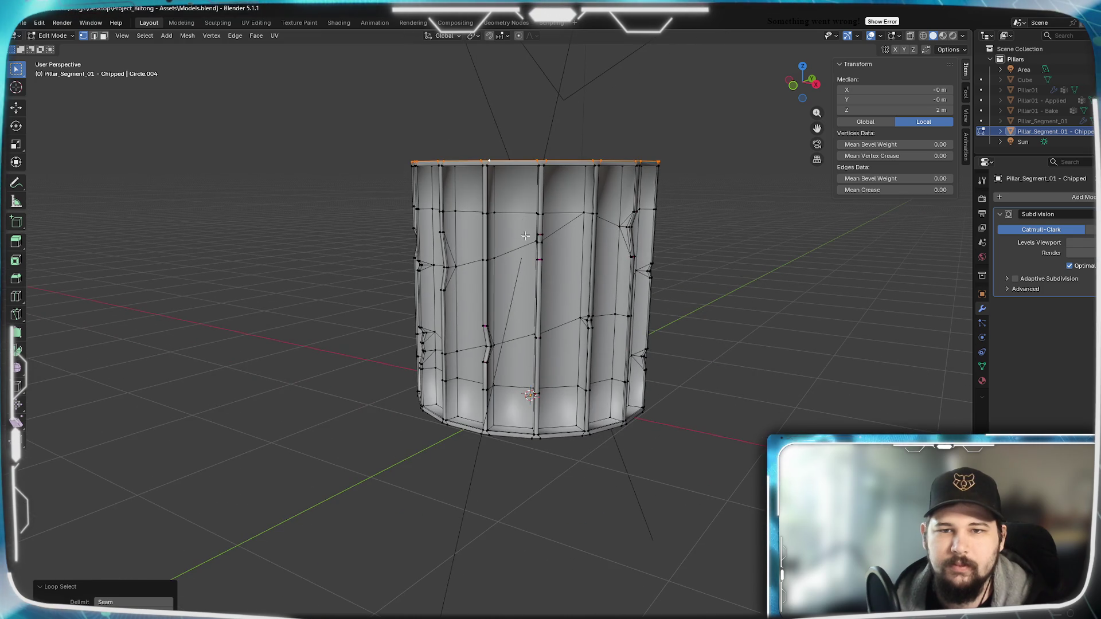
key(KP_1)
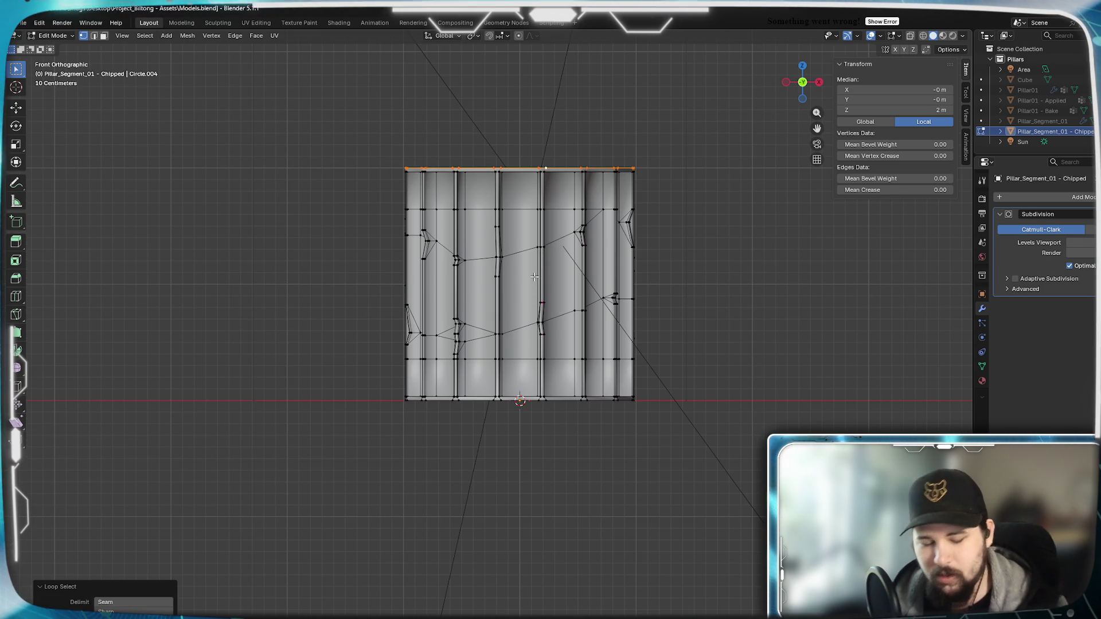
scroll(534, 277, up, 6)
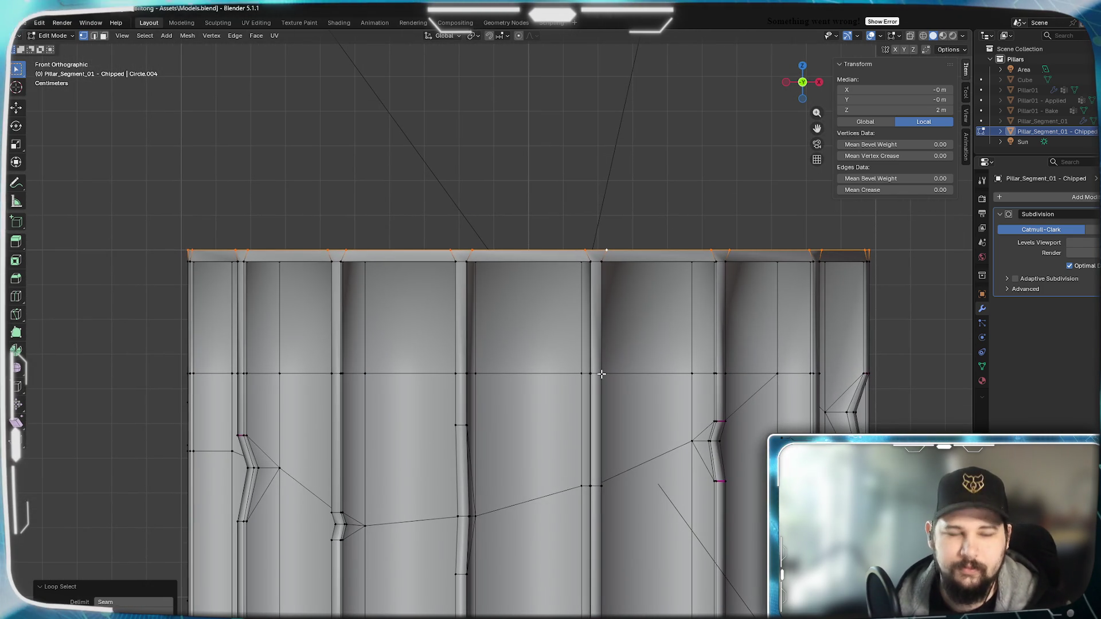
key(e)
key(z)
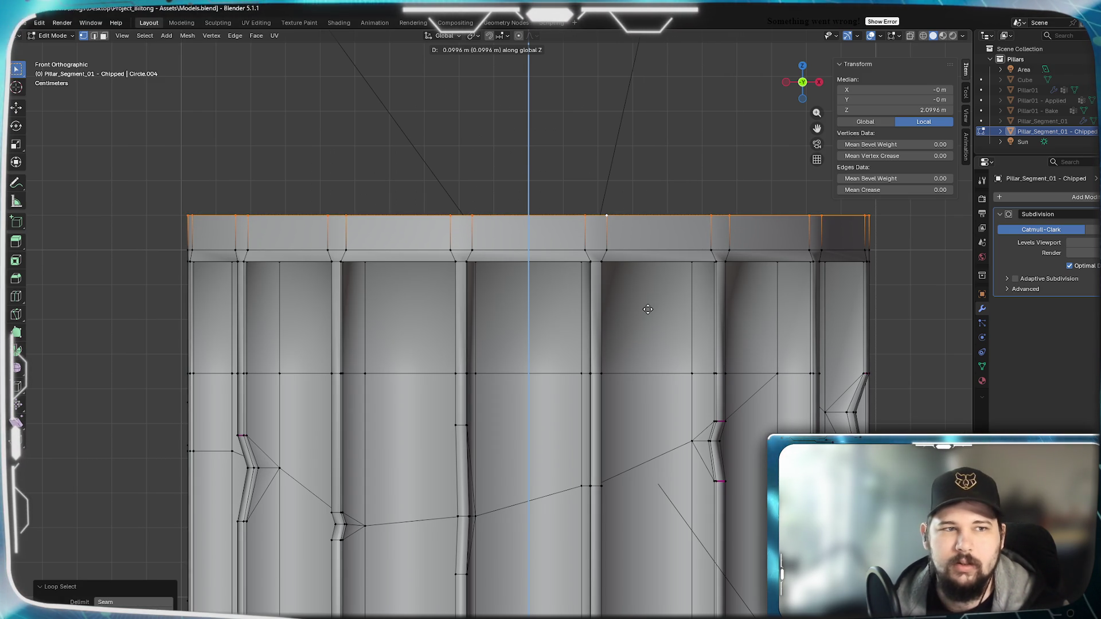
text(0.1)
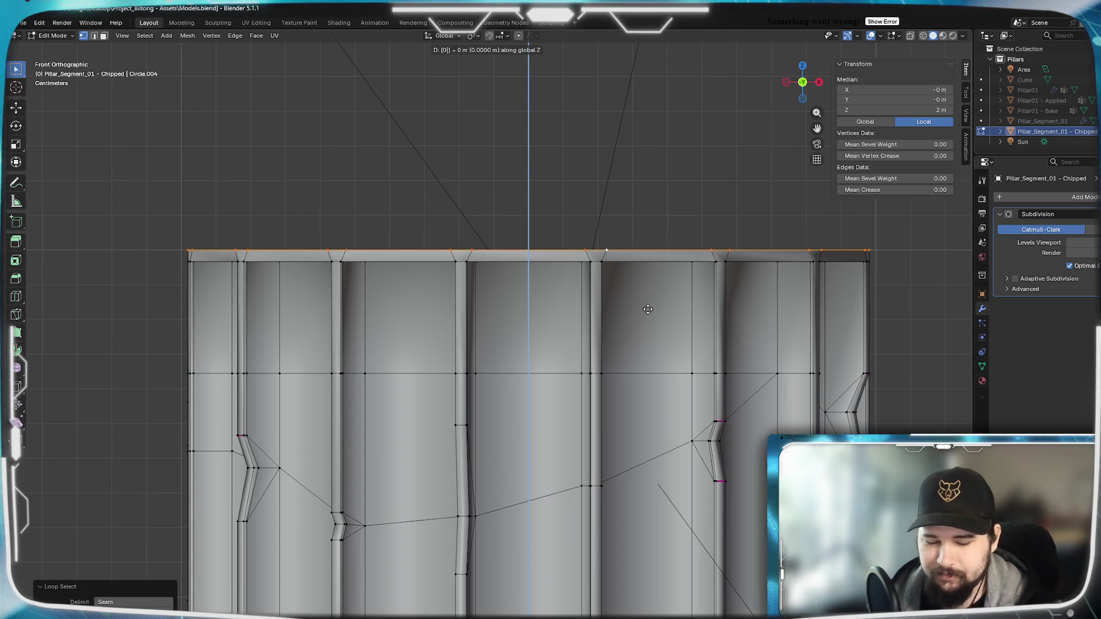
key(Return)
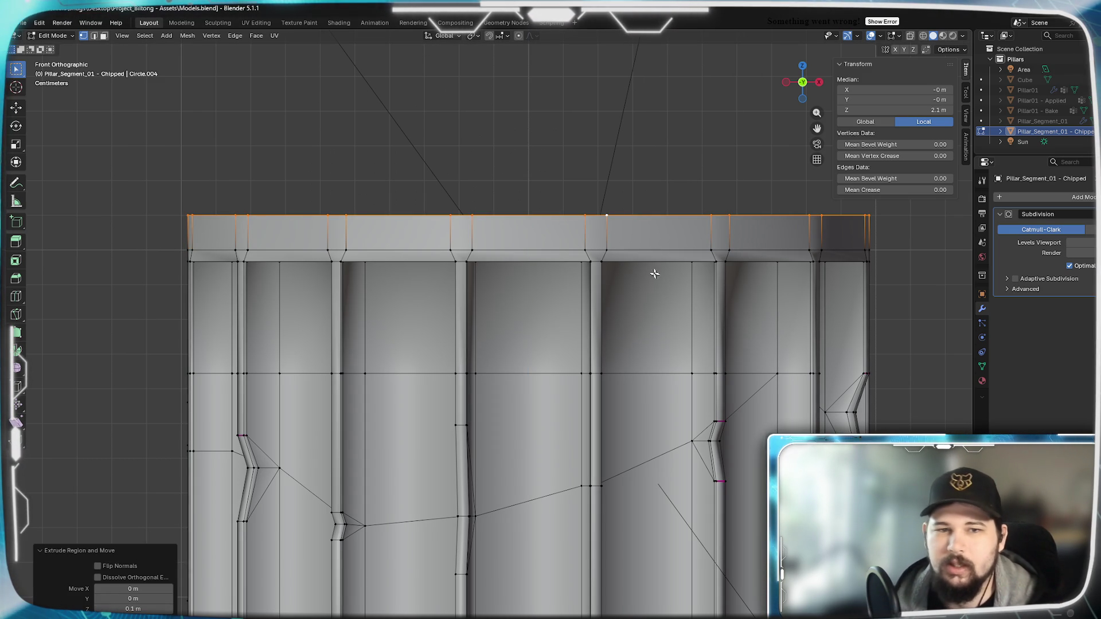
Inspect the extended top rim from several angles, then view the pillar in Object Mode.
scroll(591, 236, up, 2)
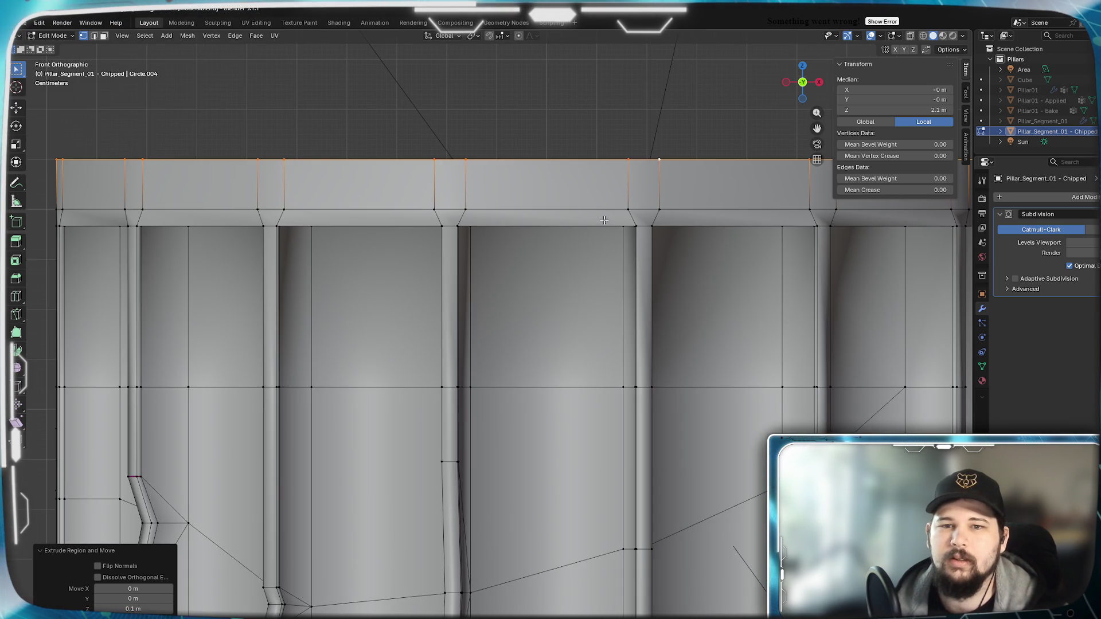
shift+middle_drag(604, 220, 576, 300)
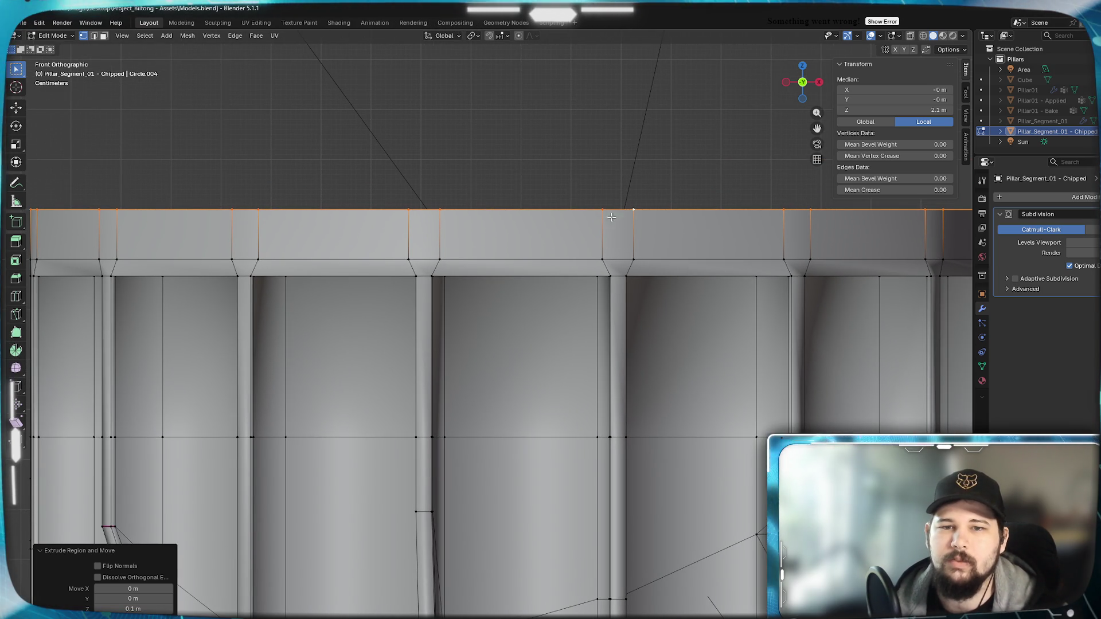
scroll(614, 227, down, 2)
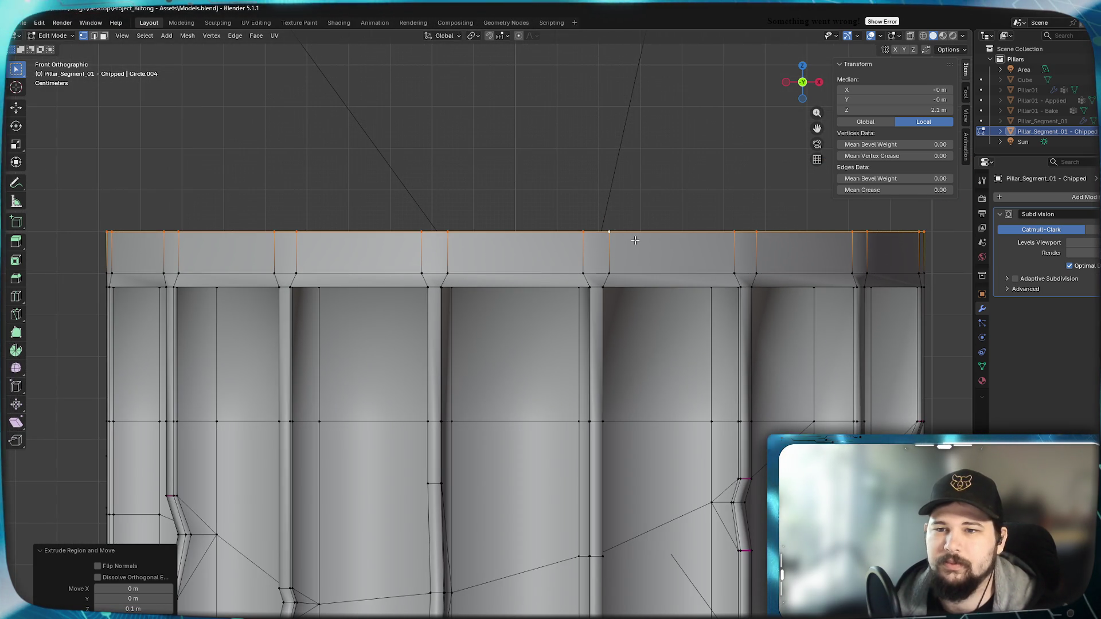
middle_drag(621, 232, 642, 261)
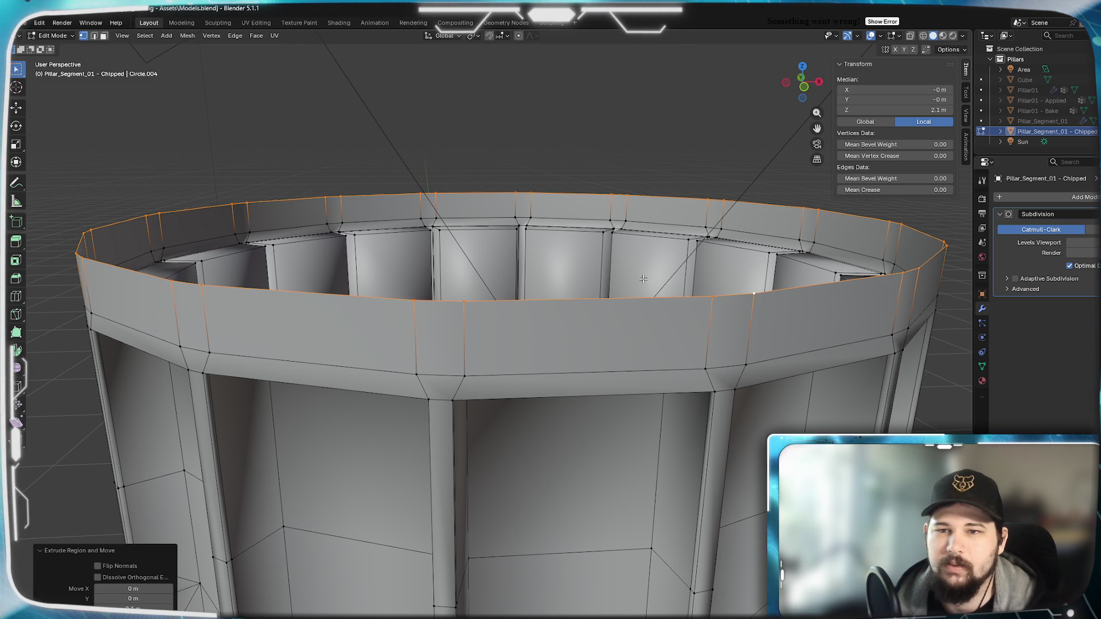
scroll(596, 298, down, 2)
mouse_move(596, 298)
middle_down()
mouse_move(534, 276)
mouse_move(507, 300)
middle_up()
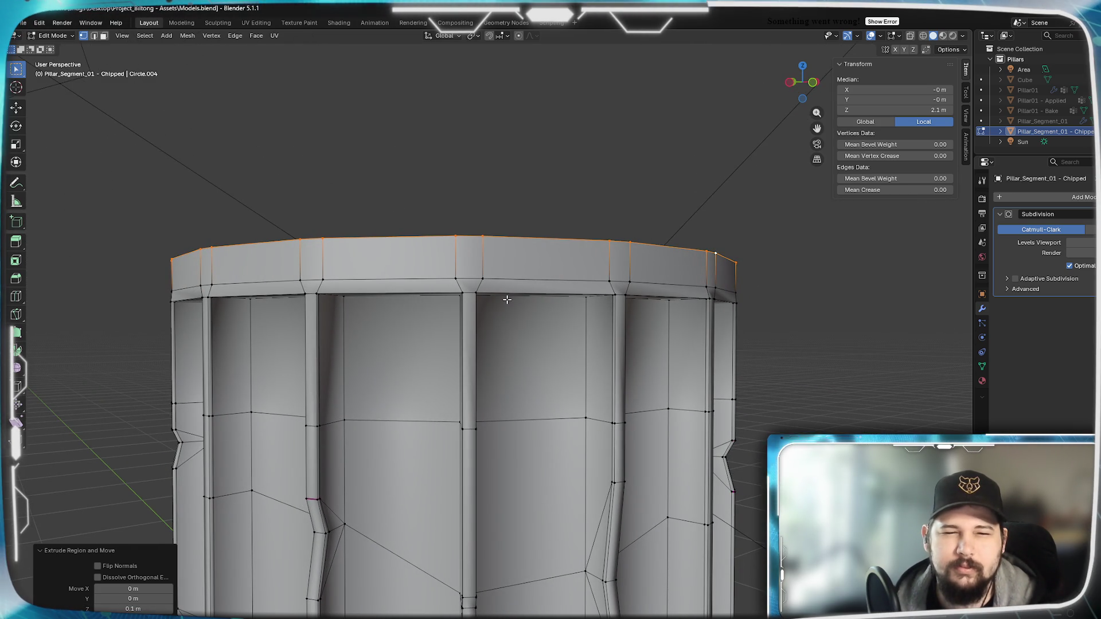
scroll(507, 300, down, 2)
key(Tab)
mouse_move(573, 300)
middle_down()
mouse_move(370, 303)
mouse_move(617, 309)
mouse_move(644, 412)
mouse_move(731, 350)
mouse_move(666, 300)
mouse_move(472, 291)
mouse_move(753, 293)
mouse_move(446, 303)
mouse_move(634, 300)
middle_up()
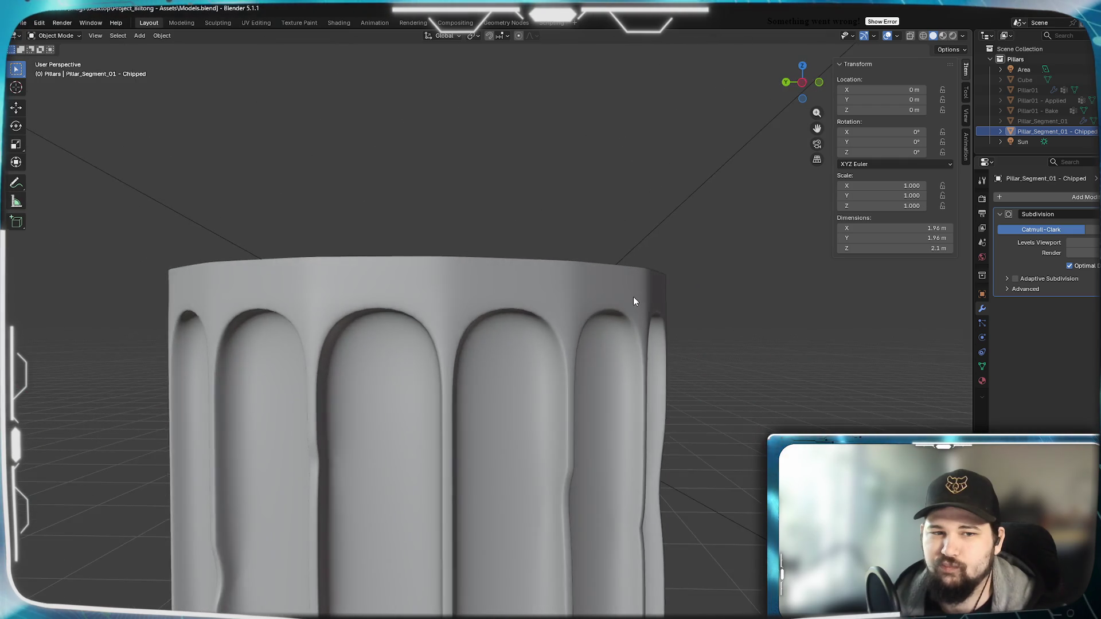
scroll(612, 342, down, 3)
middle_drag(612, 342, 665, 289)
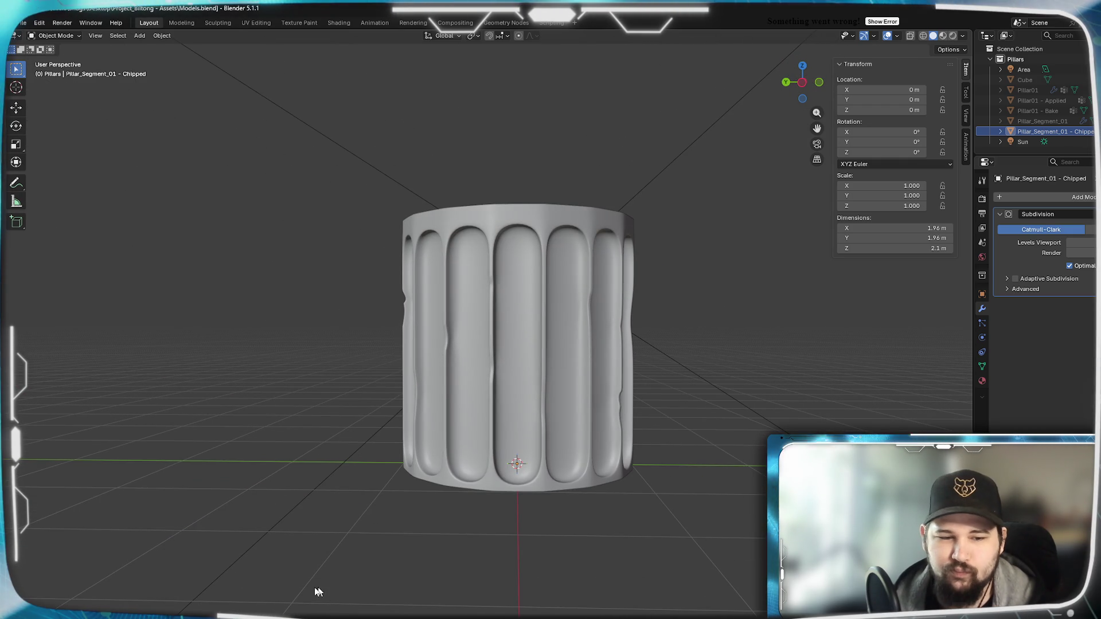
key(alt+Tab)
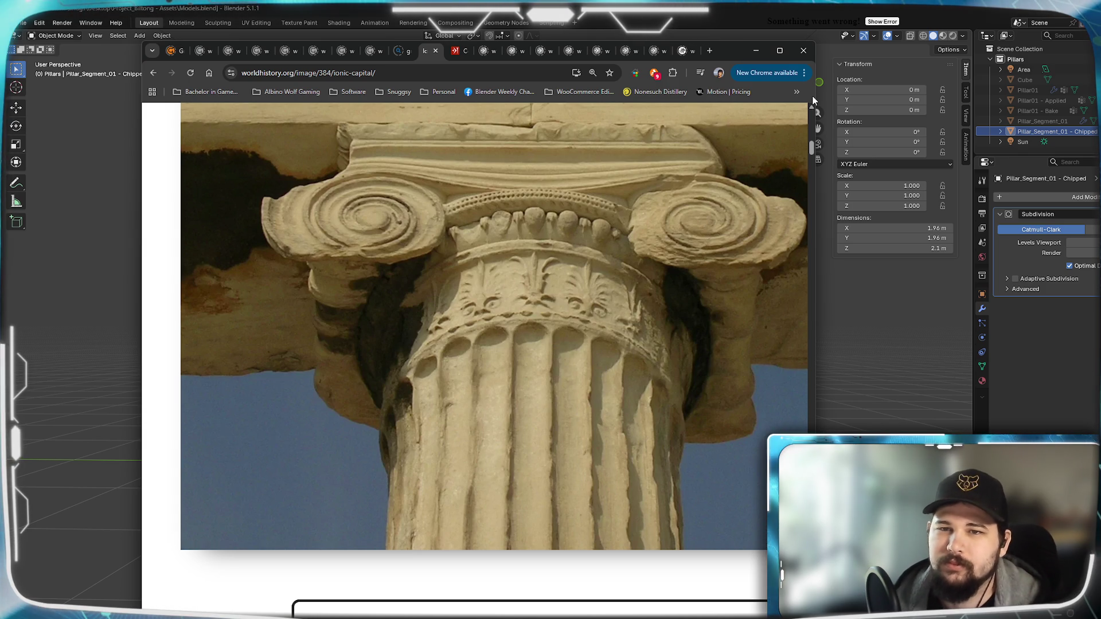
click(745, 386)
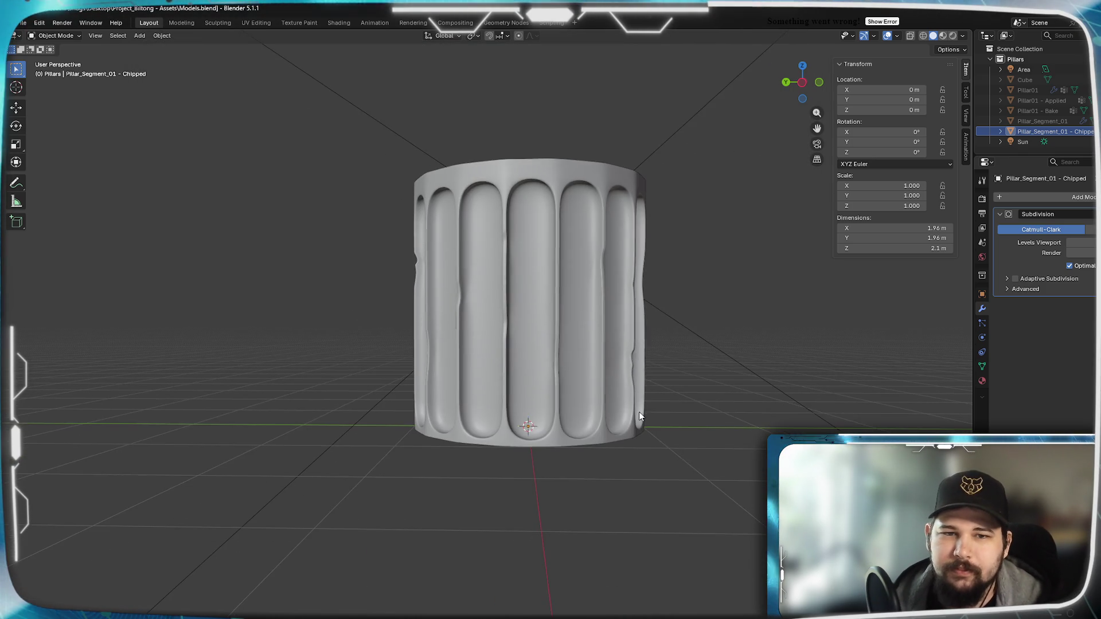
Move the pillar's bottom edge loop -0.1 m along Z in Edit Mode.
key(Tab)
scroll(595, 559, up, 5)
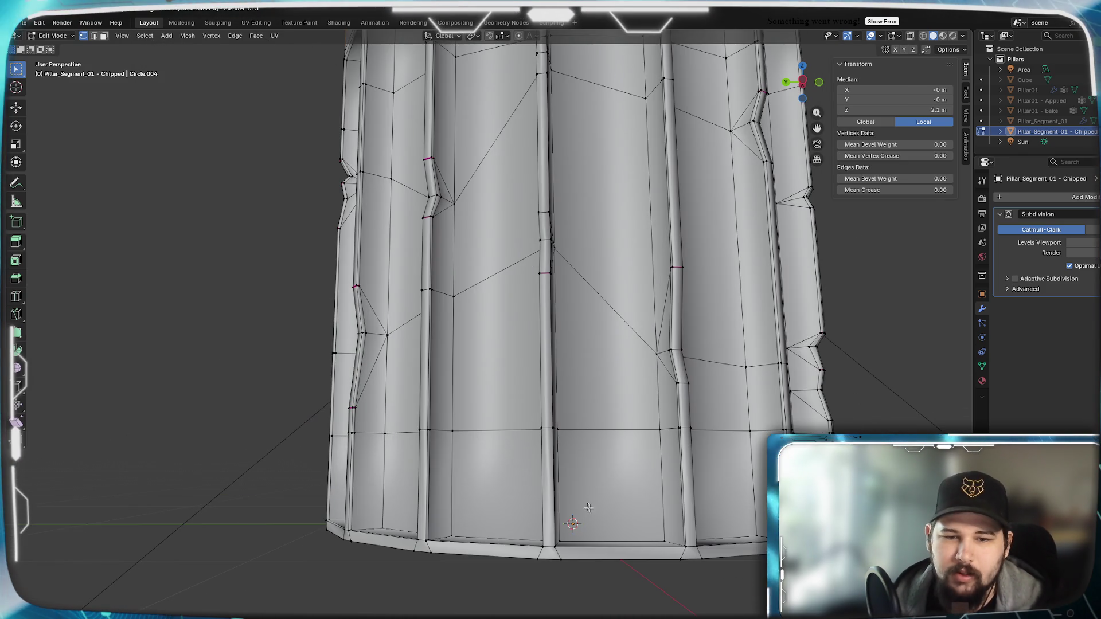
alt+click(595, 559)
key(g)
key(z)
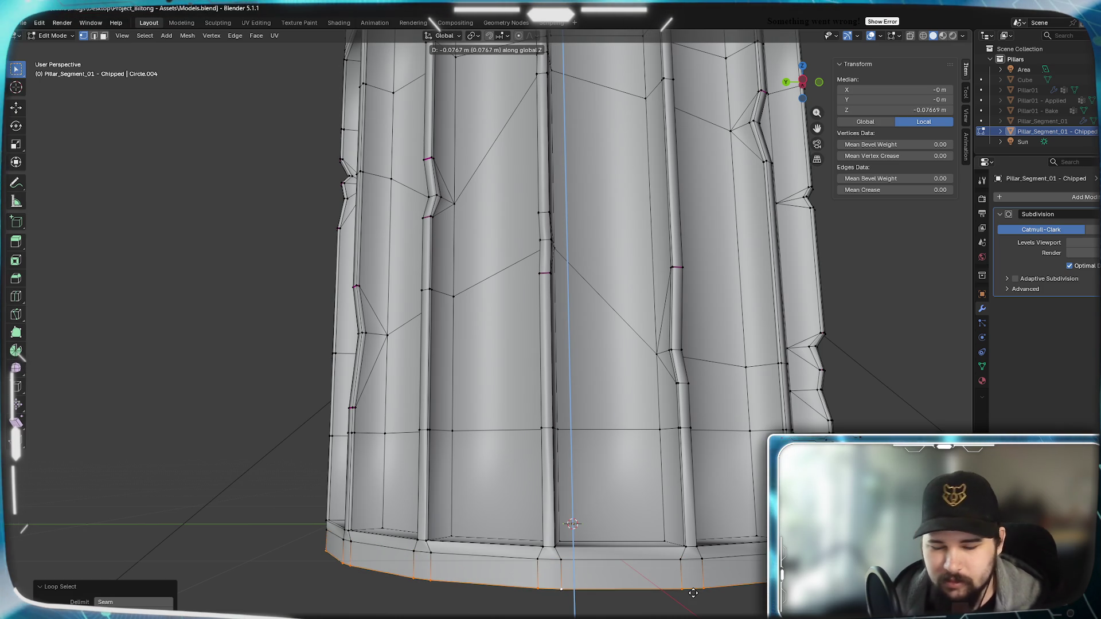
text(-0.1)
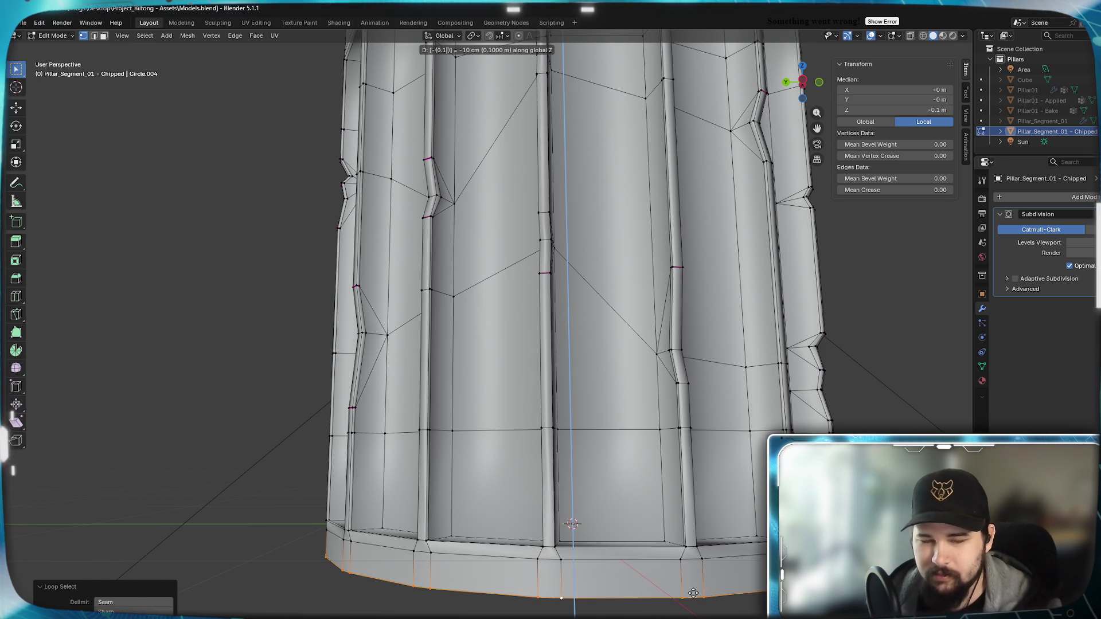
key(Return)
Orbit around the 2.2 m smoothed pillar in Object Mode, then return to Edit Mode.
scroll(642, 404, down, 3)
scroll(643, 403, down, 2)
key(Tab)
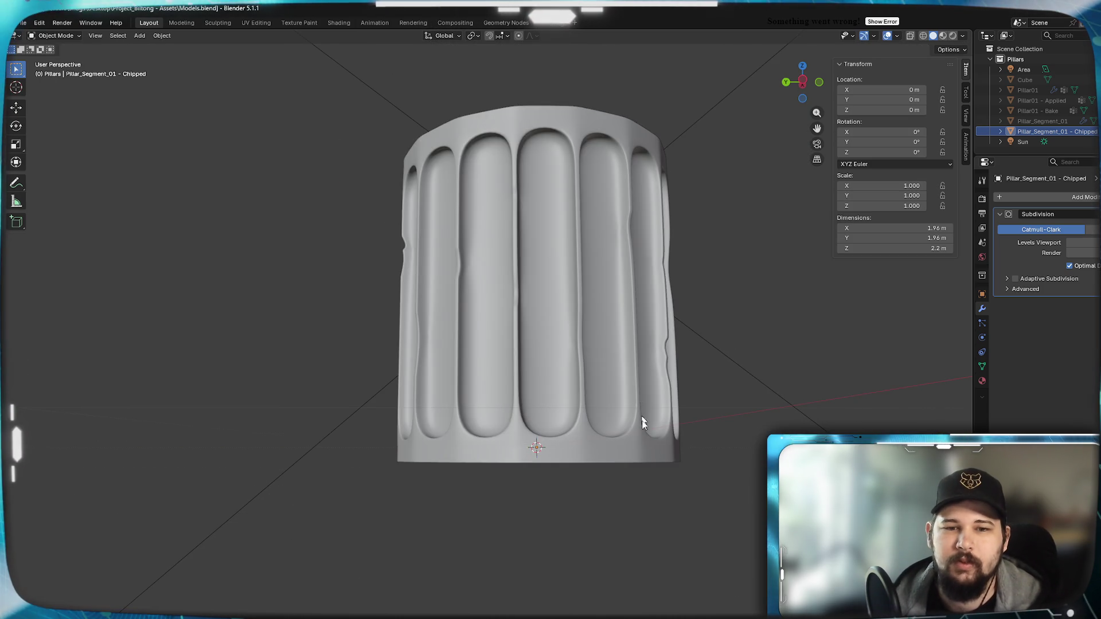
scroll(532, 346, down, 2)
mouse_move(532, 346)
middle_down()
mouse_move(635, 366)
mouse_move(716, 362)
mouse_move(511, 365)
mouse_move(517, 372)
mouse_move(573, 347)
middle_up()
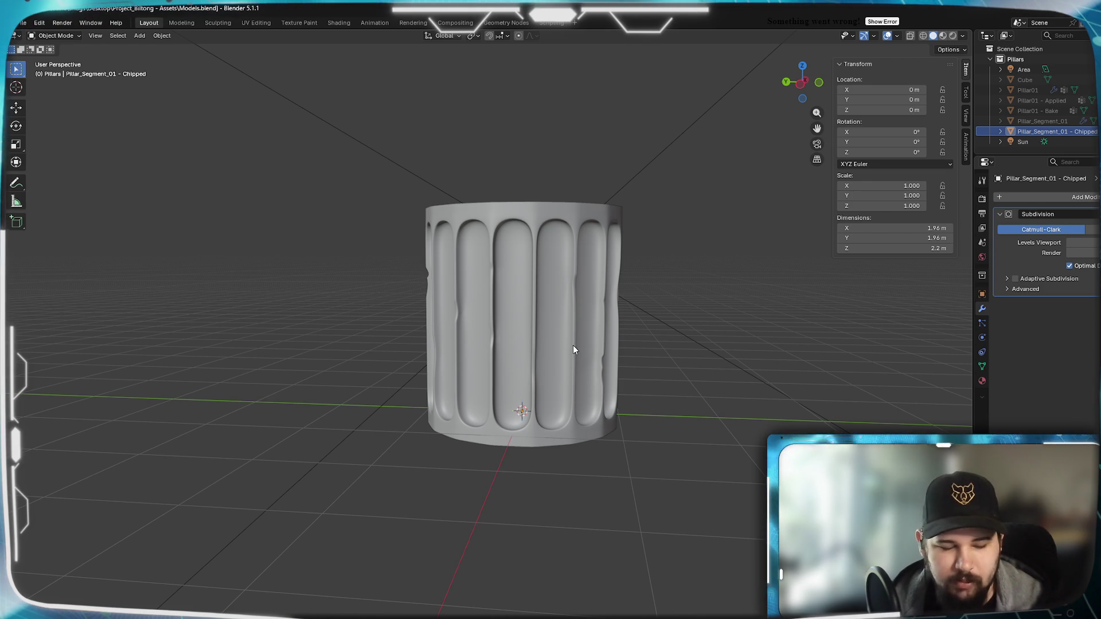
mouse_move(543, 304)
middle_down()
mouse_move(538, 324)
mouse_move(575, 346)
mouse_move(585, 369)
mouse_move(514, 362)
mouse_move(569, 325)
mouse_move(610, 334)
mouse_move(566, 343)
mouse_move(656, 322)
mouse_move(723, 348)
mouse_move(757, 336)
mouse_move(595, 359)
middle_up()
scroll(574, 346, up, 3)
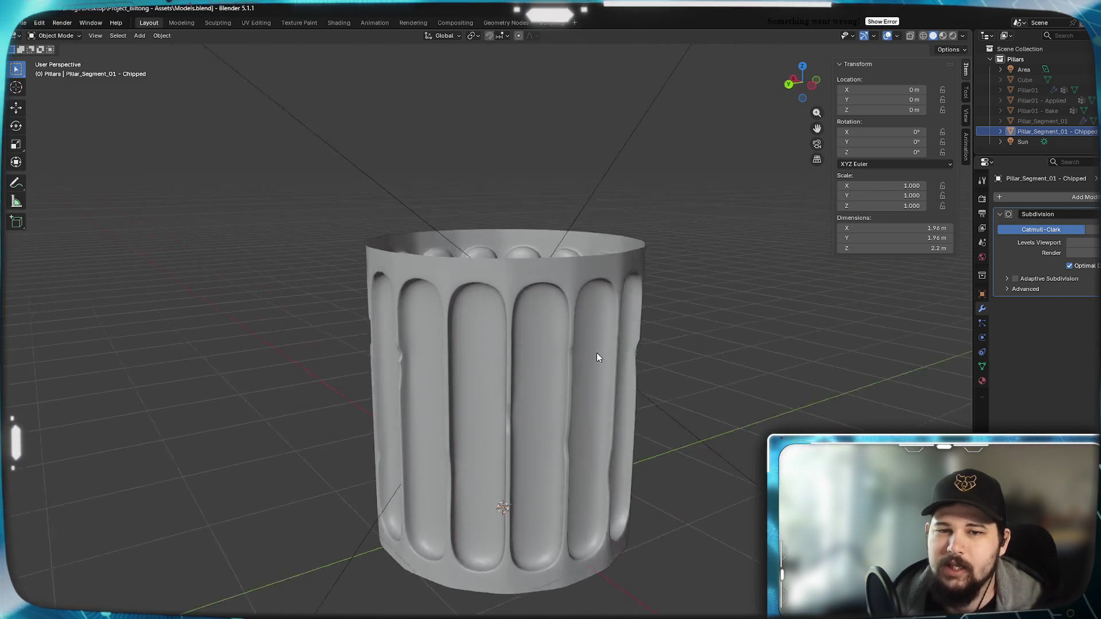
key(Tab)
In front orthographic wireframe view, box-select the pillar's top rows of vertices.
key(KP_1)
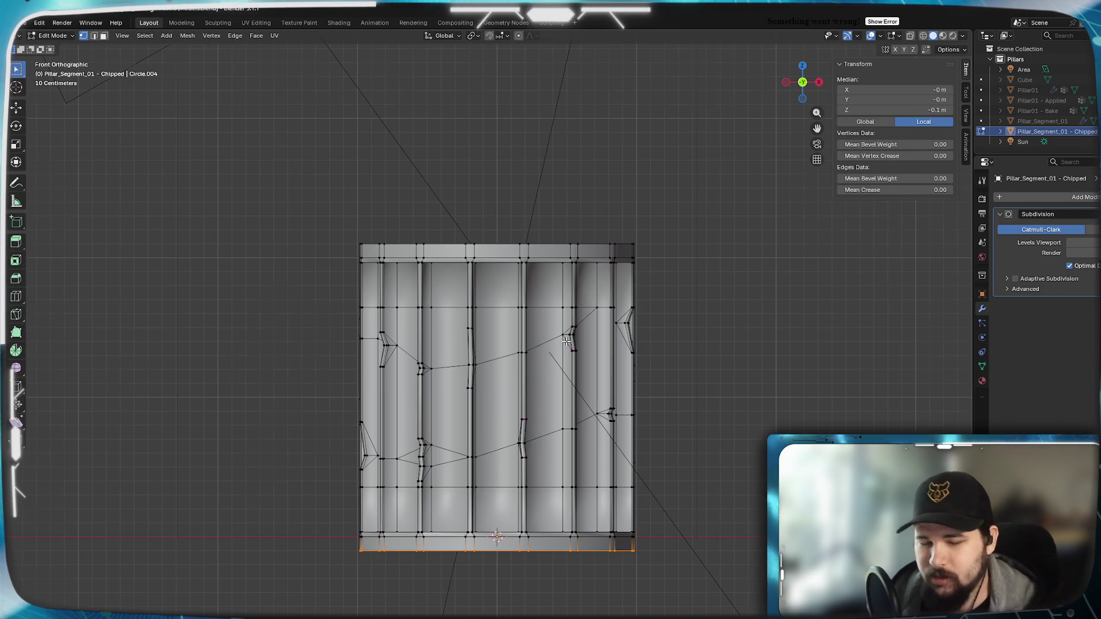
key(z)
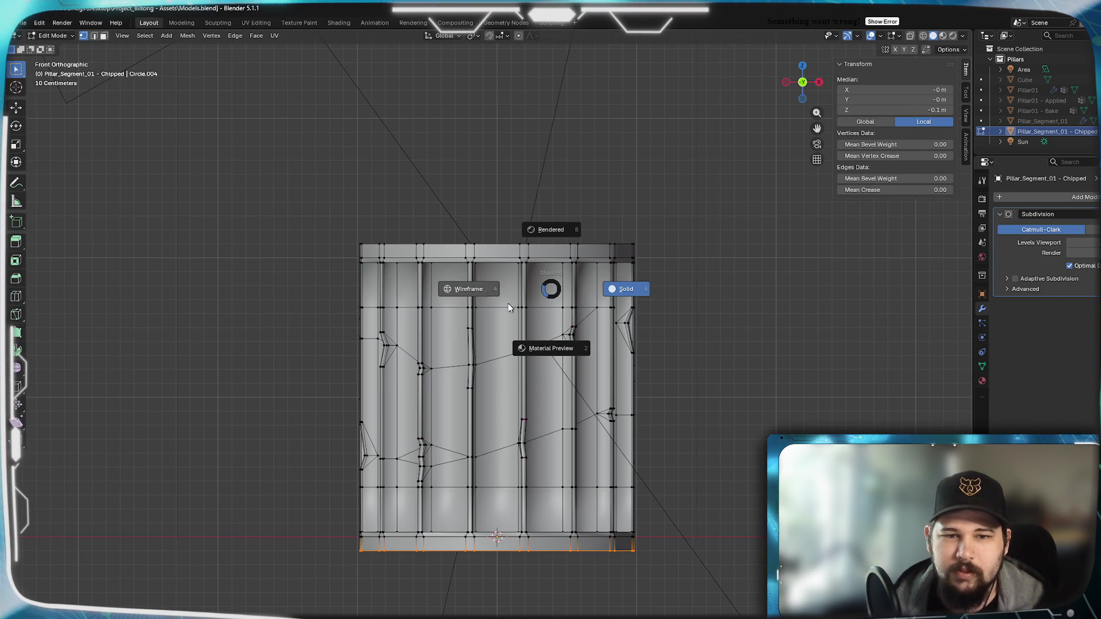
click(470, 288)
mouse_move(296, 183)
mouse_down()
mouse_move(652, 266)
mouse_move(659, 284)
mouse_up()
scroll(705, 278, down, 1)
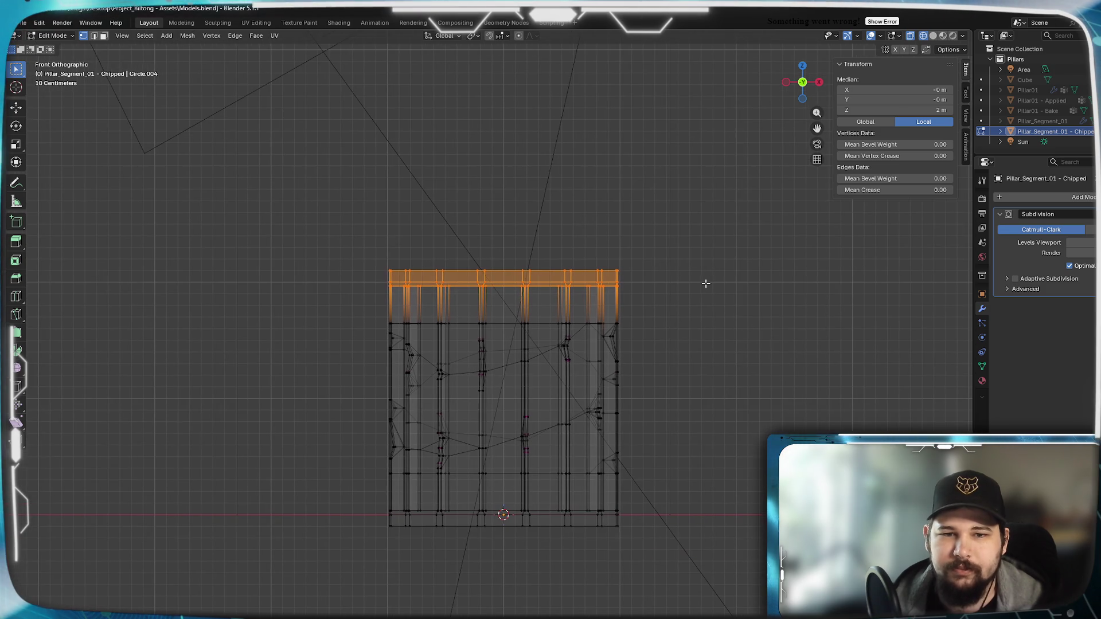
scroll(705, 283, up, 4)
scroll(592, 305, up, 1)
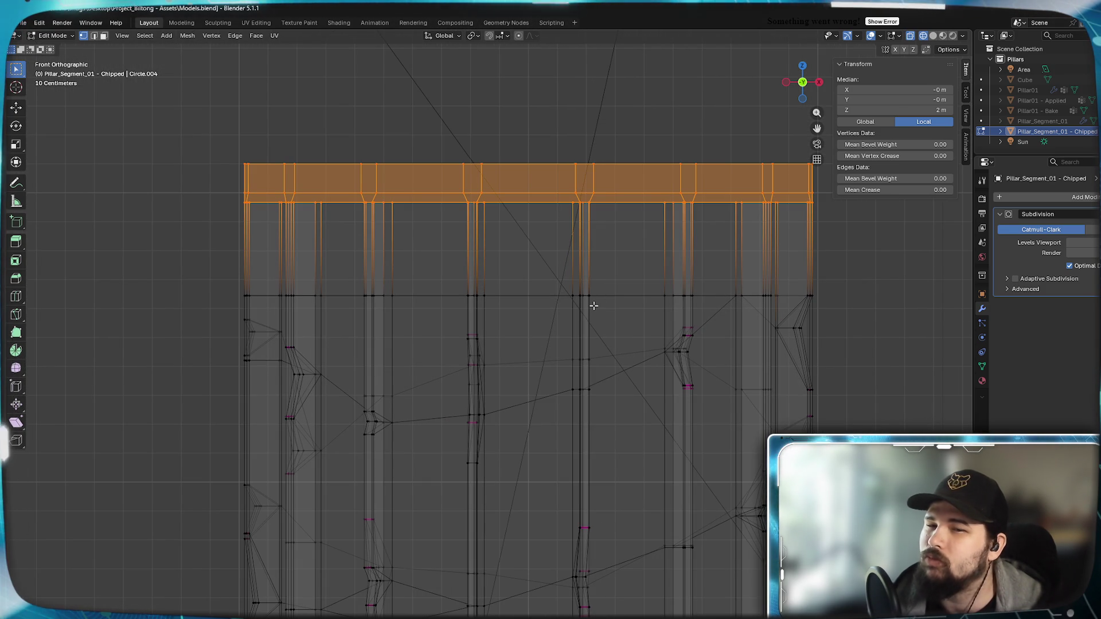
Extend the selection down one more vertex row, check it around the pillar, then return to solid shading.
mouse_move(203, 269)
mouse_down()
mouse_move(445, 302)
mouse_move(846, 302)
mouse_up()
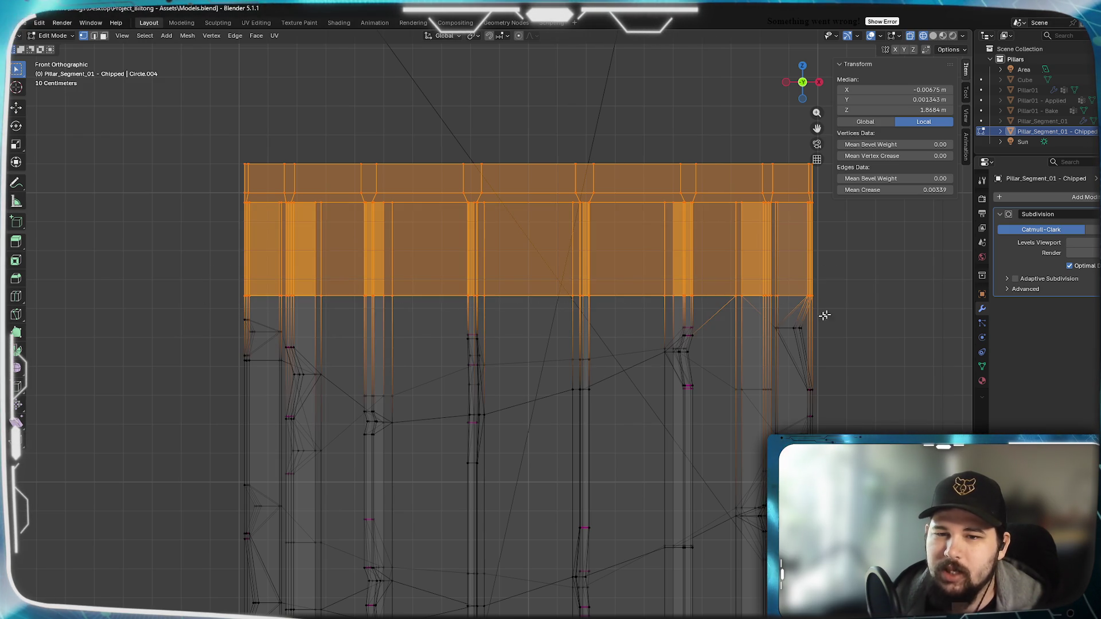
middle_drag(825, 315, 708, 328)
middle_drag(565, 348, 686, 316)
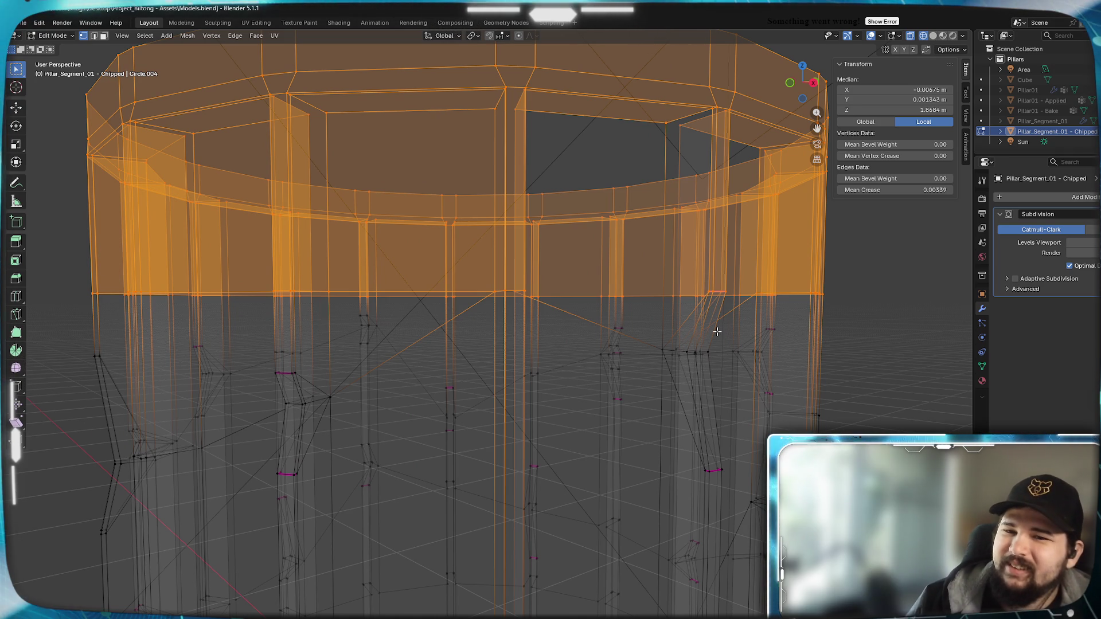
scroll(714, 342, down, 6)
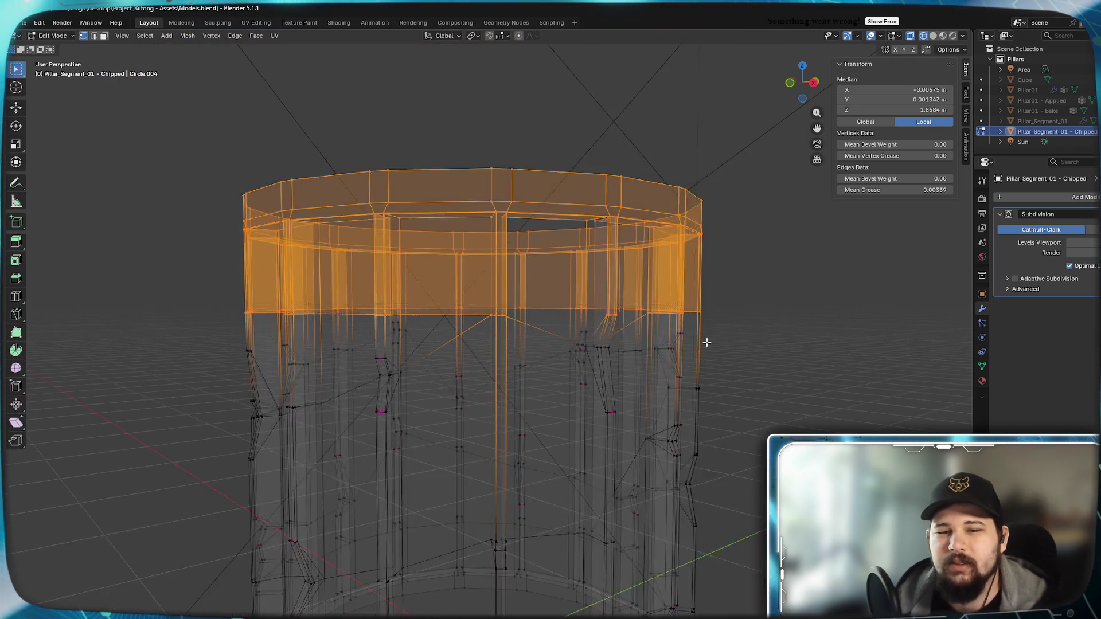
key(z)
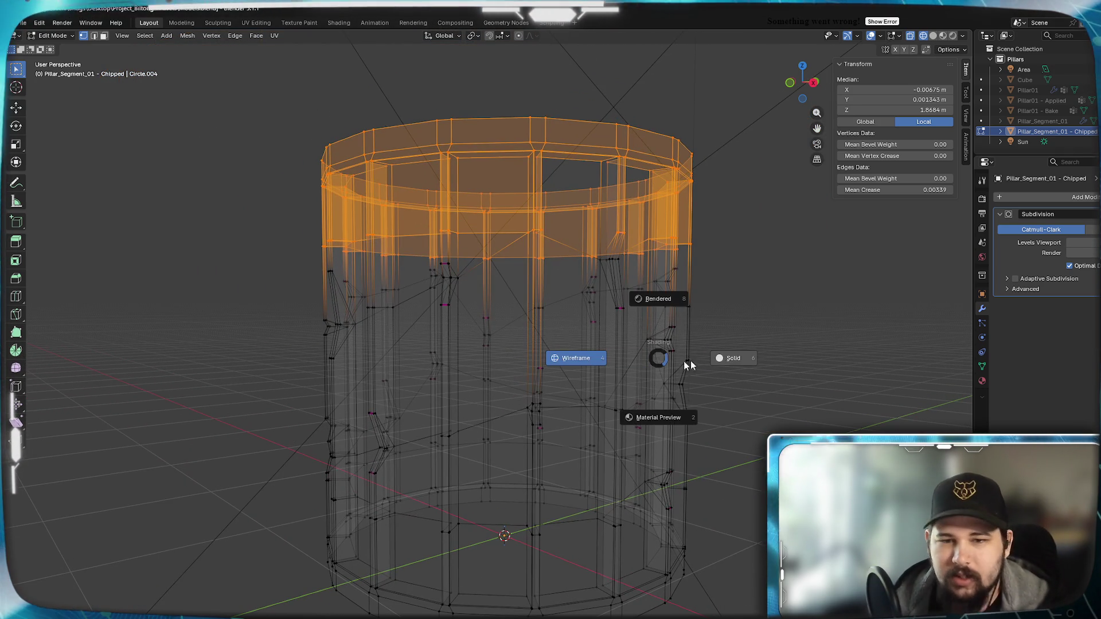
click(734, 360)
scroll(642, 320, up, 5)
scroll(675, 241, down, 2)
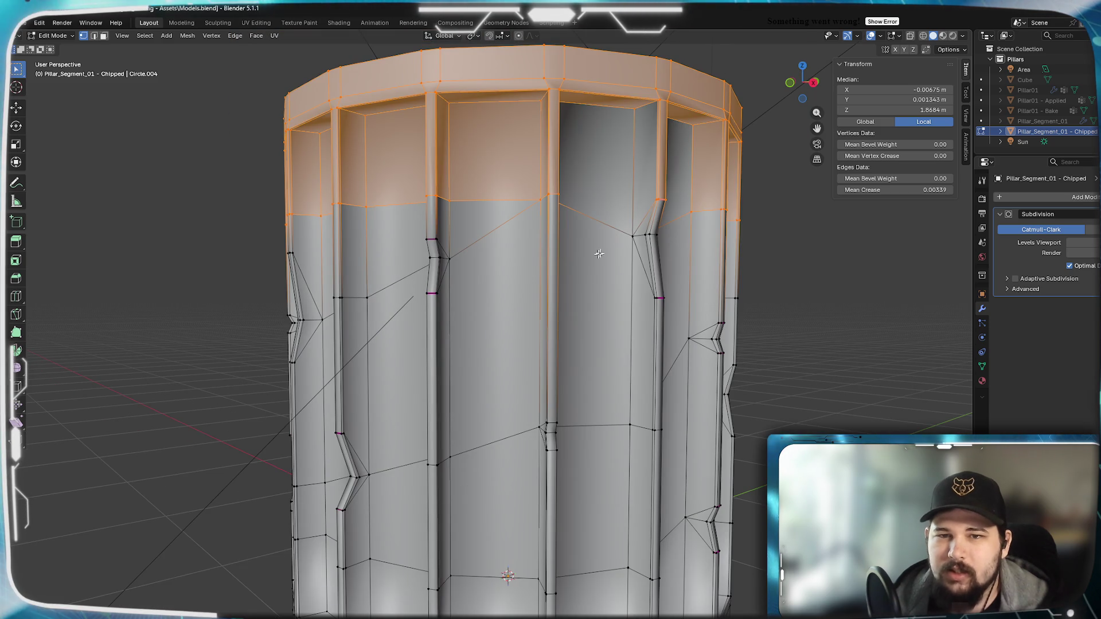
mouse_move(630, 407)
middle_down()
mouse_move(614, 396)
mouse_move(597, 344)
mouse_move(576, 365)
middle_up()
scroll(577, 365, down, 4)
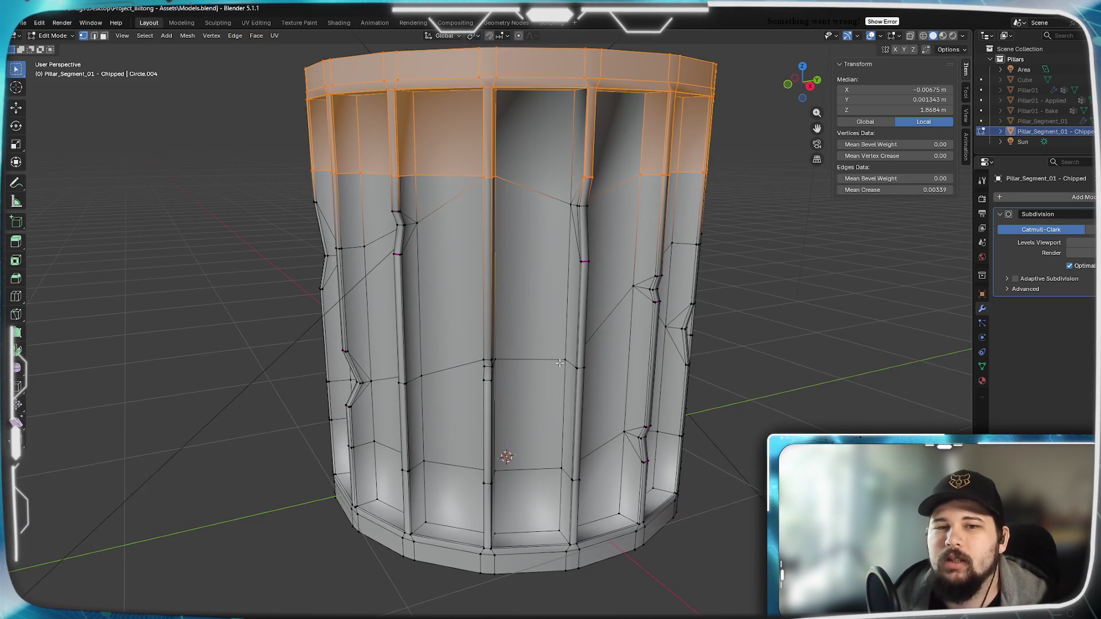
mouse_move(548, 328)
middle_down()
mouse_move(527, 321)
mouse_move(601, 326)
mouse_move(602, 338)
mouse_move(586, 341)
middle_up()
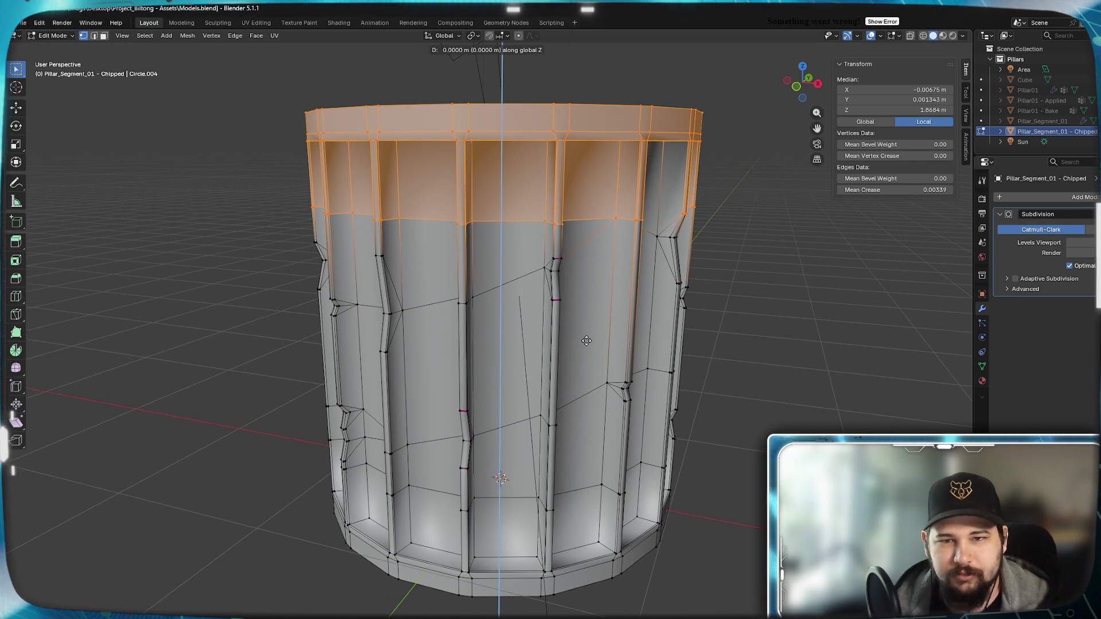
key(z)
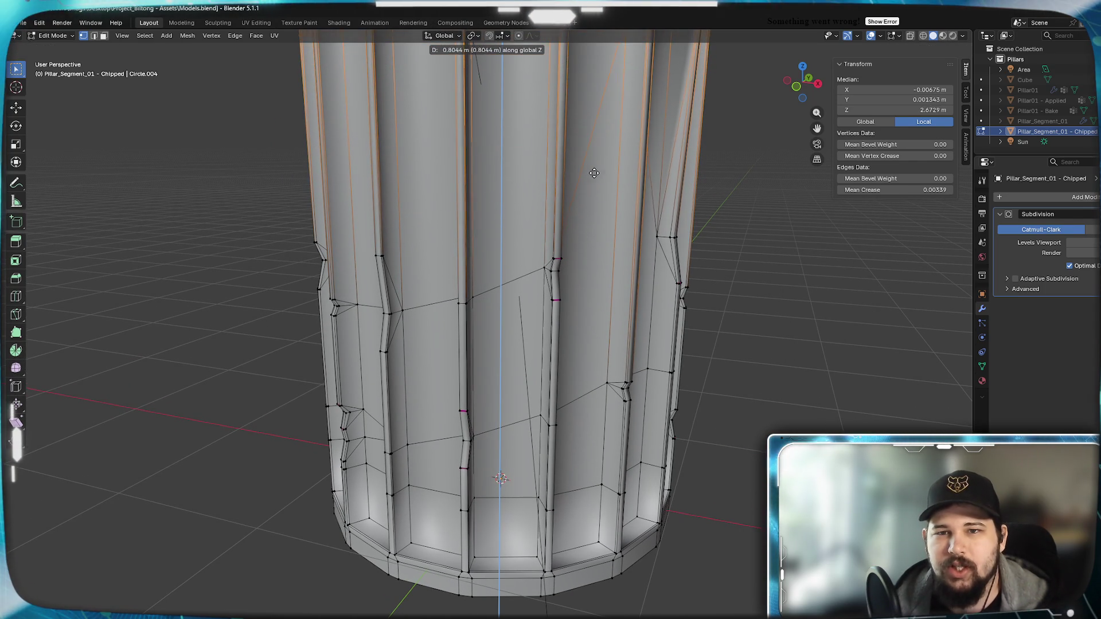
key(Escape)
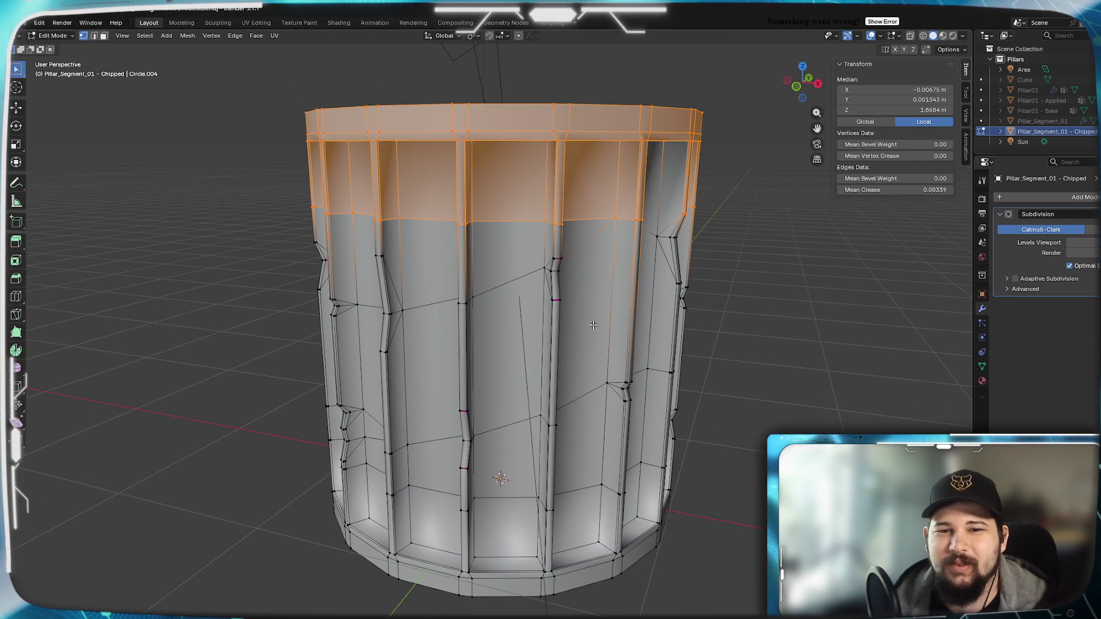
mouse_move(671, 296)
middle_down()
mouse_move(629, 325)
mouse_move(614, 270)
middle_up()
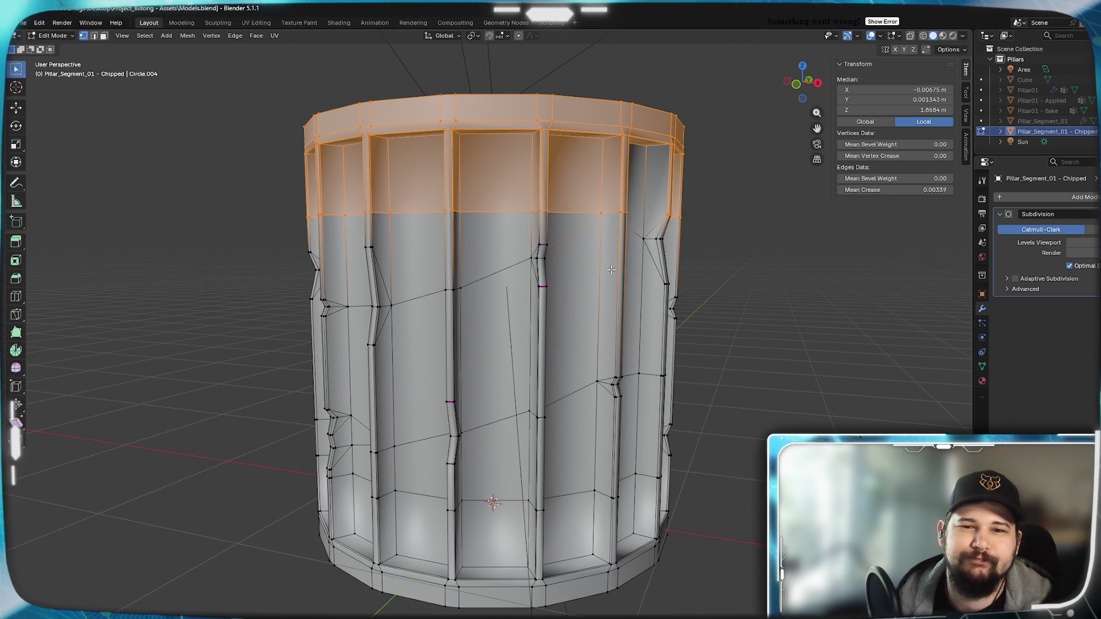
scroll(611, 269, up, 4)
scroll(491, 358, down, 2)
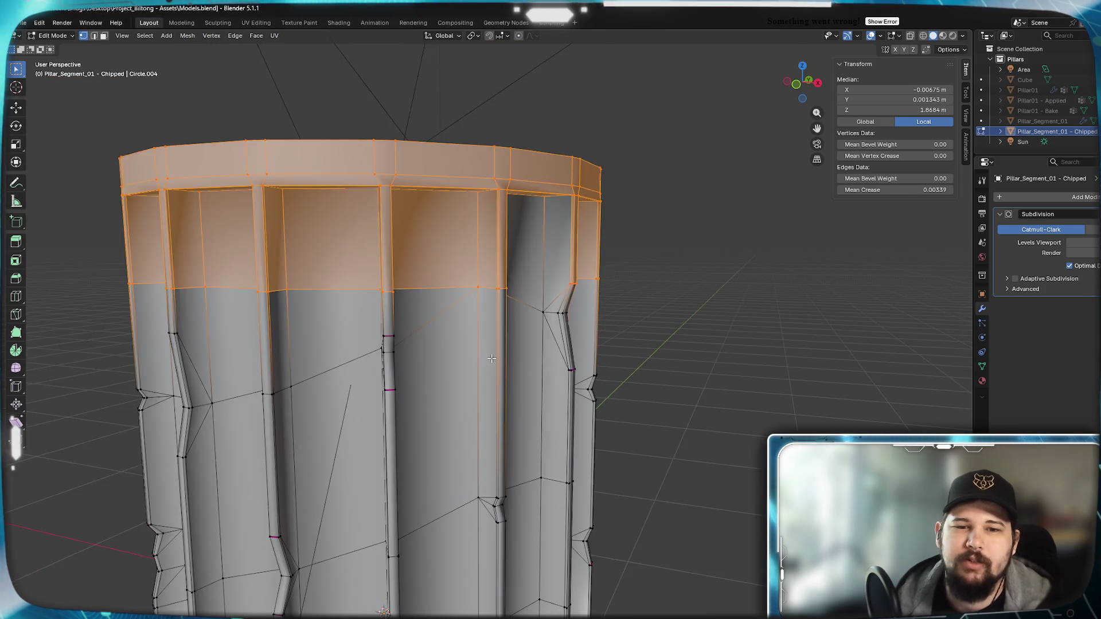
scroll(492, 358, down, 3)
mouse_move(491, 359)
middle_down()
mouse_move(456, 280)
mouse_move(639, 411)
middle_up()
scroll(456, 280, up, 2)
middle_drag(575, 356, 432, 351)
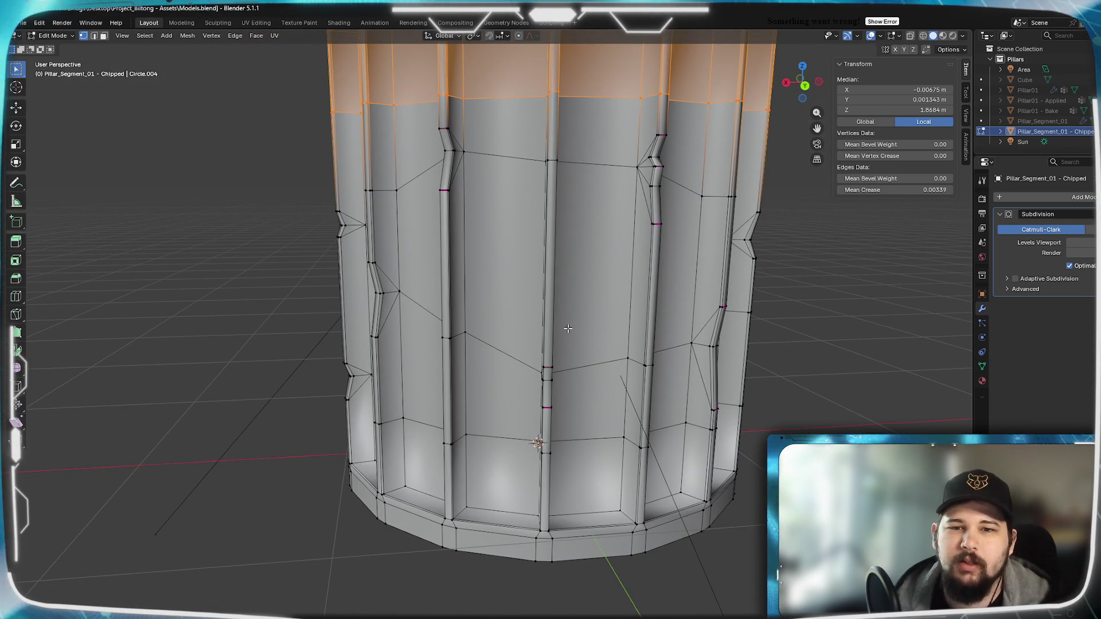
middle_drag(568, 329, 622, 322)
scroll(504, 265, down, 3)
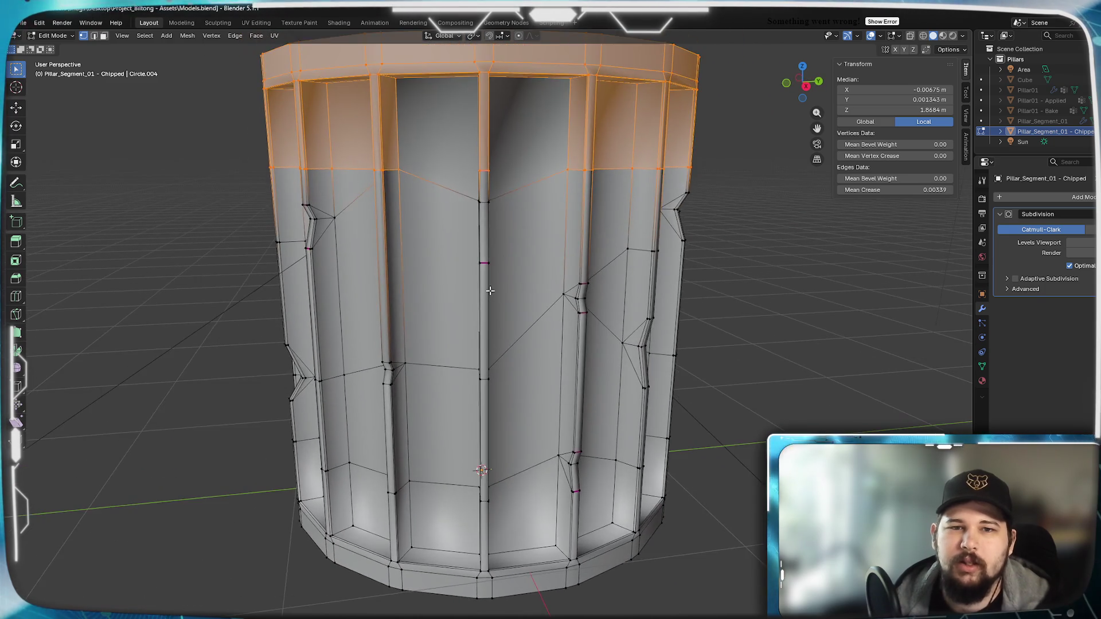
mouse_move(504, 265)
middle_down()
mouse_move(656, 300)
mouse_move(535, 336)
mouse_move(590, 311)
mouse_move(548, 314)
middle_up()
scroll(655, 299, up, 3)
scroll(655, 299, up, 3)
scroll(560, 312, down, 3)
scroll(546, 313, up, 4)
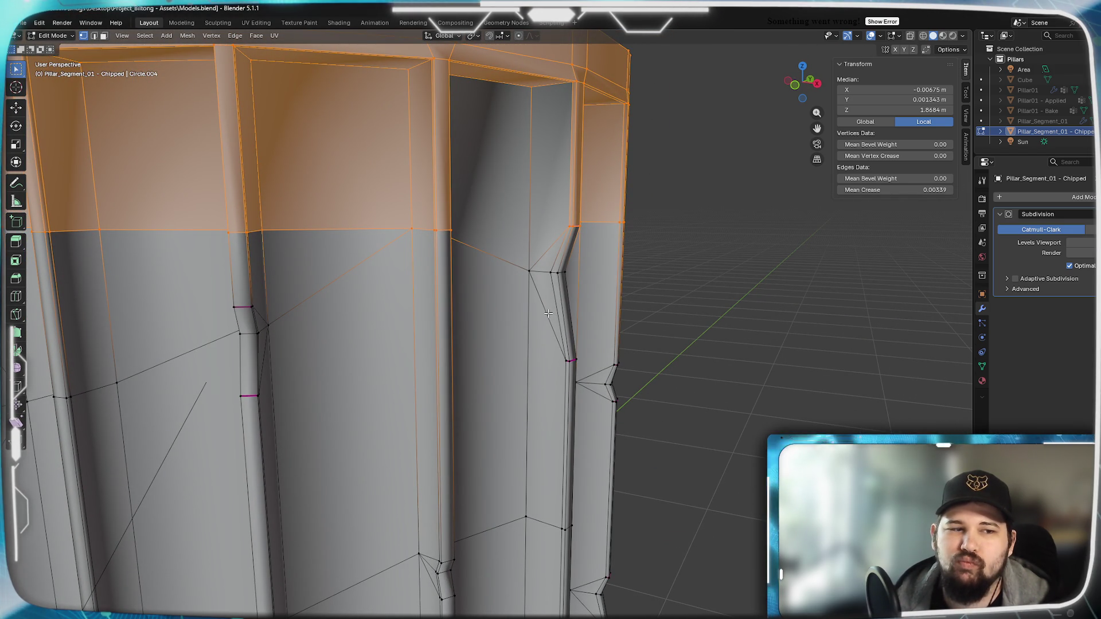
Orbit and pan down along the pillar's grooves and around the whole pillar to inspect it.
scroll(548, 314, down, 4)
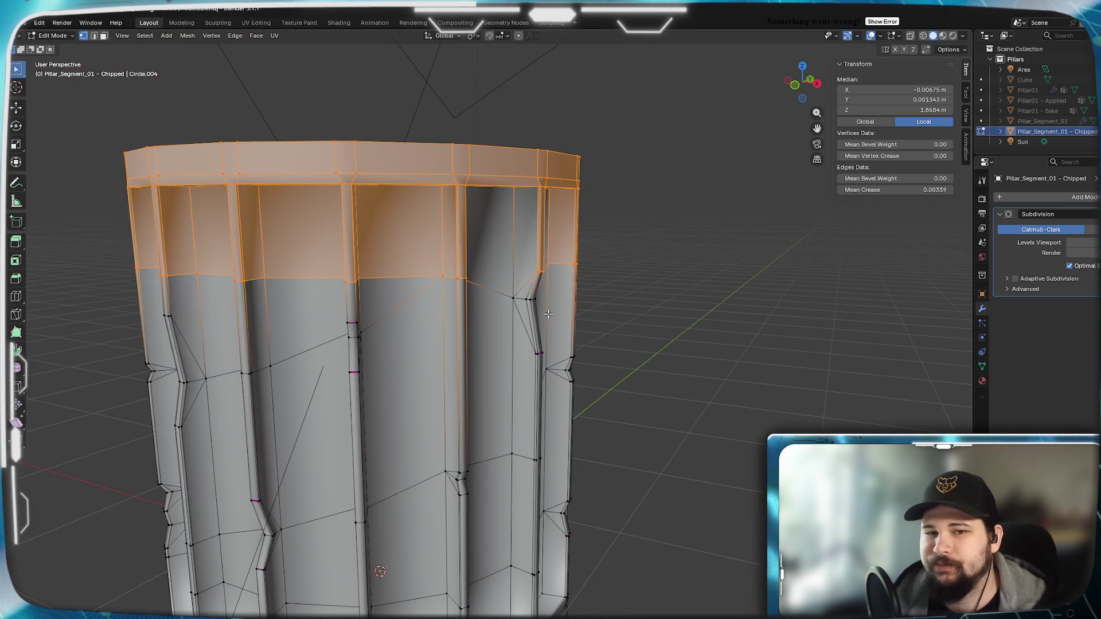
mouse_move(548, 313)
middle_down()
mouse_move(518, 340)
mouse_move(518, 322)
mouse_move(487, 428)
middle_up()
scroll(517, 340, up, 4)
scroll(518, 340, down, 3)
scroll(487, 428, up, 6)
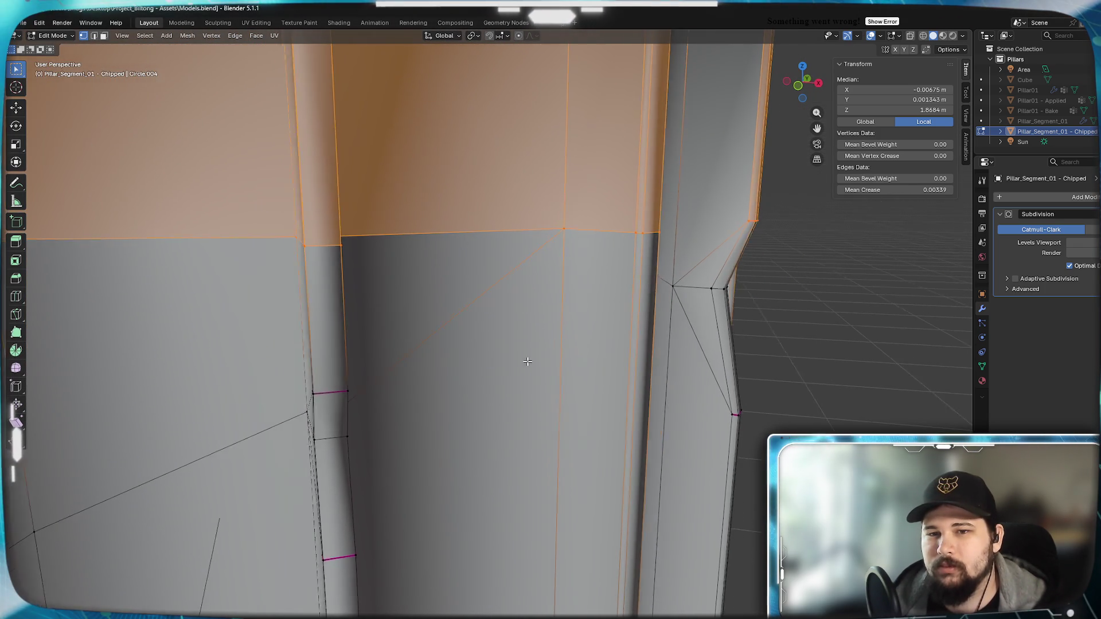
middle_drag(527, 362, 529, 361)
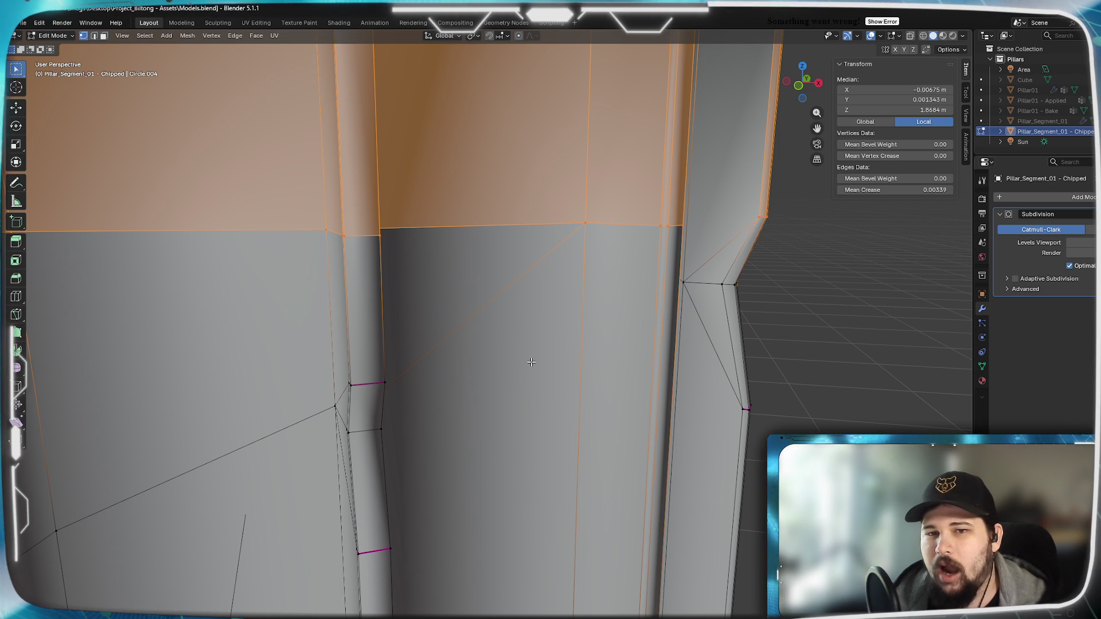
mouse_move(532, 362)
middle_down()
mouse_move(479, 379)
mouse_move(519, 357)
middle_up()
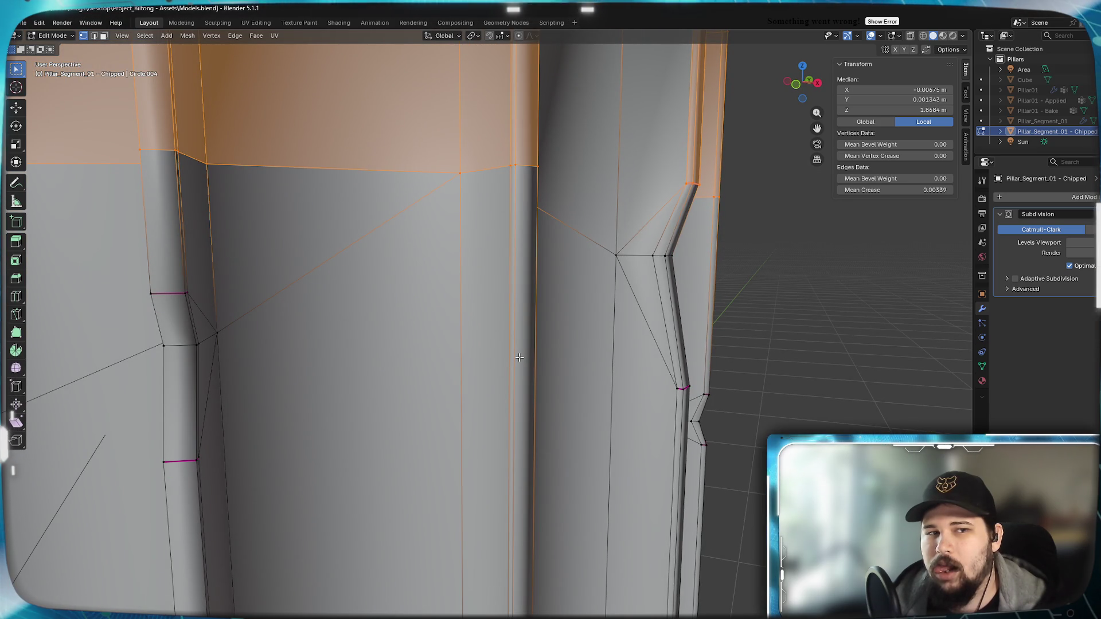
middle_drag(519, 358, 509, 366)
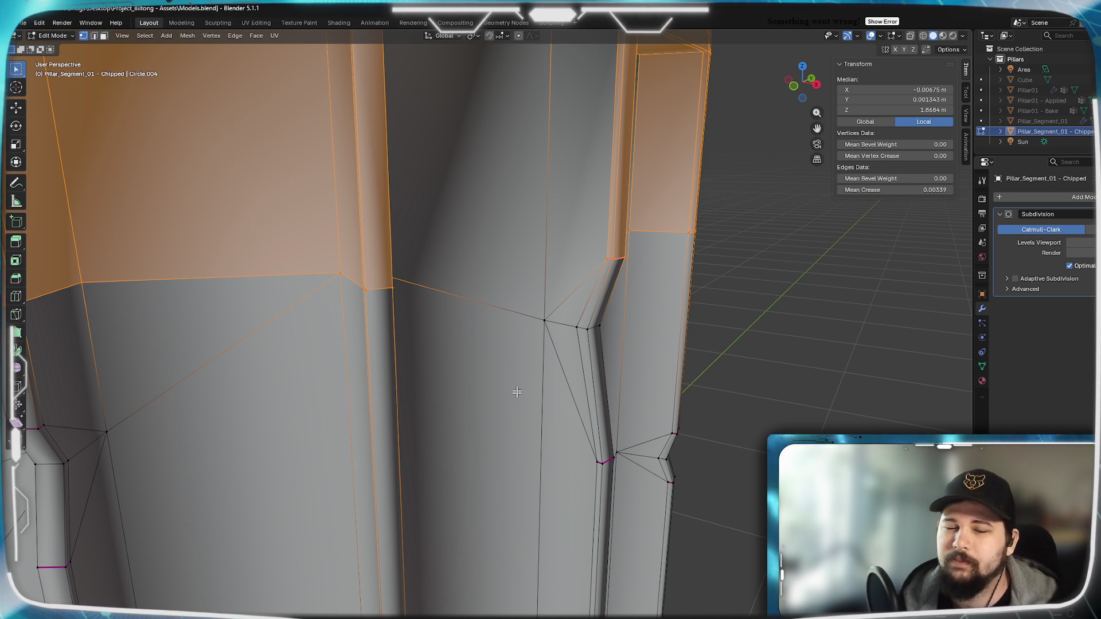
scroll(516, 394, down, 5)
mouse_move(516, 393)
middle_down()
mouse_move(545, 381)
mouse_move(487, 398)
middle_up()
scroll(486, 398, up, 6)
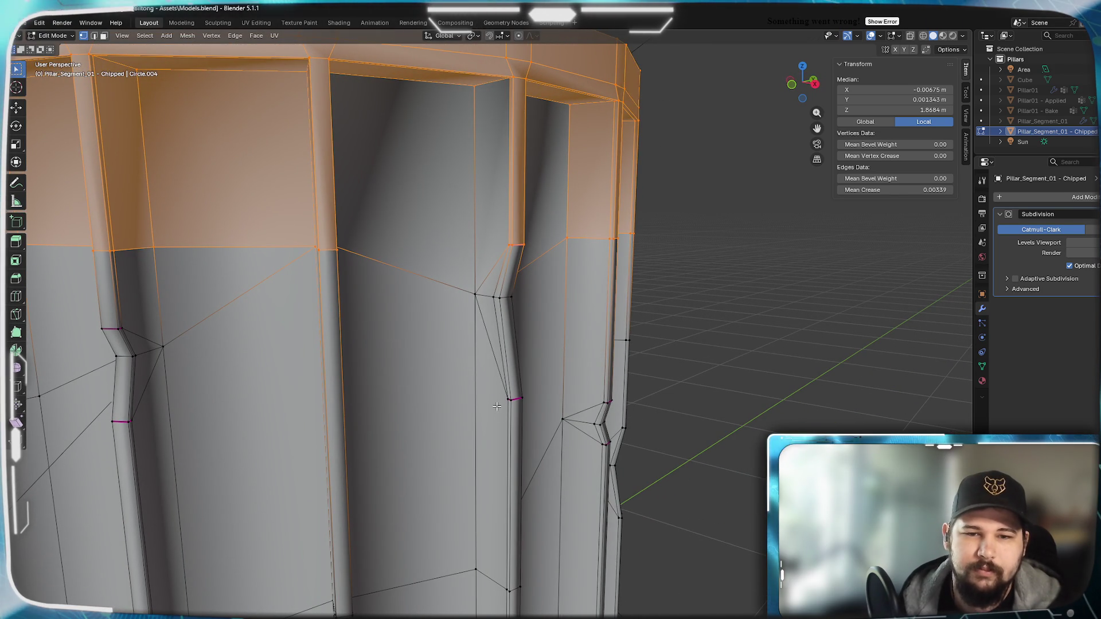
Select the chipped notch's vertices and faces on one flute, checking from several angles.
key(alt+a)
alt+click(520, 406)
shift+click(473, 297)
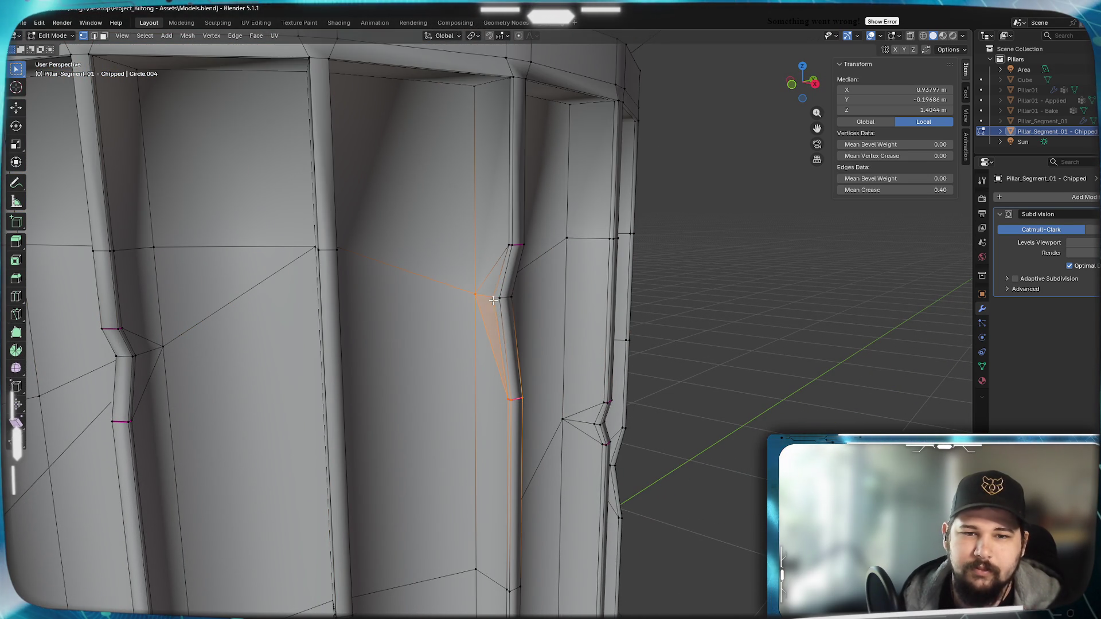
key(alt+a)
middle_drag(505, 246, 482, 354)
key(ctrl+z)
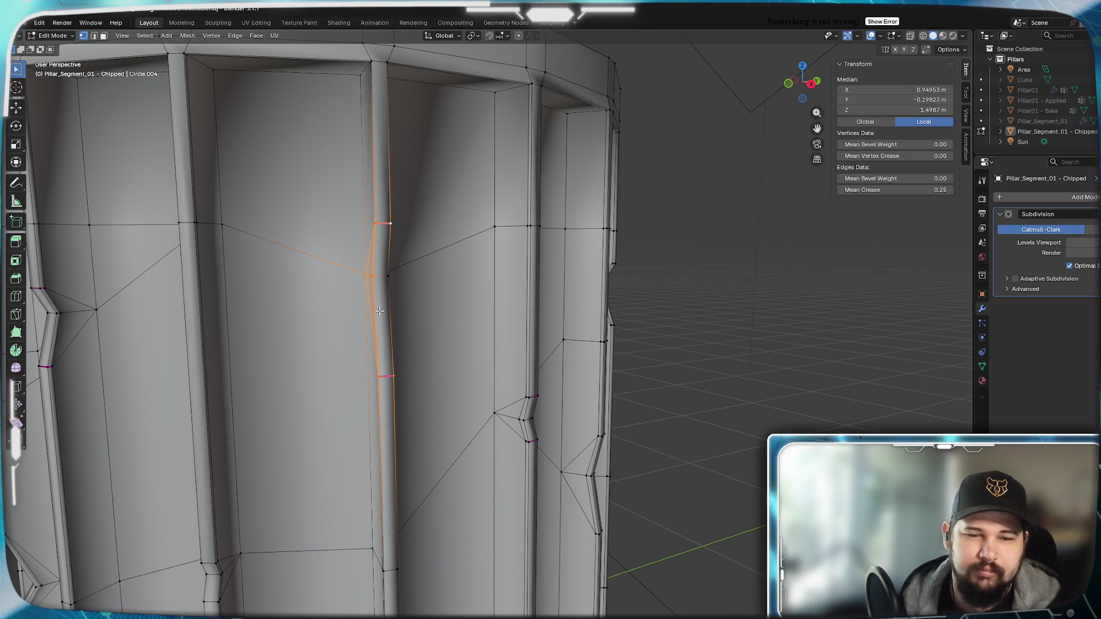
shift+click(380, 311)
middle_drag(426, 312, 245, 279)
shift+click(233, 253)
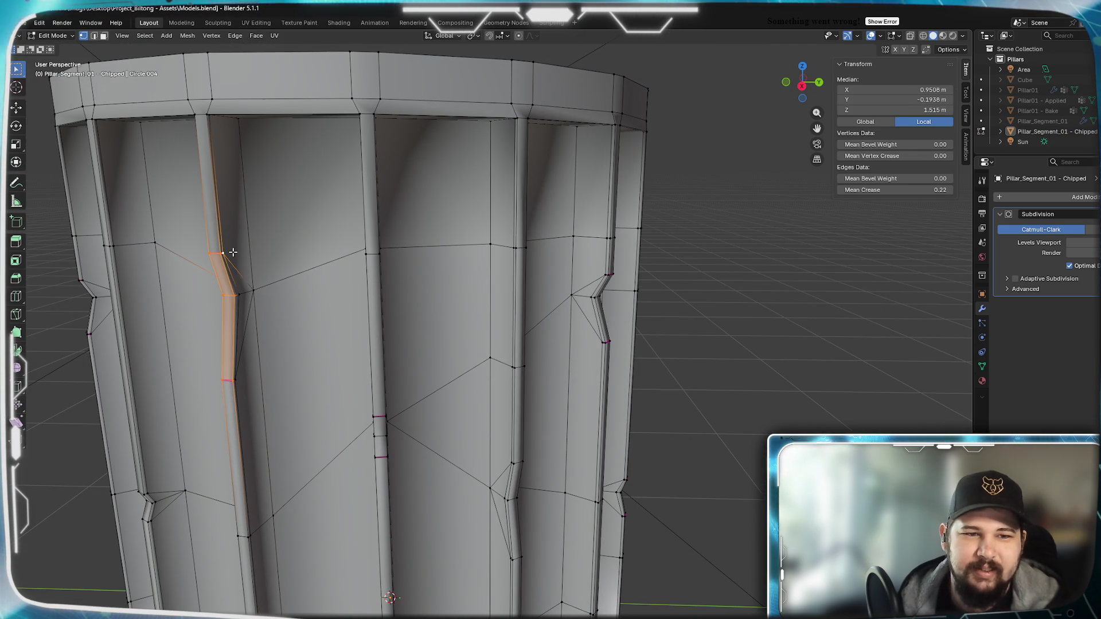
shift+click(247, 294)
shift+click(243, 374)
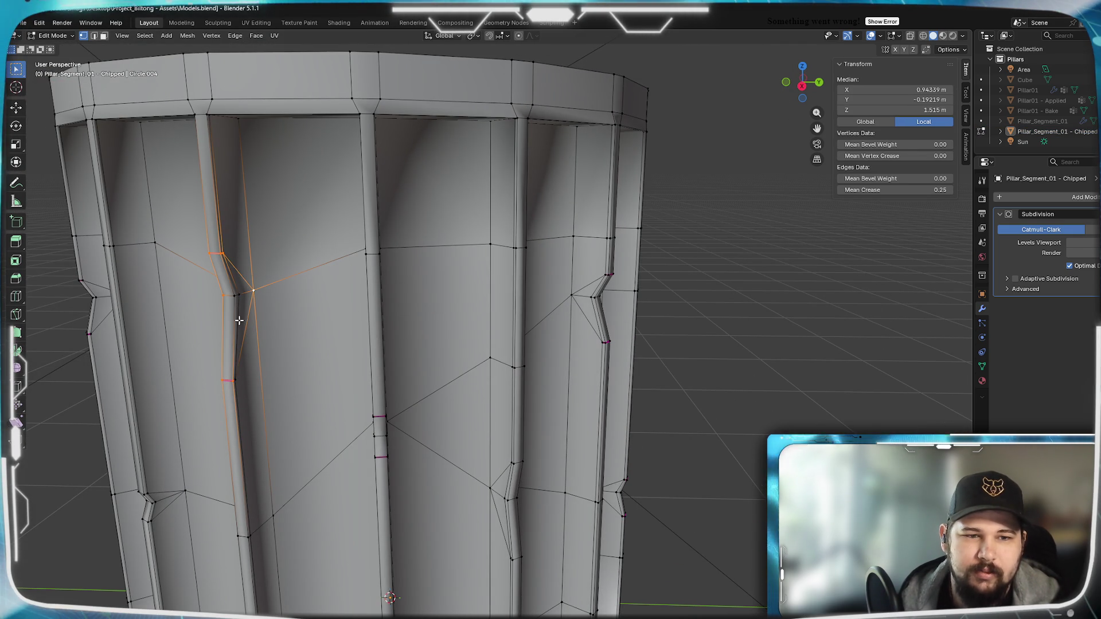
shift+click(235, 383)
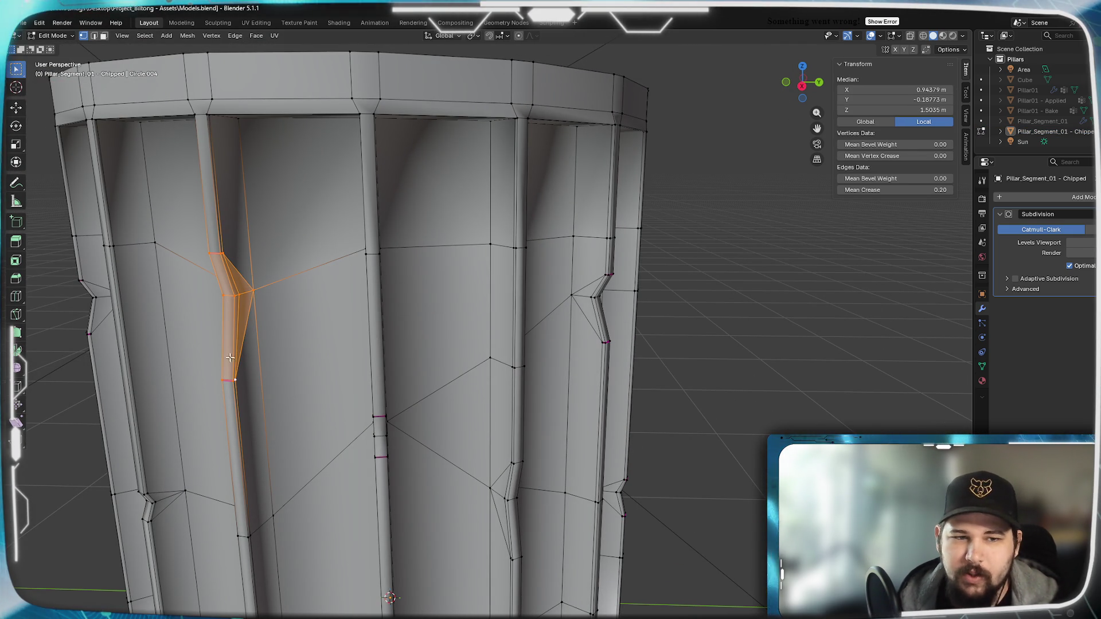
middle_drag(230, 358, 473, 376)
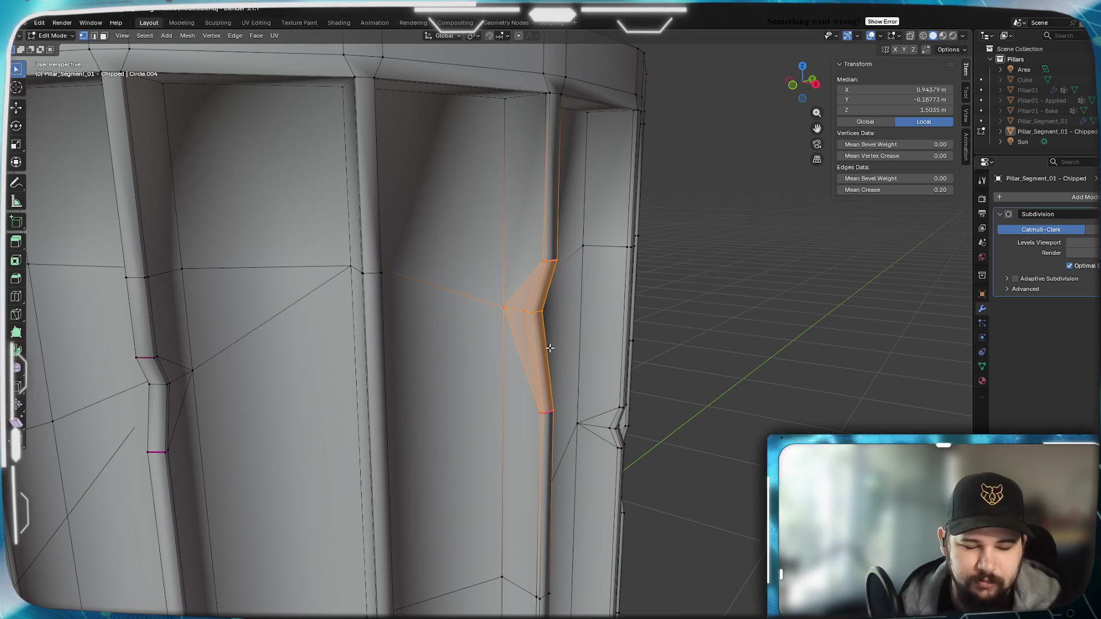
Lower the selected chip about 0.03 m along Z and centre it in the front view.
key(z)
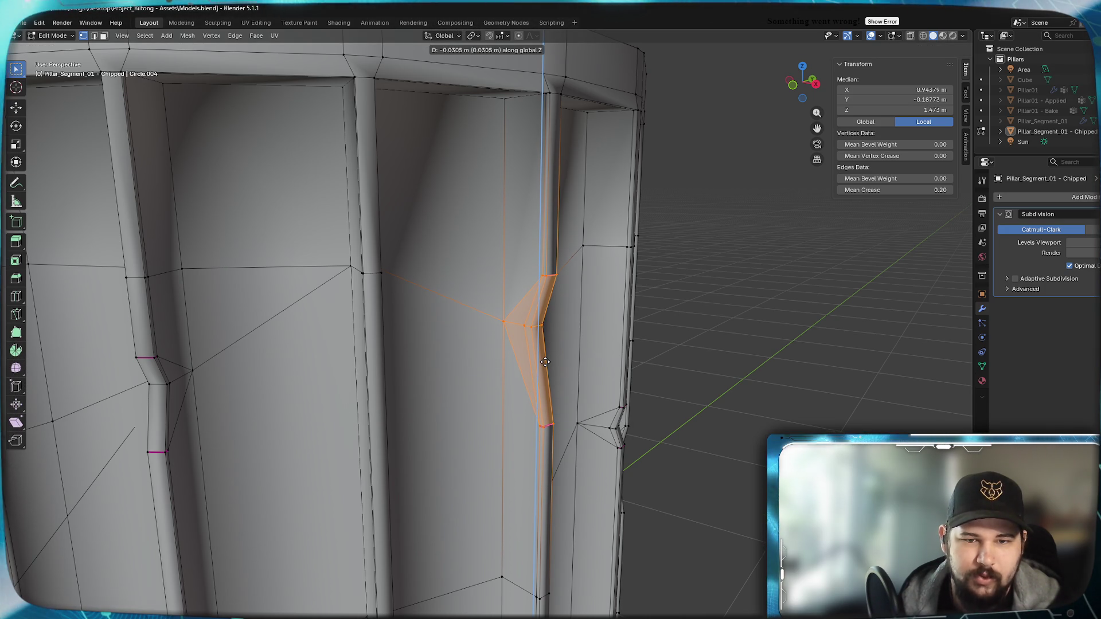
click(546, 363)
scroll(489, 340, up, 4)
middle_drag(510, 331, 495, 369)
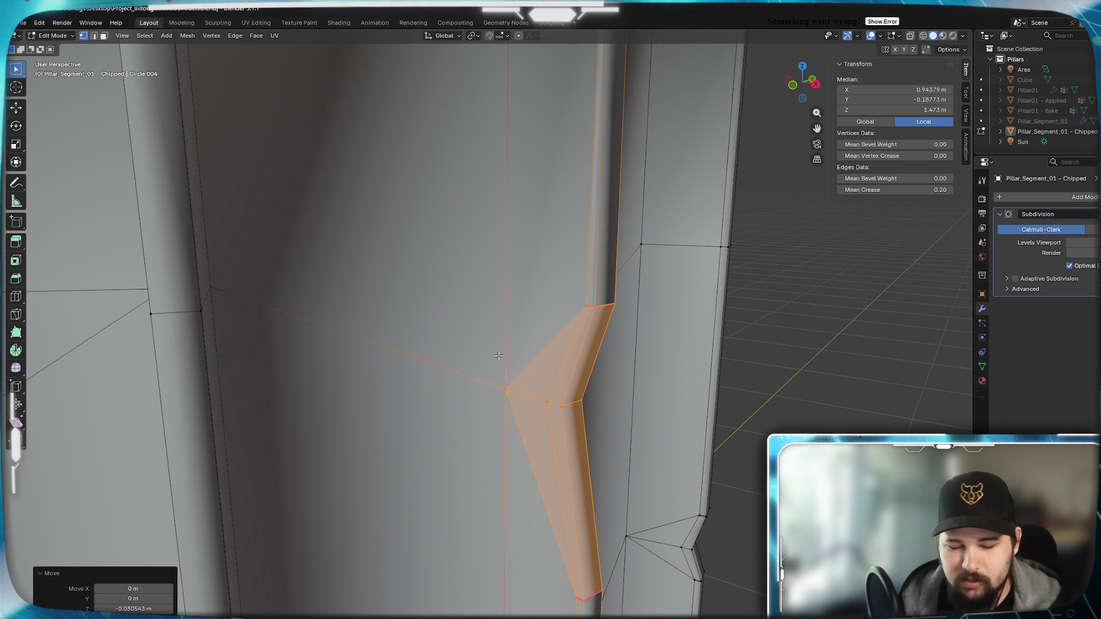
key(KP_1)
scroll(730, 309, up, 3)
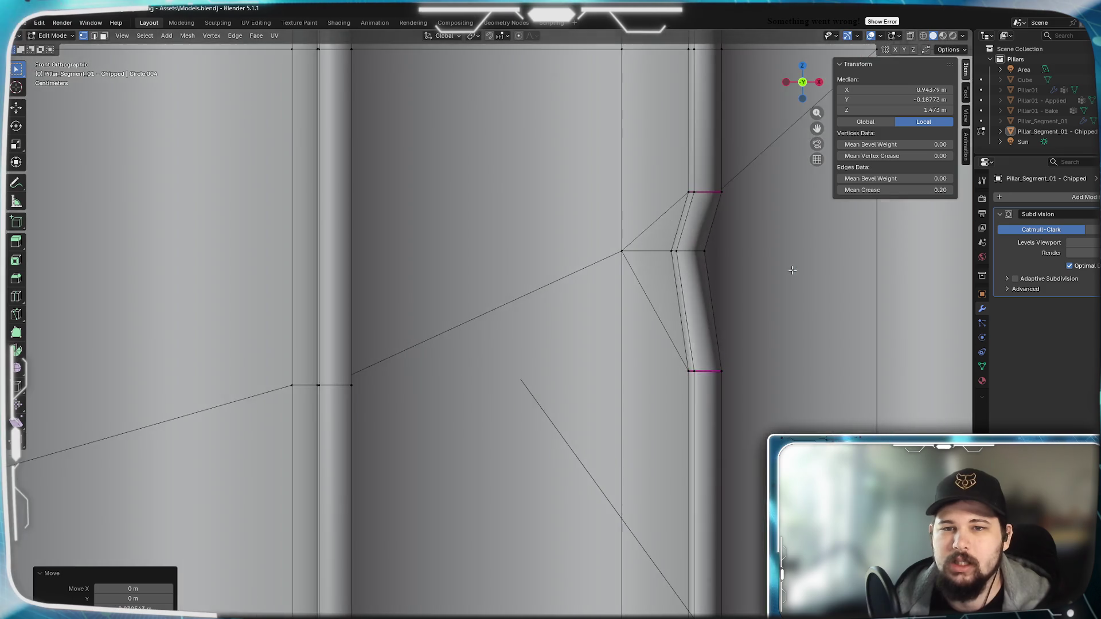
mouse_move(730, 310)
shift+middle_down()
mouse_move(523, 369)
mouse_move(518, 383)
shift+middle_up()
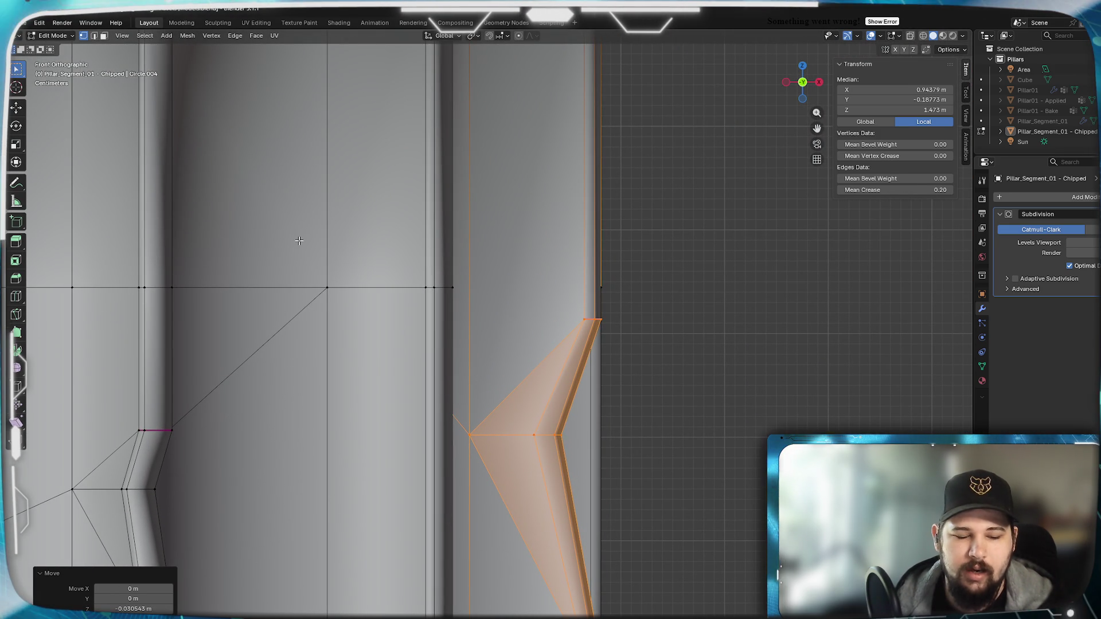
In face select mode, delete the two narrow vertical strip faces beside the chip.
key(3)
click(508, 321)
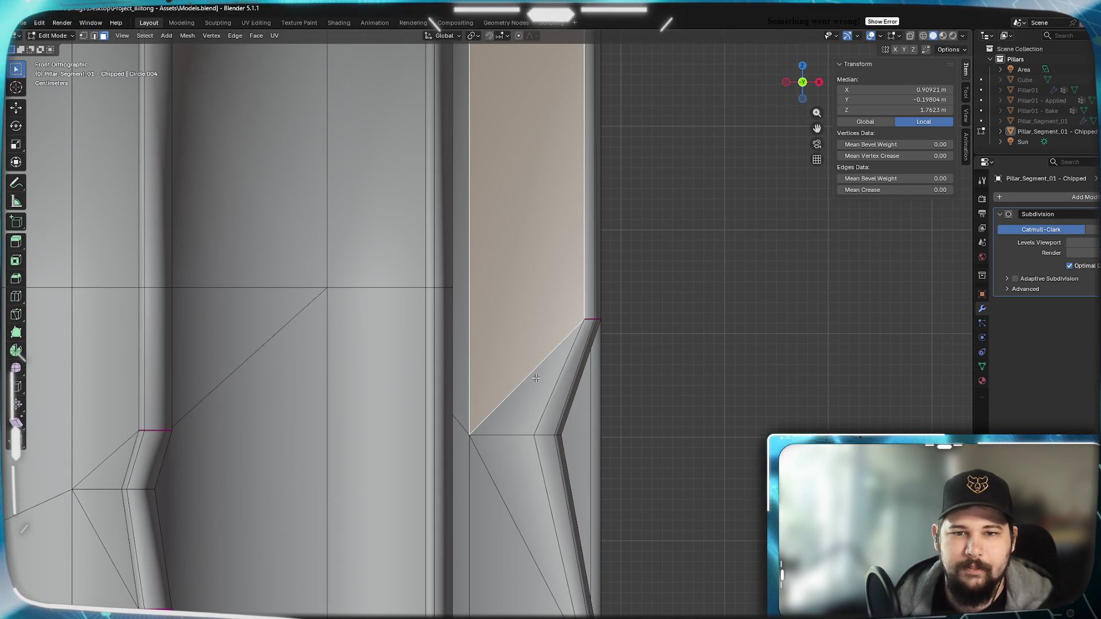
click(461, 399)
shift+click(464, 449)
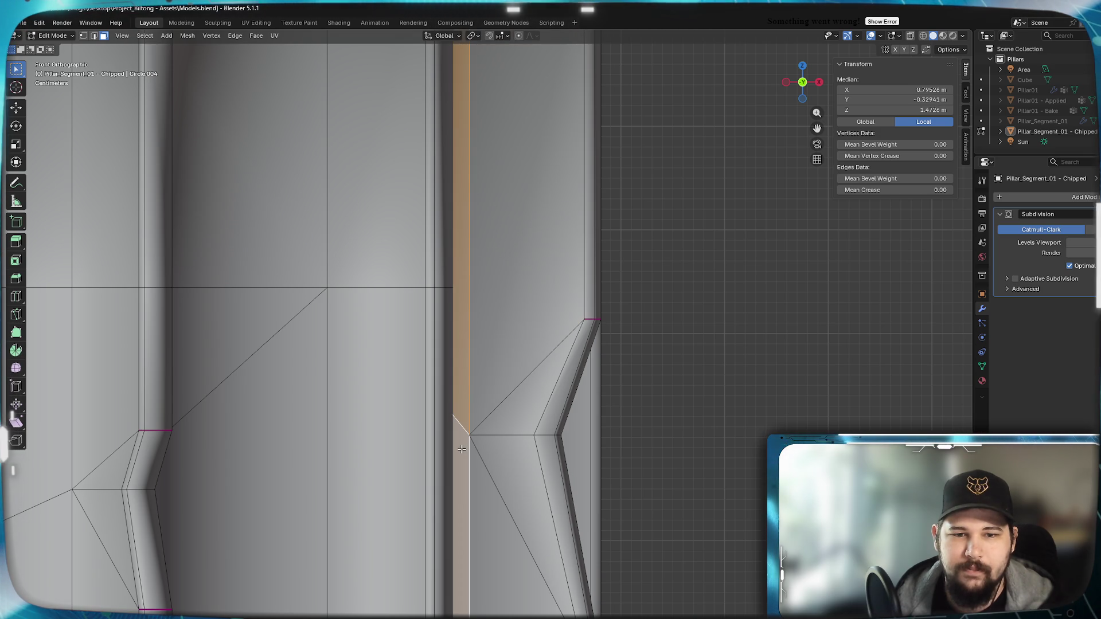
key(x)
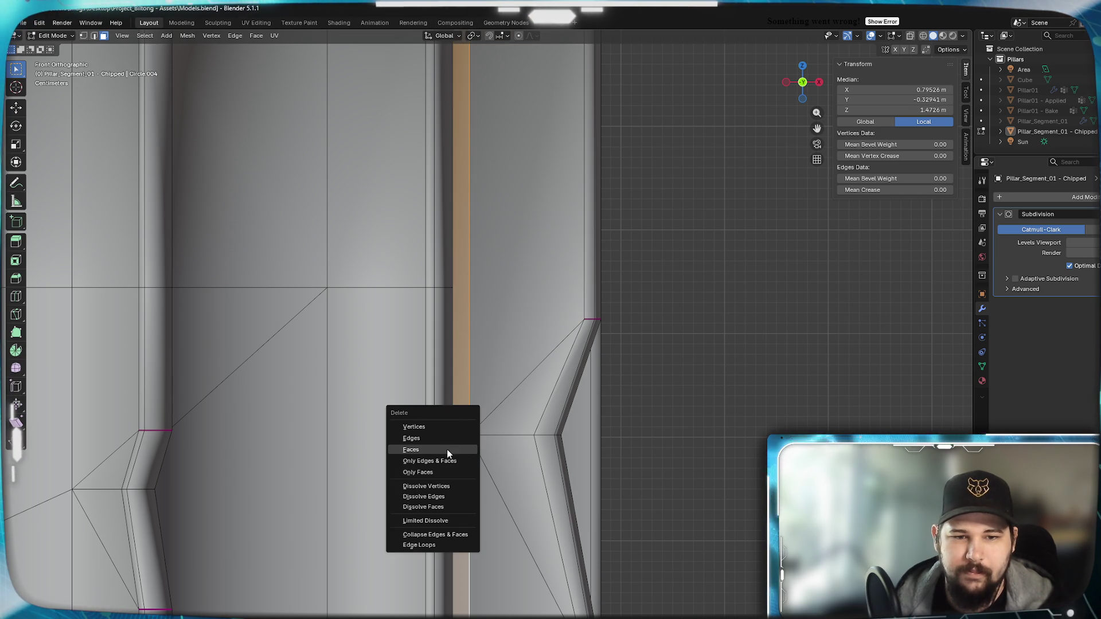
click(446, 449)
Delete the two pillar wall faces next to the removed strip.
mouse_move(446, 449)
middle_down()
mouse_move(476, 441)
mouse_move(336, 344)
middle_up()
click(350, 336)
mouse_move(366, 398)
middle_down()
mouse_move(362, 383)
mouse_move(347, 396)
mouse_move(456, 245)
mouse_move(514, 323)
mouse_move(563, 347)
mouse_move(544, 360)
middle_up()
shift+click(347, 395)
key(x)
click(514, 323)
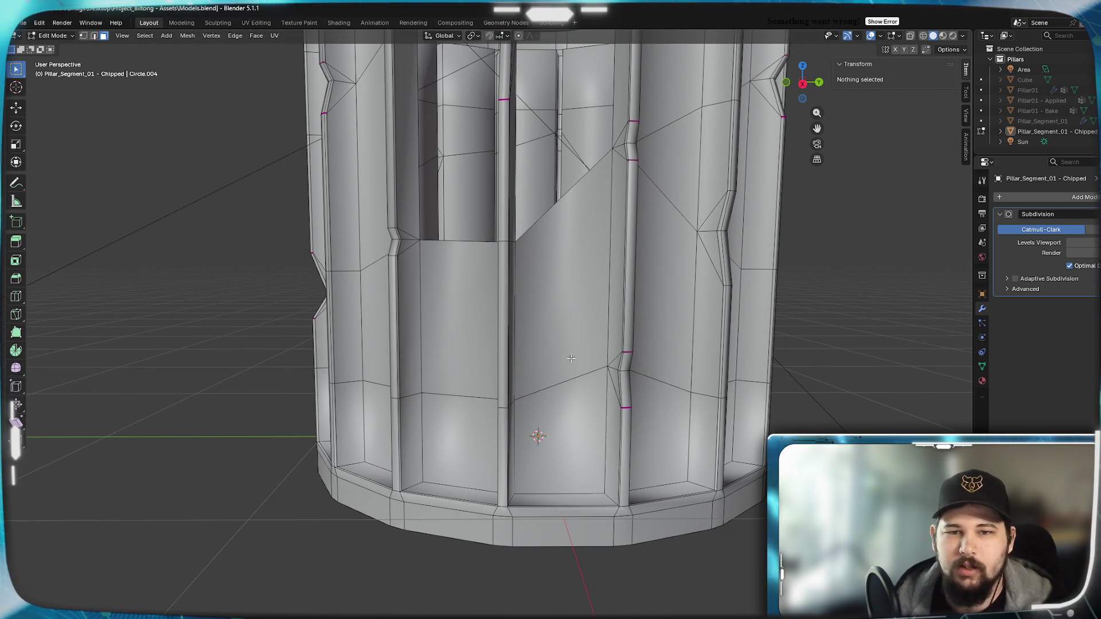
Select the remaining quad, side and triangular wall faces around the chipped flute.
click(572, 357)
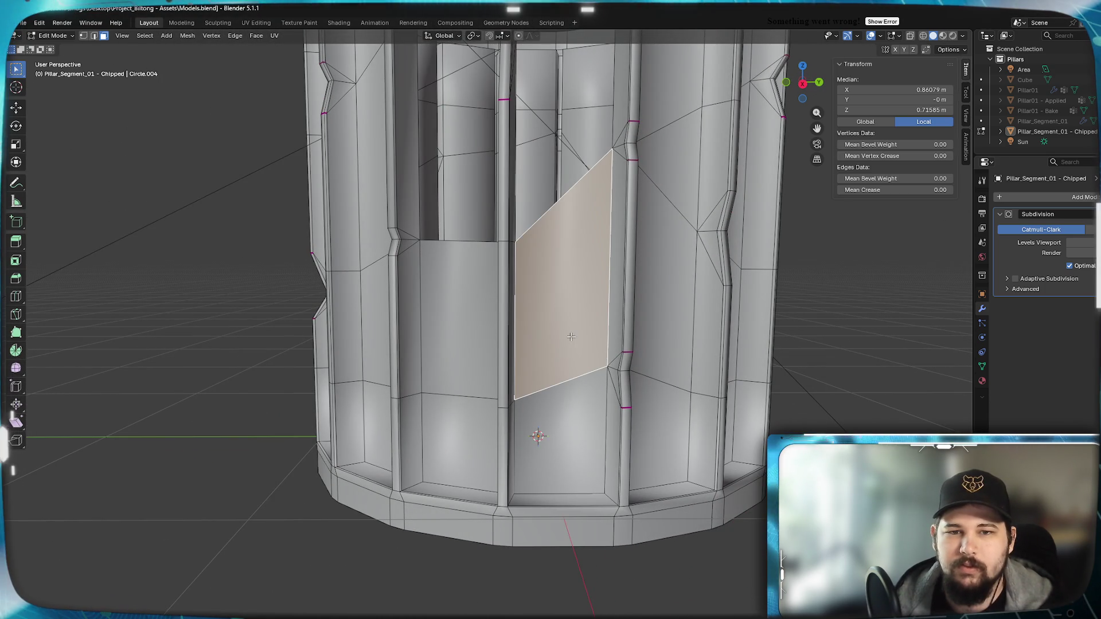
shift+click(566, 432)
mouse_move(566, 432)
middle_down()
mouse_move(545, 442)
mouse_move(646, 460)
mouse_move(570, 442)
middle_up()
shift+click(651, 419)
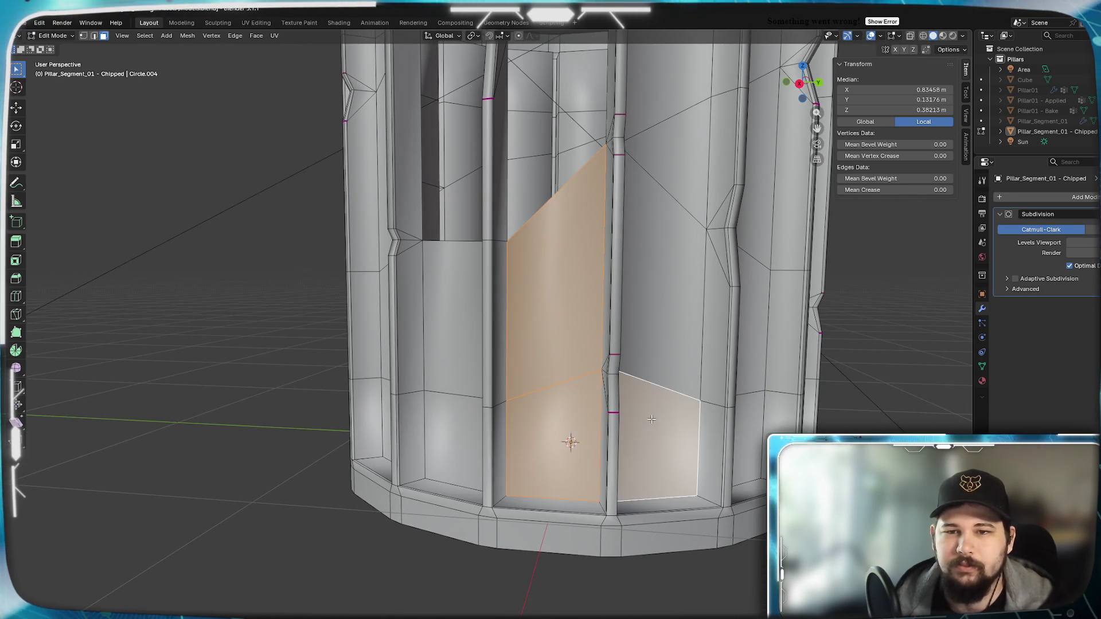
shift+click(663, 324)
middle_drag(663, 324, 595, 319)
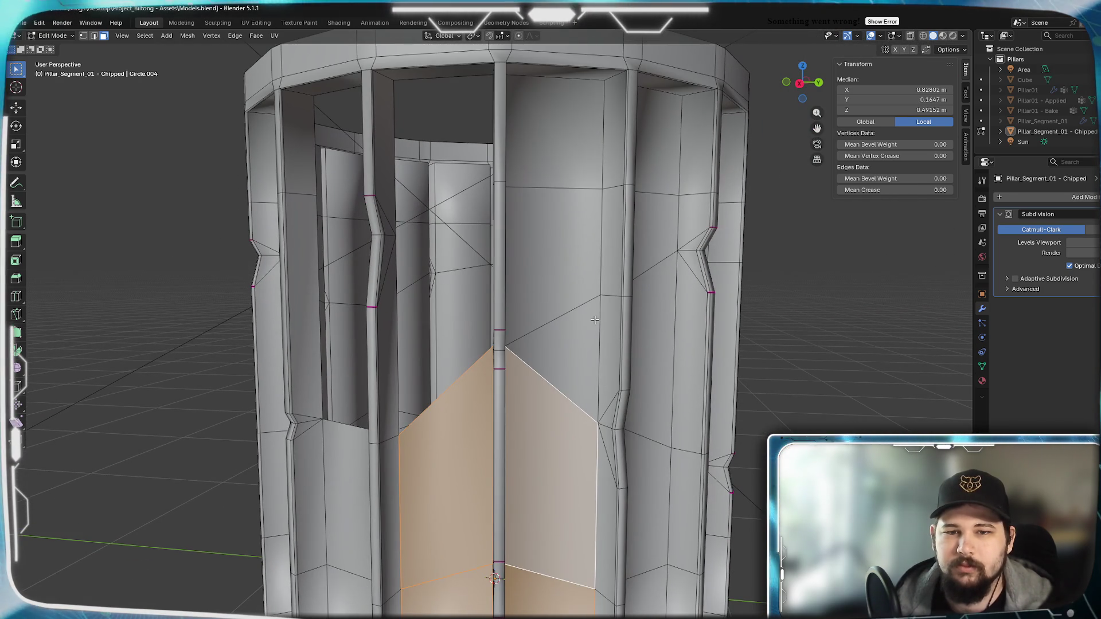
shift+click(558, 350)
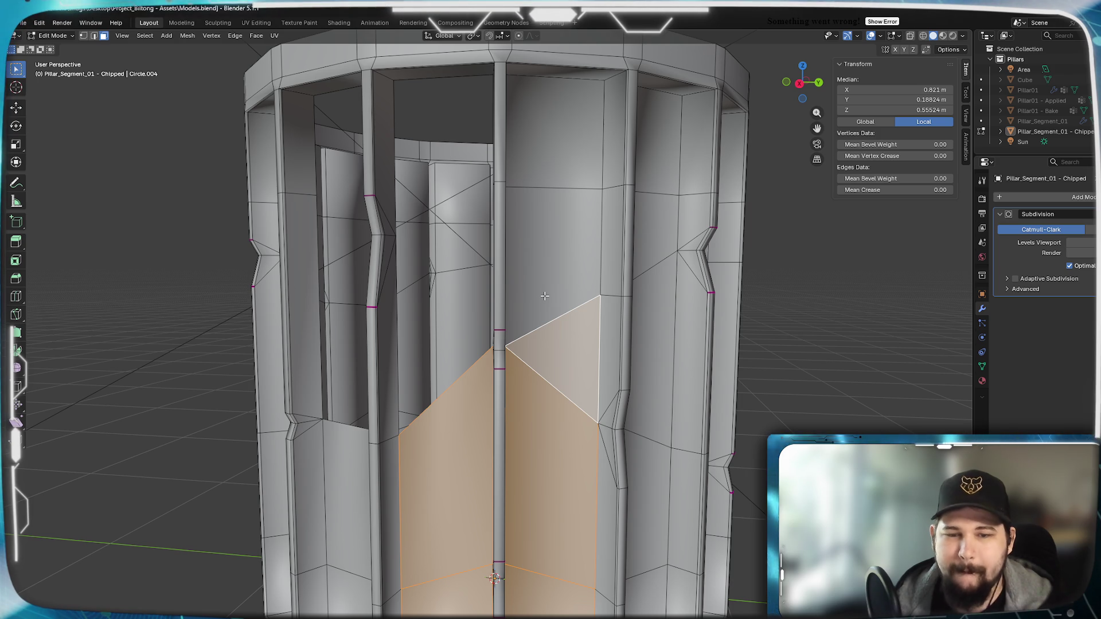
Delete the selected wall faces around the chipped flute.
key(x)
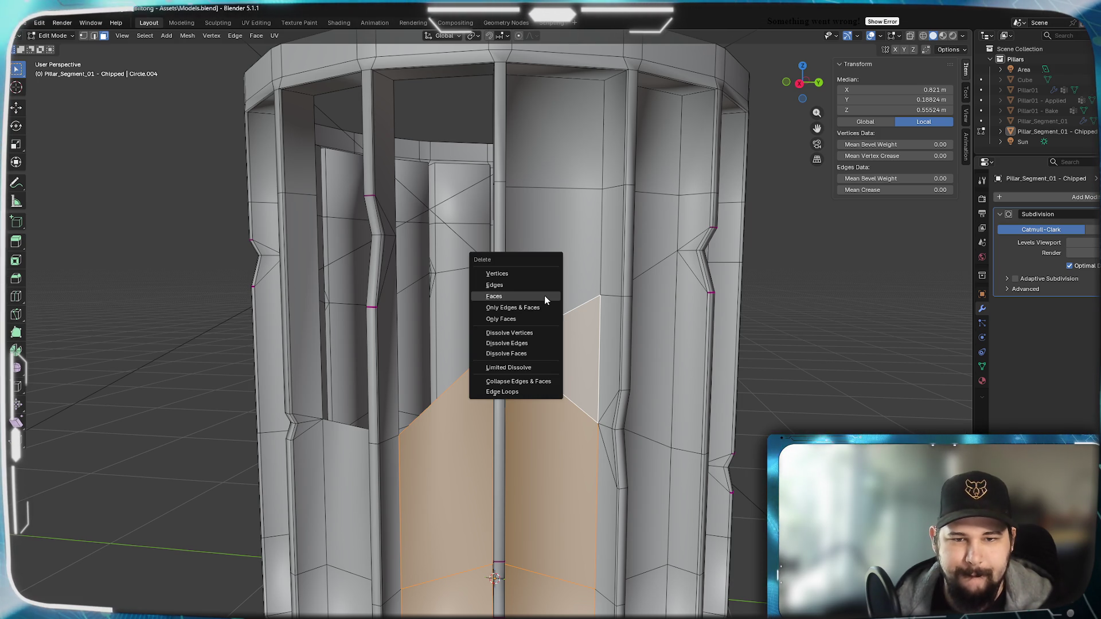
click(545, 295)
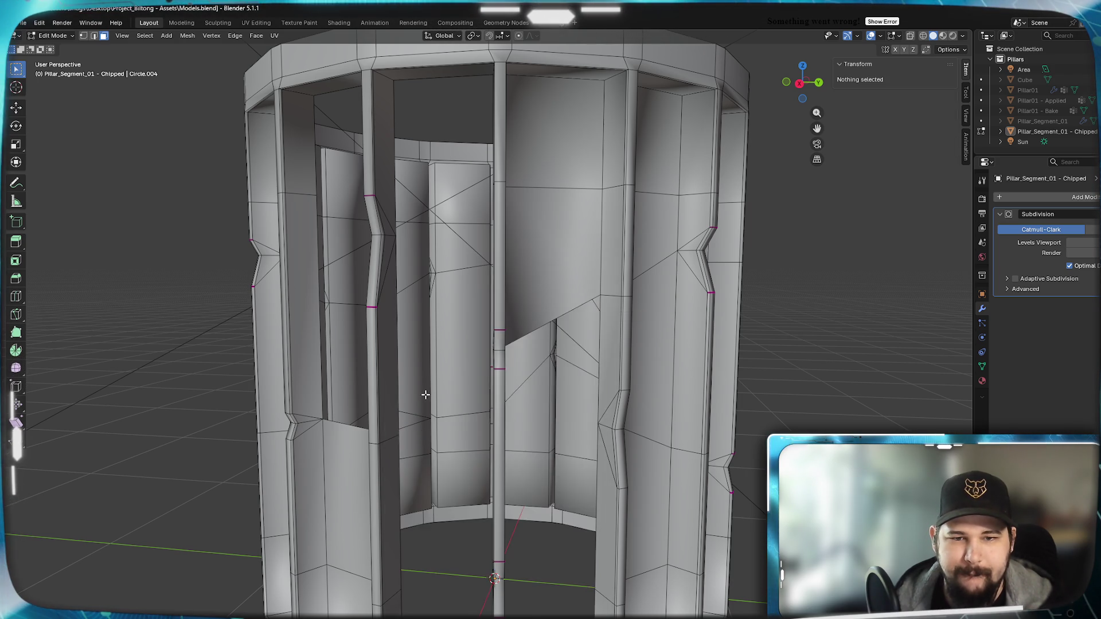
mouse_move(425, 394)
middle_down()
mouse_move(488, 393)
mouse_move(585, 361)
mouse_move(590, 344)
mouse_move(534, 350)
middle_up()
scroll(593, 338, up, 3)
scroll(536, 338, down, 5)
In front view, add a loop cut across the pillar and flatten it to zero height on Z.
key(KP_1)
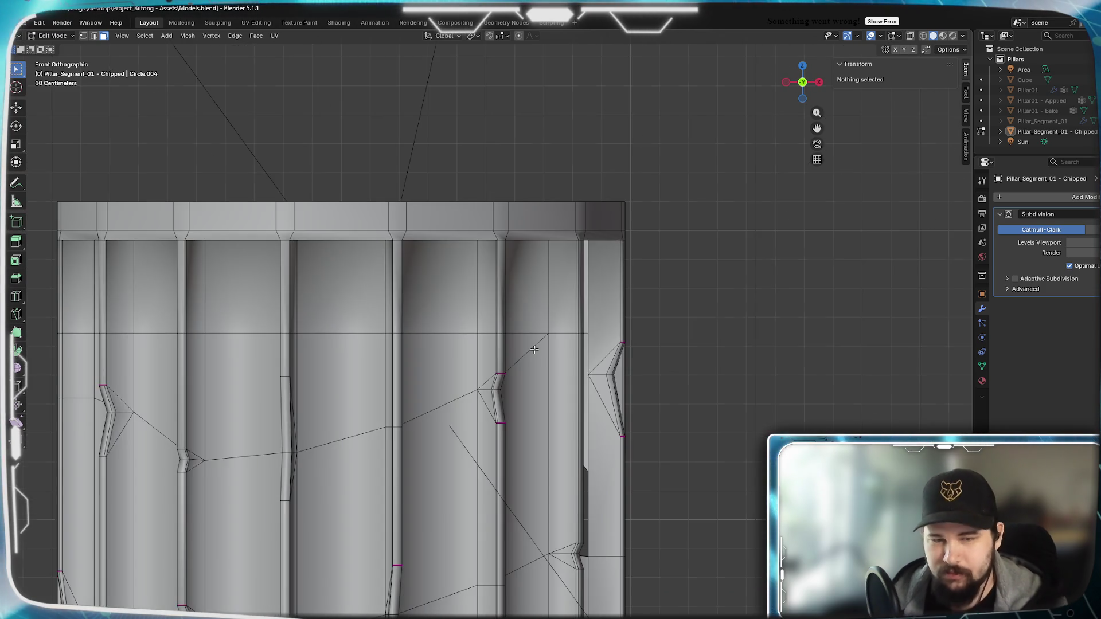
scroll(645, 357, up, 2)
key(ctrl+r)
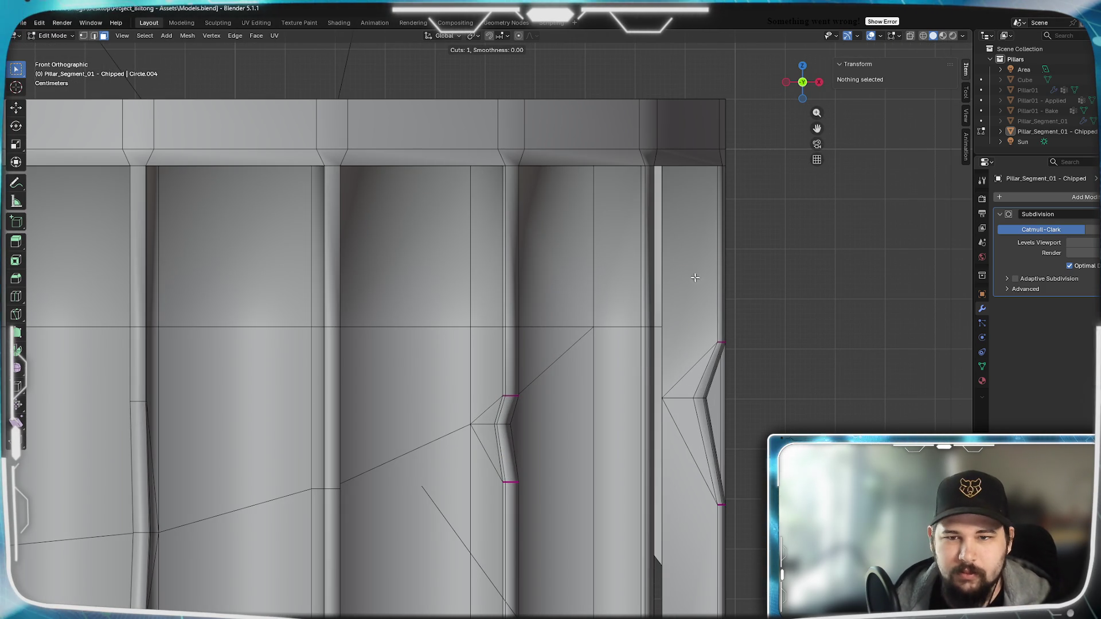
click(727, 310)
right_click(815, 304)
key(s)
key(z)
key(0)
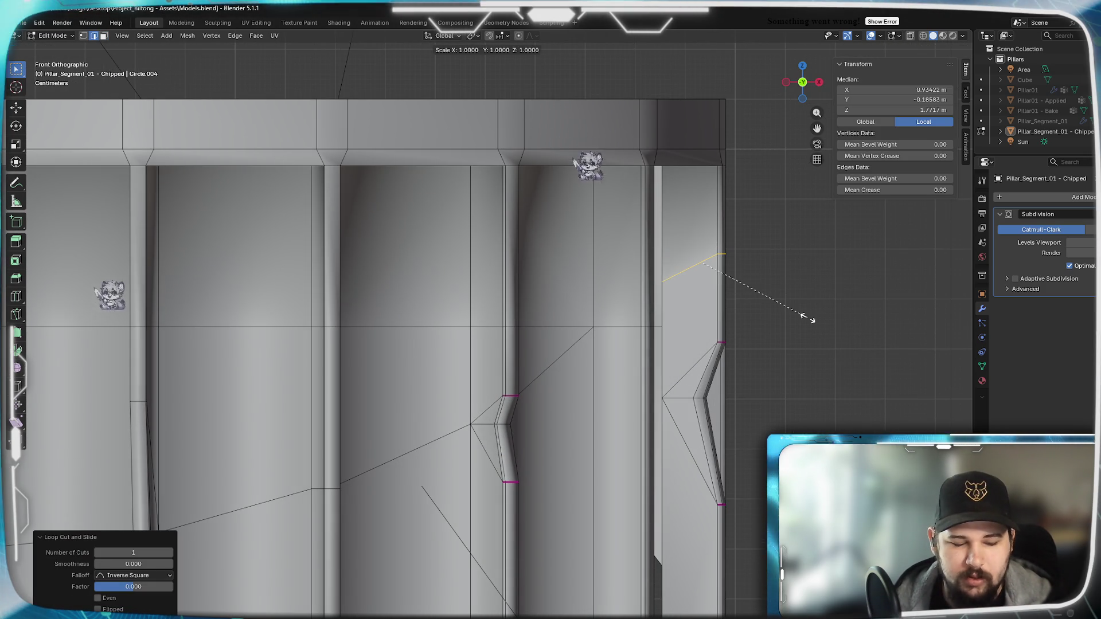
key(Return)
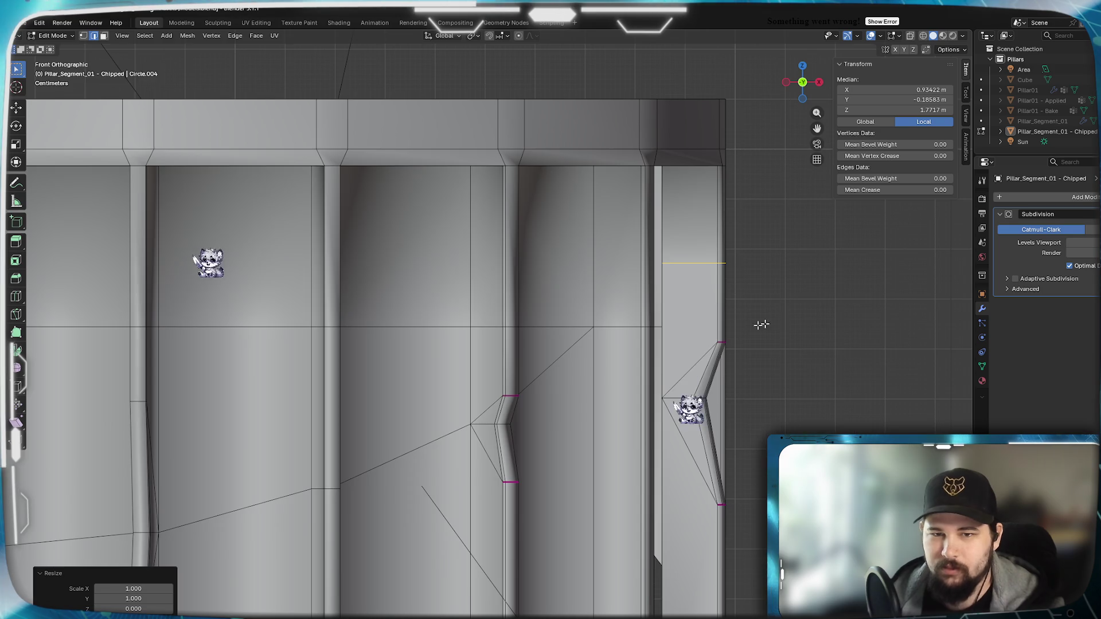
Lower the flattened edge loop about 12.6 cm along Z.
scroll(757, 319, up, 6)
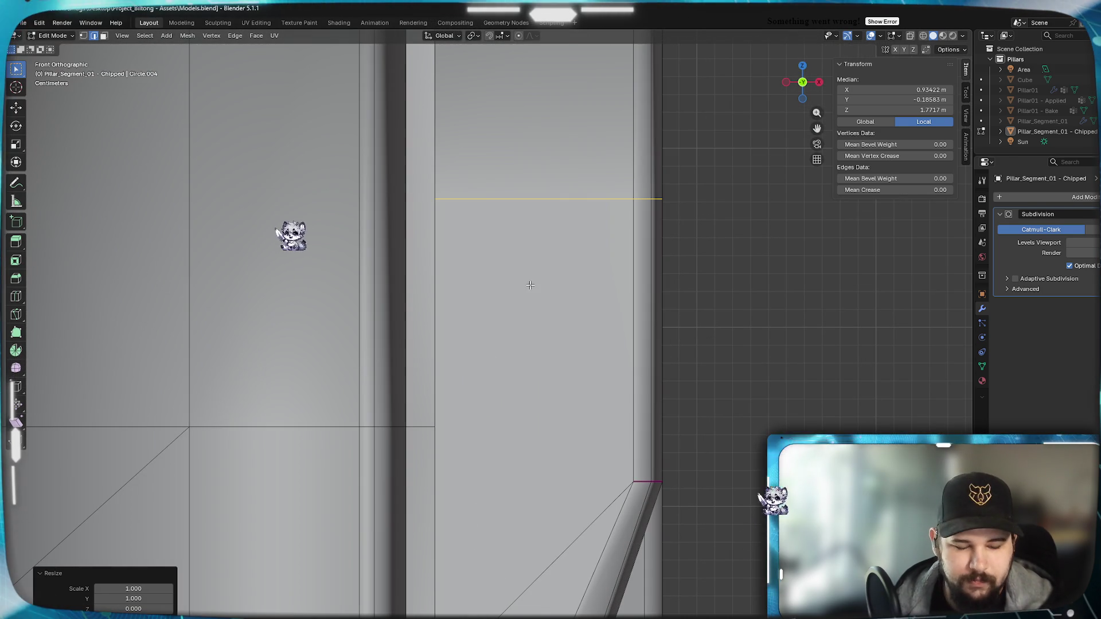
key(g)
key(z)
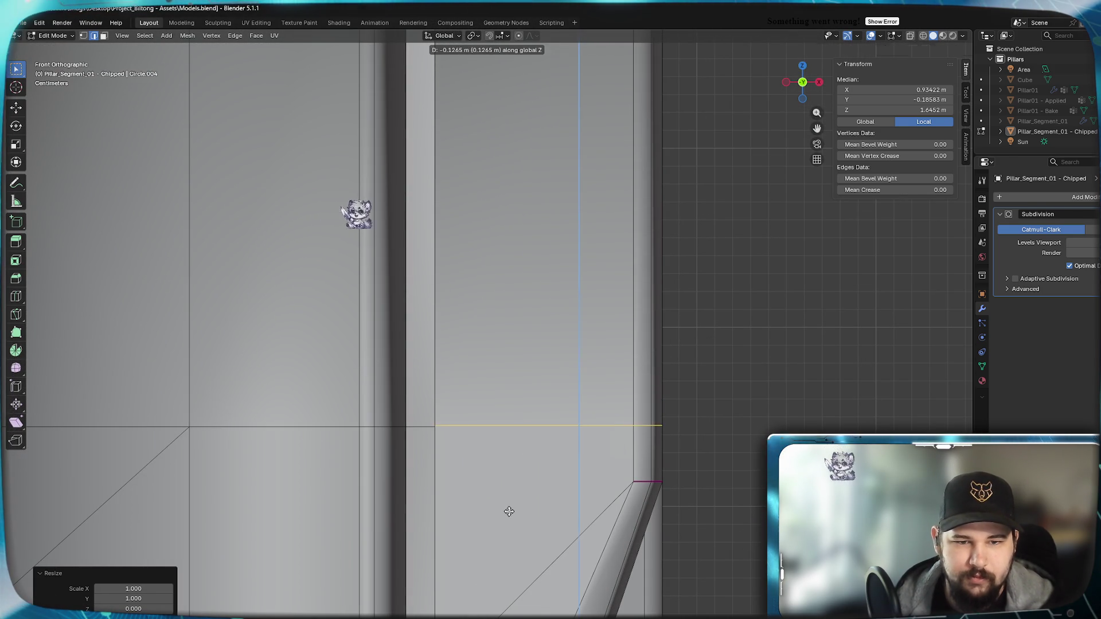
click(509, 511)
Fine-tune the loop's height with tiny Z nudges of about −0.000063 m.
scroll(484, 480, up, 6)
scroll(478, 384, up, 5)
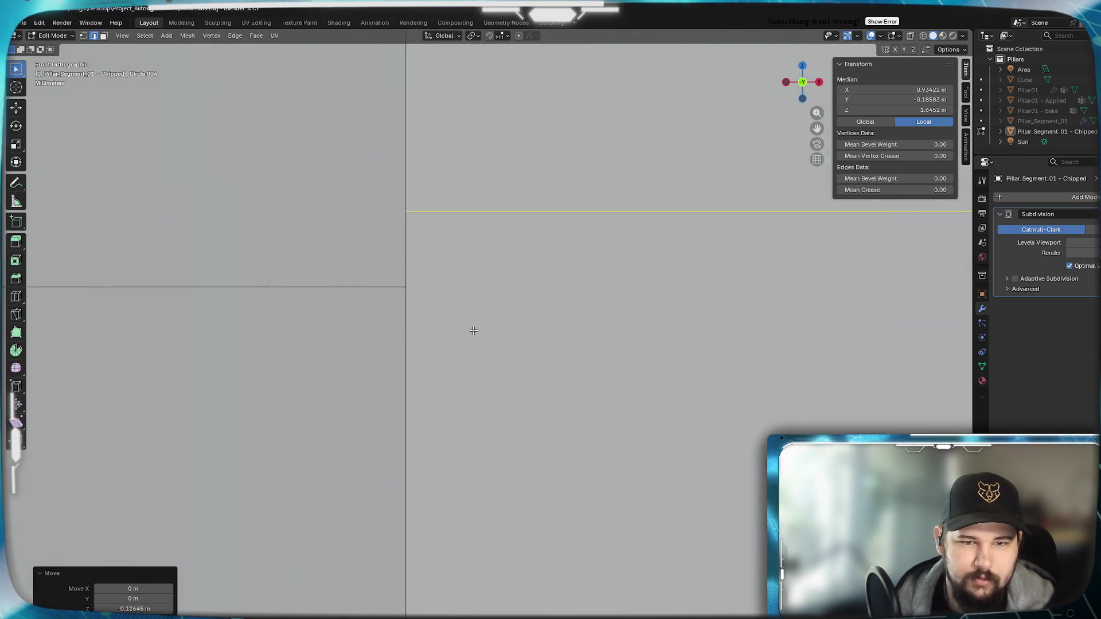
shift+middle_drag(403, 239, 599, 424)
scroll(507, 356, up, 3)
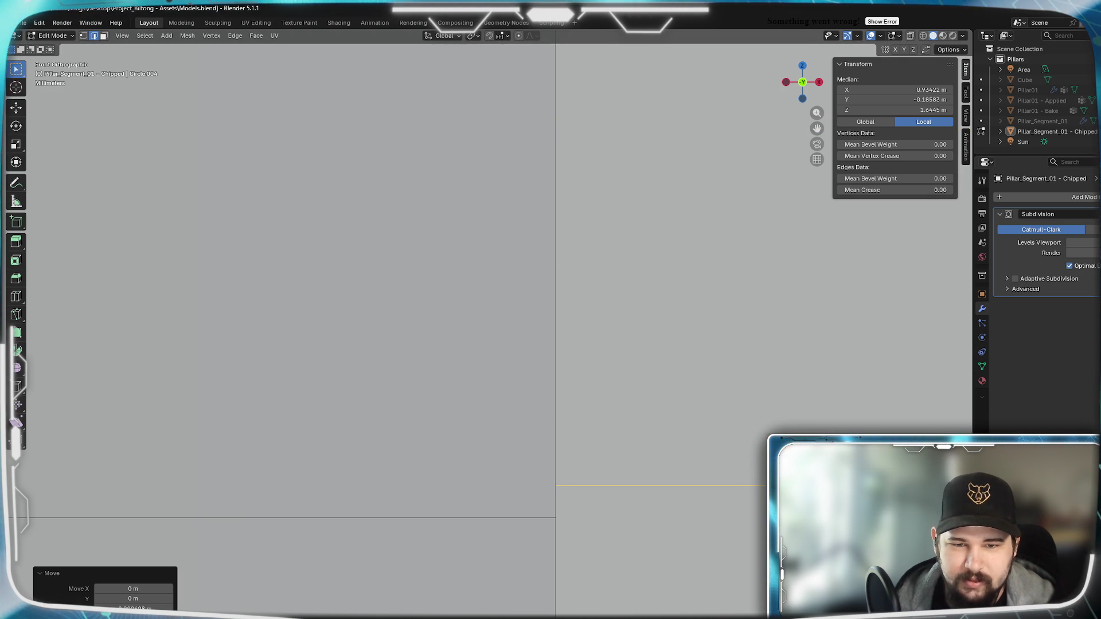
click(597, 549)
scroll(580, 442, up, 2)
shift+middle_drag(580, 443, 564, 362)
shift+middle_drag(601, 292, 577, 312)
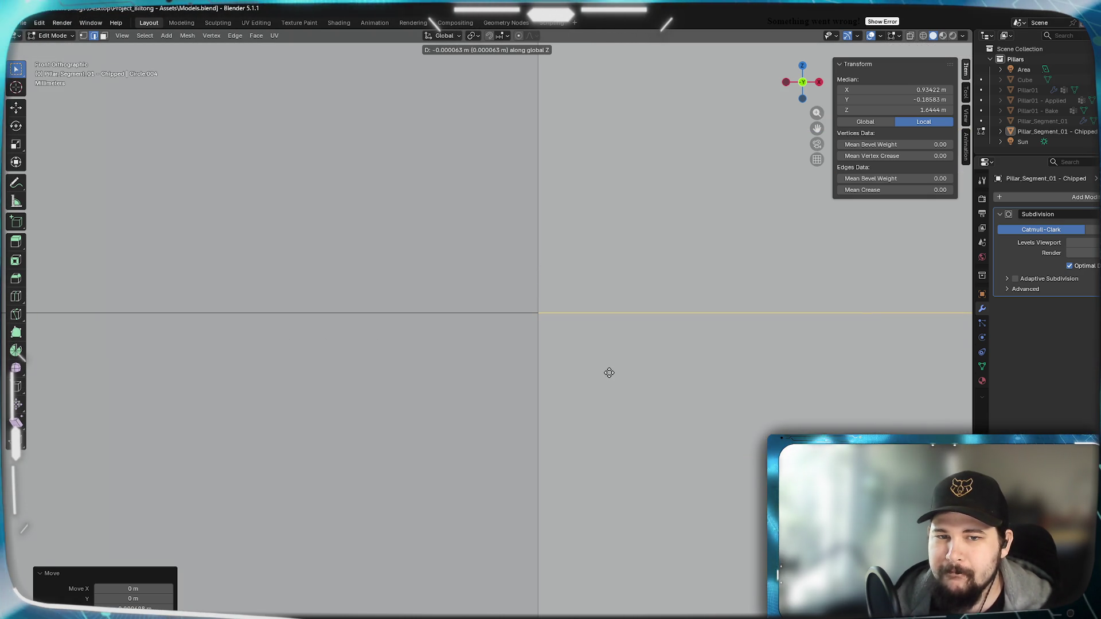
click(609, 373)
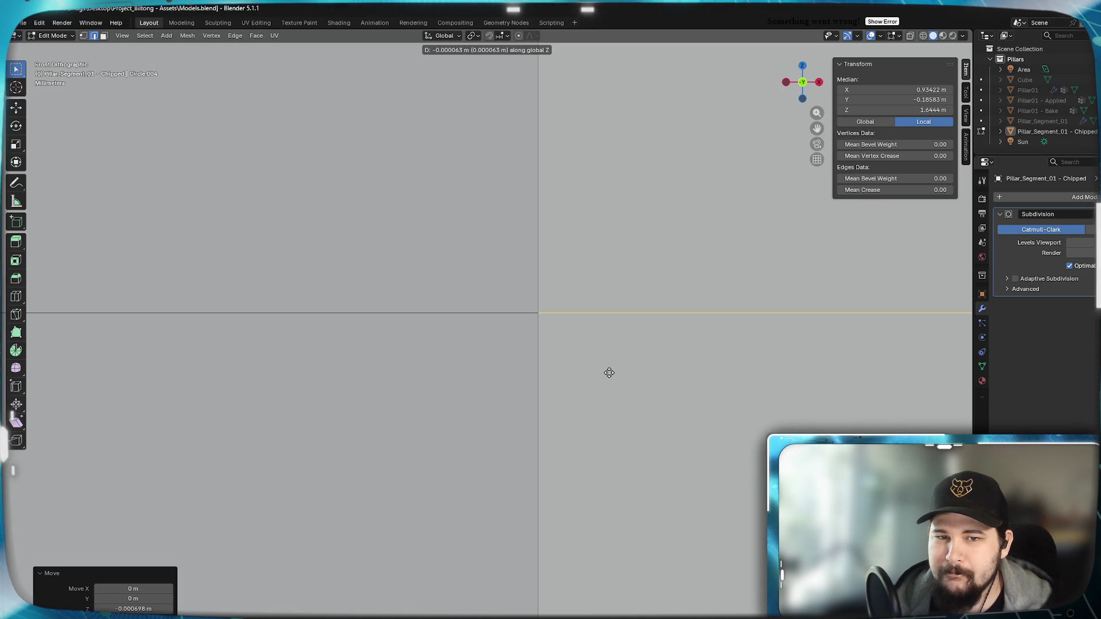
Orbit to view the pillar from above at an angle and zoom in on the chipped rib.
scroll(598, 382, down, 10)
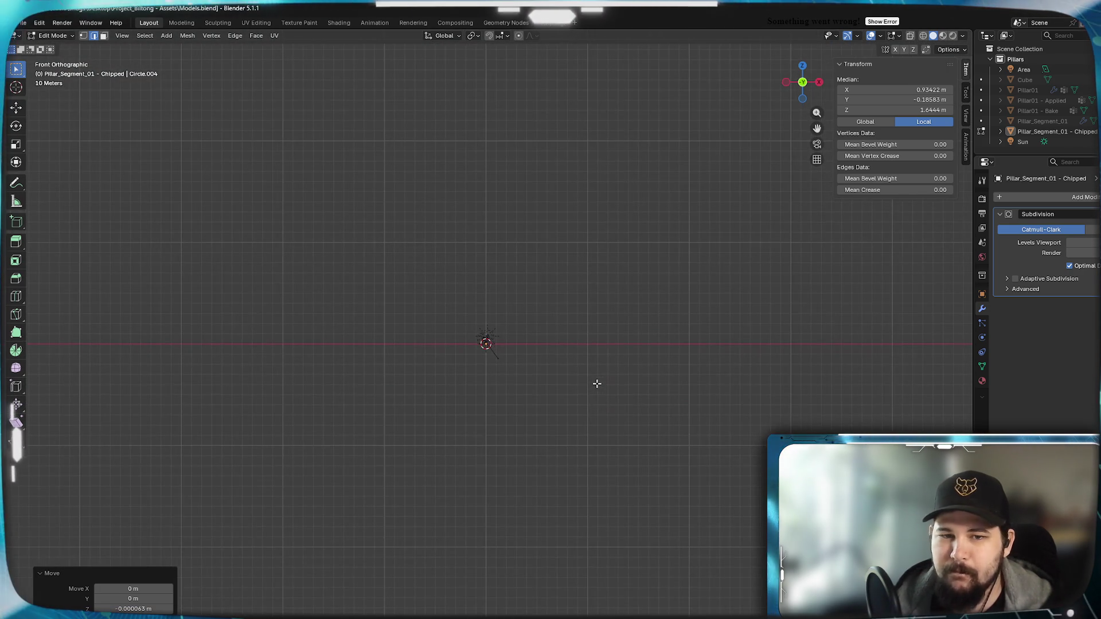
scroll(492, 380, up, 10)
scroll(492, 380, up, 8)
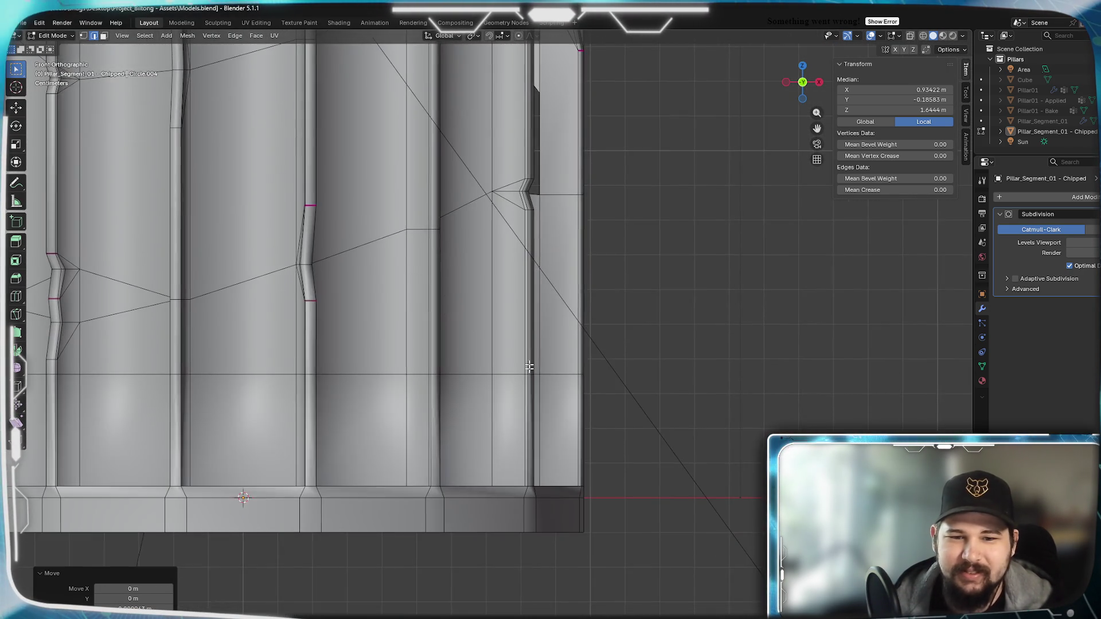
mouse_move(529, 366)
middle_down()
mouse_move(568, 344)
mouse_move(487, 332)
mouse_move(425, 341)
mouse_move(492, 377)
mouse_move(467, 401)
mouse_move(439, 396)
mouse_move(490, 386)
mouse_move(504, 501)
middle_up()
scroll(467, 401, up, 2)
scroll(421, 384, up, 2)
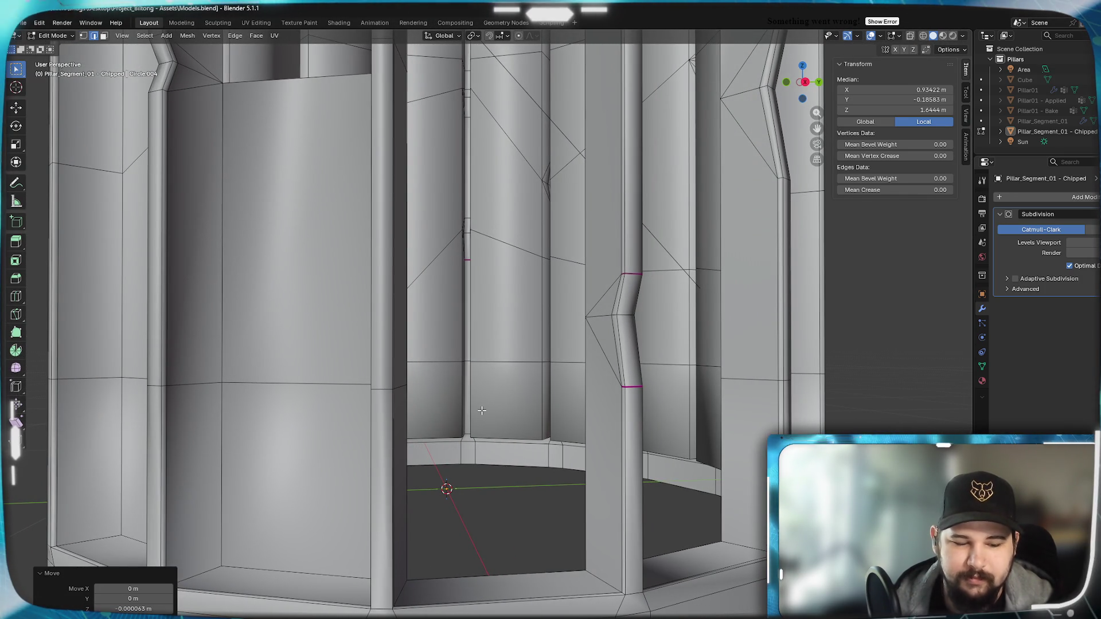
In face select mode, select the chip's sliver and triangle faces on the bent rib.
key(3)
click(604, 337)
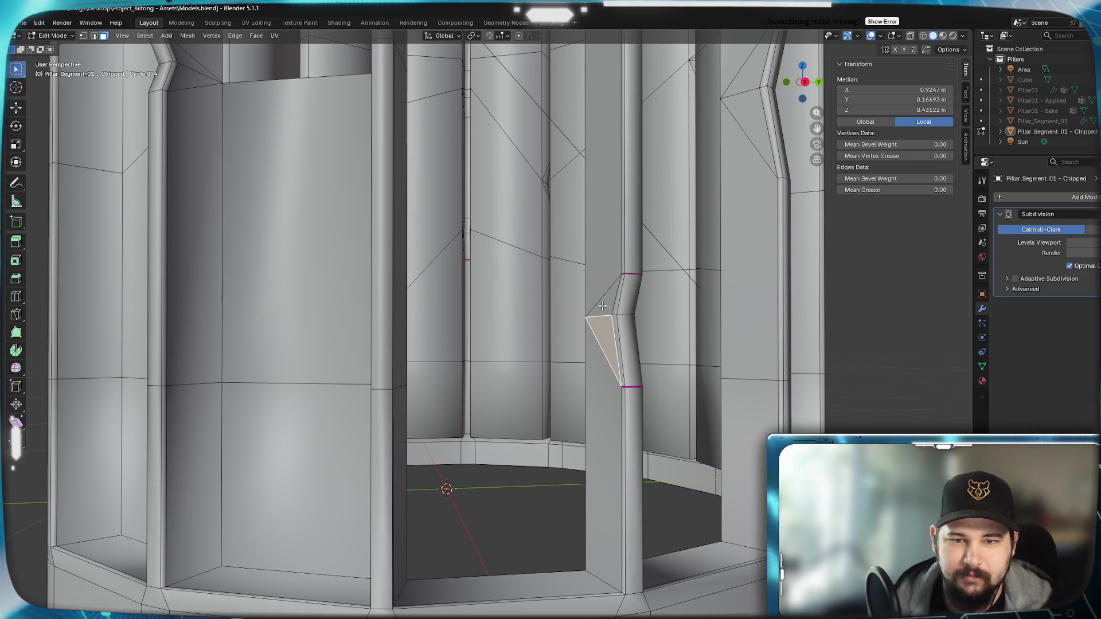
shift+click(613, 303)
shift+click(616, 304)
shift+click(618, 305)
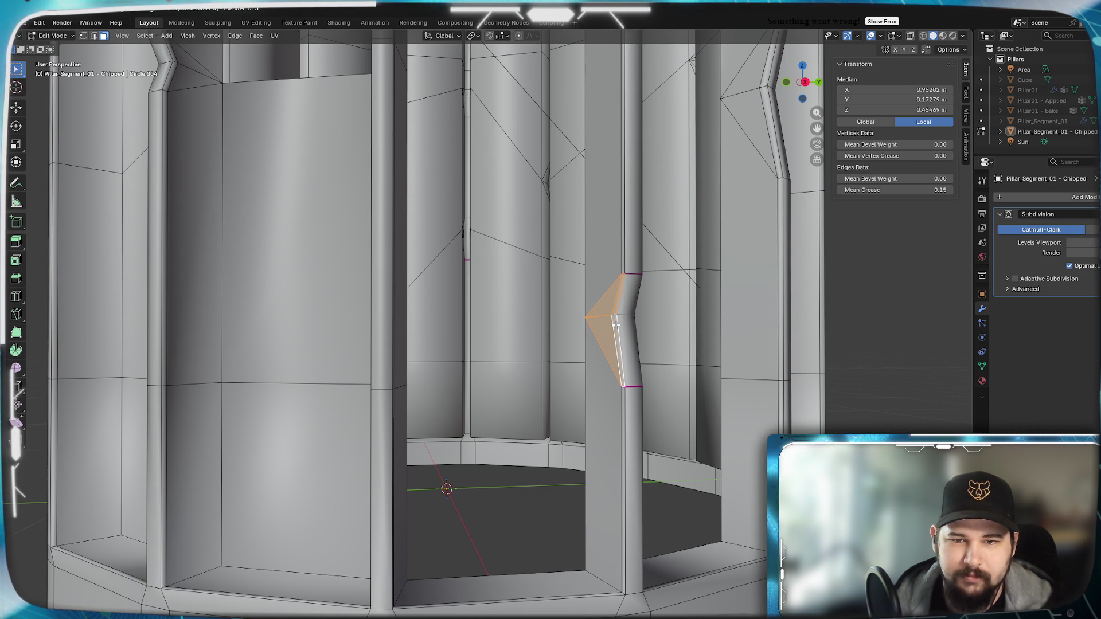
shift+click(628, 305)
mouse_move(628, 305)
middle_down()
mouse_move(584, 374)
mouse_move(408, 376)
middle_up()
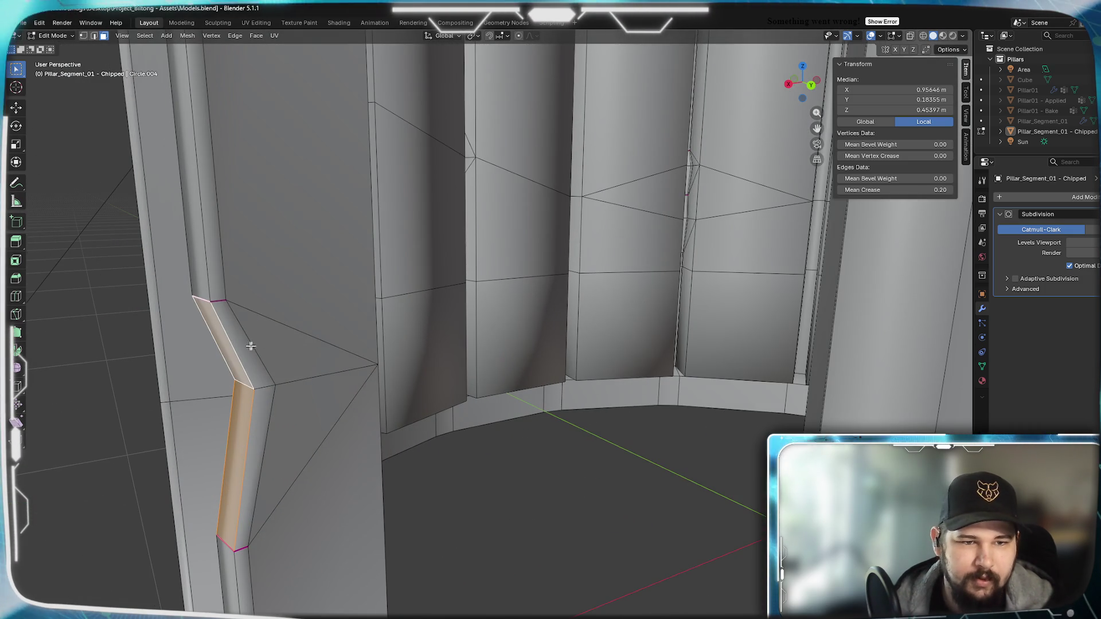
shift+click(303, 350)
shift+click(286, 458)
shift+middle_drag(236, 550, 415, 375)
Raise the selected chip faces about 0.04 m along Z.
key(g)
key(z)
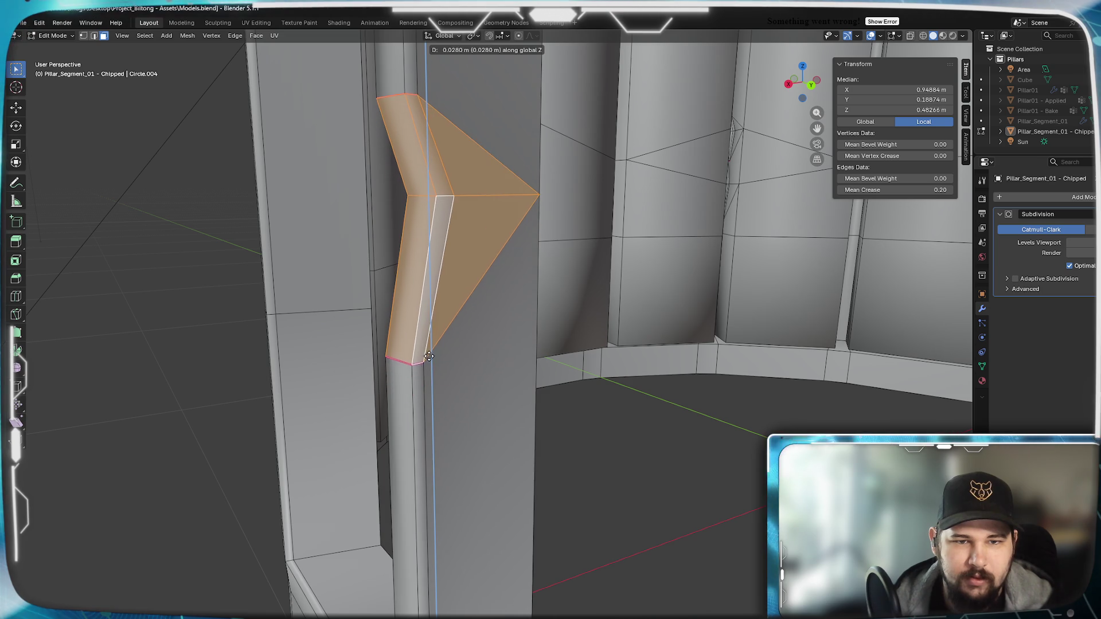
click(430, 352)
scroll(447, 401, down, 6)
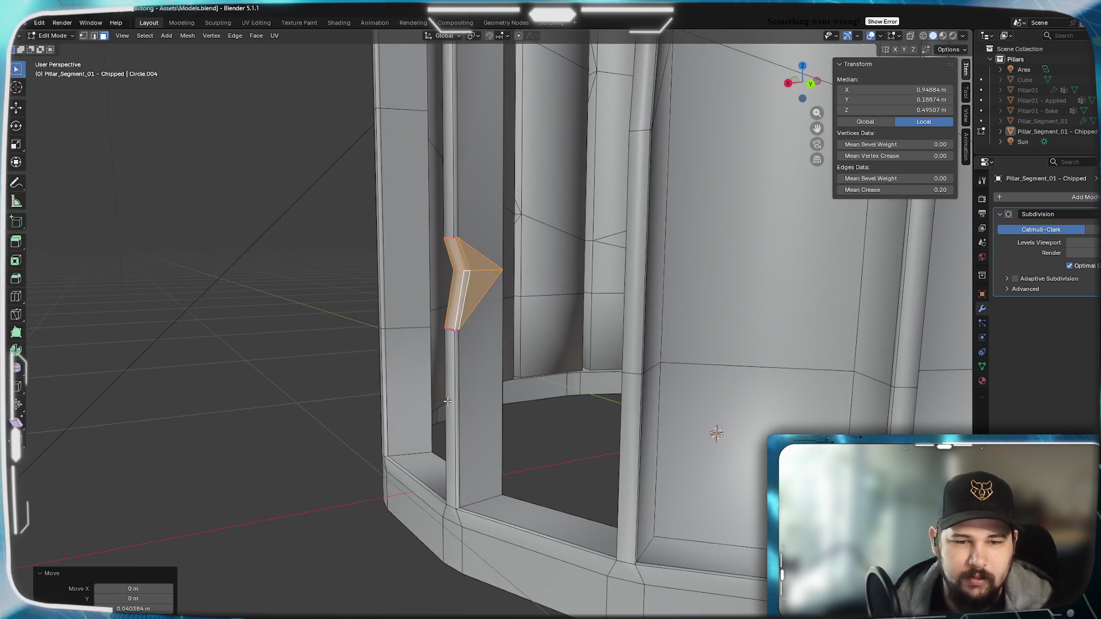
scroll(449, 402, up, 1)
In edge select mode, cut a new edge loop around the pillar and flatten it to zero height.
key(2)
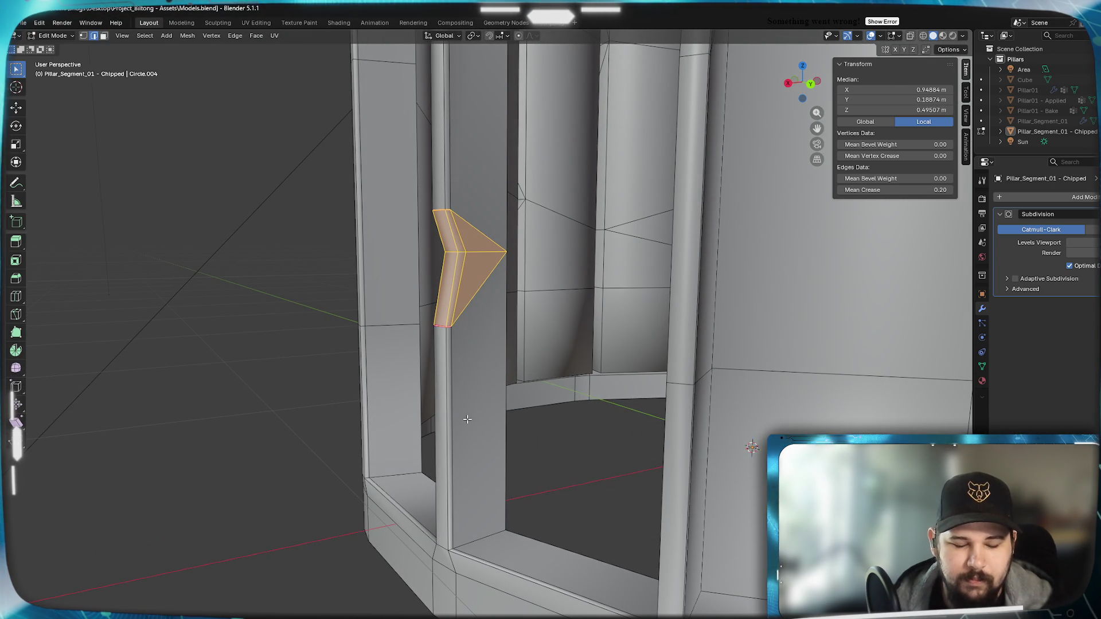
click(462, 399)
right_click(578, 453)
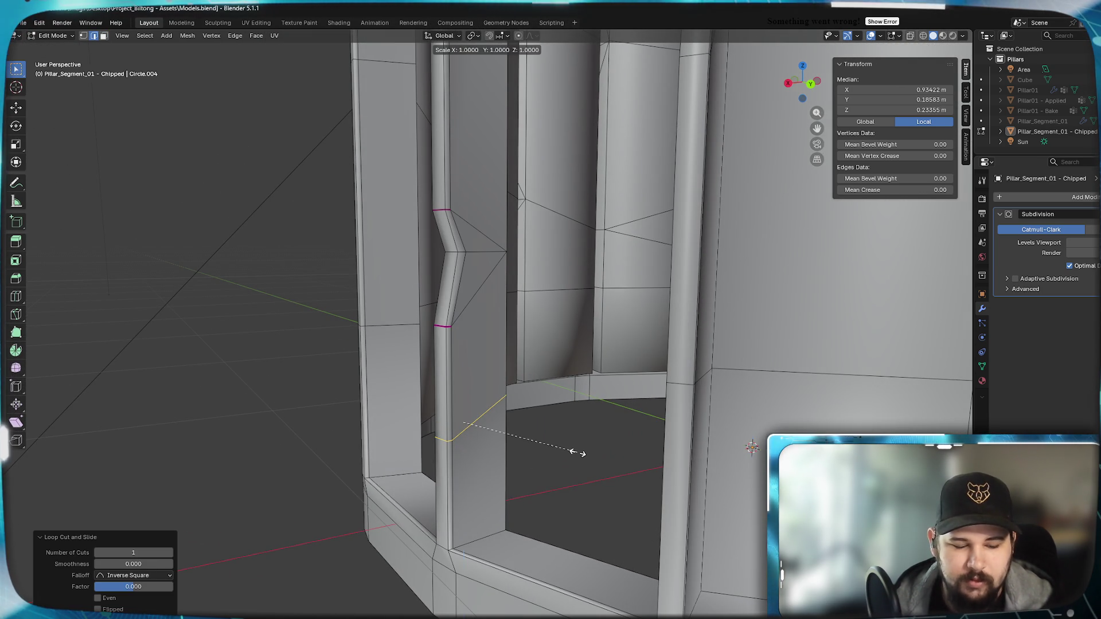
key(z)
key(0)
key(Return)
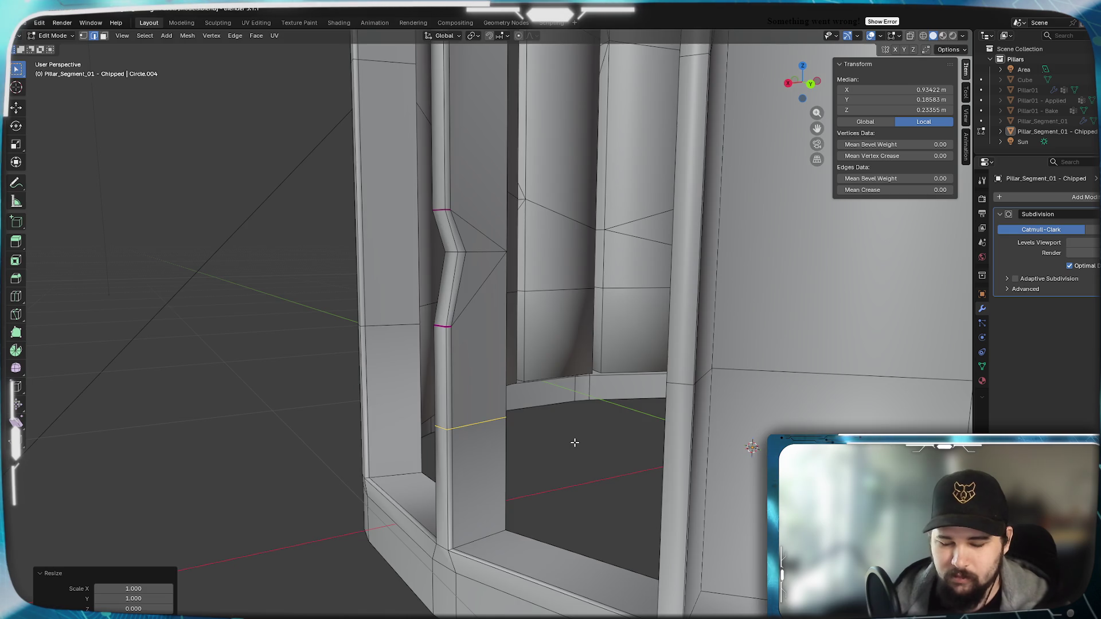
In side view, raise the loop along Z to meet the neighbouring edges, then nudge it 0.000014 m.
key(KP_3)
scroll(619, 425, up, 3)
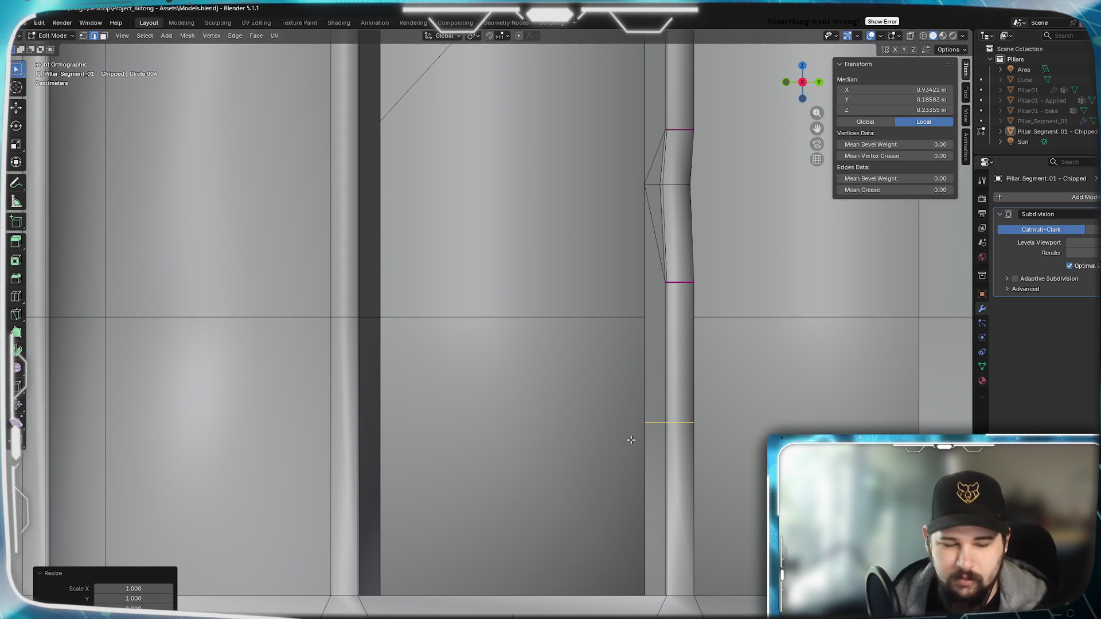
key(z)
click(636, 335)
scroll(645, 320, up, 6)
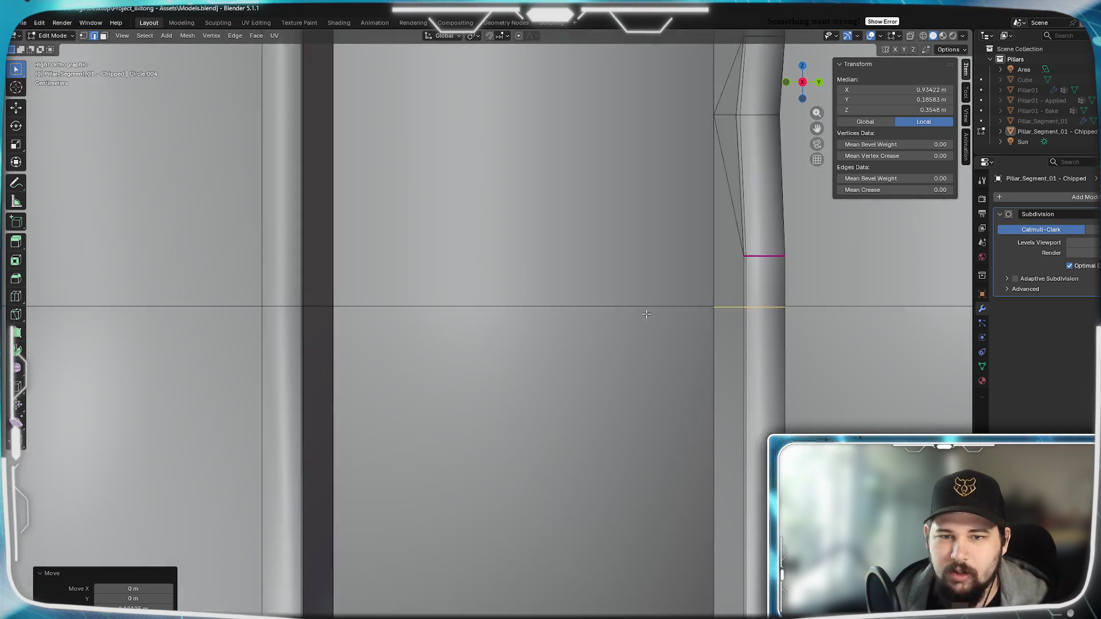
scroll(492, 405, down, 5)
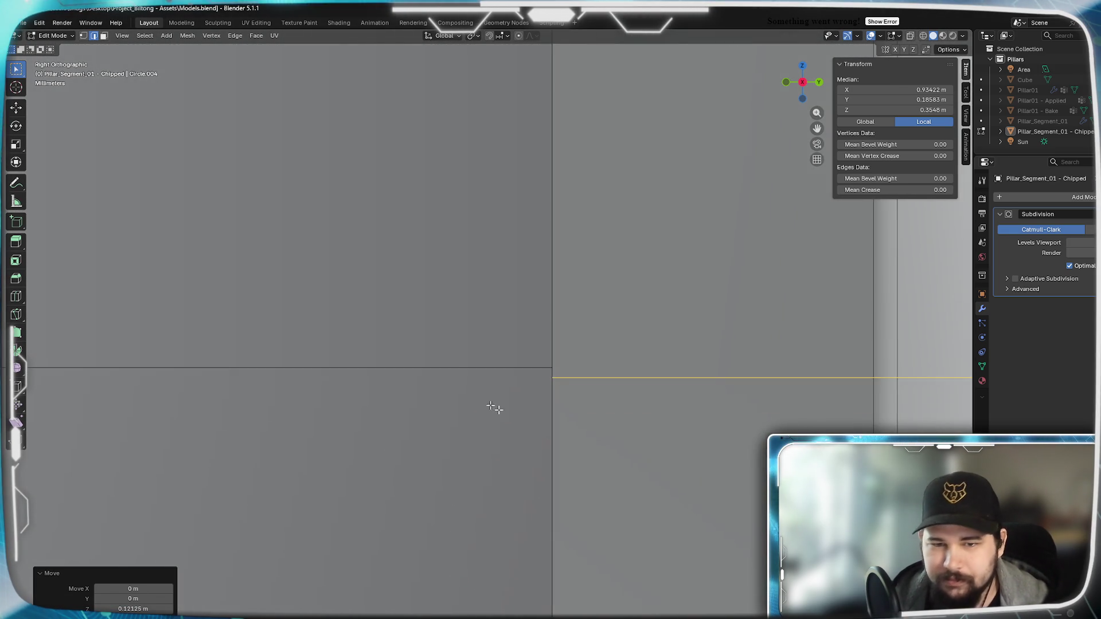
scroll(613, 417, up, 3)
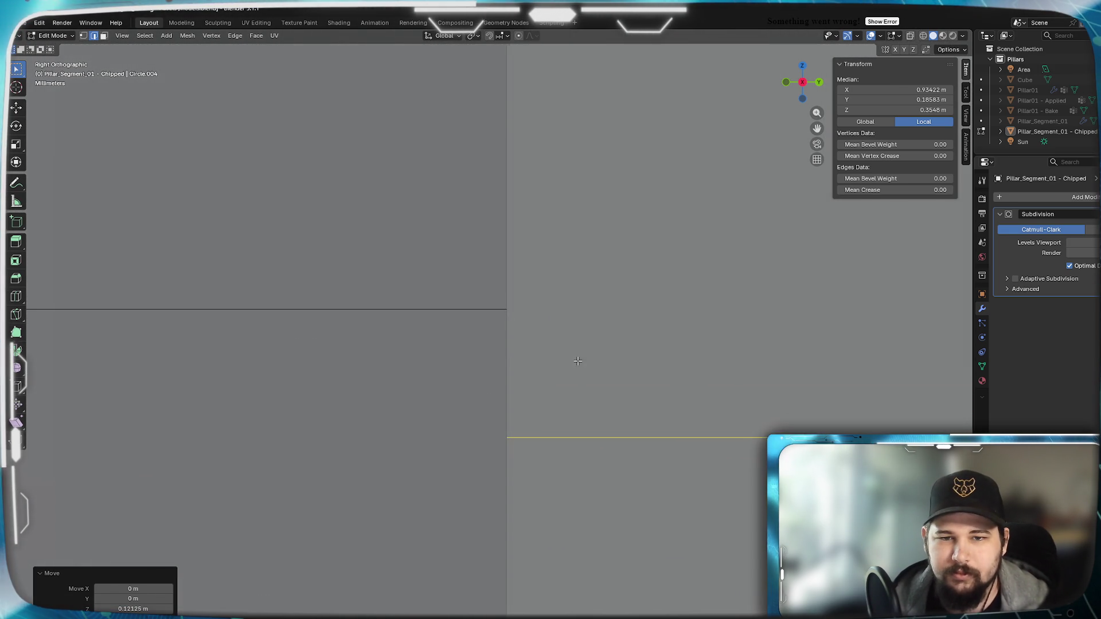
scroll(578, 364, up, 4)
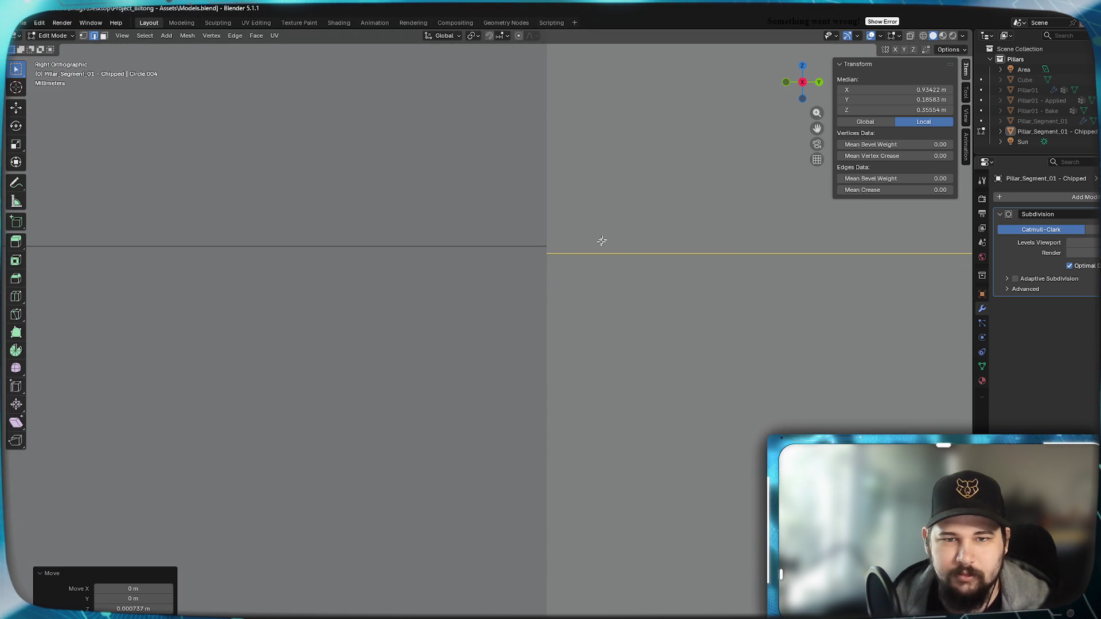
click(572, 287)
shift+middle_drag(572, 287, 553, 296)
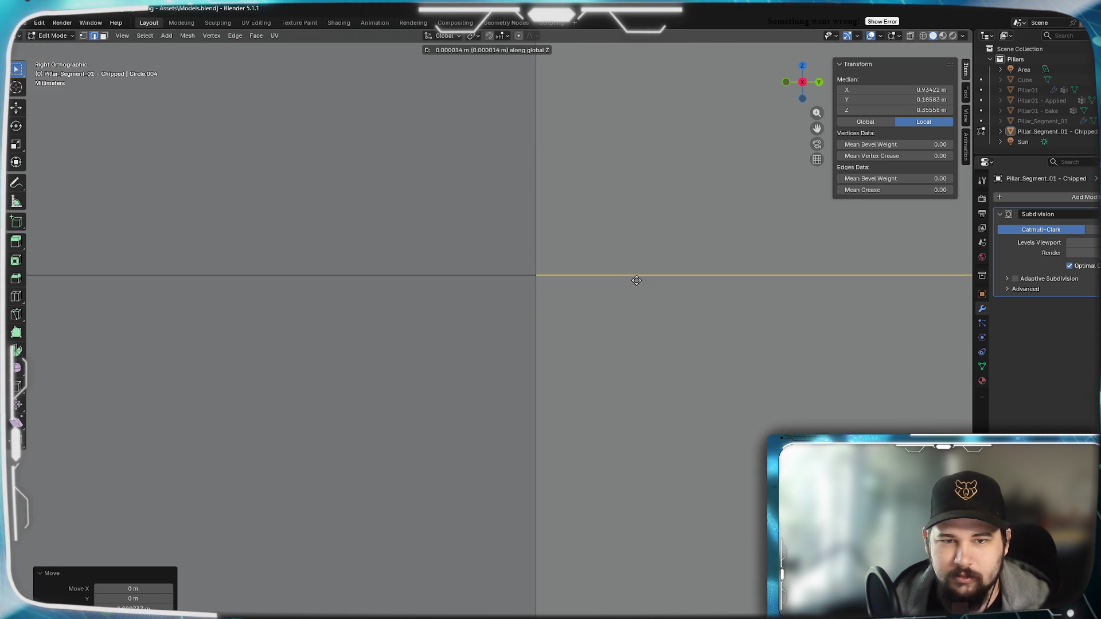
Frame the scene, orbit above the pillar, and select an edge, a vertical edge and a face.
key(Home)
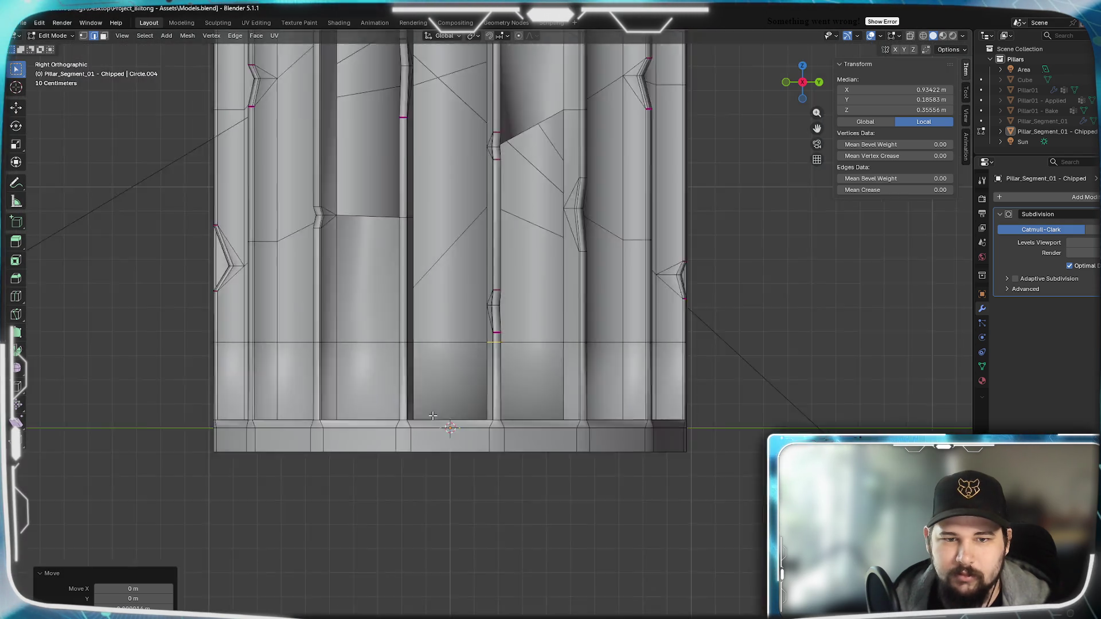
scroll(432, 416, up, 10)
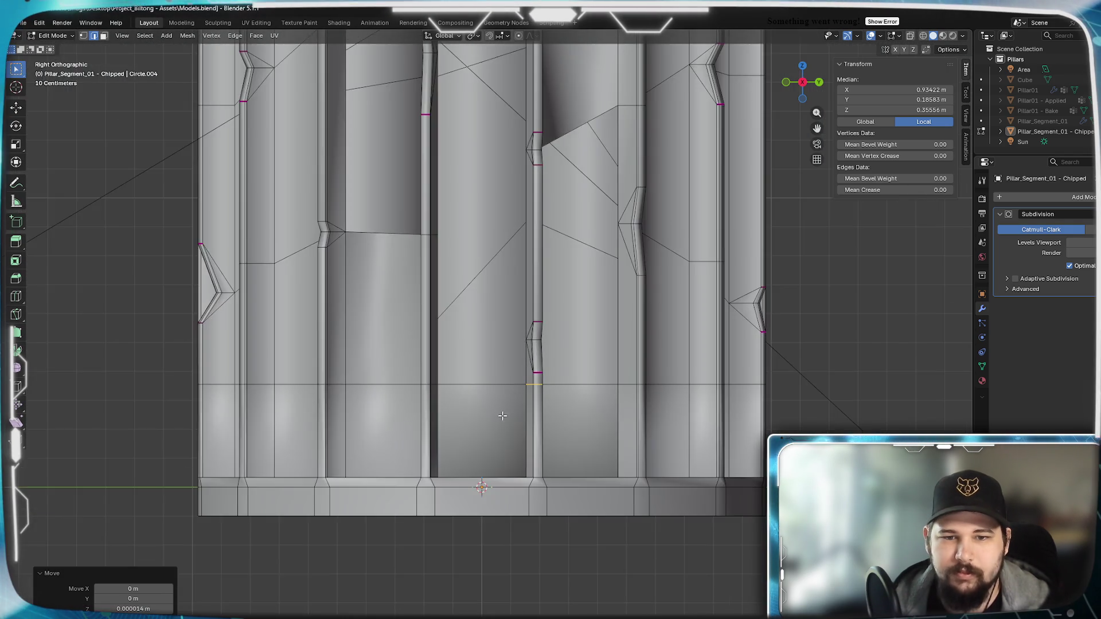
mouse_move(503, 416)
middle_down()
mouse_move(499, 344)
mouse_move(516, 385)
mouse_move(540, 401)
mouse_move(477, 348)
mouse_move(512, 388)
mouse_move(412, 457)
mouse_move(579, 482)
mouse_move(435, 413)
mouse_move(511, 405)
middle_up()
click(412, 471)
click(511, 406)
mouse_move(578, 377)
middle_down()
mouse_move(539, 375)
mouse_move(584, 384)
mouse_move(576, 333)
middle_up()
click(576, 314)
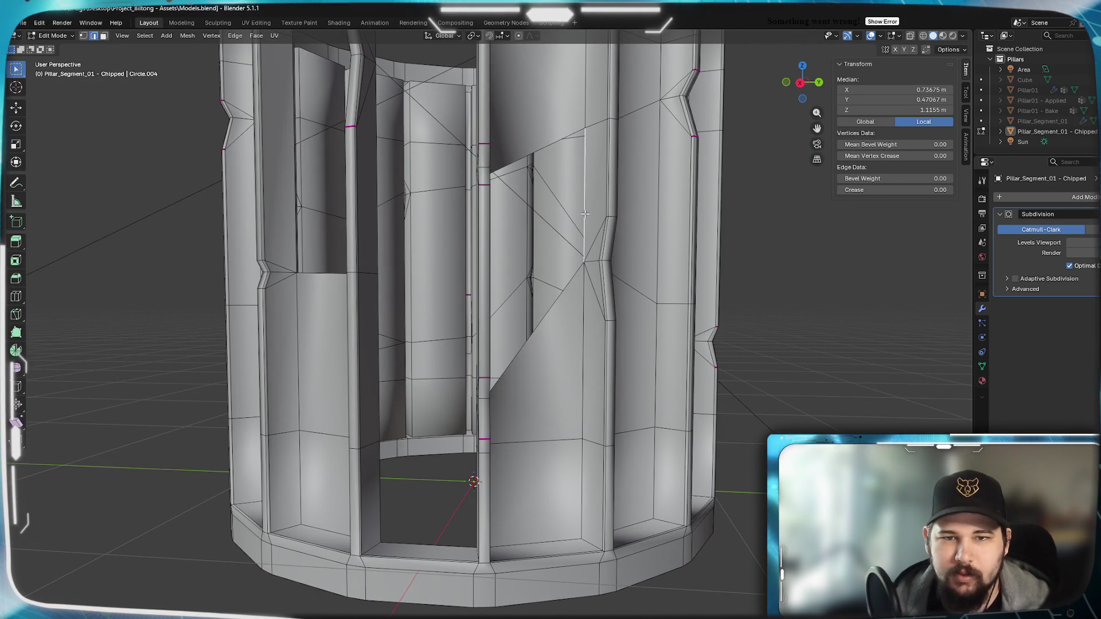
Fill a face across the first gap at the lower left of the pillar.
middle_drag(584, 214, 514, 326)
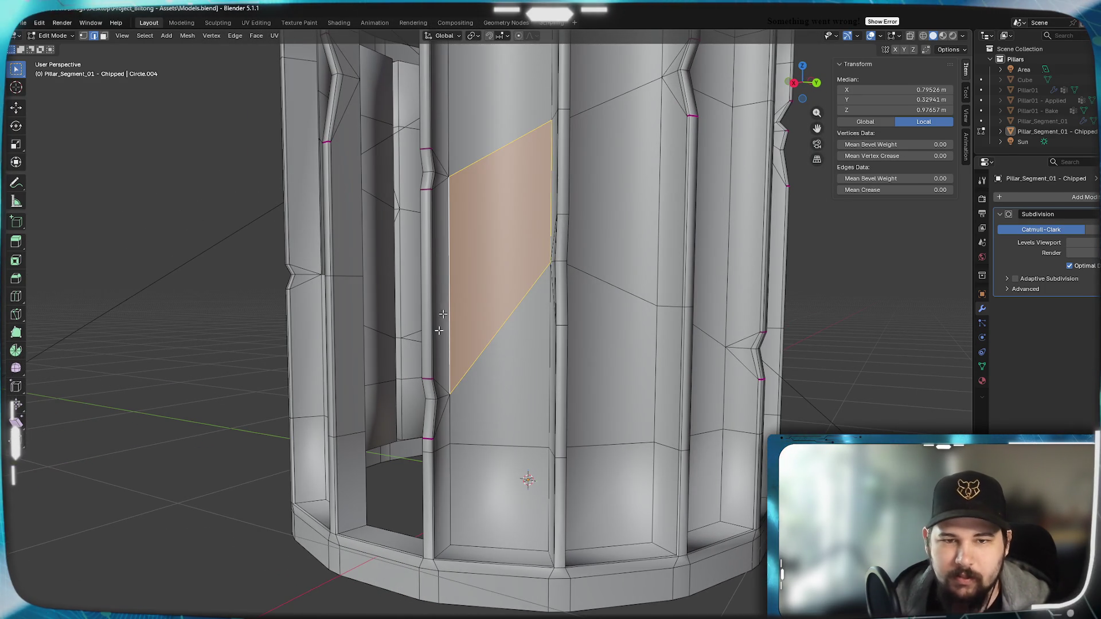
middle_drag(443, 314, 580, 531)
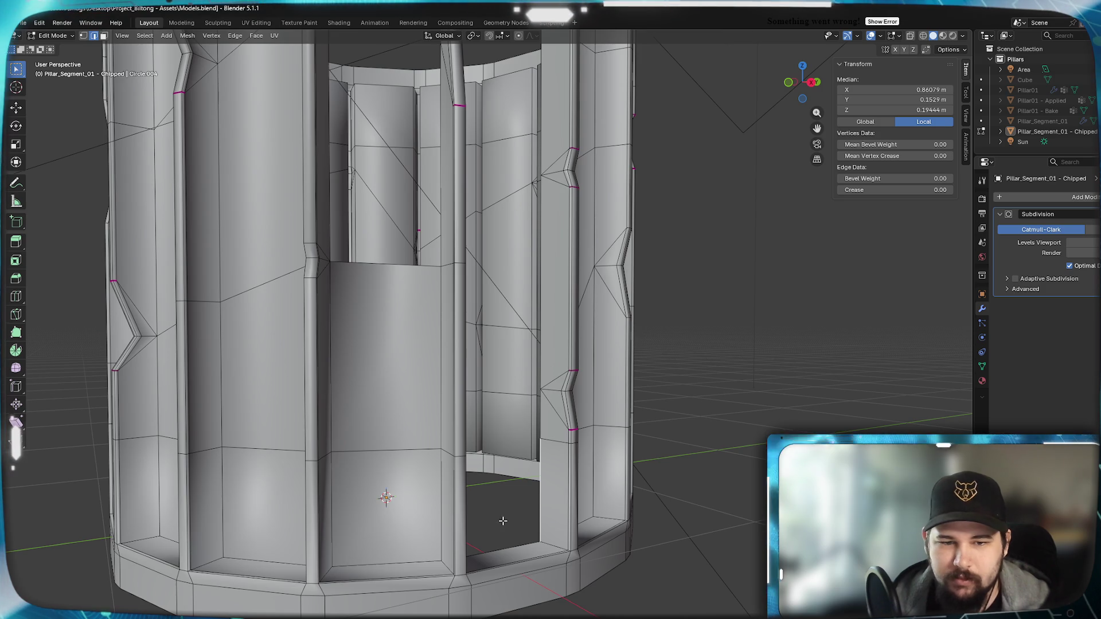
middle_drag(503, 520, 370, 466)
click(370, 466)
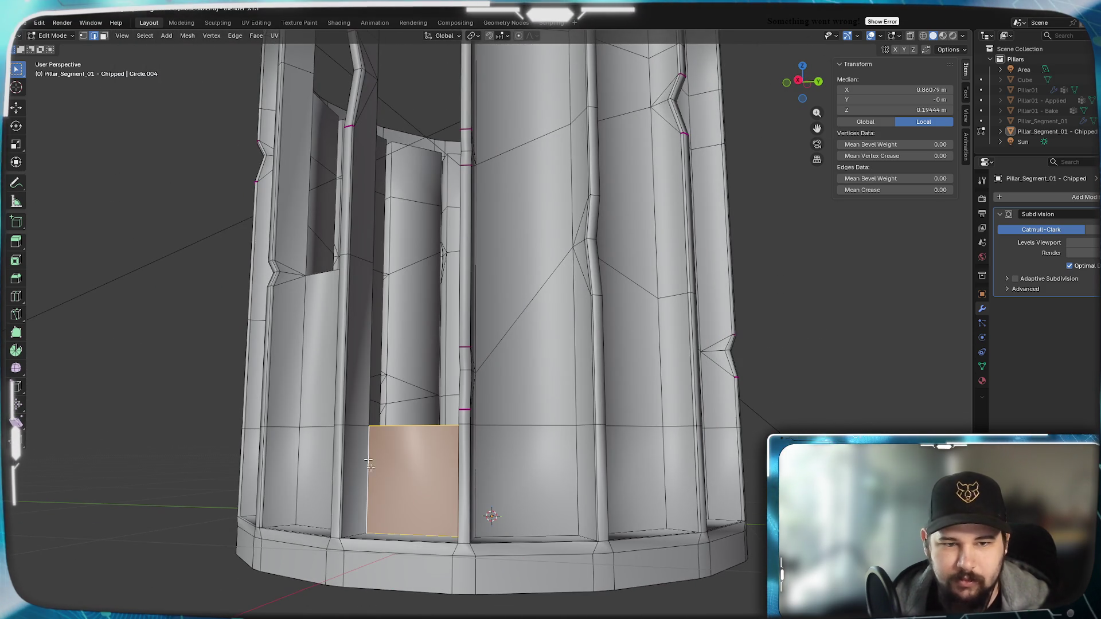
click(358, 372)
click(374, 376)
click(373, 384)
middle_drag(376, 393, 430, 408)
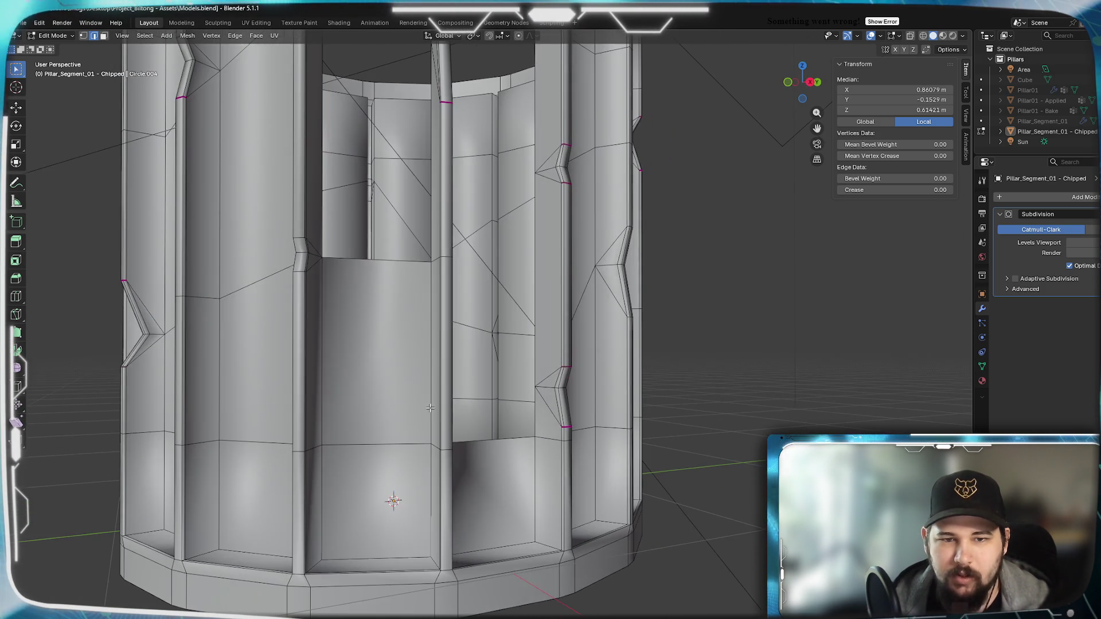
scroll(537, 410, down, 5)
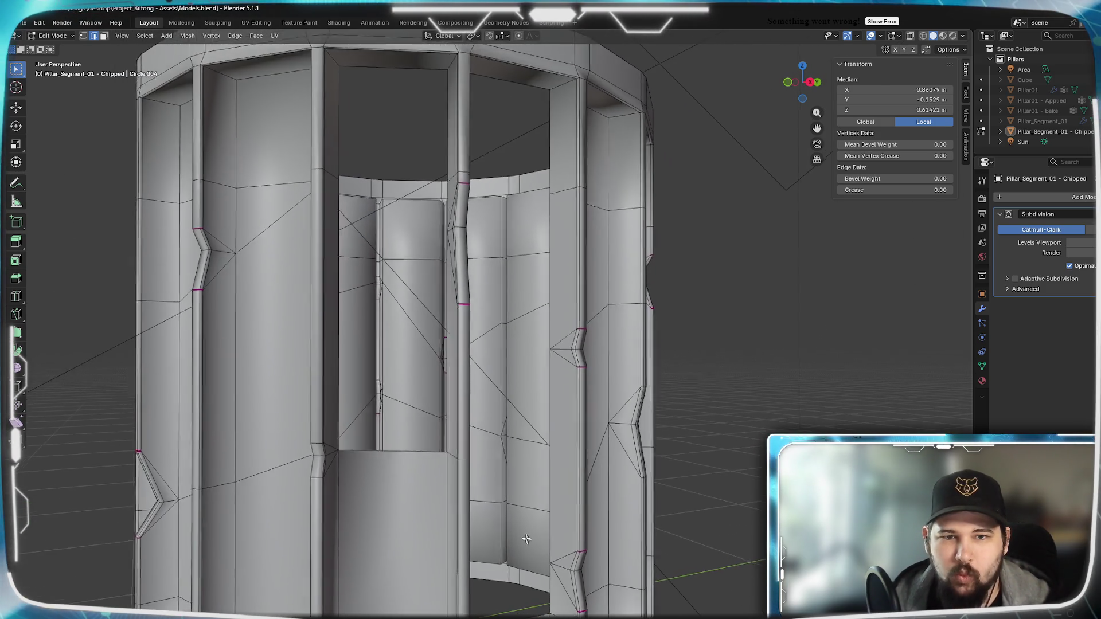
scroll(489, 368, up, 5)
shift+click(508, 406)
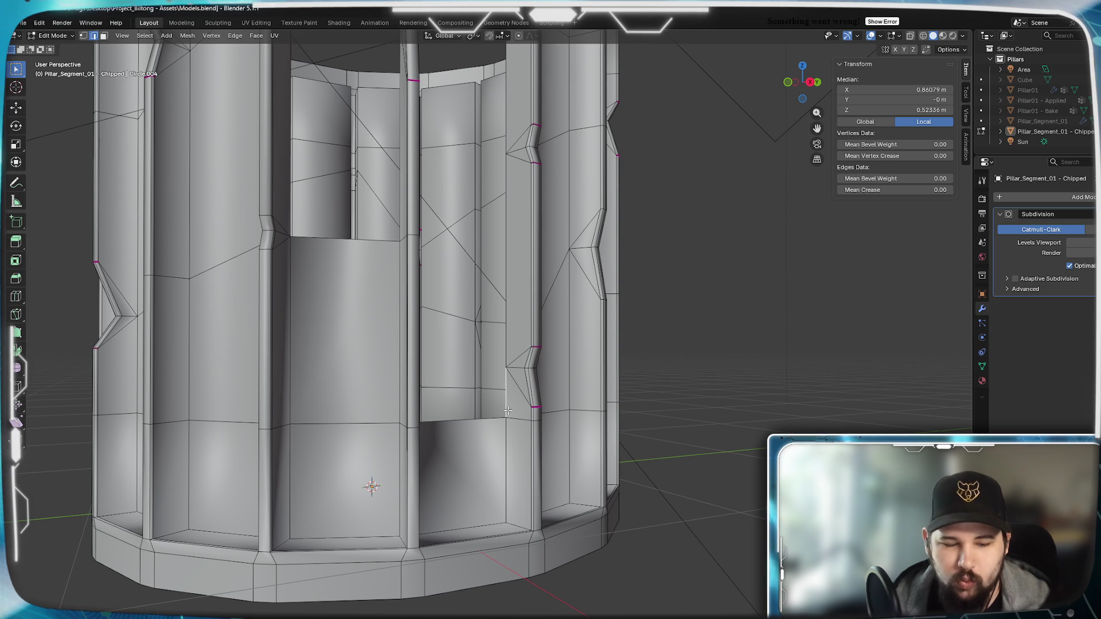
key(f)
Fill the neighbouring gap with a new face.
mouse_move(571, 386)
middle_down()
mouse_move(608, 381)
mouse_move(625, 362)
mouse_move(577, 374)
mouse_move(522, 292)
mouse_move(444, 445)
mouse_move(451, 423)
mouse_move(580, 312)
mouse_move(404, 224)
middle_up()
click(522, 292)
key(ctrl+z)
click(581, 311)
shift+click(404, 224)
key(f)
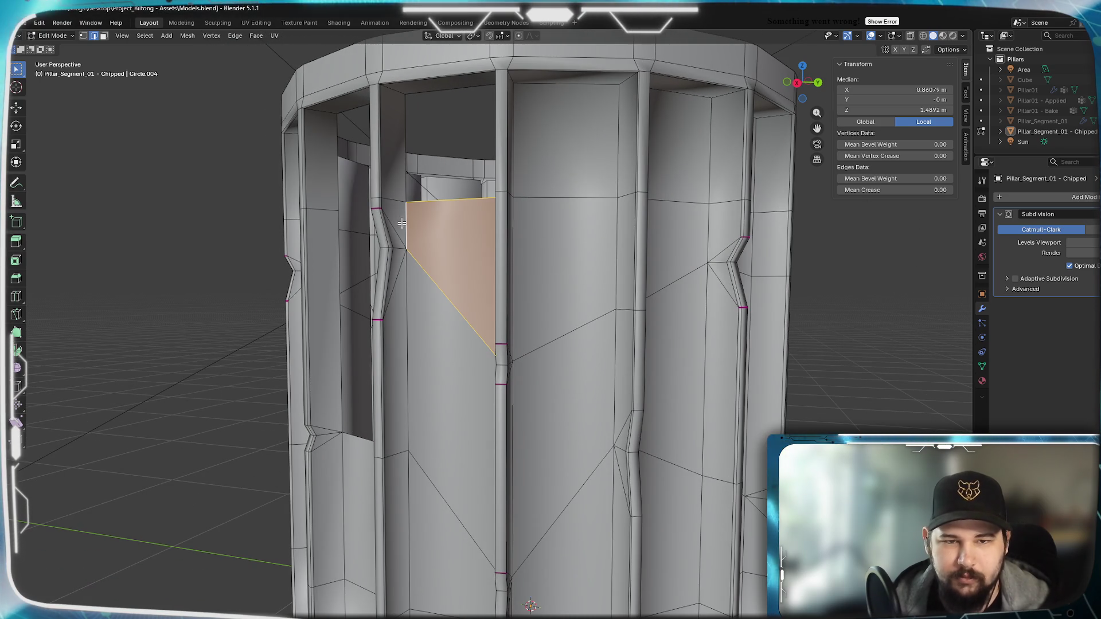
Bridge two more gaps between inner vertical edges with new faces.
click(397, 133)
middle_drag(397, 134, 562, 165)
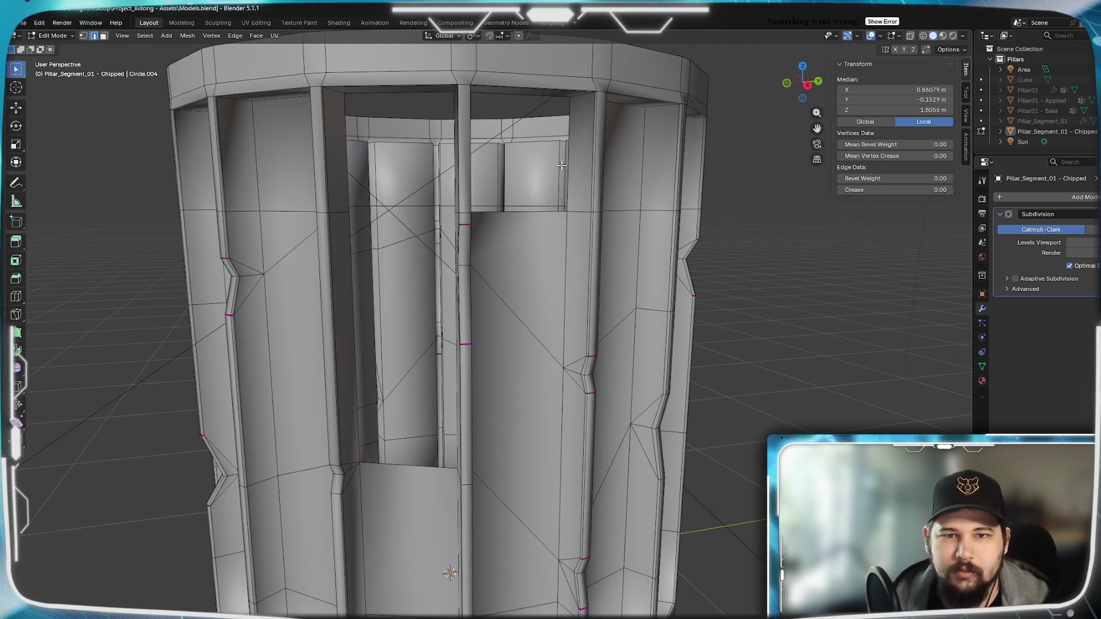
click(580, 158)
shift+click(578, 158)
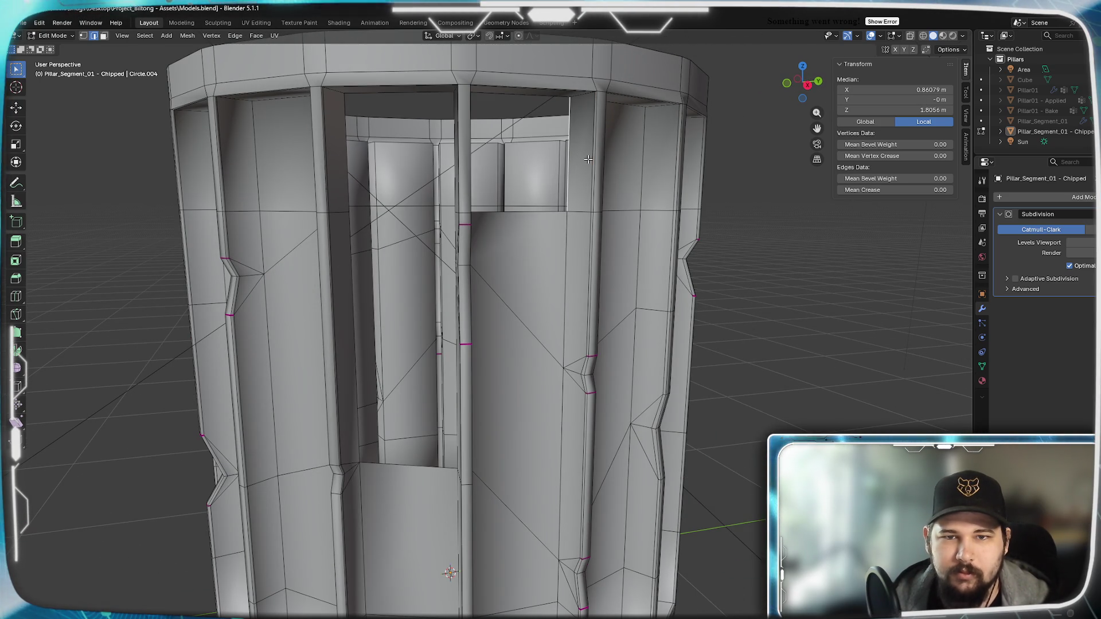
key(f)
middle_drag(588, 160, 585, 205)
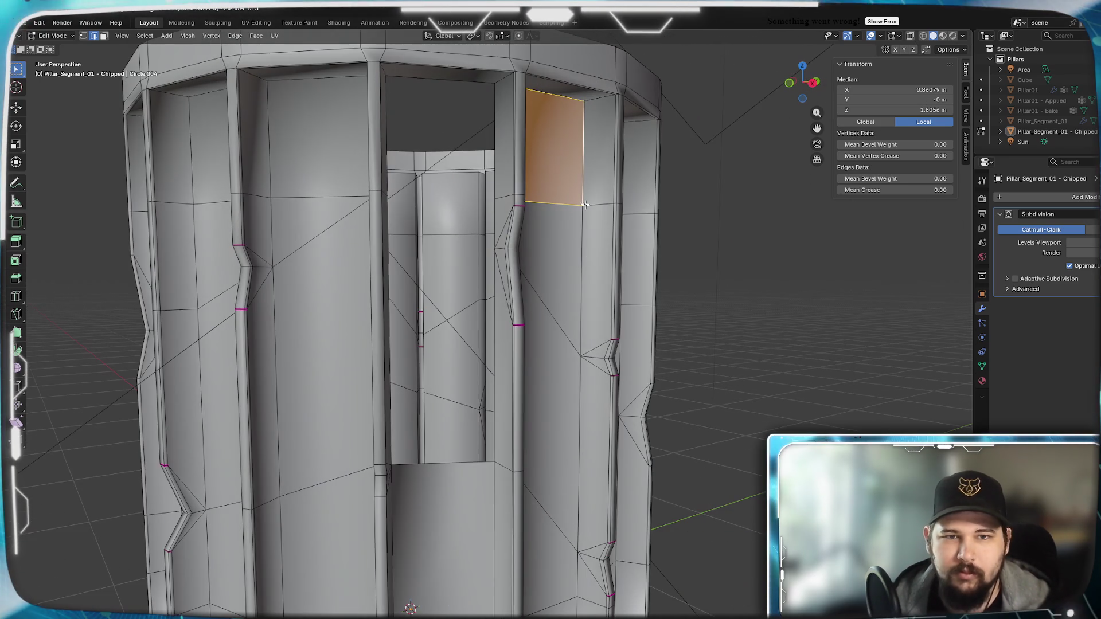
click(493, 149)
middle_drag(494, 148, 341, 115)
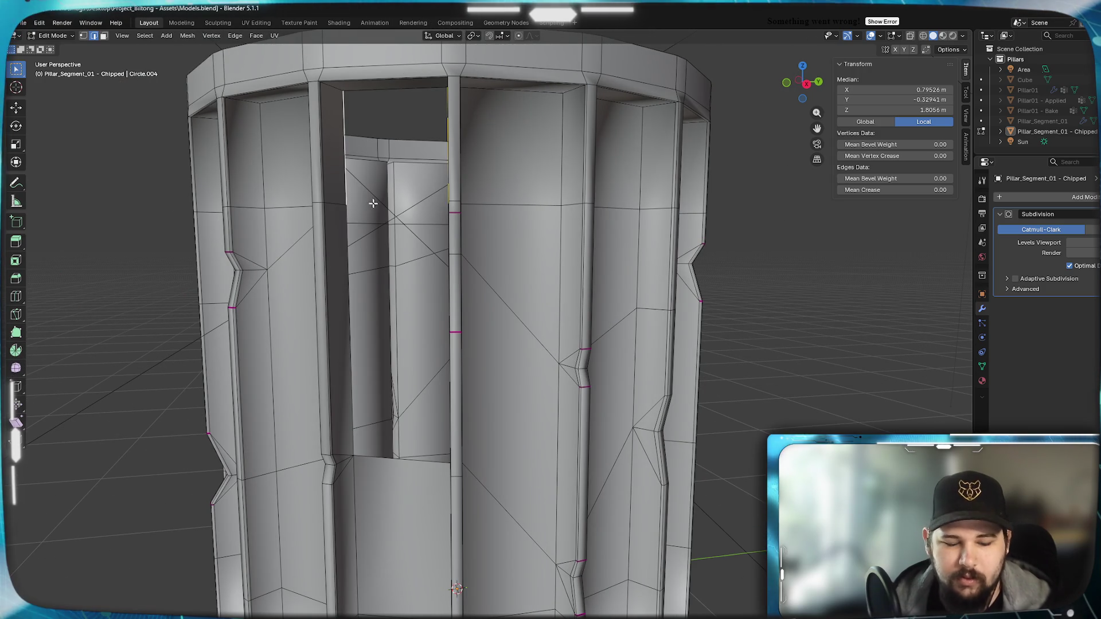
key(f)
Fill one further gap between a pair of vertical edges on the pillar.
mouse_move(374, 205)
middle_down()
mouse_move(418, 238)
mouse_move(549, 186)
middle_up()
click(551, 124)
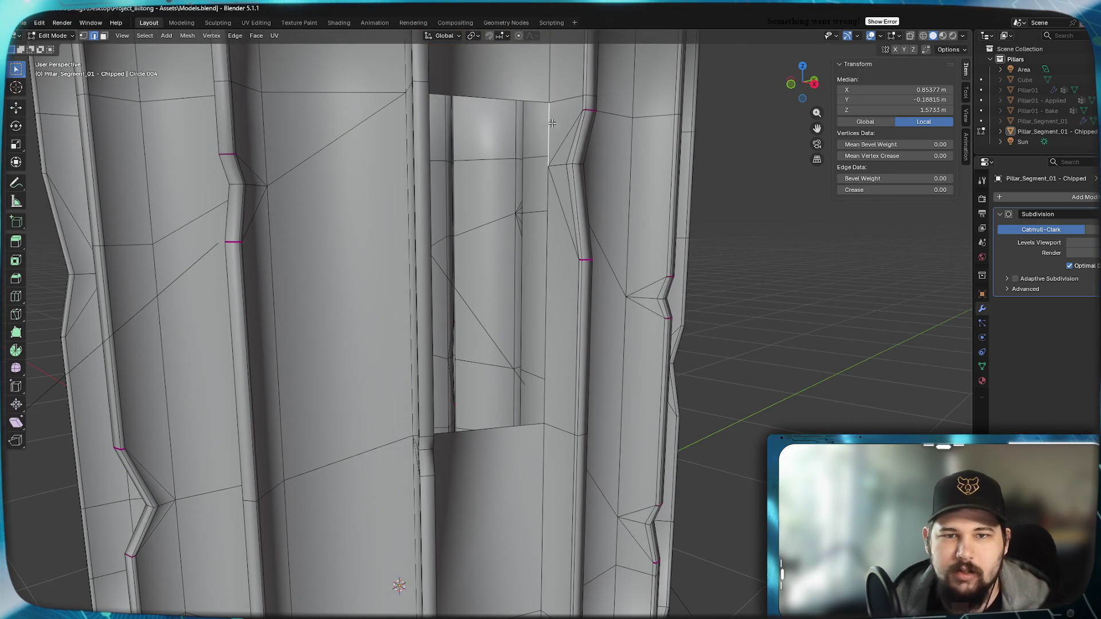
mouse_move(551, 122)
middle_down()
mouse_move(504, 229)
mouse_move(341, 197)
middle_up()
shift+click(330, 189)
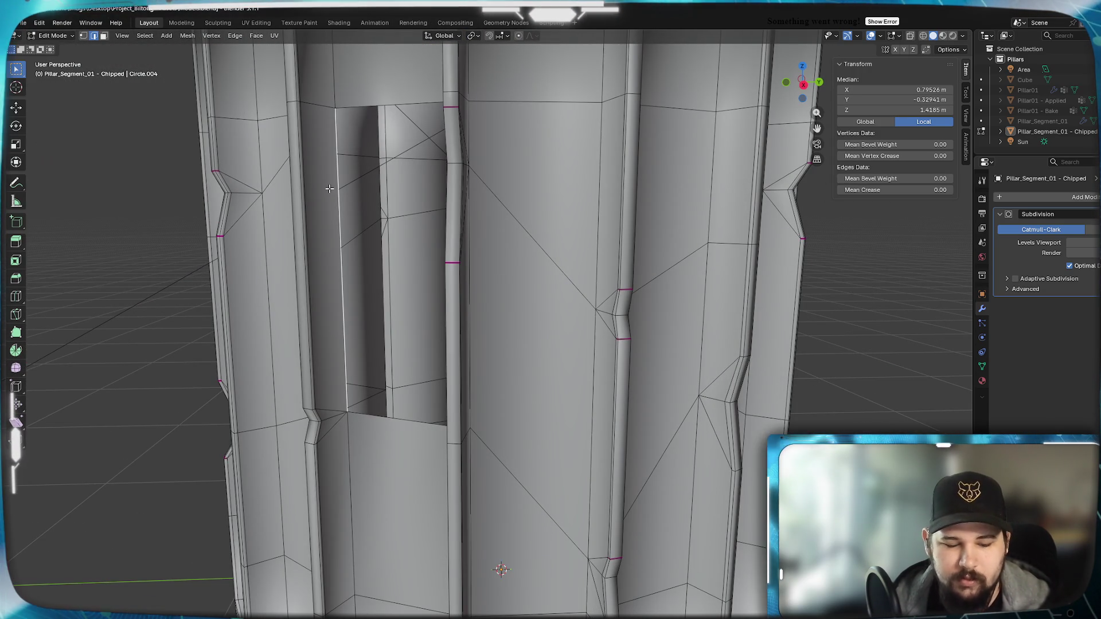
key(f)
Delete two stray faces from the slot, including the tall face inside the recess.
mouse_move(384, 302)
middle_down()
mouse_move(414, 373)
mouse_move(463, 189)
mouse_move(525, 373)
middle_up()
scroll(415, 372, down, 5)
scroll(414, 435, up, 5)
scroll(414, 435, down, 5)
middle_drag(414, 435, 504, 346)
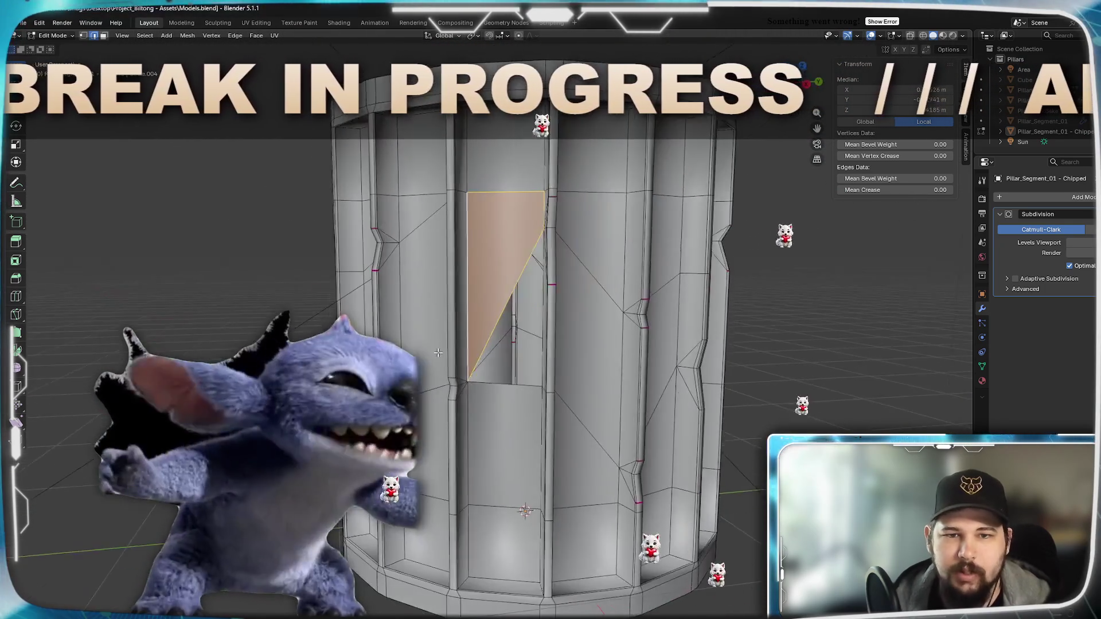
key(Delete)
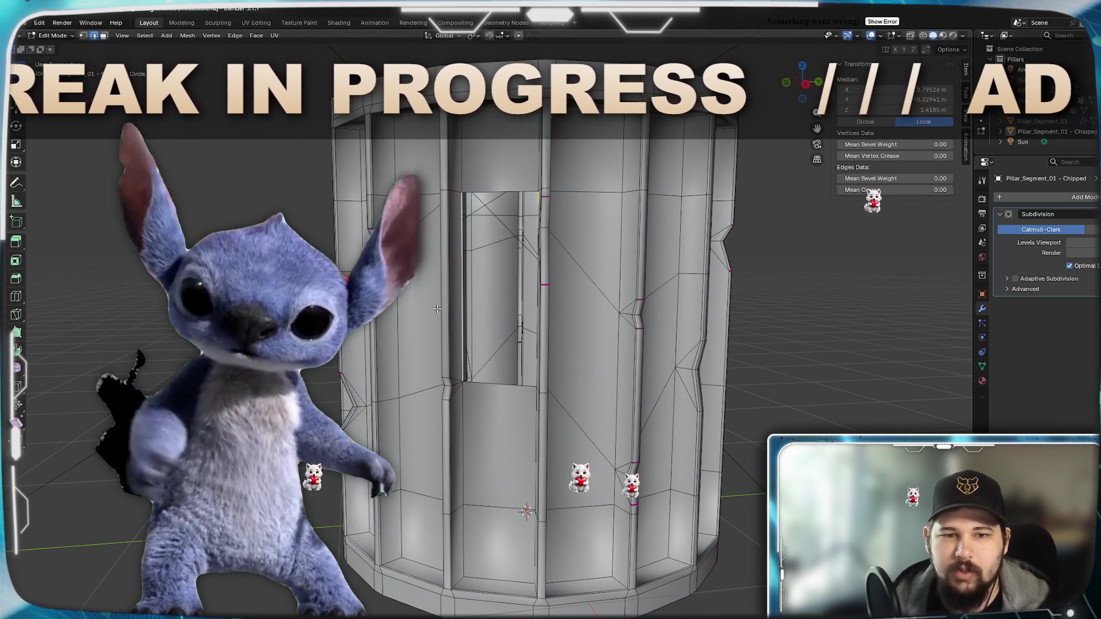
scroll(453, 314, up, 2)
middle_drag(454, 314, 426, 354)
key(3)
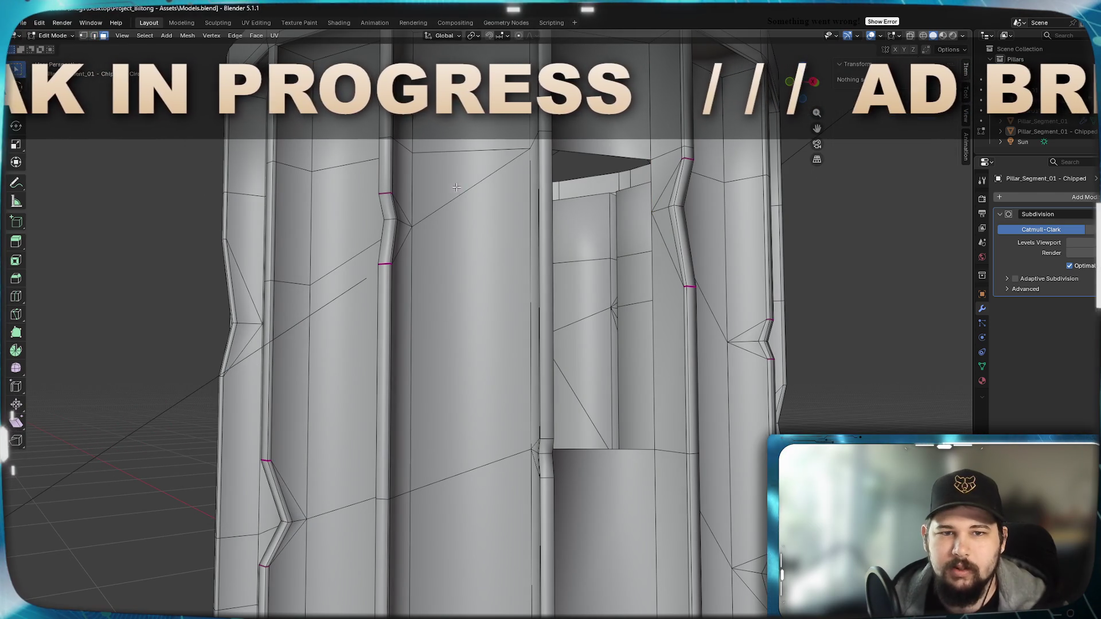
click(472, 268)
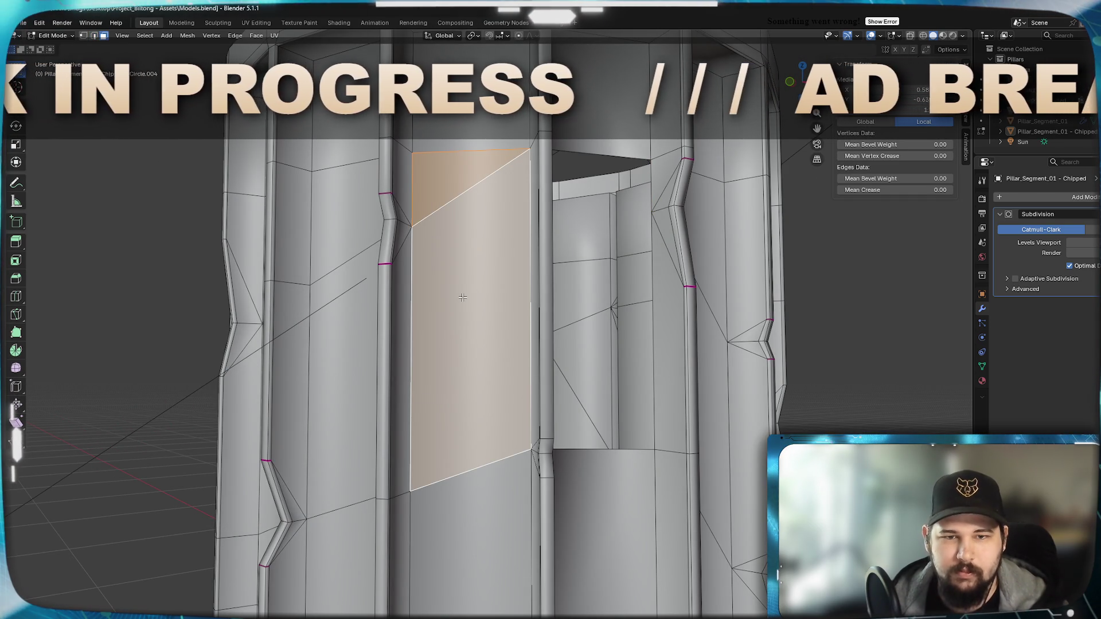
key(x)
click(427, 299)
Add a loop cut around the column and flatten it to zero height on Z.
mouse_move(416, 294)
middle_down()
mouse_move(486, 318)
mouse_move(585, 303)
middle_up()
key(2)
click(624, 296)
key(g)
key(g)
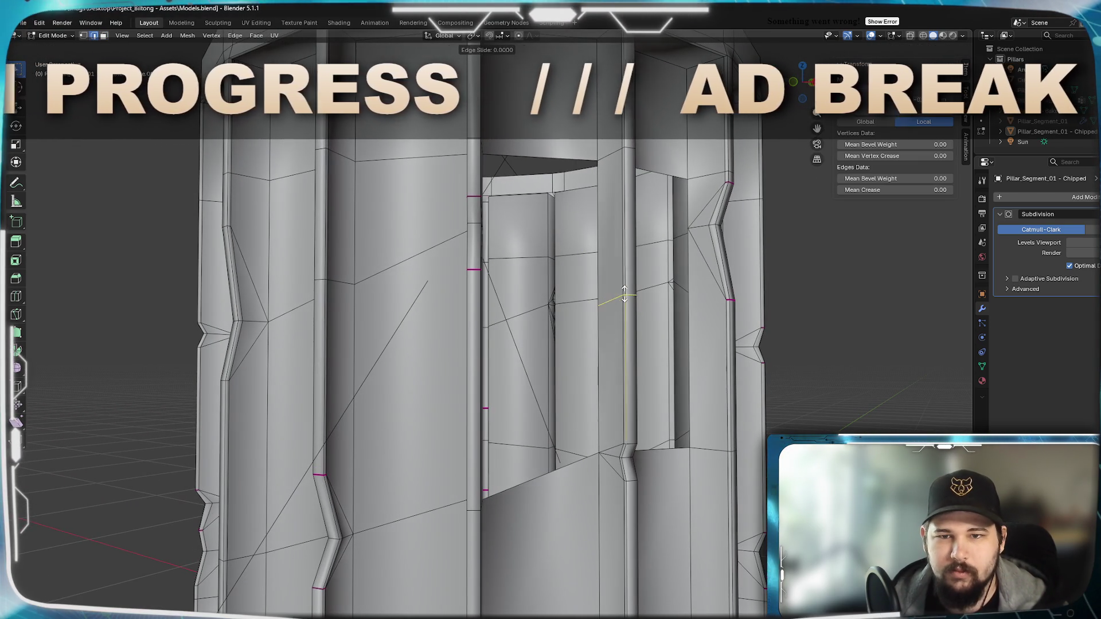
click(630, 220)
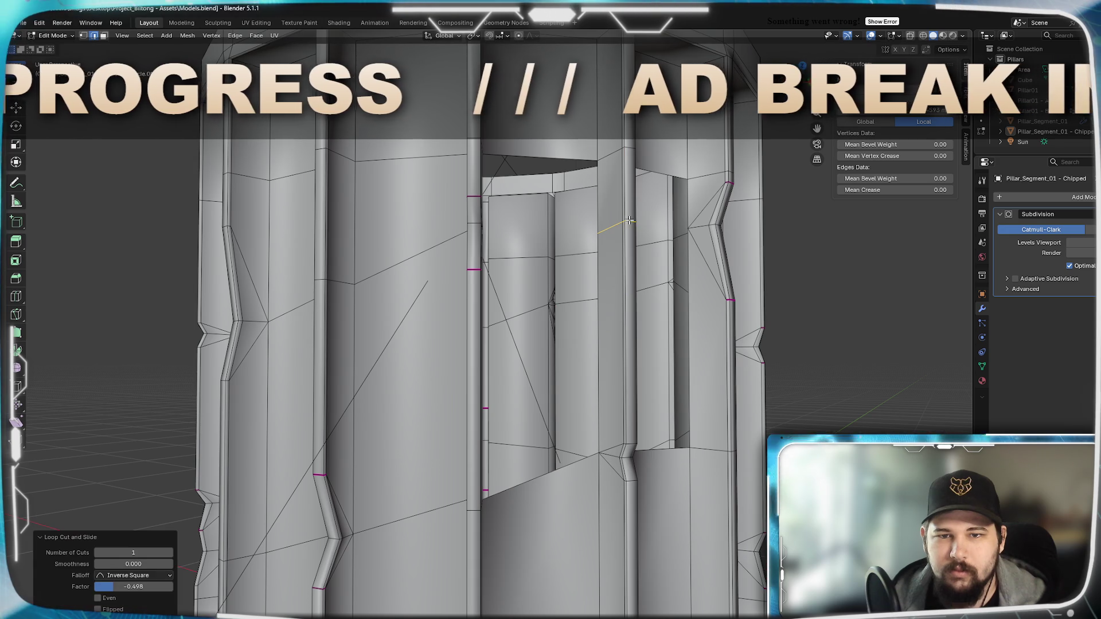
key(0)
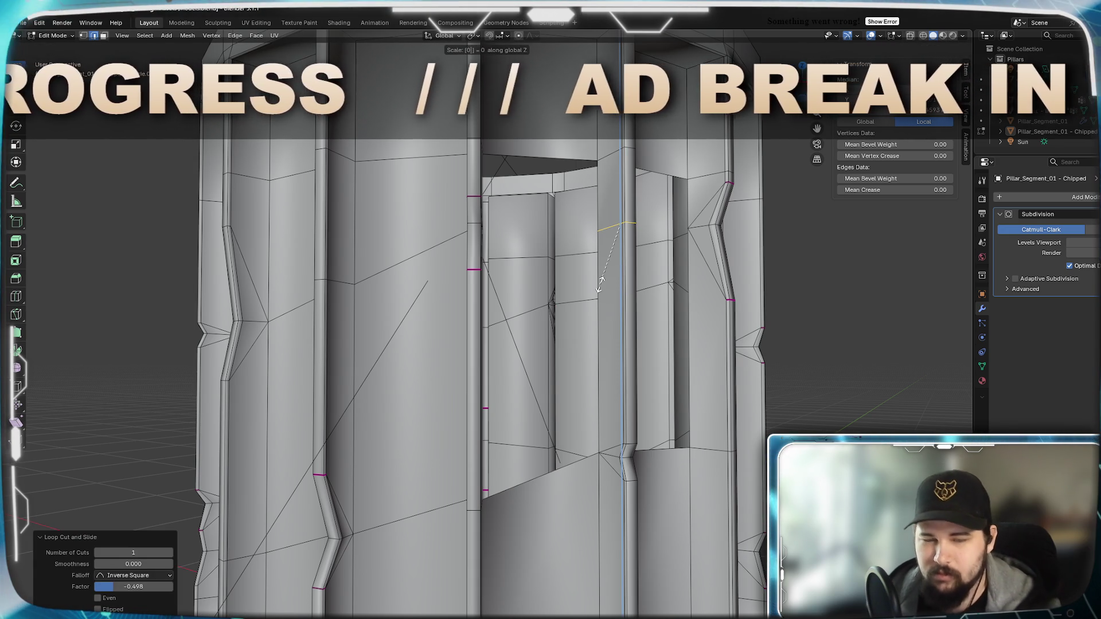
key(Return)
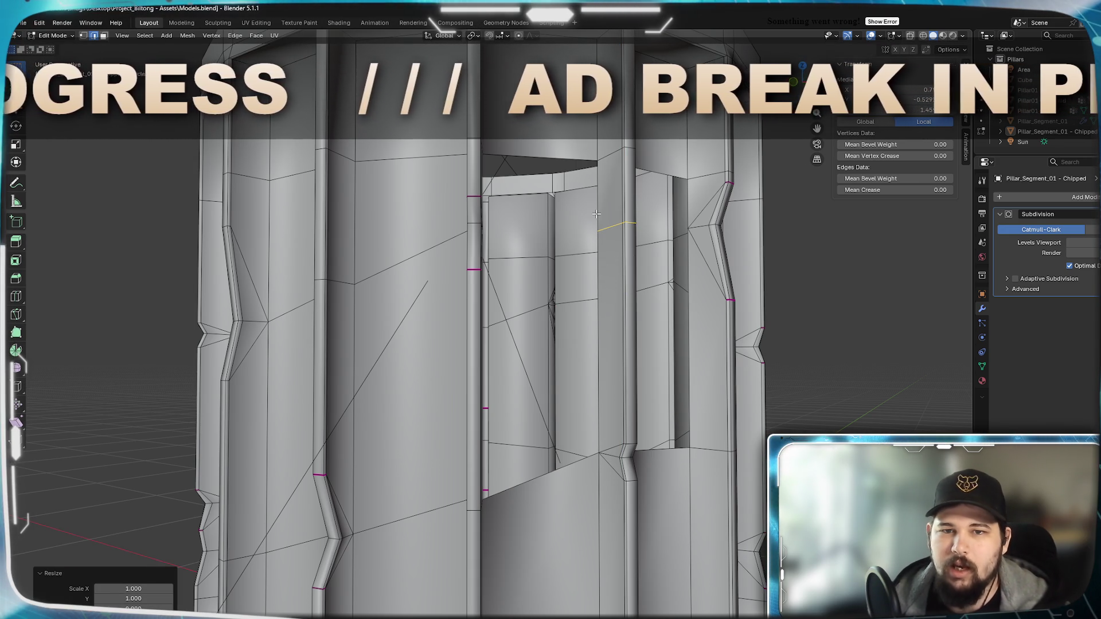
Close two open slots with faces filled between their edge pairs.
click(601, 206)
middle_drag(586, 258, 386, 236)
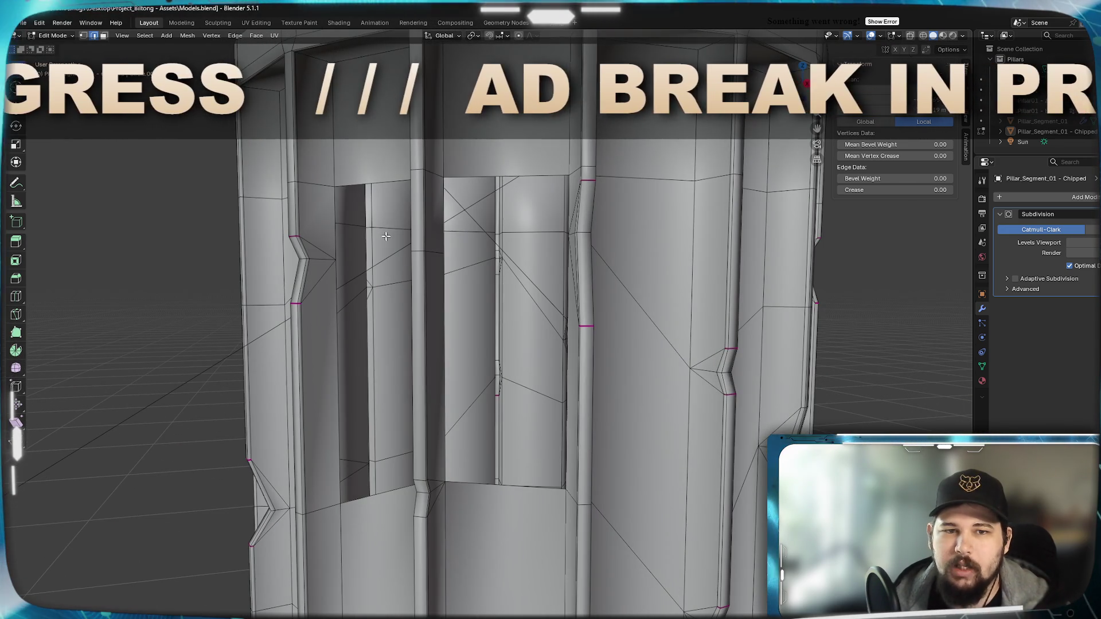
click(323, 214)
middle_drag(340, 333, 370, 332)
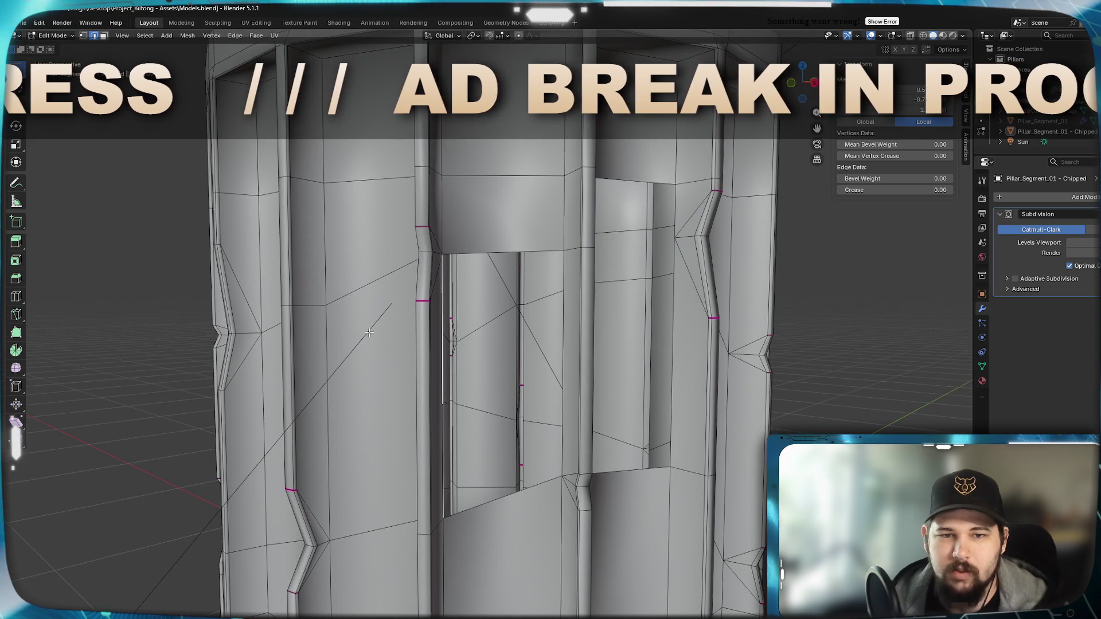
shift+click(568, 325)
key(f)
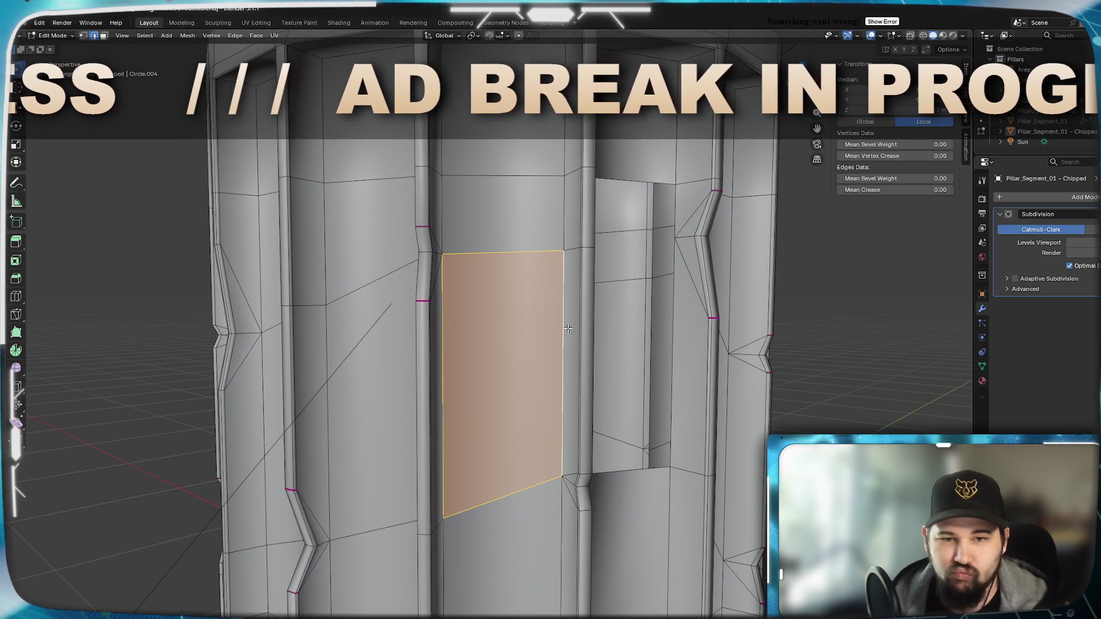
middle_drag(567, 325, 491, 326)
click(361, 211)
mouse_move(362, 211)
middle_down()
mouse_move(642, 208)
mouse_move(578, 275)
middle_up()
click(641, 209)
shift+click(641, 209)
key(f)
Fill the last remaining recess with a face between its vertical edges.
click(371, 301)
middle_drag(375, 307, 594, 320)
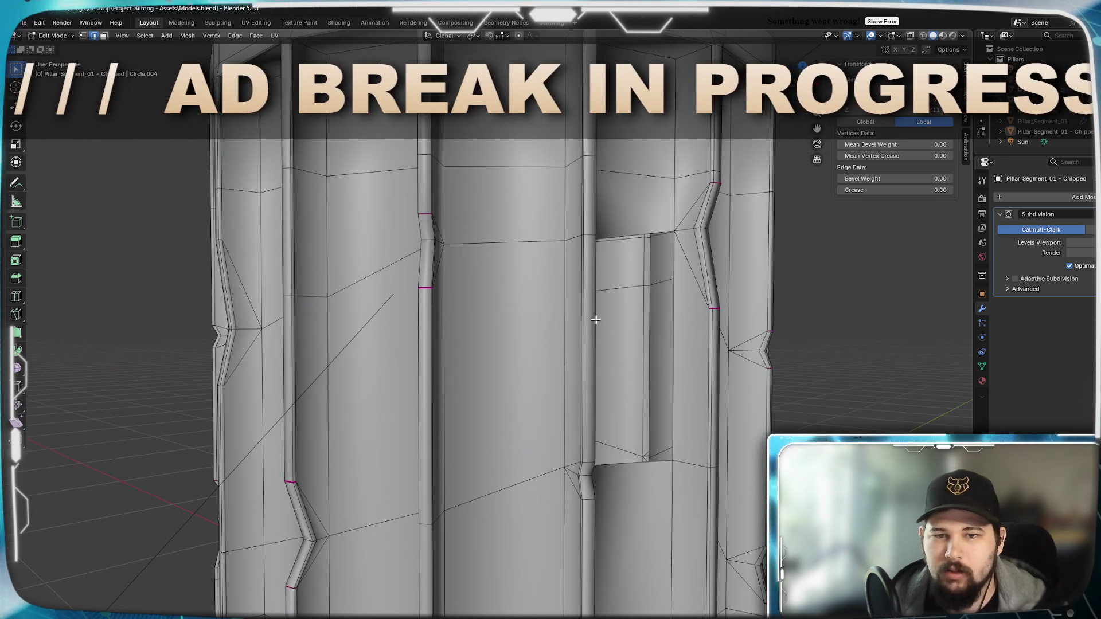
click(682, 321)
key(f)
scroll(686, 333, down, 4)
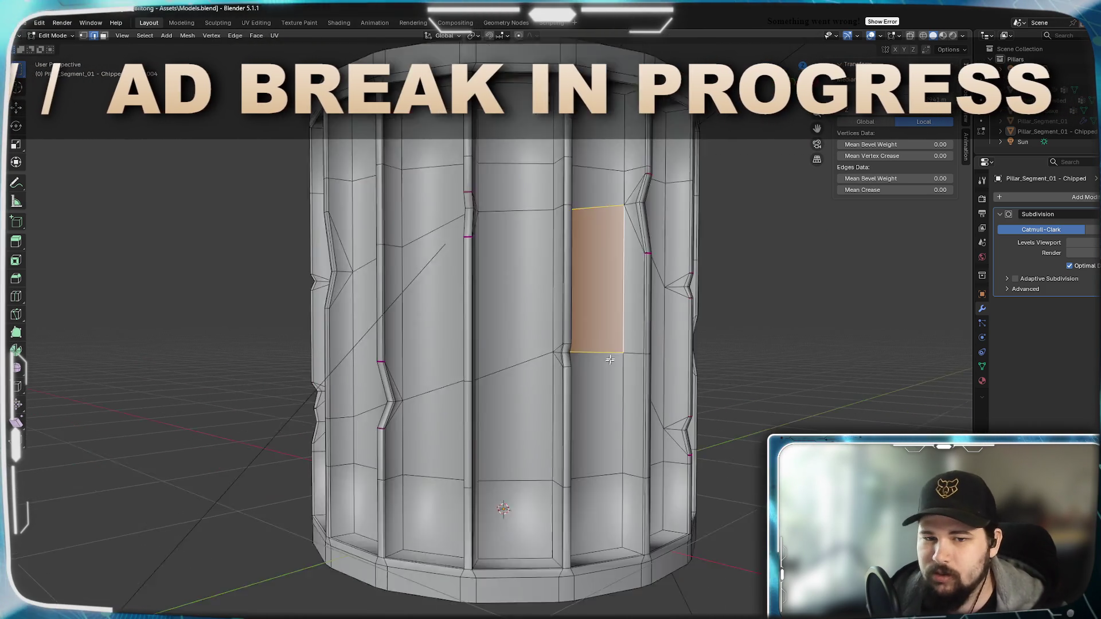
mouse_move(686, 332)
middle_down()
mouse_move(561, 349)
mouse_move(602, 367)
mouse_move(479, 384)
mouse_move(668, 346)
mouse_move(799, 374)
mouse_move(644, 337)
middle_up()
scroll(479, 384, up, 5)
Lower the stray edge near the recess about 0.149 m along Z and review the pillar.
click(634, 337)
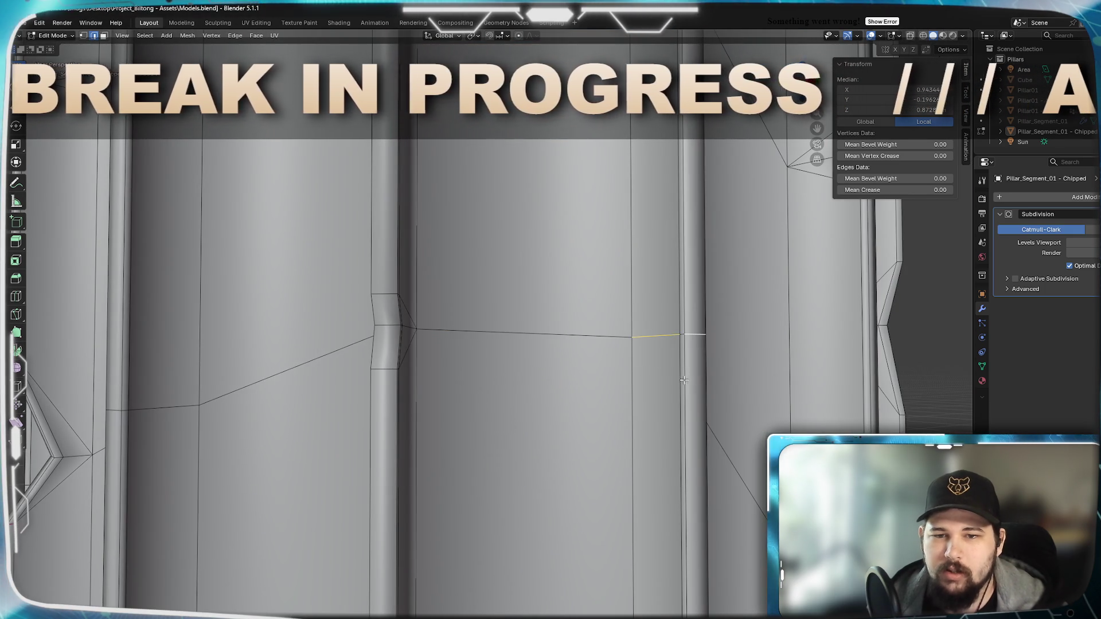
middle_drag(685, 380, 369, 369)
scroll(215, 350, down, 4)
middle_drag(216, 350, 570, 389)
key(z)
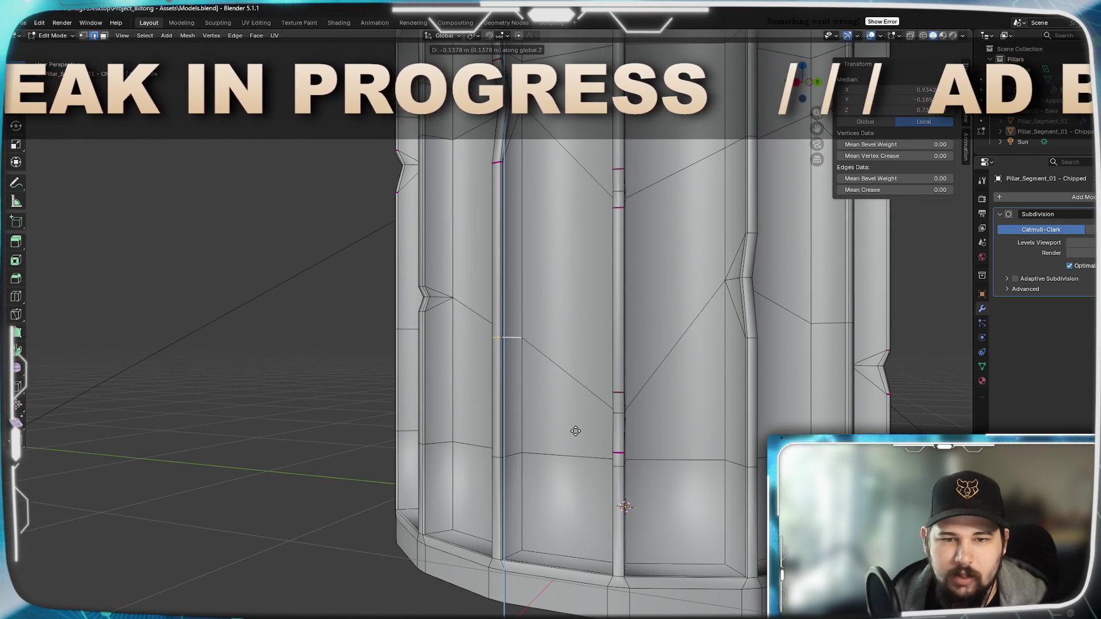
click(576, 434)
scroll(576, 435, down, 5)
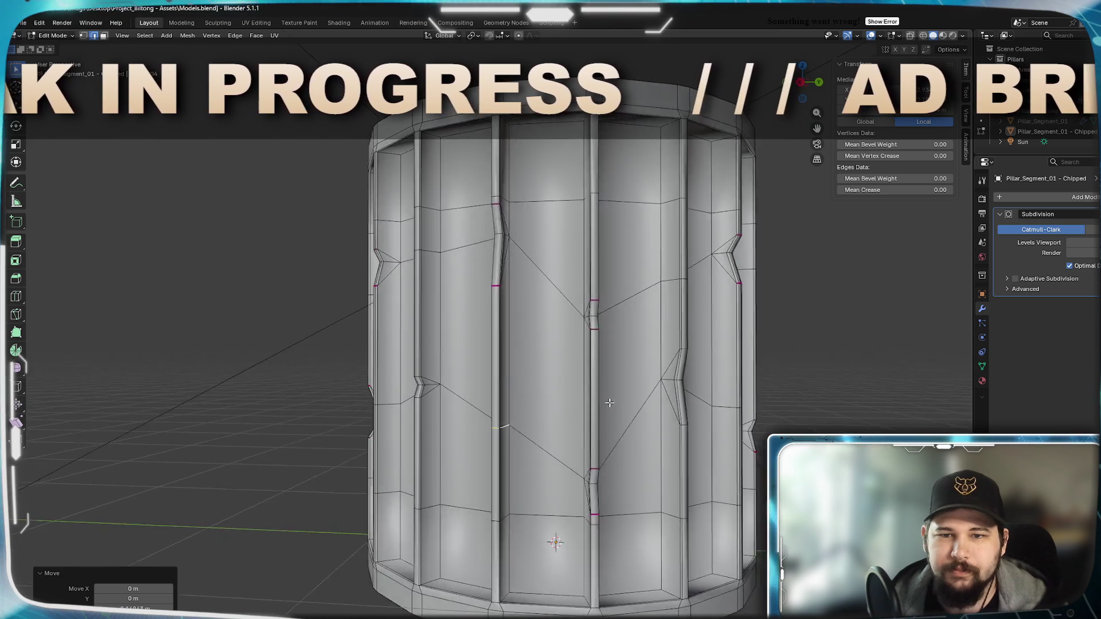
mouse_move(609, 404)
middle_down()
mouse_move(589, 390)
mouse_move(699, 407)
mouse_move(665, 390)
mouse_move(622, 390)
mouse_move(611, 363)
mouse_move(478, 367)
mouse_move(611, 369)
middle_up()
scroll(633, 375, down, 4)
key(Tab)
key(Tab)
scroll(583, 328, up, 3)
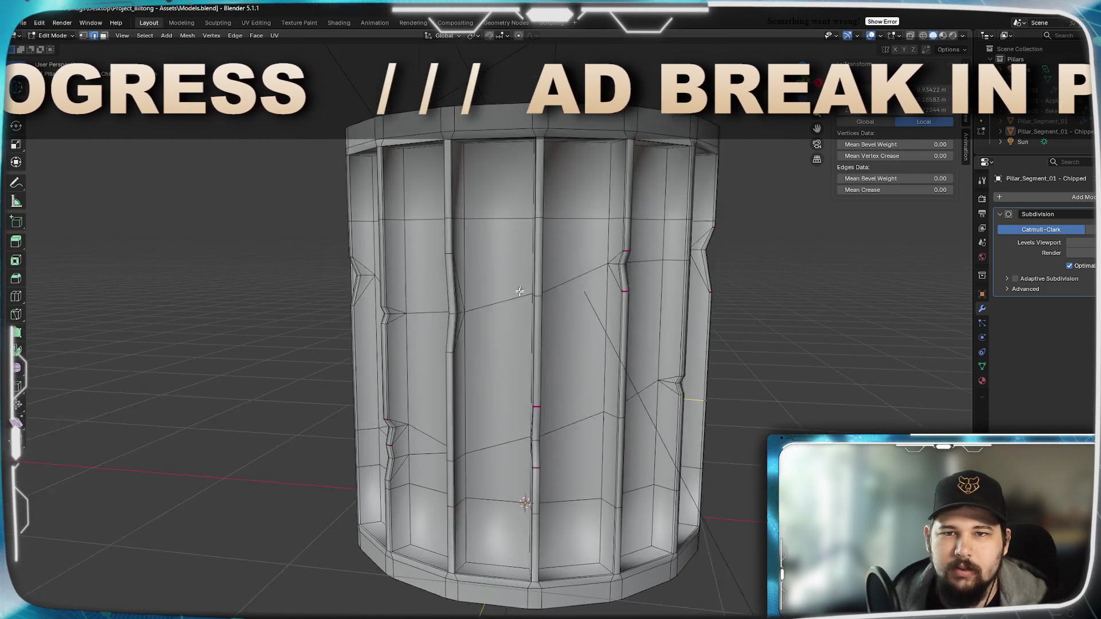
Flatten the upper and lower horizontal edge rings to zero height on Z.
alt+click(551, 264)
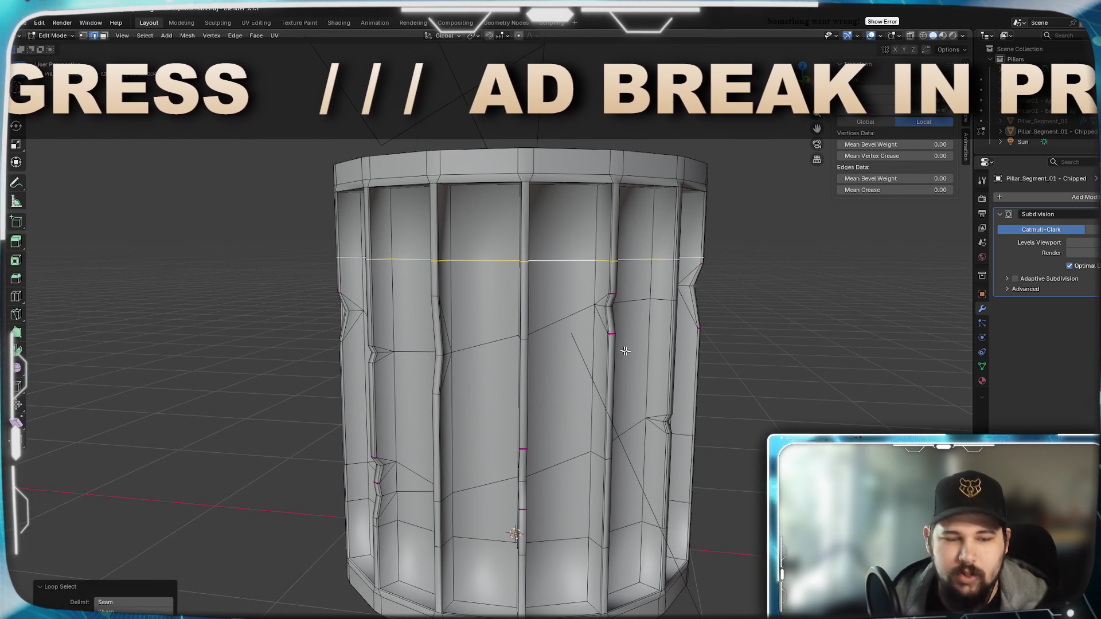
text(0)
key(Return)
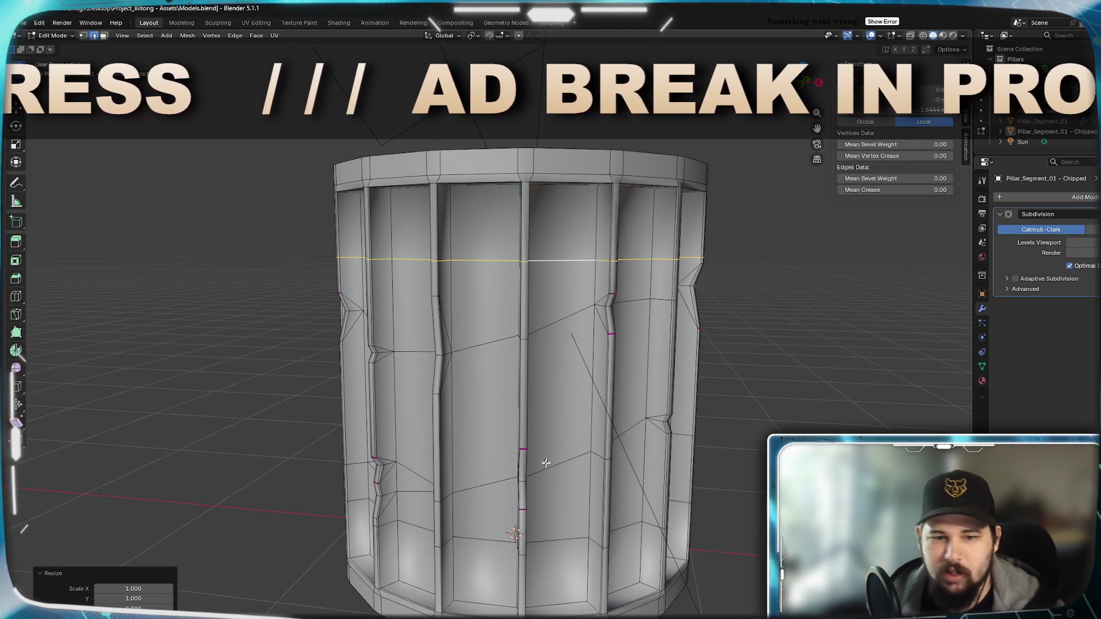
alt+click(551, 544)
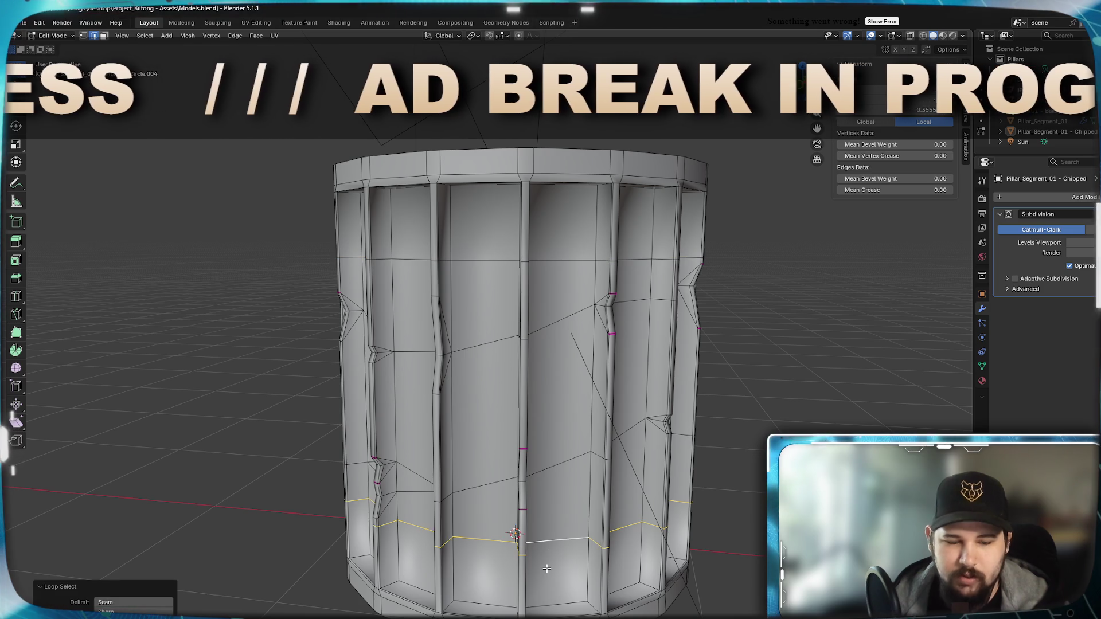
key(s)
key(Return)
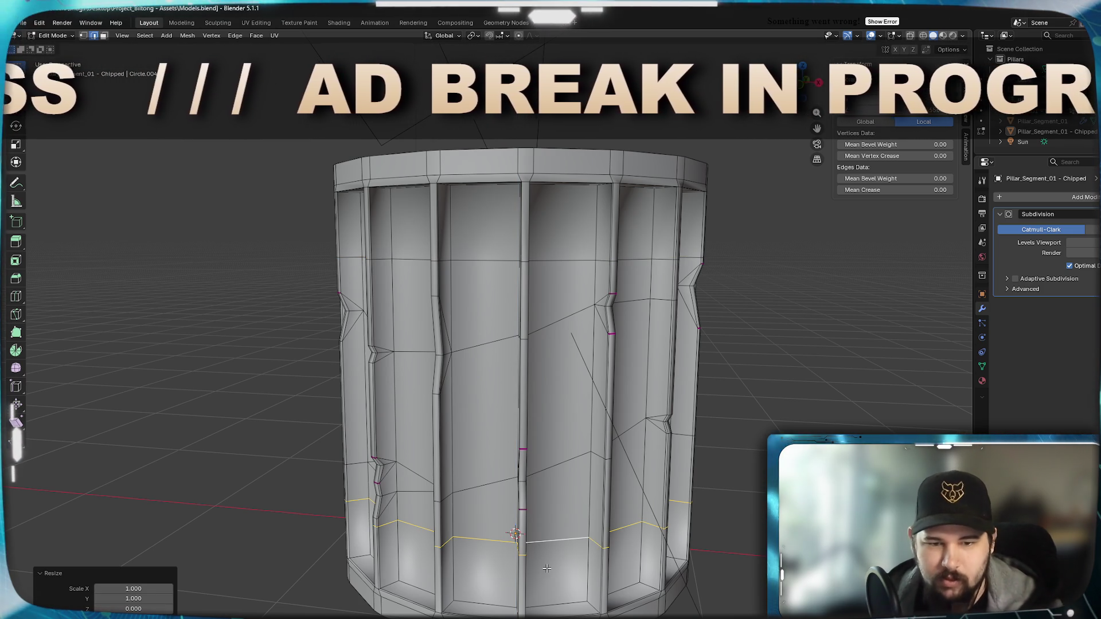
In front X-ray view, box-select the top band and raise it about 1.44 m along Z.
scroll(542, 497, down, 5)
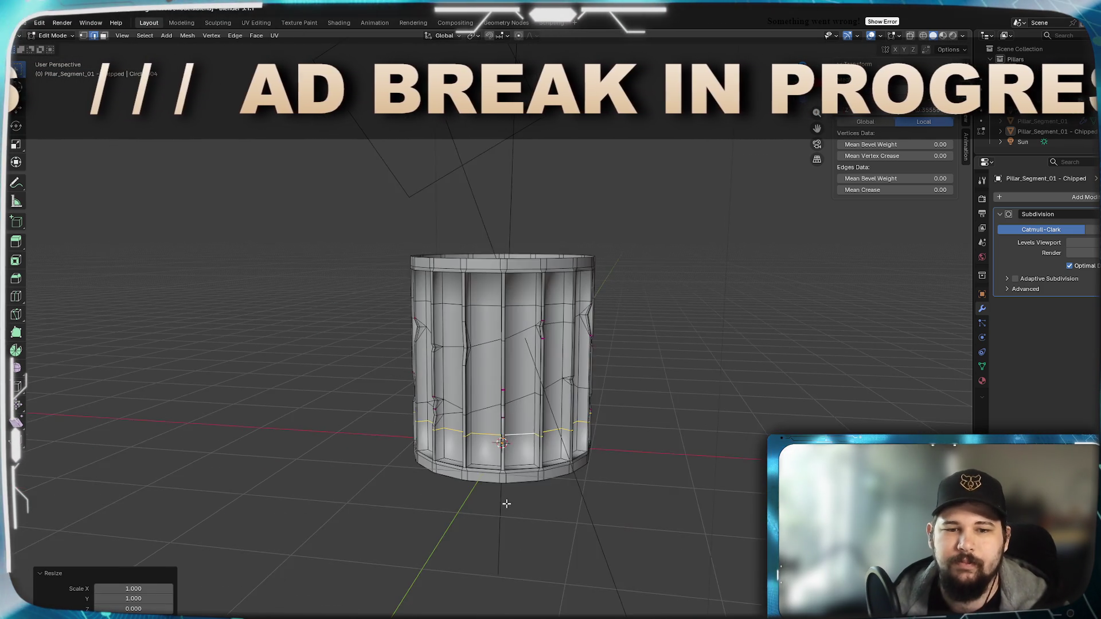
mouse_move(557, 336)
middle_down()
mouse_move(706, 368)
mouse_move(571, 381)
middle_up()
key(KP_1)
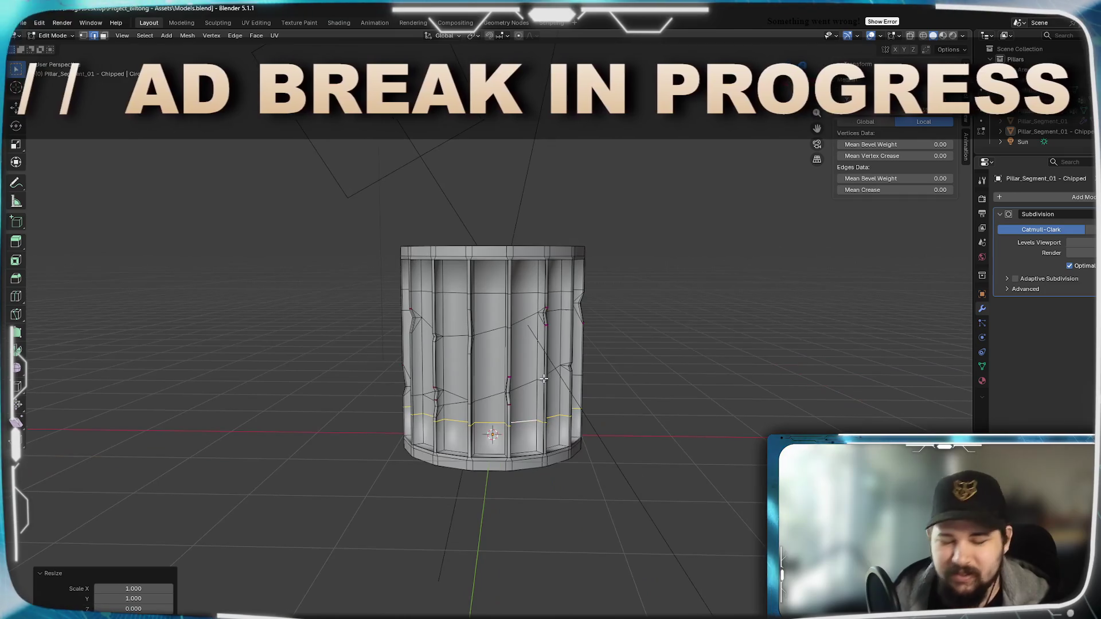
key(z)
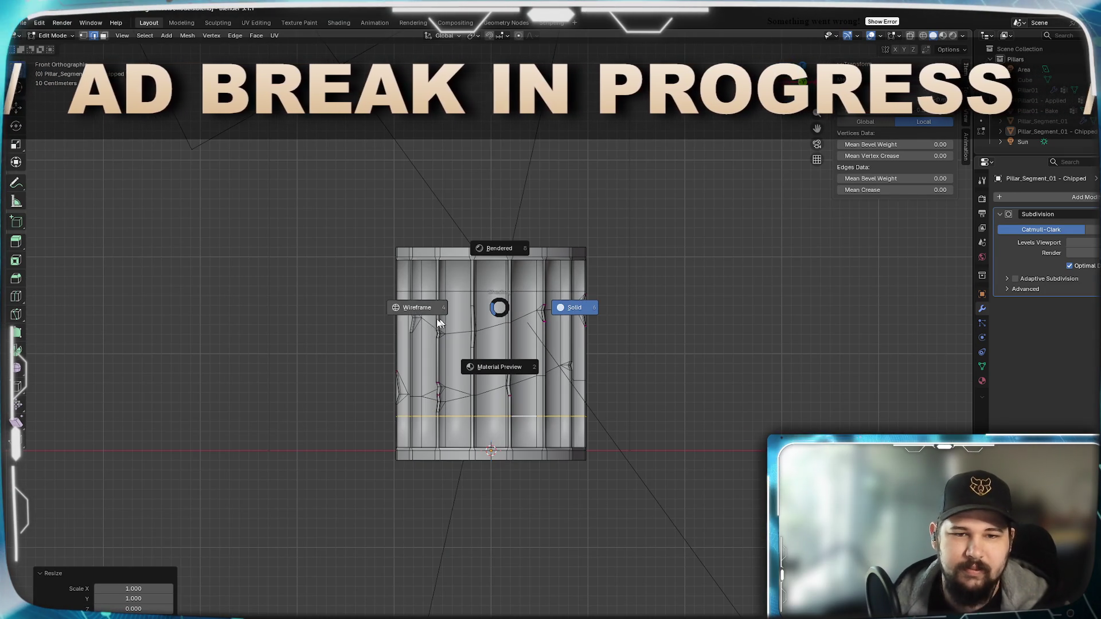
click(401, 298)
mouse_move(327, 193)
mouse_down()
mouse_move(627, 288)
mouse_move(600, 230)
mouse_up()
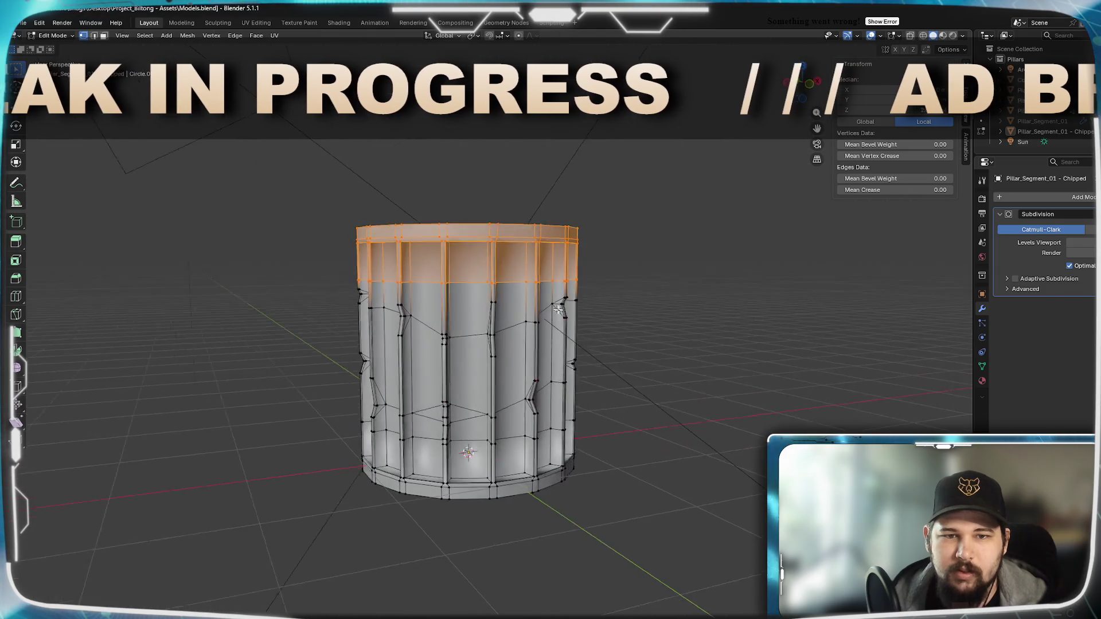
middle_drag(558, 309, 640, 342)
key(z)
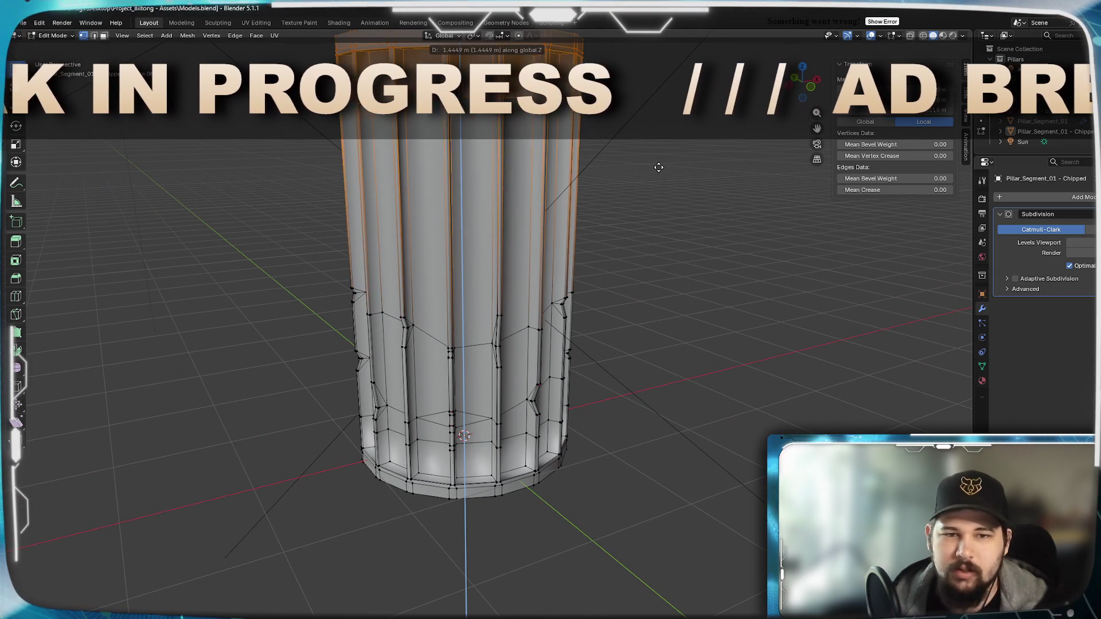
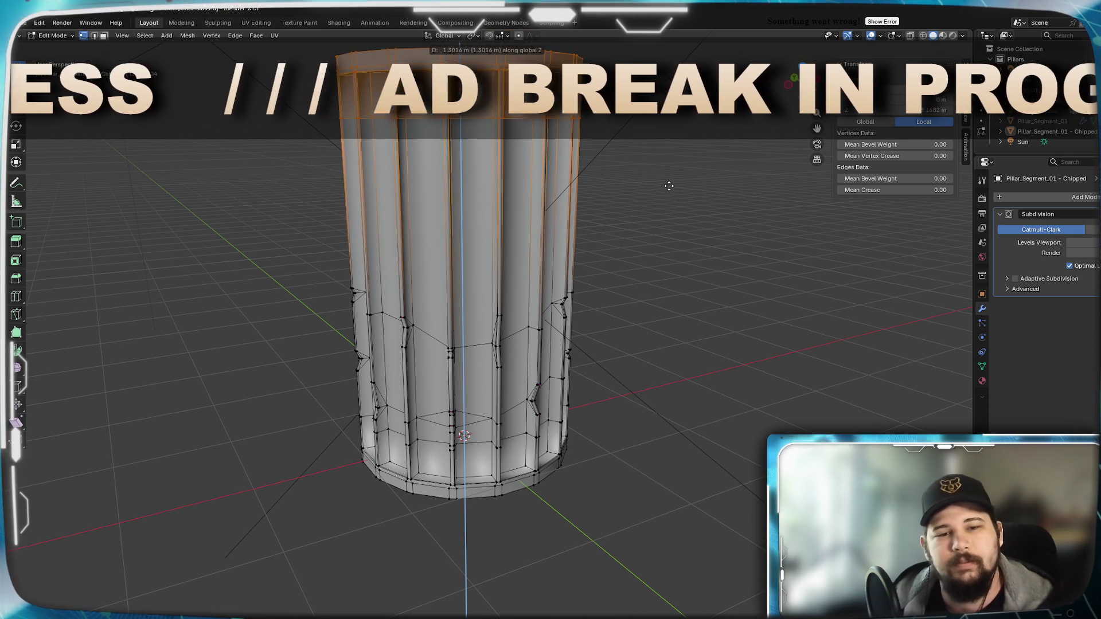
Confirm lowering the pillar's top ring and orbit in close to the chipped flutes.
click(669, 203)
scroll(562, 386, up, 6)
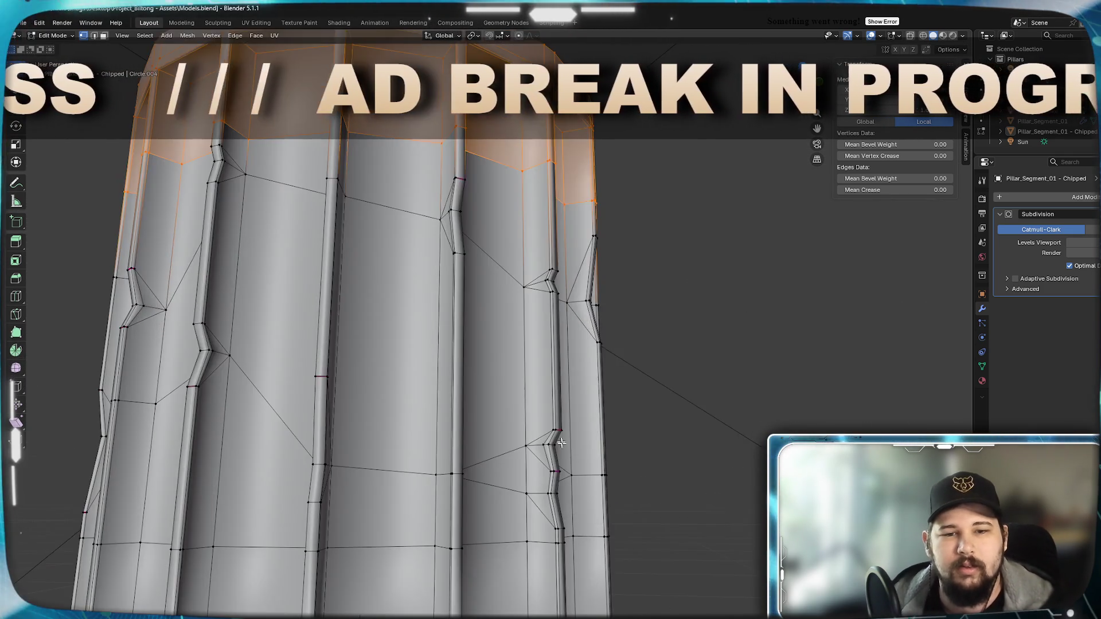
scroll(562, 442, down, 5)
mouse_move(562, 442)
middle_down()
mouse_move(561, 298)
mouse_move(561, 321)
middle_up()
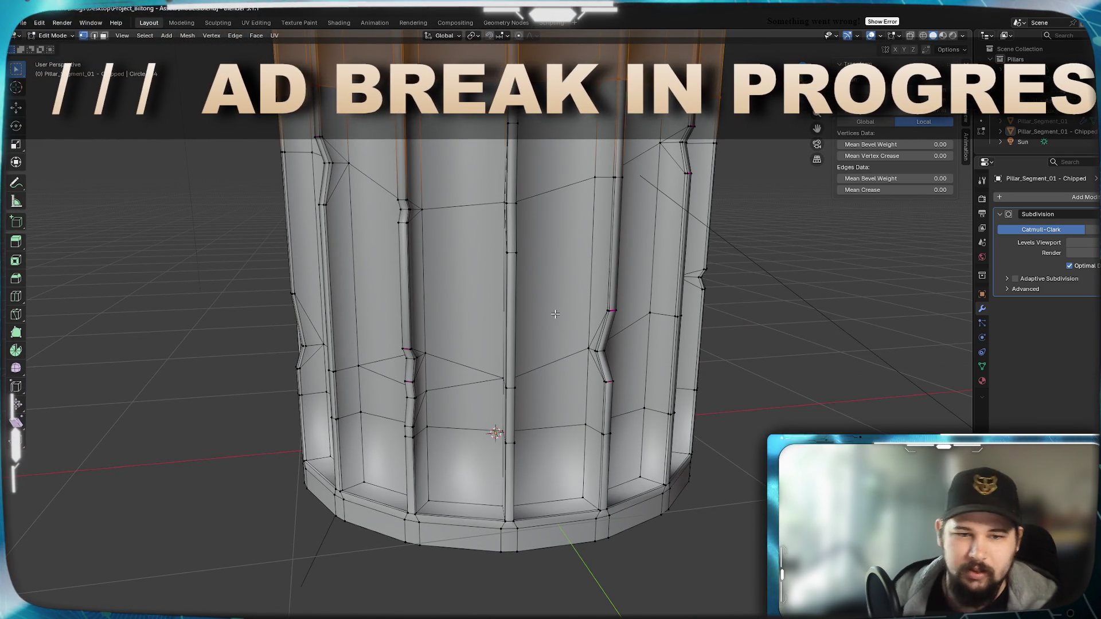
middle_drag(399, 349, 499, 341)
mouse_move(564, 283)
middle_down()
mouse_move(521, 398)
mouse_move(447, 385)
middle_up()
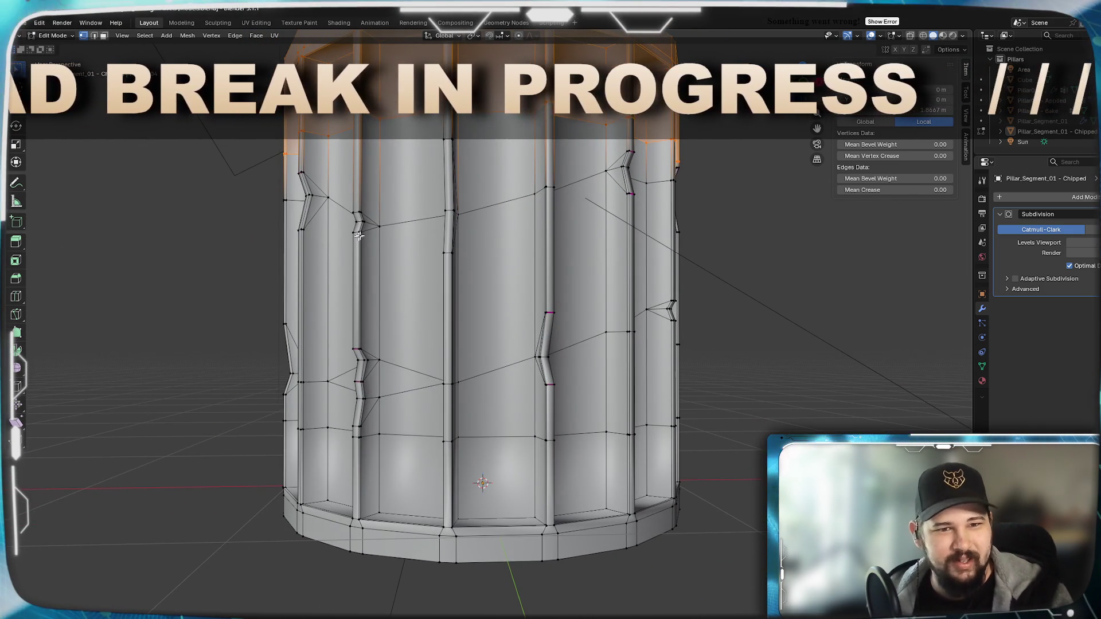
scroll(368, 383, up, 4)
mouse_move(368, 383)
middle_down()
mouse_move(567, 340)
mouse_move(501, 330)
mouse_move(510, 327)
mouse_move(622, 319)
mouse_move(535, 322)
mouse_move(547, 464)
middle_up()
scroll(520, 324, down, 3)
scroll(574, 319, up, 2)
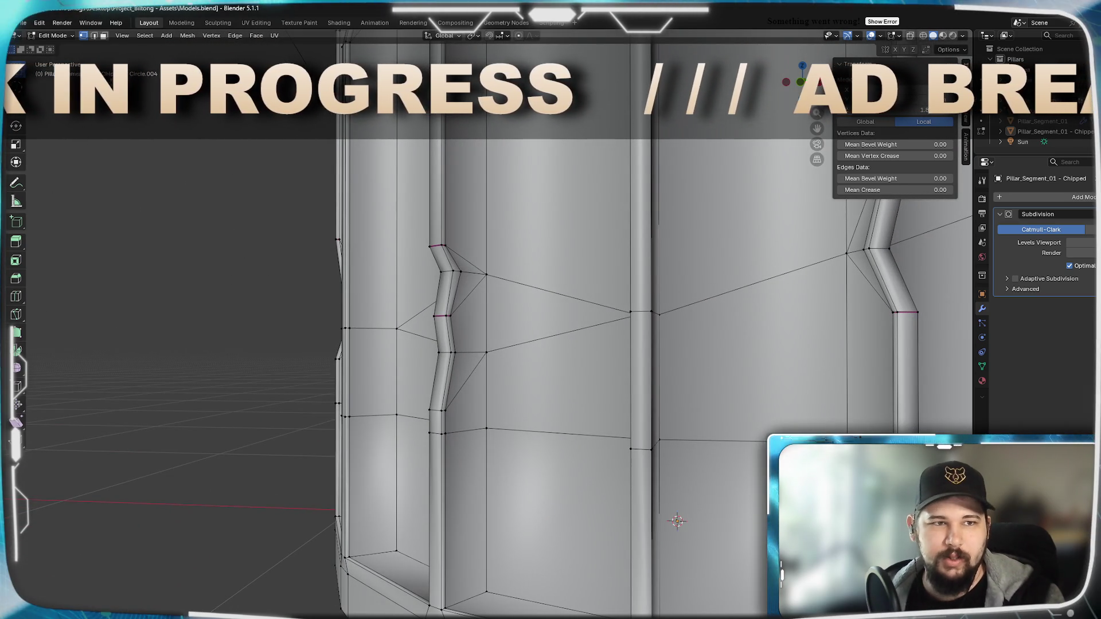
Merge the two chip vertices, retrying different merge options before settling on one.
click(489, 355)
shift+click(486, 287)
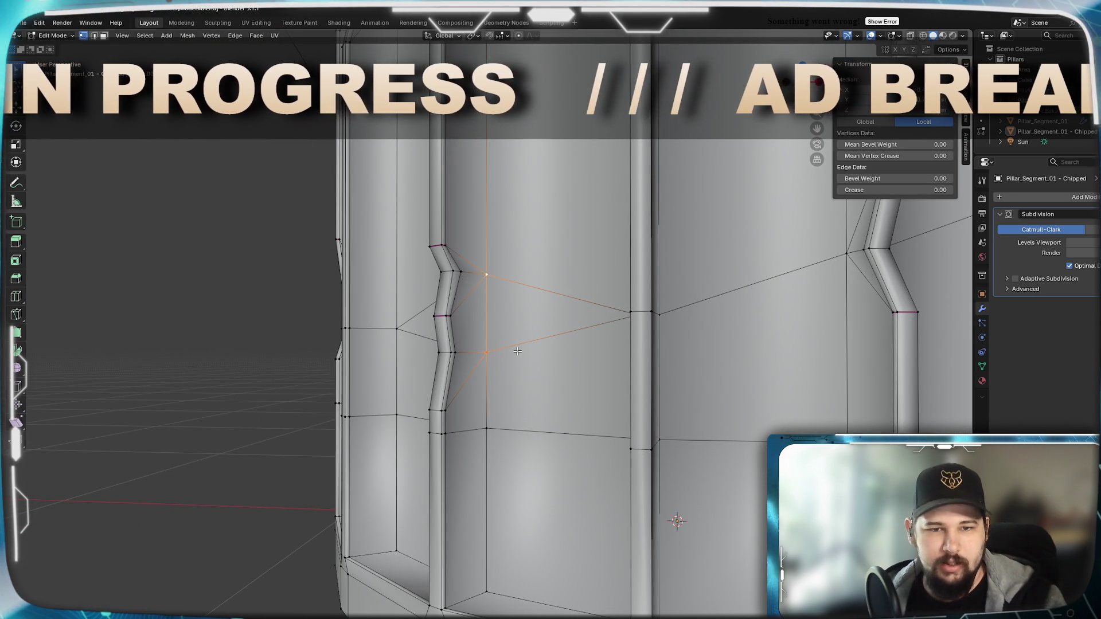
key(m)
click(518, 351)
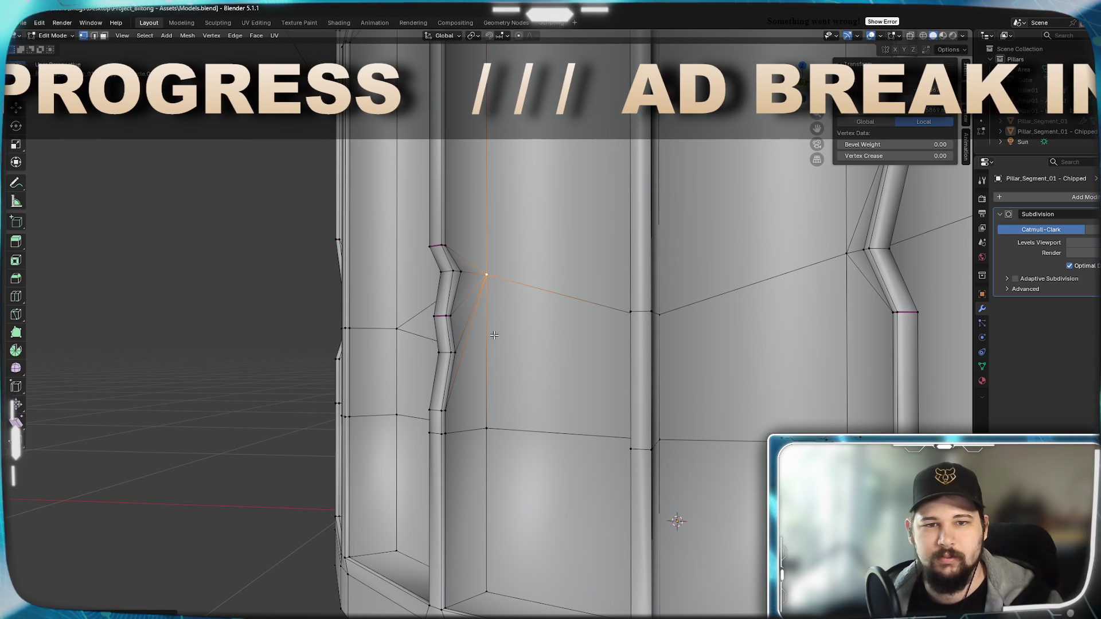
key(ctrl+z)
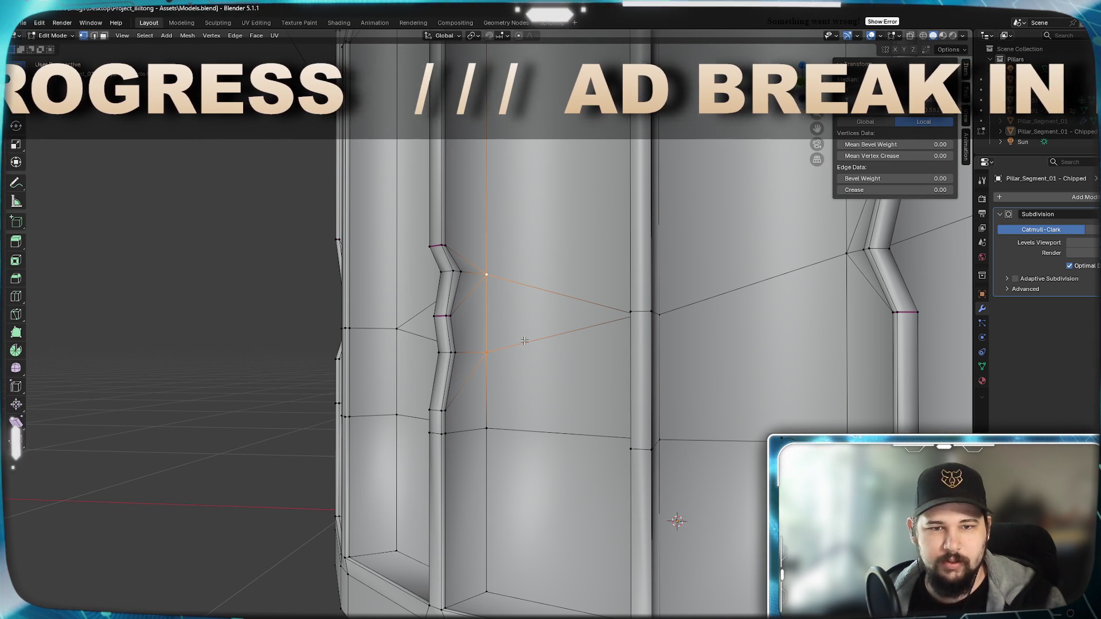
key(m)
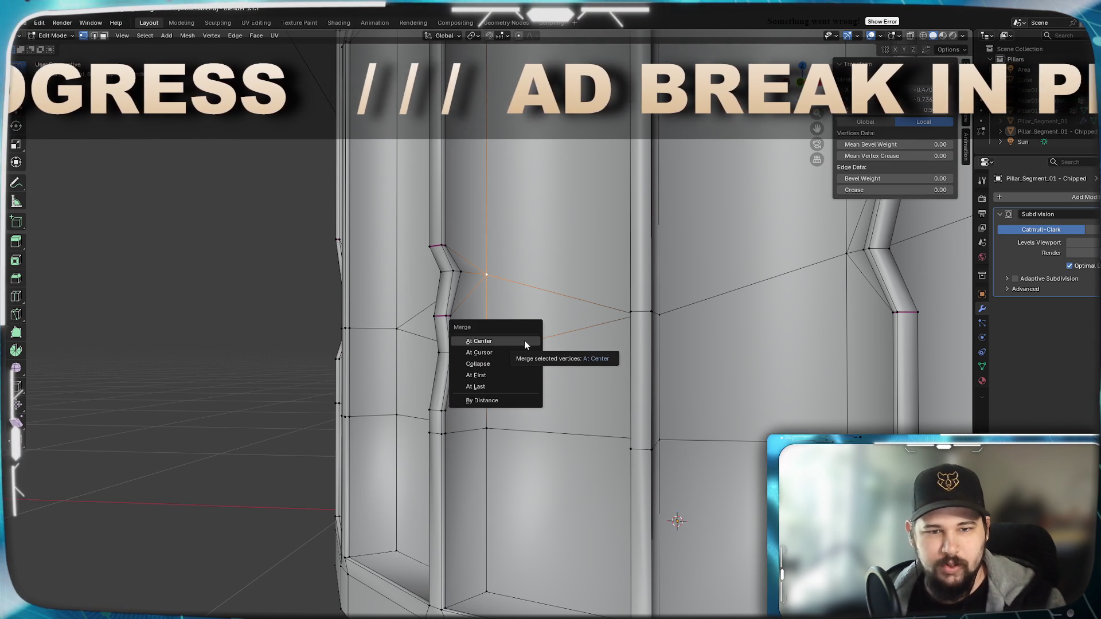
click(524, 342)
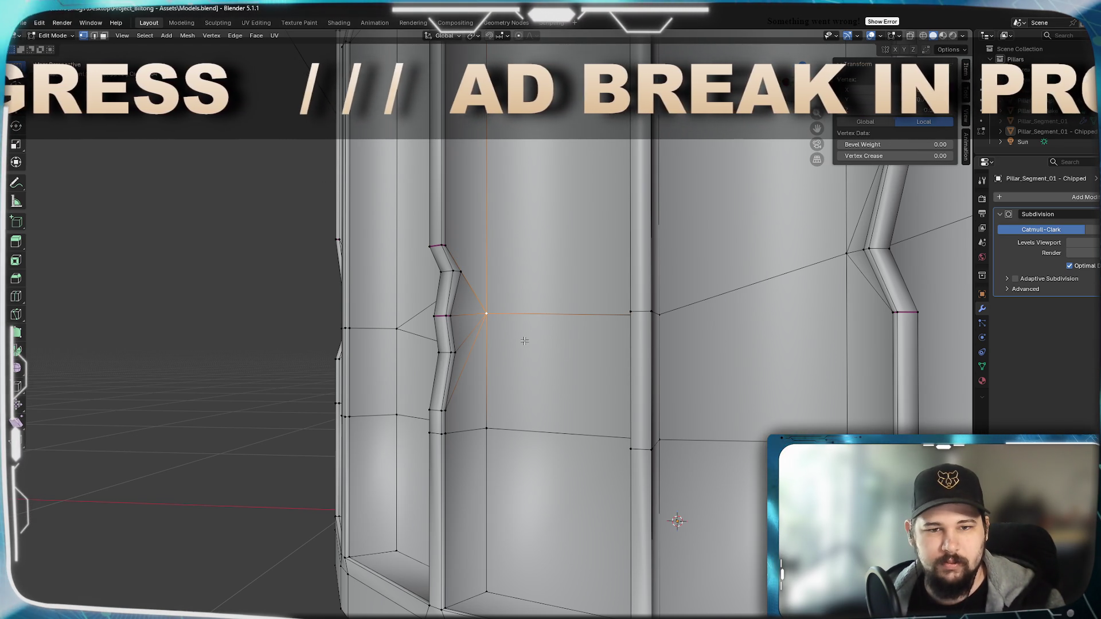
key(ctrl+z)
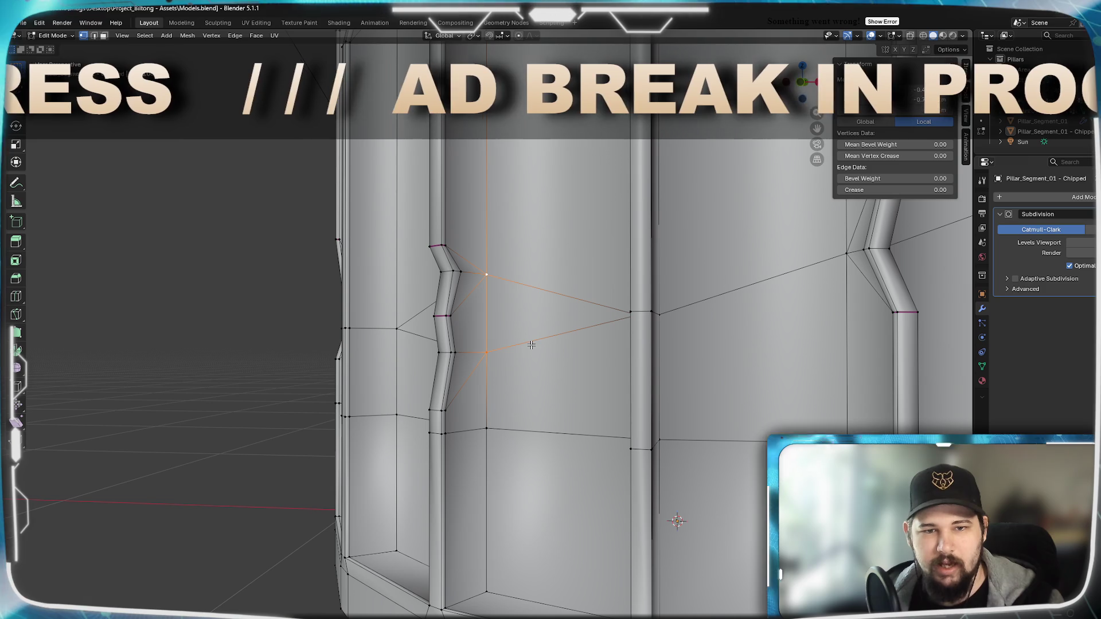
key(m)
click(530, 311)
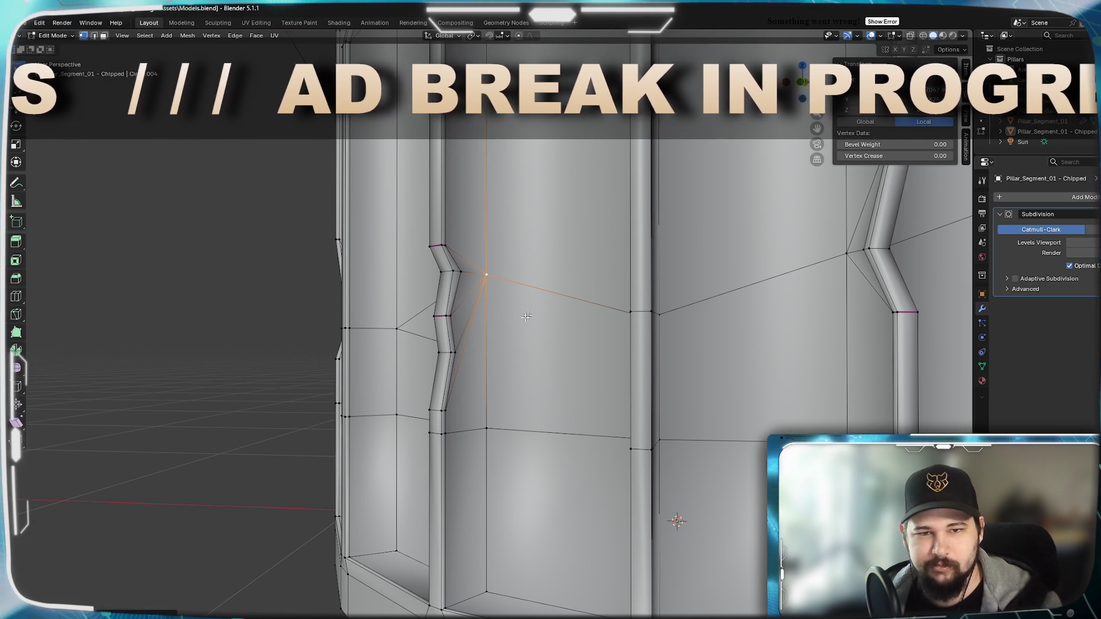
Join the two vertices of the neighbouring chip with an edge.
middle_drag(530, 311, 672, 358)
click(694, 352)
shift+click(690, 286)
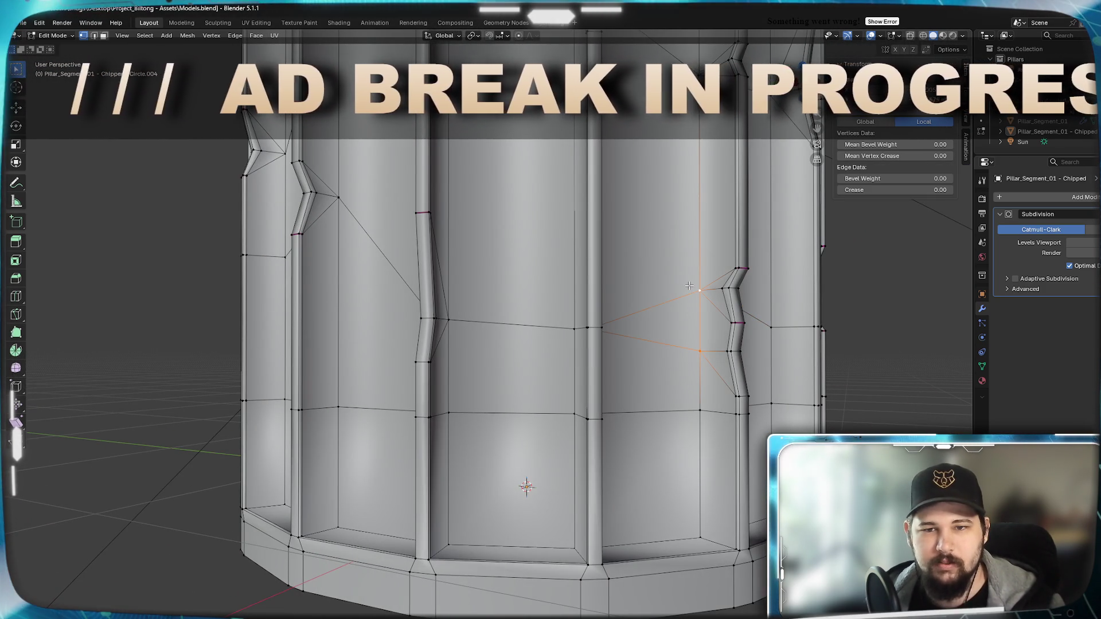
key(j)
key(Tab)
scroll(700, 384, up, 3)
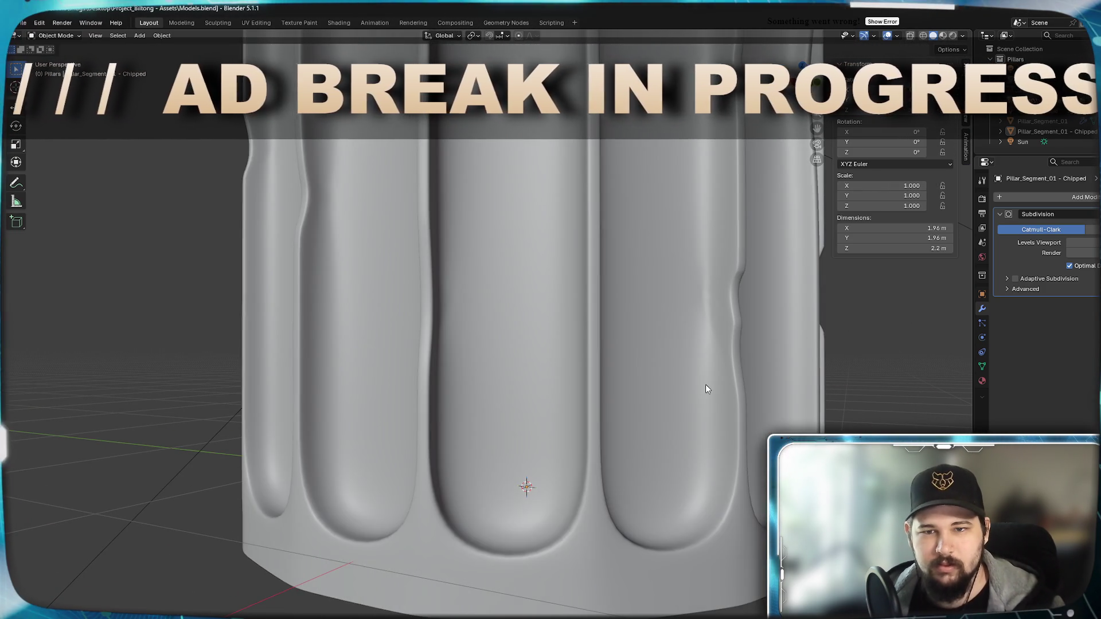
mouse_move(680, 388)
middle_down()
mouse_move(462, 383)
mouse_move(491, 391)
middle_up()
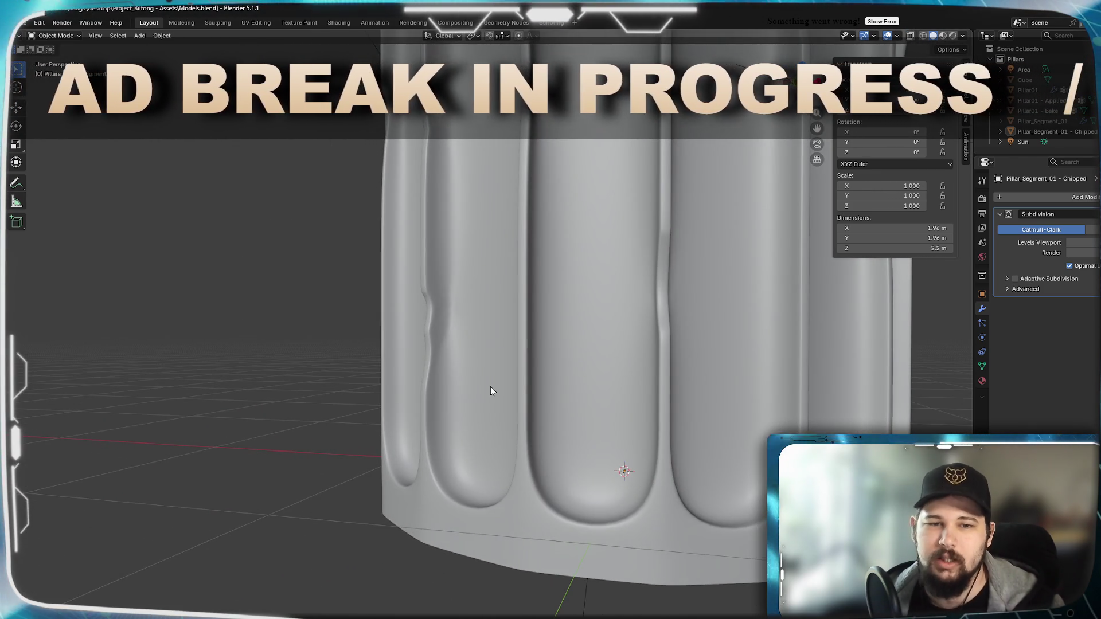
key(Tab)
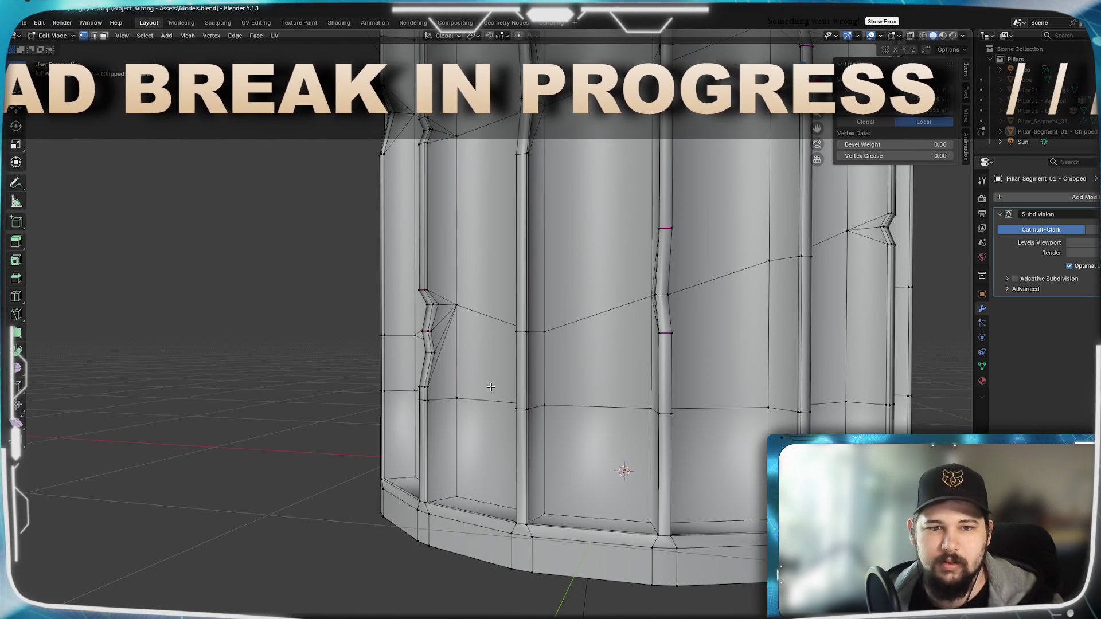
shift+click(490, 387)
key(Tab)
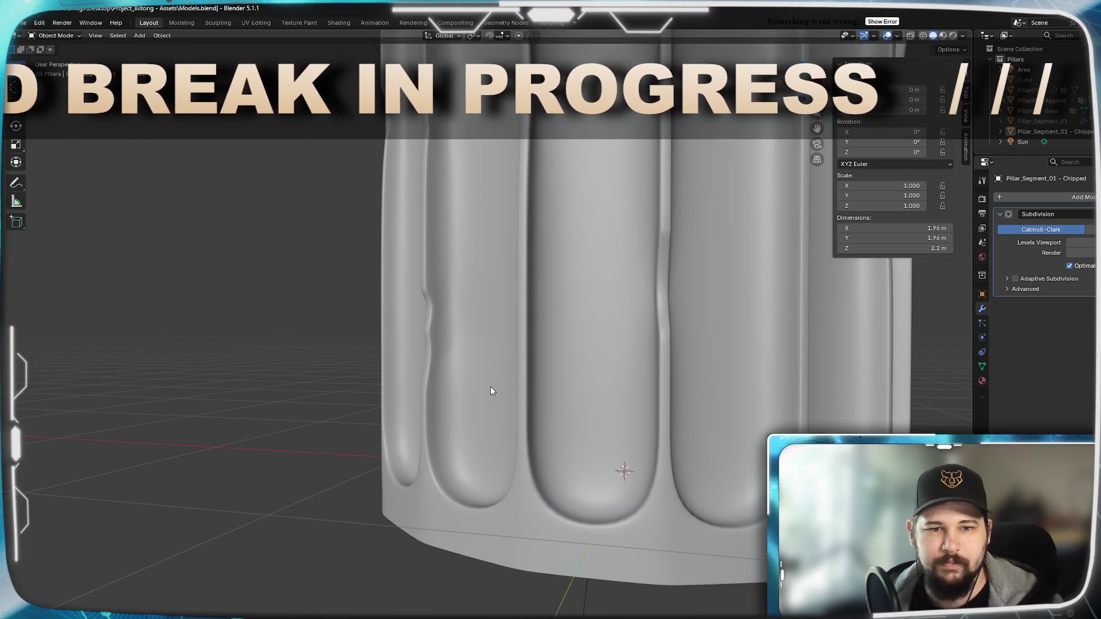
mouse_move(491, 390)
middle_down()
mouse_move(596, 387)
mouse_move(618, 372)
mouse_move(598, 318)
middle_up()
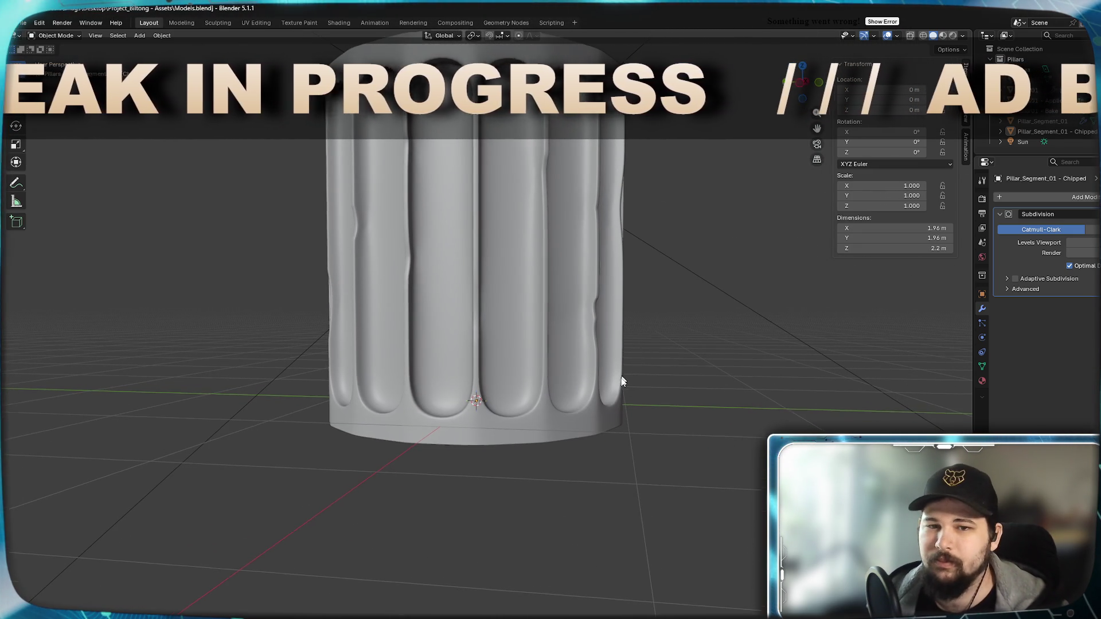
mouse_move(619, 380)
middle_down()
mouse_move(575, 427)
mouse_move(492, 394)
mouse_move(446, 415)
mouse_move(617, 429)
mouse_move(518, 427)
middle_up()
scroll(438, 418, down, 5)
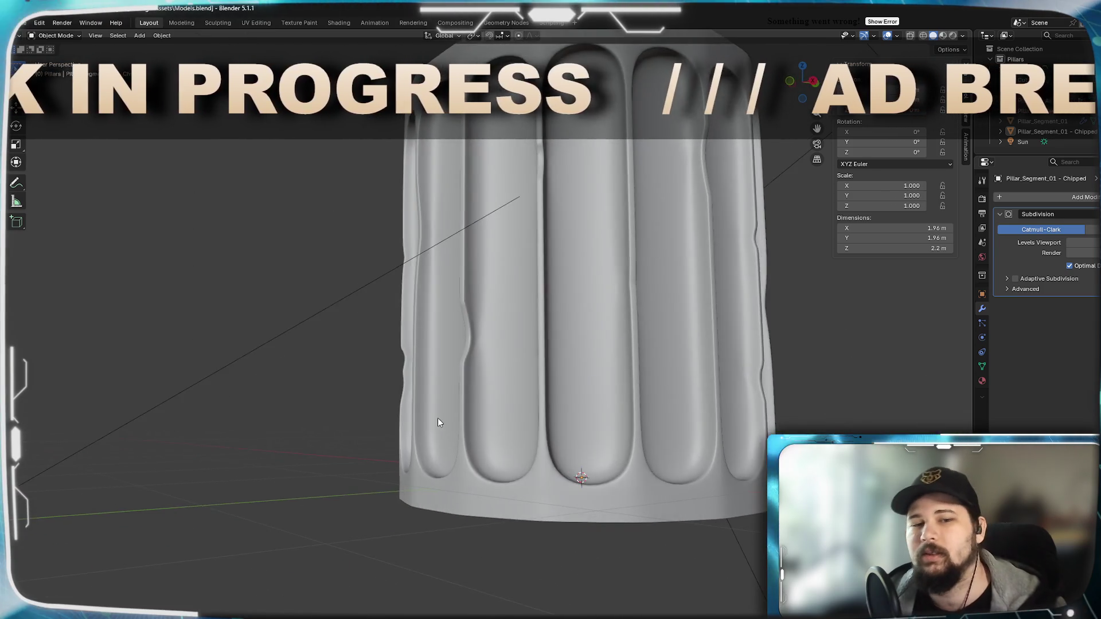
mouse_move(438, 418)
middle_down()
mouse_move(507, 425)
mouse_move(455, 404)
mouse_move(555, 413)
mouse_move(512, 416)
mouse_move(494, 404)
middle_up()
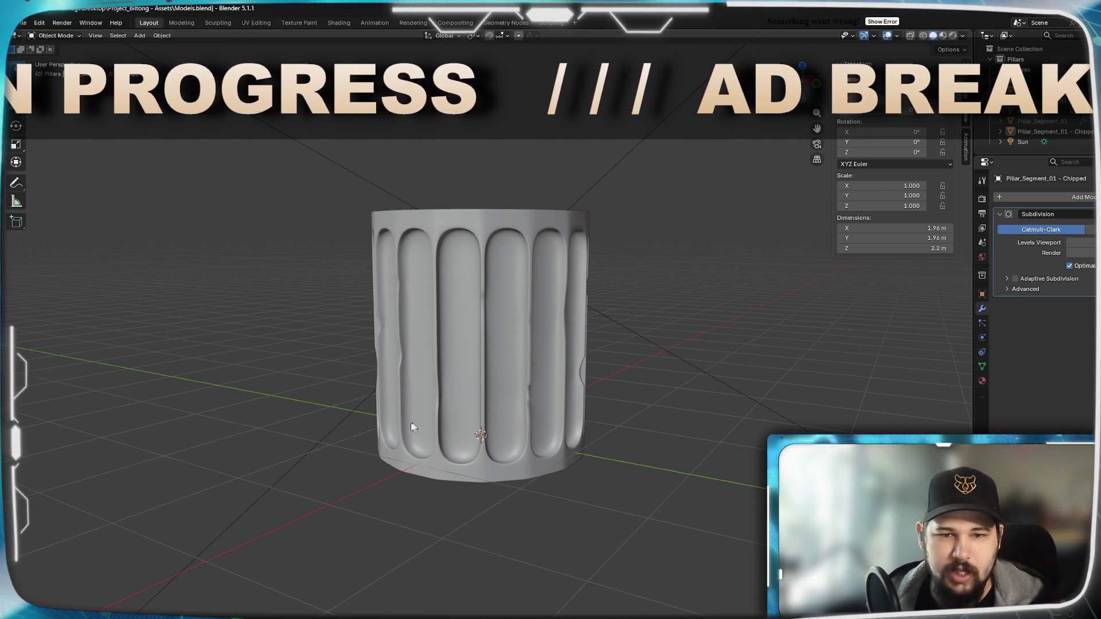
mouse_move(503, 445)
middle_down()
mouse_move(505, 427)
mouse_move(621, 378)
mouse_move(499, 403)
mouse_move(469, 369)
mouse_move(438, 398)
mouse_move(452, 430)
mouse_move(383, 439)
mouse_move(284, 429)
mouse_move(408, 421)
middle_up()
scroll(409, 424, up, 2)
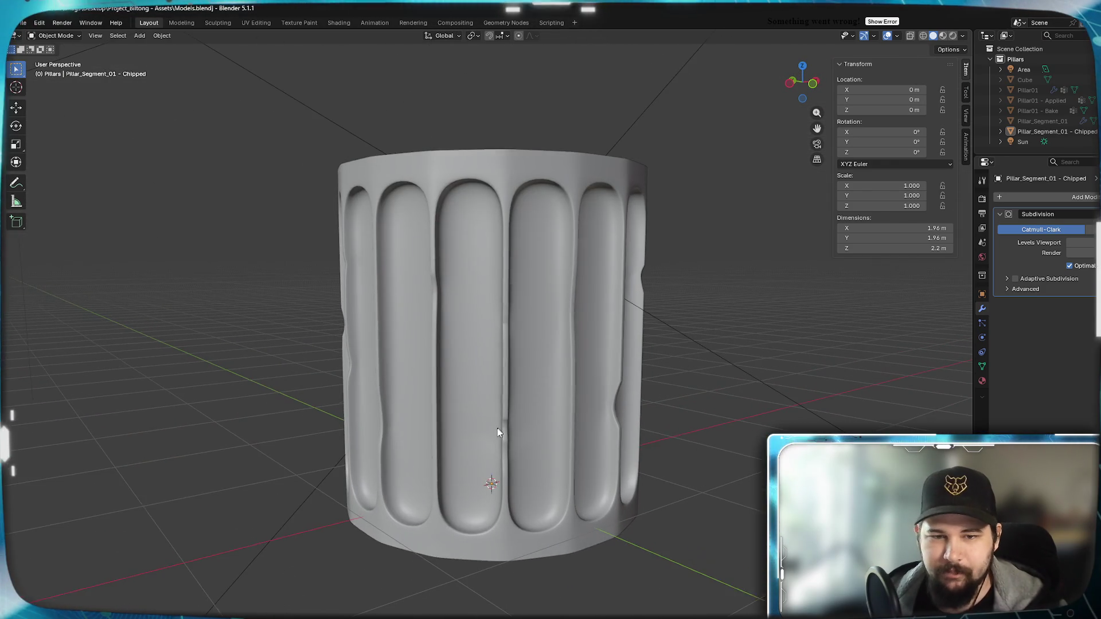
key(Tab)
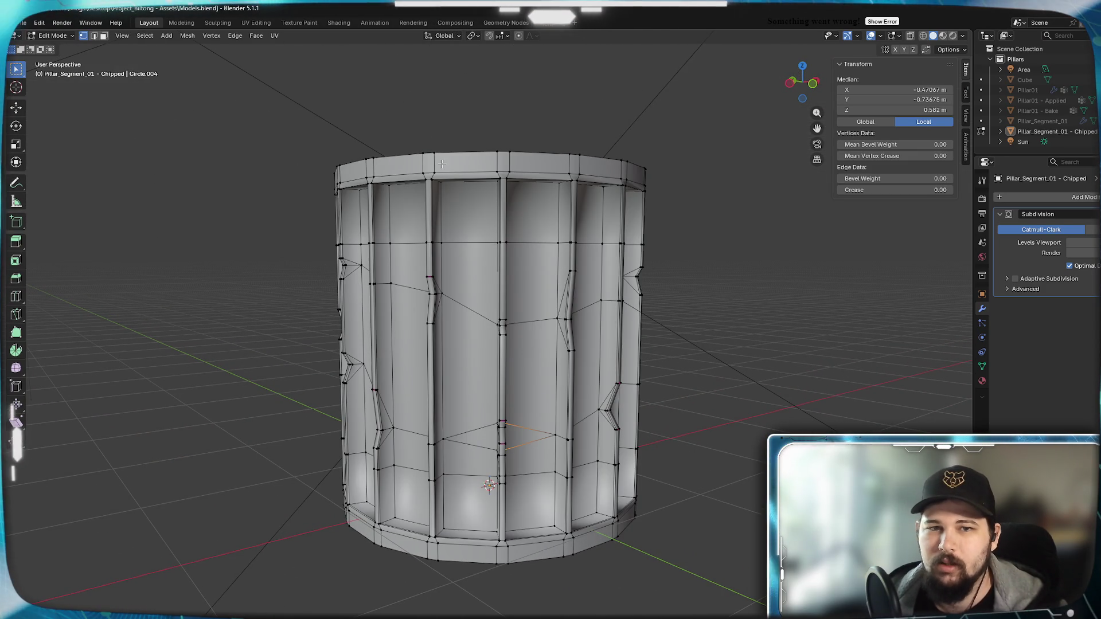
middle_drag(477, 179, 476, 312)
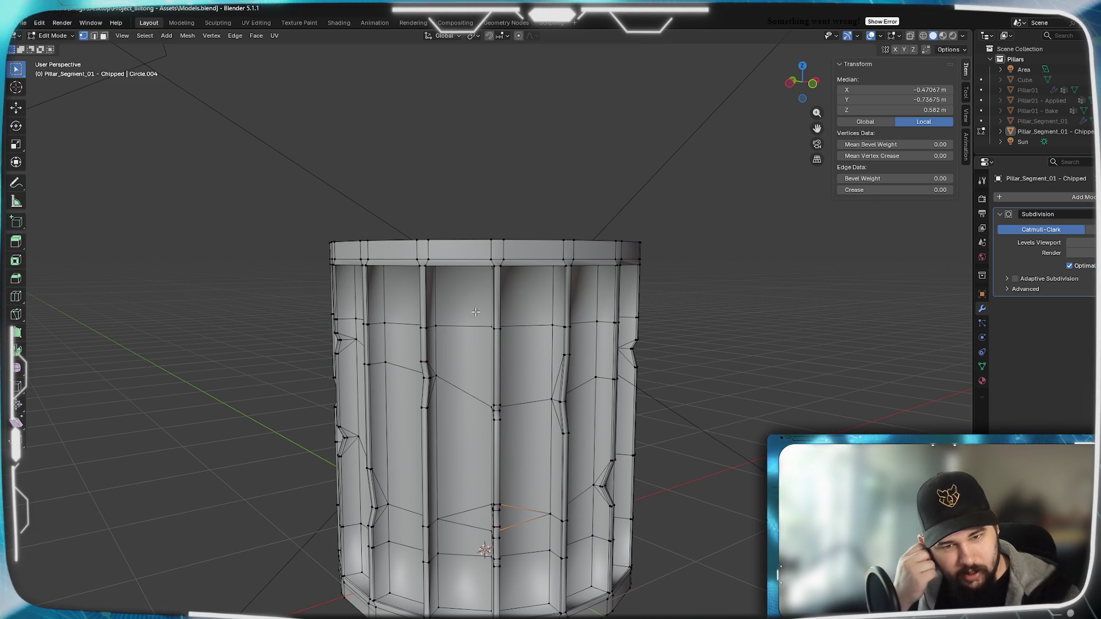
key(alt+a)
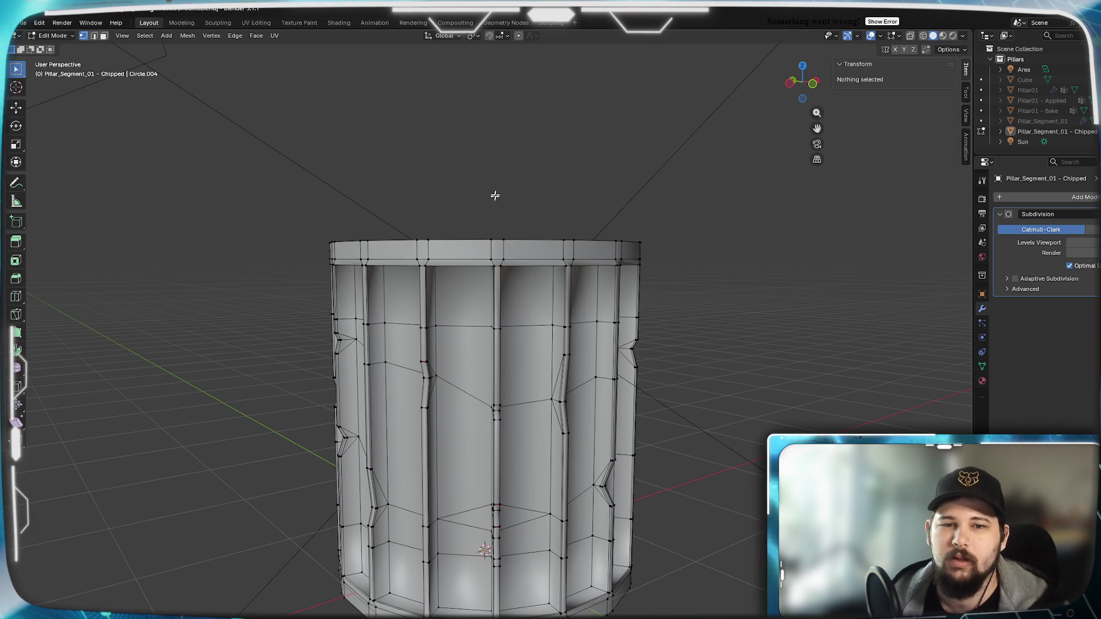
middle_drag(475, 312, 505, 342)
key(Tab)
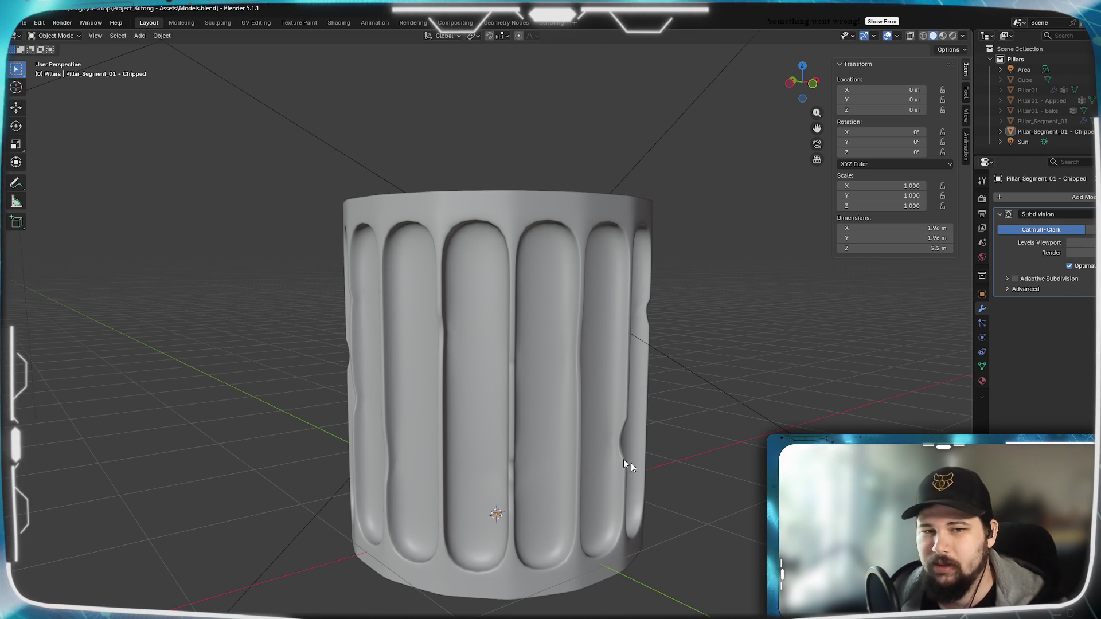
Drag the Subdivision modifier's Levels Viewport down and review the more faceted flutes from several angles.
mouse_move(671, 413)
middle_down()
mouse_move(694, 376)
mouse_move(581, 361)
mouse_move(690, 388)
middle_up()
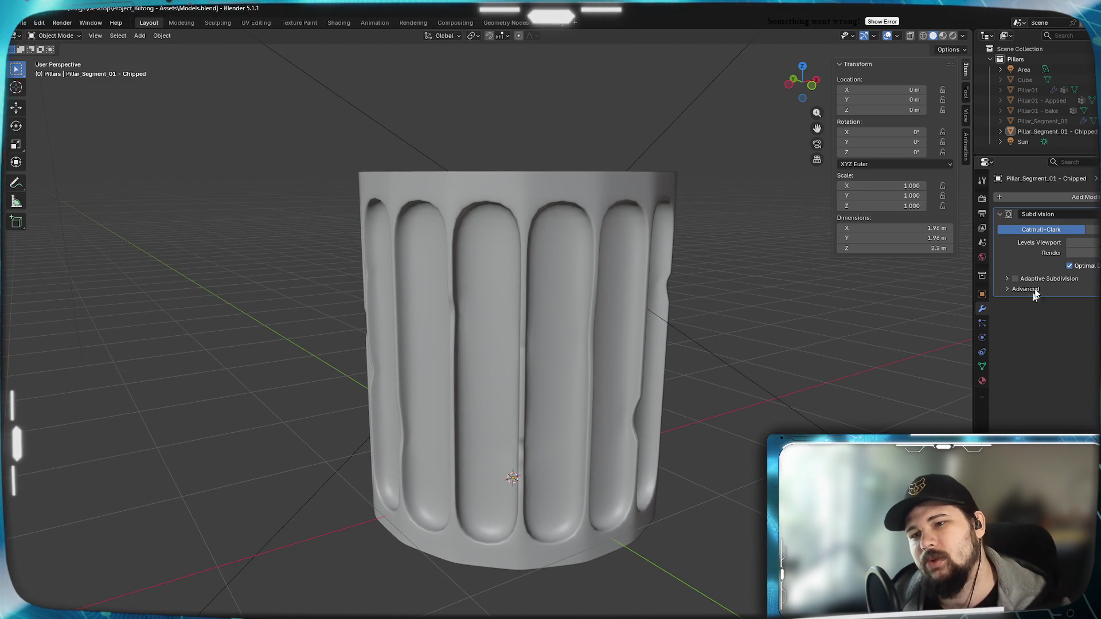
mouse_move(482, 322)
middle_down()
mouse_move(445, 315)
mouse_move(520, 330)
mouse_move(469, 320)
mouse_move(490, 328)
middle_up()
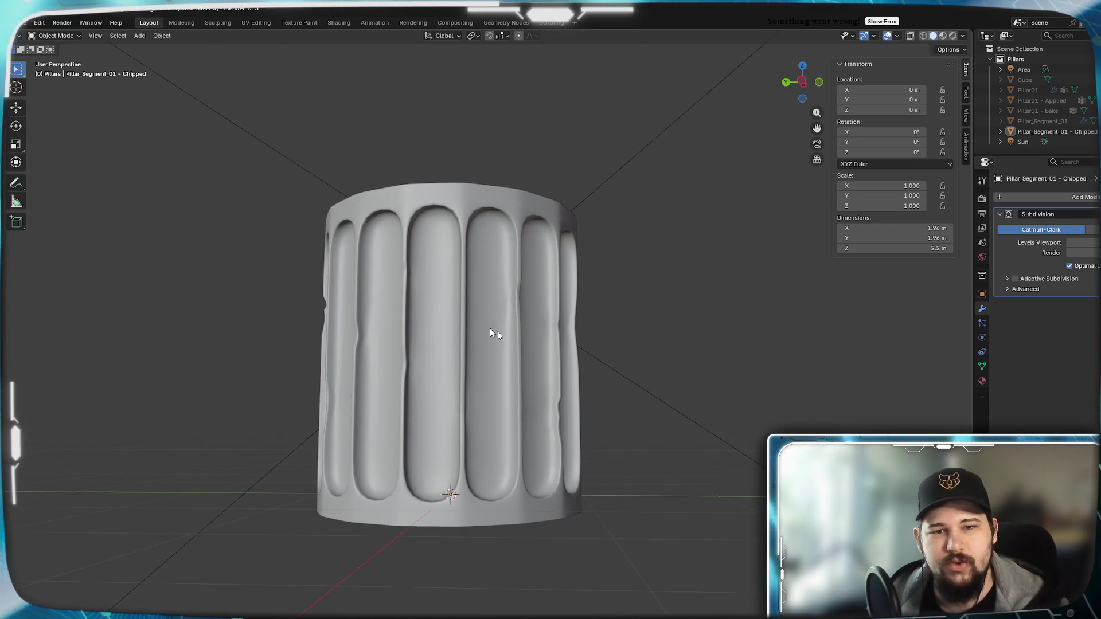
mouse_move(603, 351)
middle_down()
mouse_move(619, 334)
mouse_move(610, 362)
mouse_move(499, 351)
mouse_move(608, 356)
middle_up()
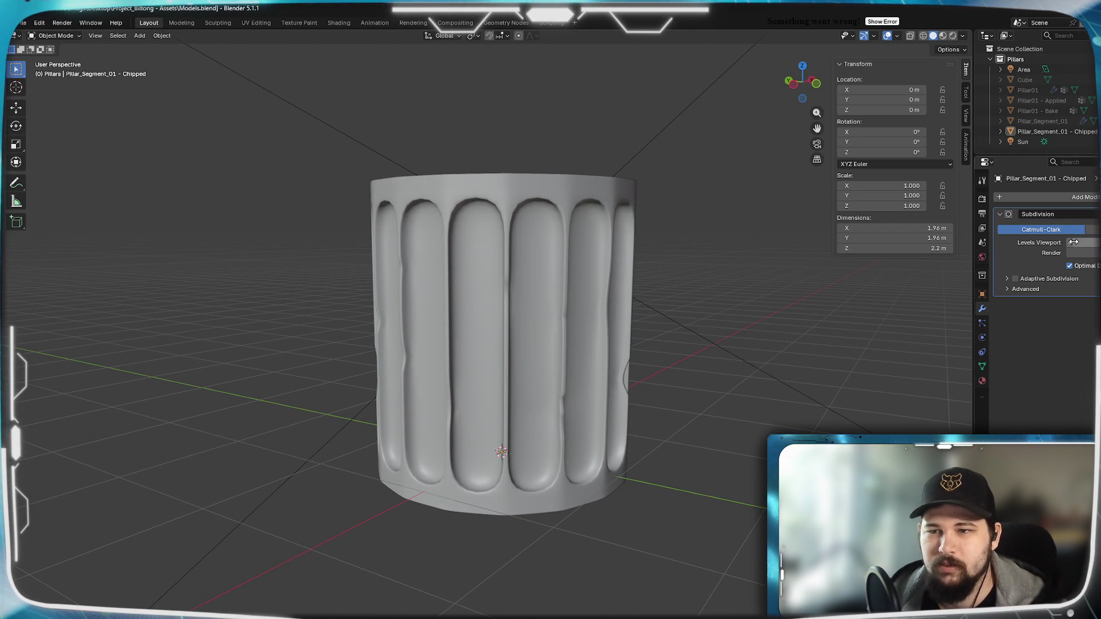
scroll(488, 274, up, 5)
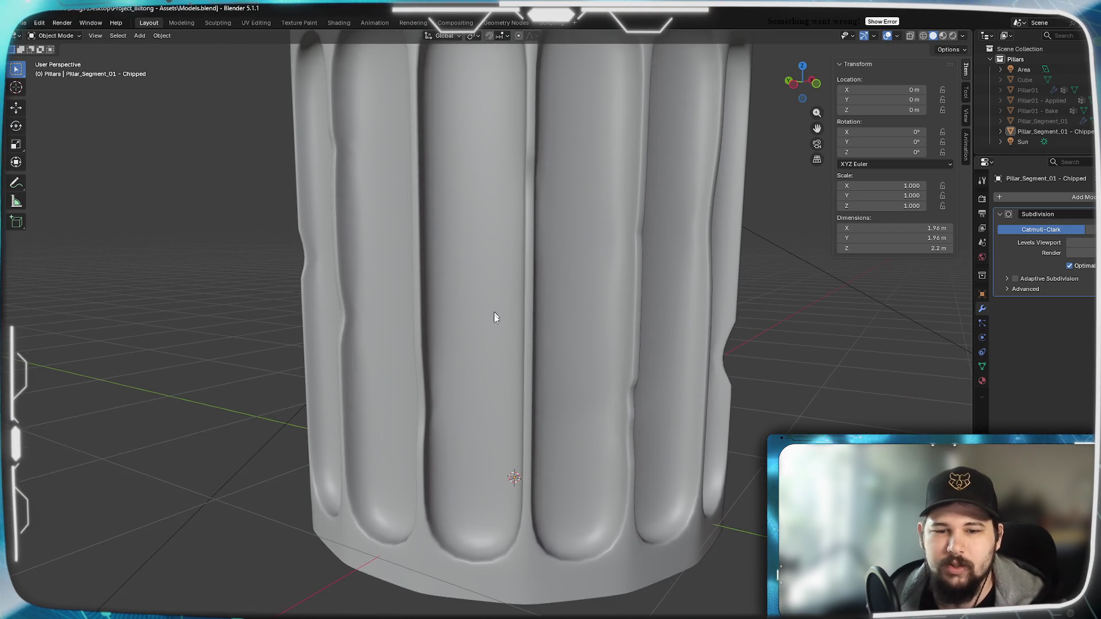
mouse_move(495, 317)
middle_down()
mouse_move(497, 260)
mouse_move(506, 348)
mouse_move(453, 345)
mouse_move(516, 355)
mouse_move(609, 348)
mouse_move(534, 353)
mouse_move(559, 357)
middle_up()
drag(1061, 247, 707, 389)
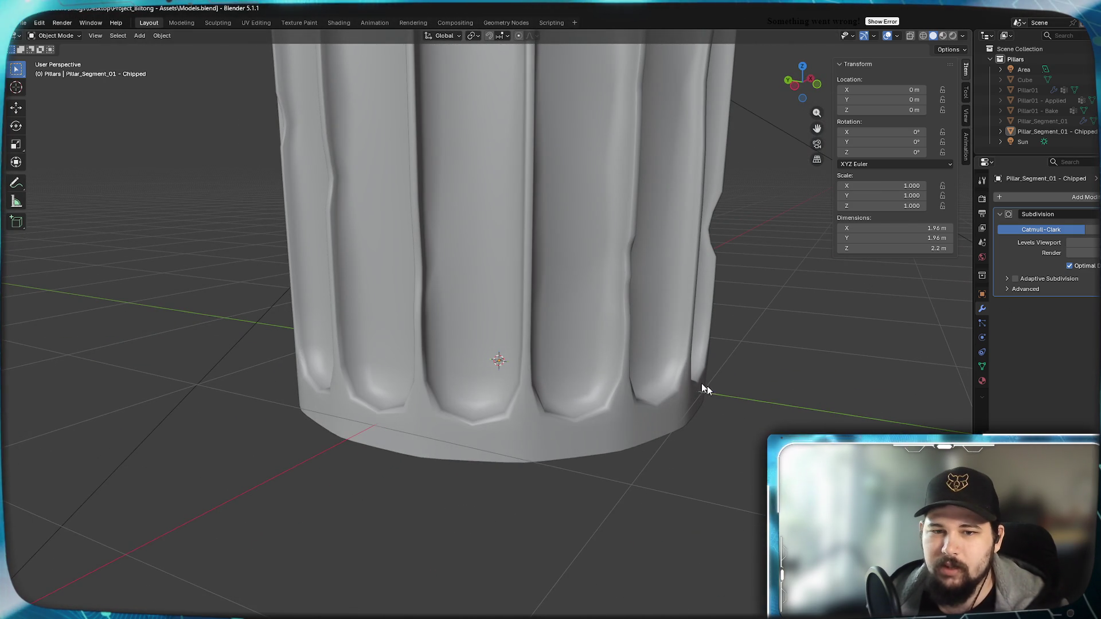
scroll(600, 396, down, 8)
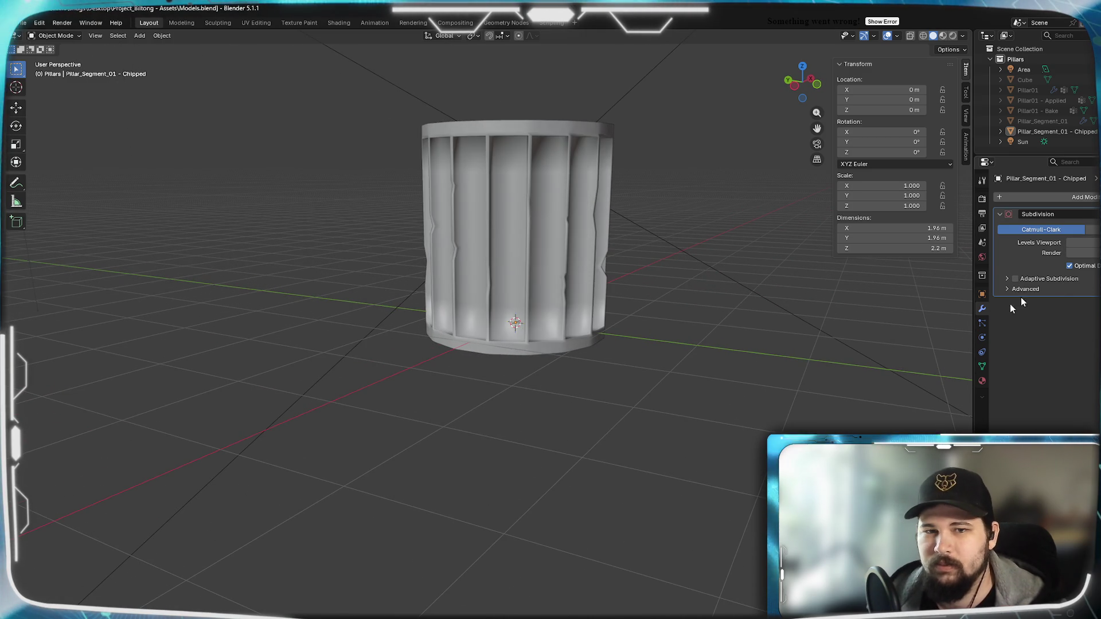
scroll(586, 293, down, 2)
mouse_move(586, 293)
middle_down()
mouse_move(585, 249)
mouse_move(531, 226)
mouse_move(433, 267)
mouse_move(501, 294)
mouse_move(583, 294)
mouse_move(591, 310)
mouse_move(622, 303)
middle_up()
Raise the Subdivision viewport level and orbit around the now smoother pillar.
scroll(622, 302, down, 5)
middle_drag(512, 394, 524, 263)
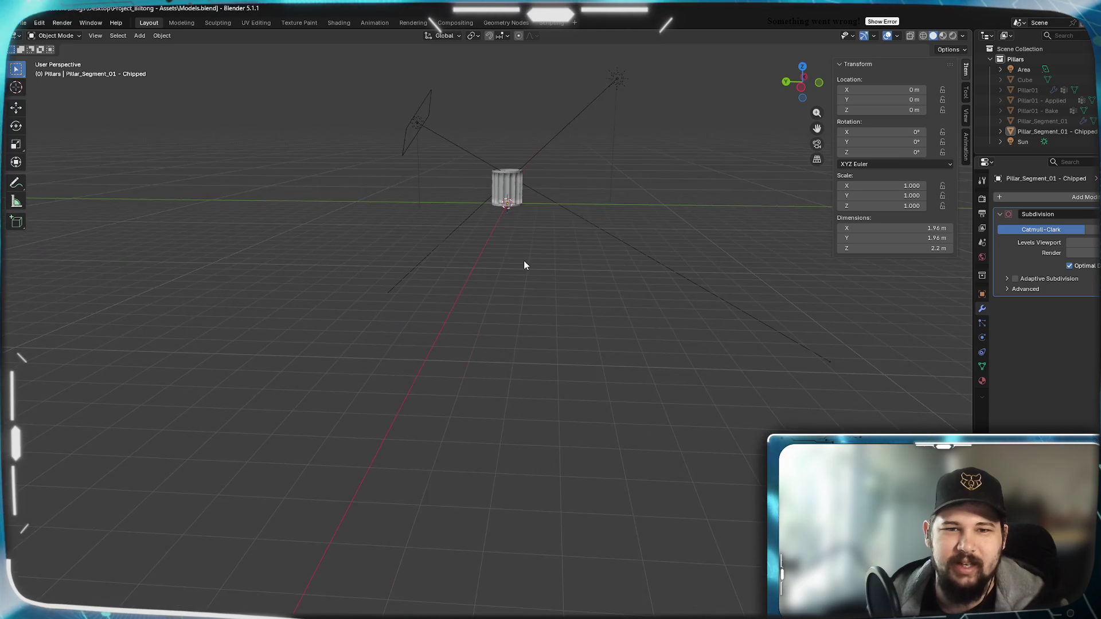
scroll(524, 259, down, 2)
middle_drag(489, 346, 501, 300)
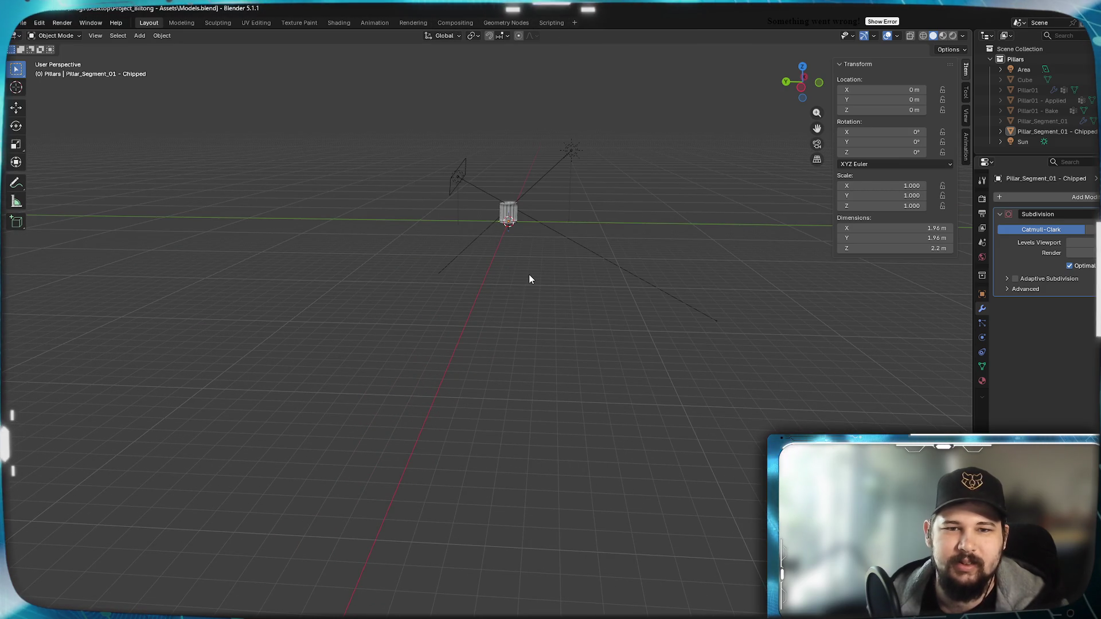
scroll(529, 280, up, 1)
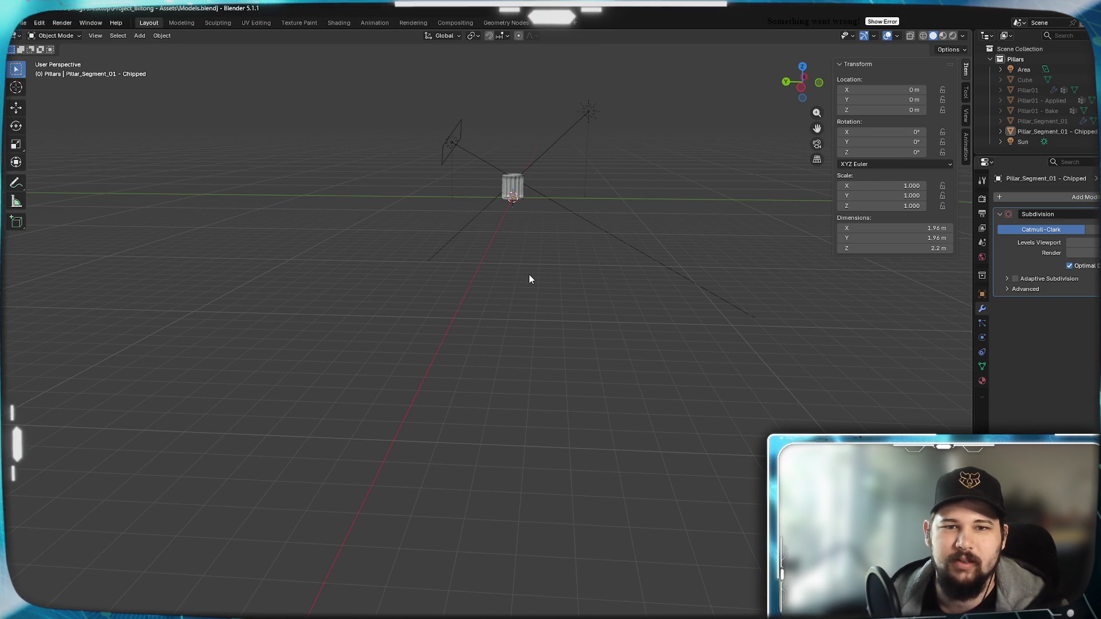
mouse_move(531, 270)
middle_down()
mouse_move(503, 163)
mouse_move(501, 344)
mouse_move(576, 299)
mouse_move(559, 312)
mouse_move(596, 325)
mouse_move(566, 327)
mouse_move(671, 386)
mouse_move(552, 390)
mouse_move(582, 423)
mouse_move(586, 369)
middle_up()
scroll(577, 300, up, 3)
scroll(558, 312, up, 4)
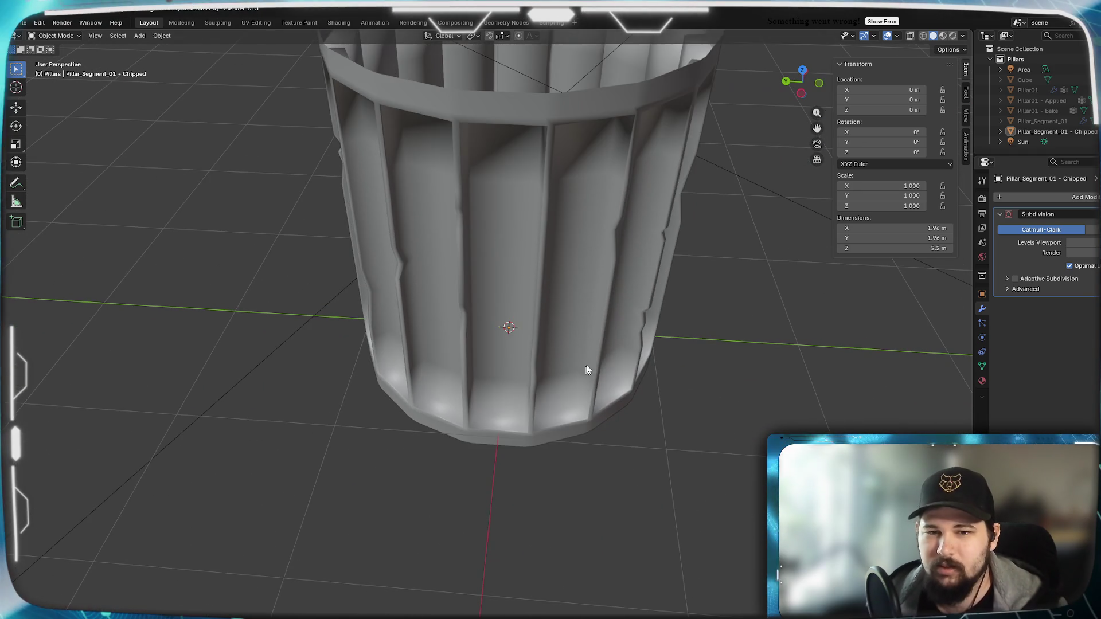
click(1084, 242)
middle_drag(665, 266, 629, 320)
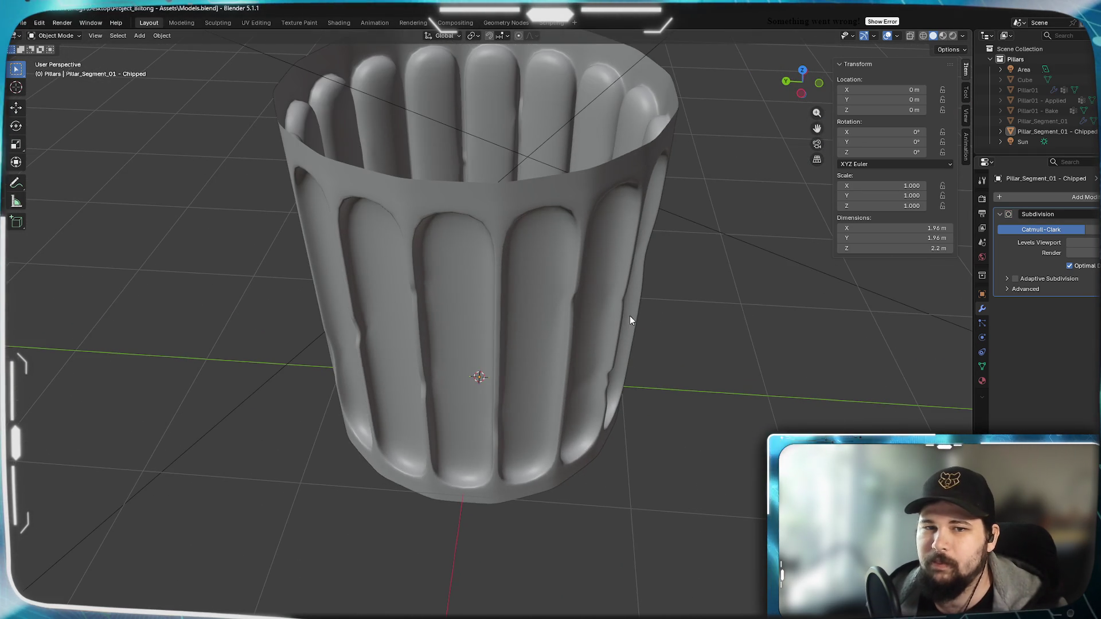
middle_drag(454, 268, 504, 308)
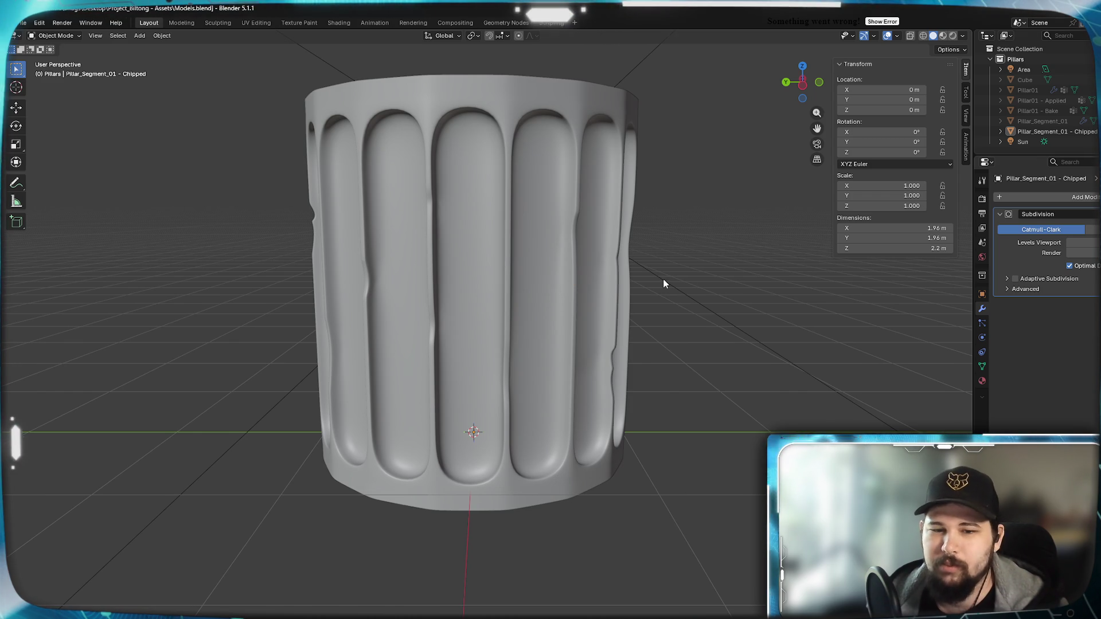
middle_drag(754, 342, 743, 344)
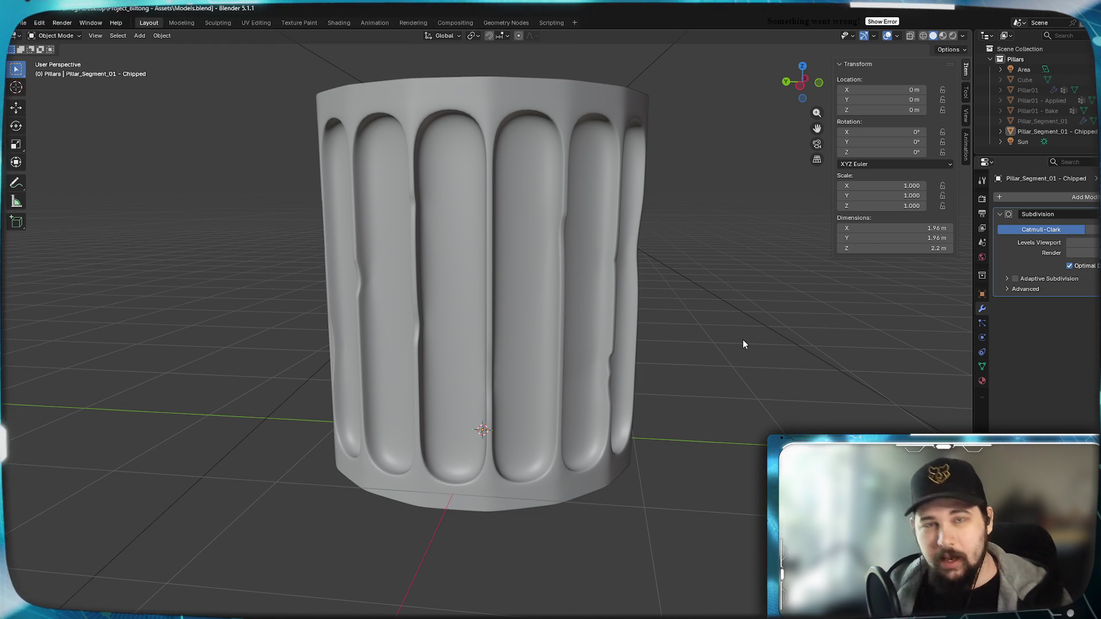
mouse_move(583, 363)
shift+middle_down()
mouse_move(658, 385)
mouse_move(607, 376)
mouse_move(597, 401)
mouse_move(536, 398)
mouse_move(586, 376)
mouse_move(614, 332)
mouse_move(633, 342)
shift+middle_up()
Briefly check the mesh cage in Edit Mode, then compare against the Ionic capital photo.
key(Tab)
mouse_move(504, 365)
middle_down()
mouse_move(548, 419)
mouse_move(544, 437)
middle_up()
scroll(526, 394, up, 5)
scroll(562, 389, down, 6)
key(Tab)
scroll(548, 419, down, 3)
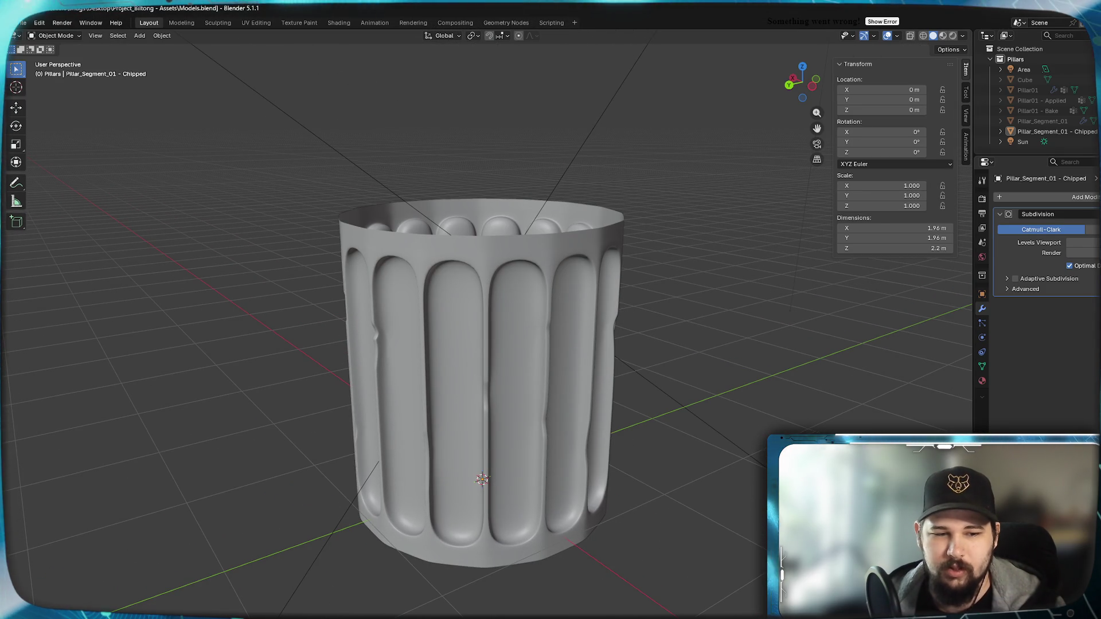
key(alt+Tab)
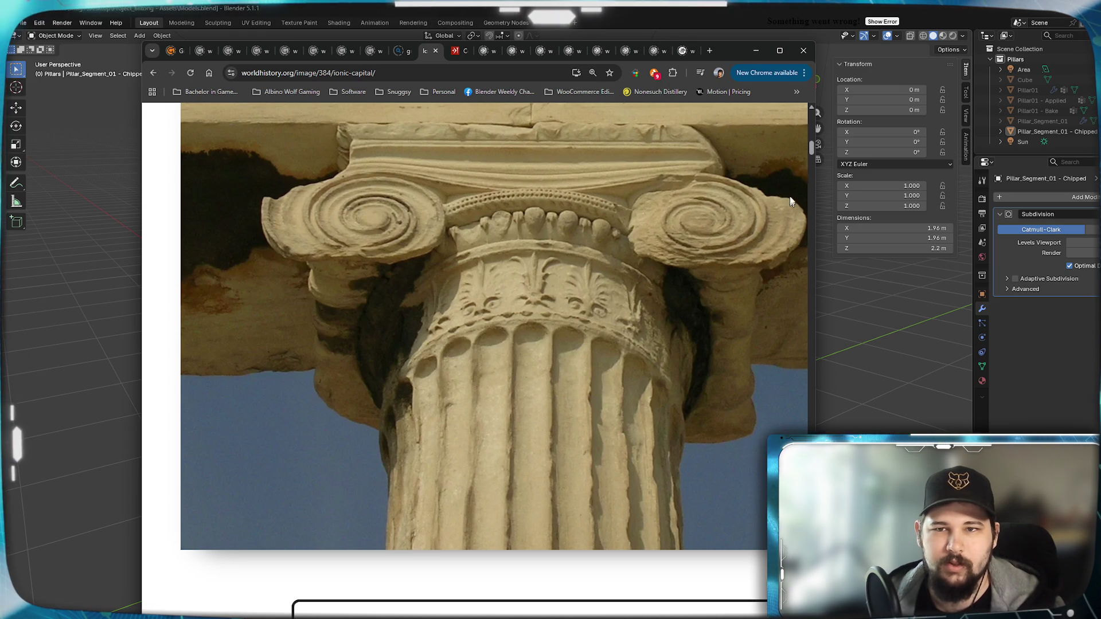
click(764, 53)
Enter Edit Mode in front orthographic view with wireframe shading.
key(Tab)
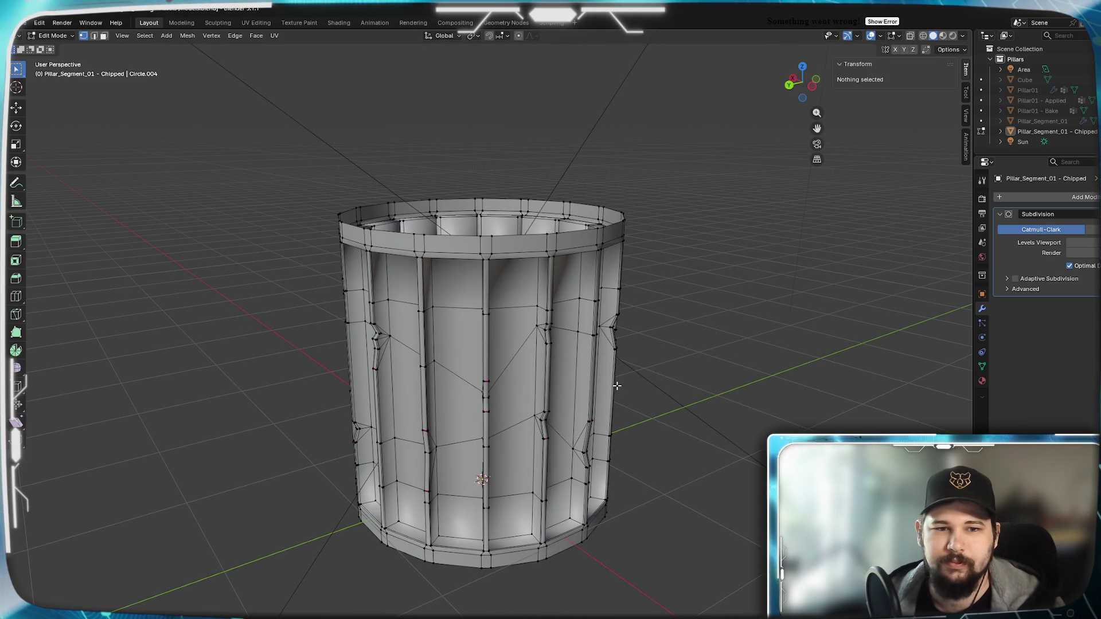
mouse_move(520, 415)
middle_down()
mouse_move(542, 347)
mouse_move(616, 319)
middle_up()
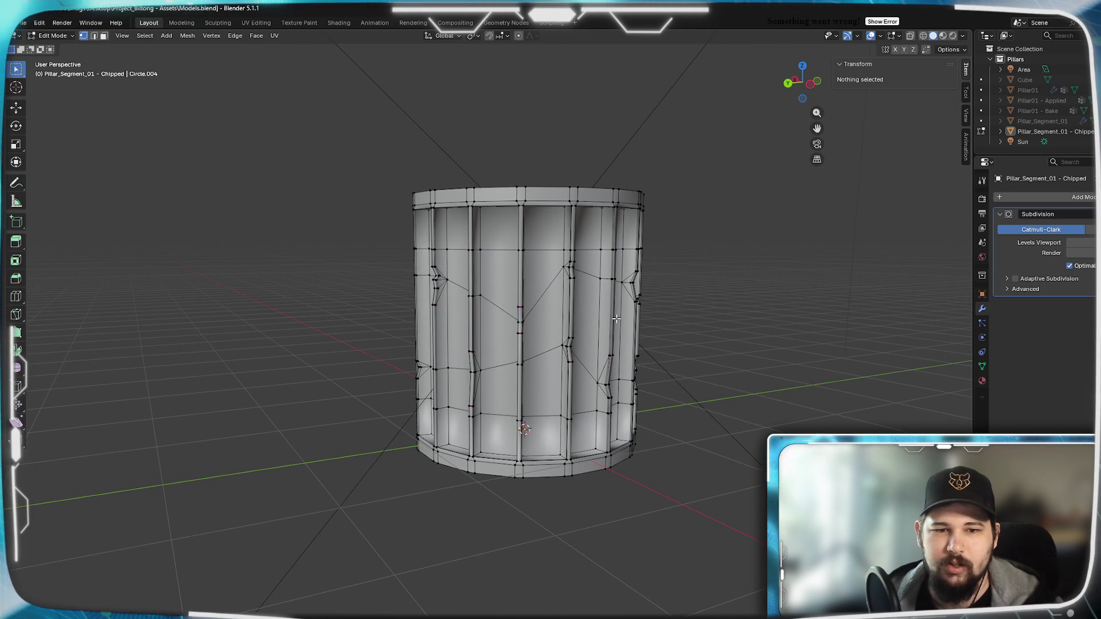
key(KP_1)
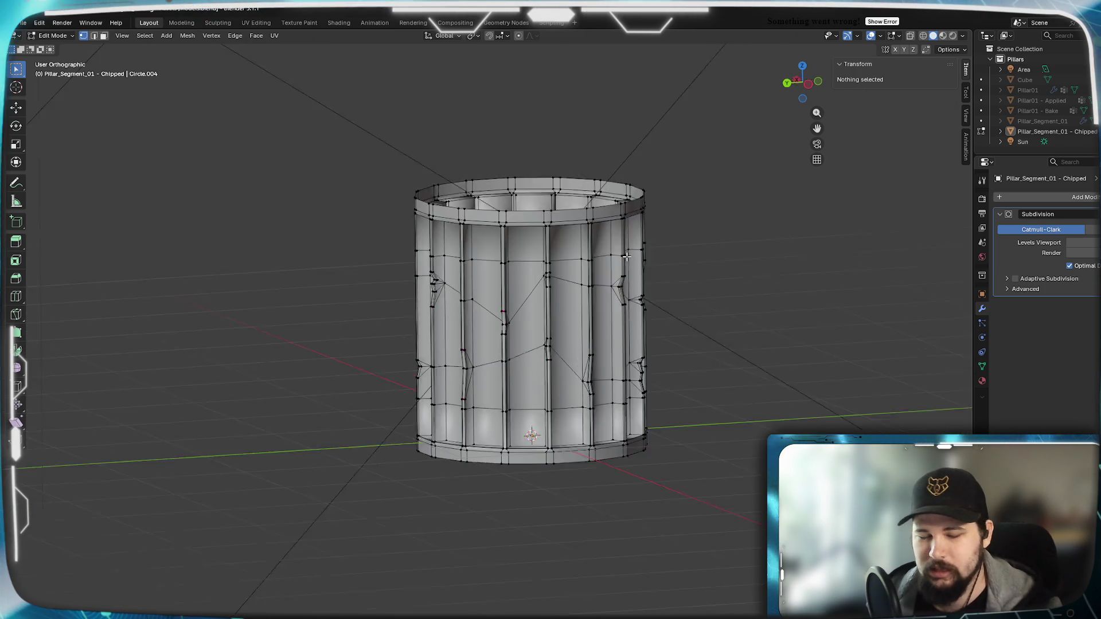
scroll(605, 266, up, 3)
shift+middle_drag(514, 228, 531, 248)
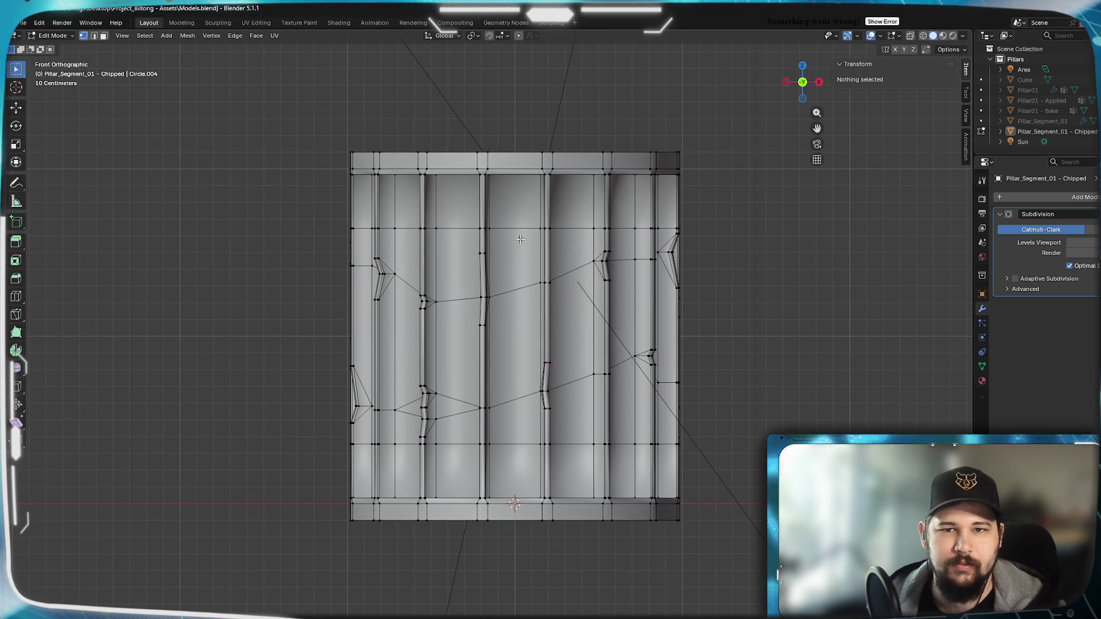
key(z)
click(206, 135)
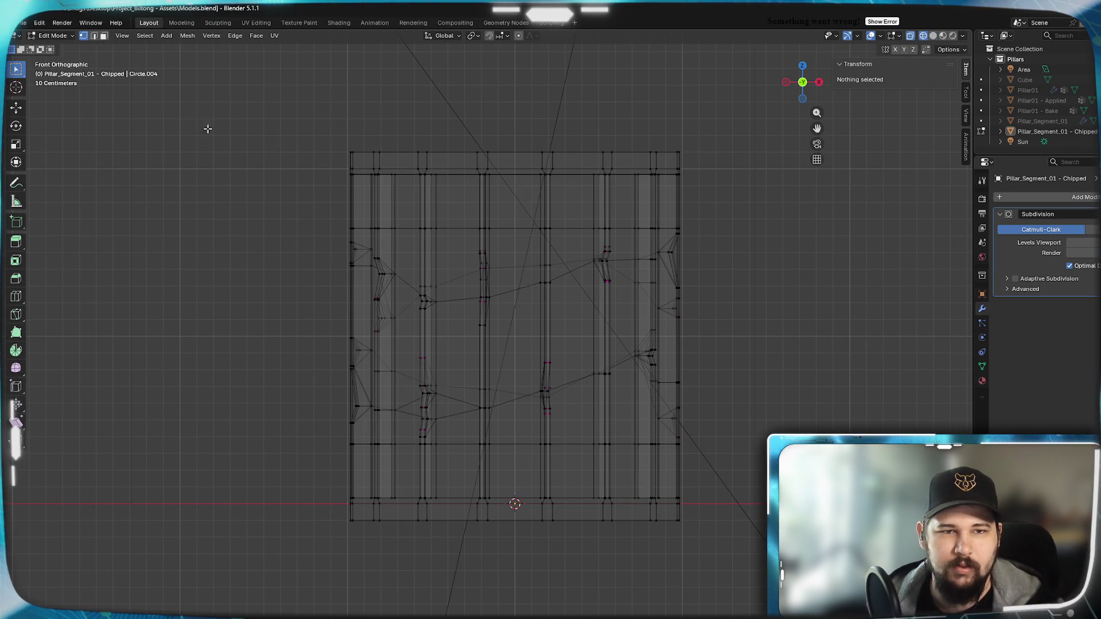
Scale the top and bottom rims outward 1.1 about individual origins, excluding Z.
mouse_move(265, 119)
mouse_down()
mouse_move(519, 184)
mouse_move(738, 197)
mouse_up()
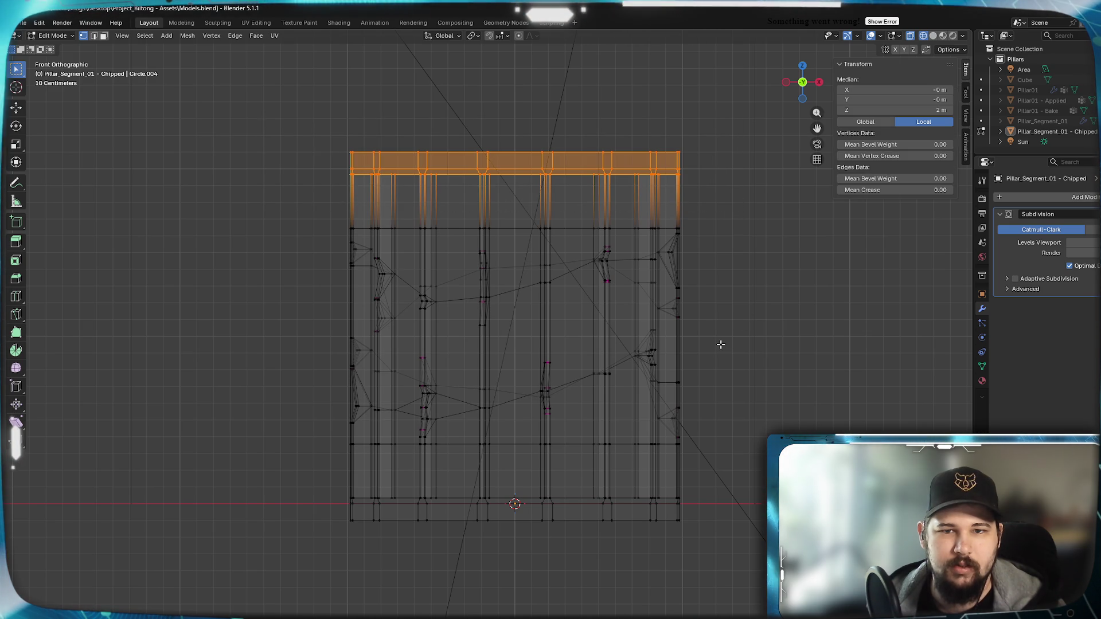
shift+drag(302, 480, 764, 560)
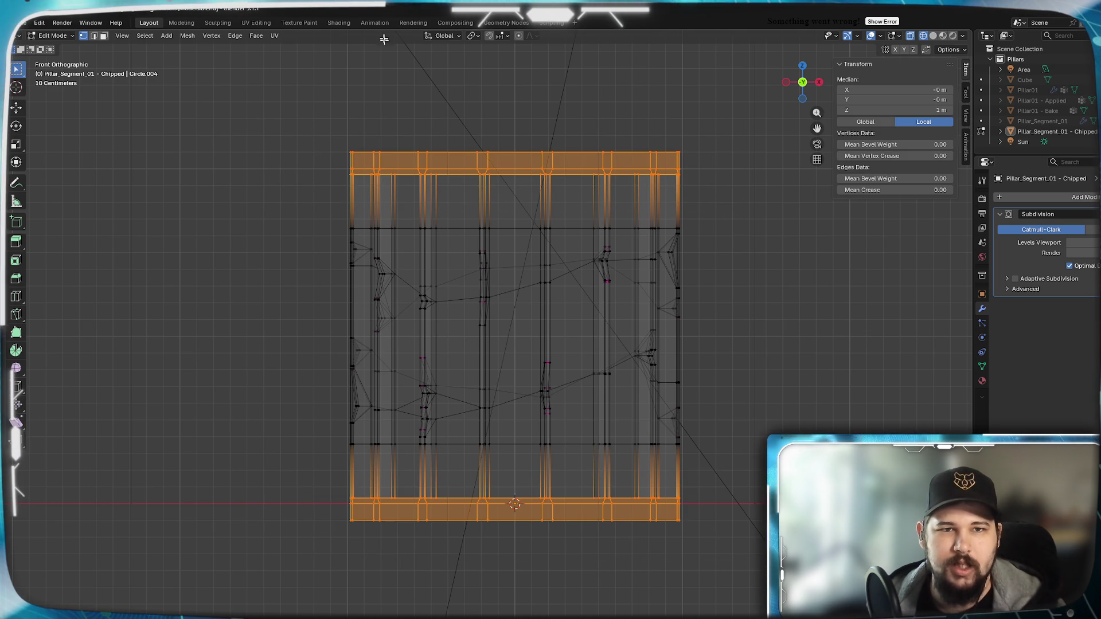
click(473, 35)
click(524, 83)
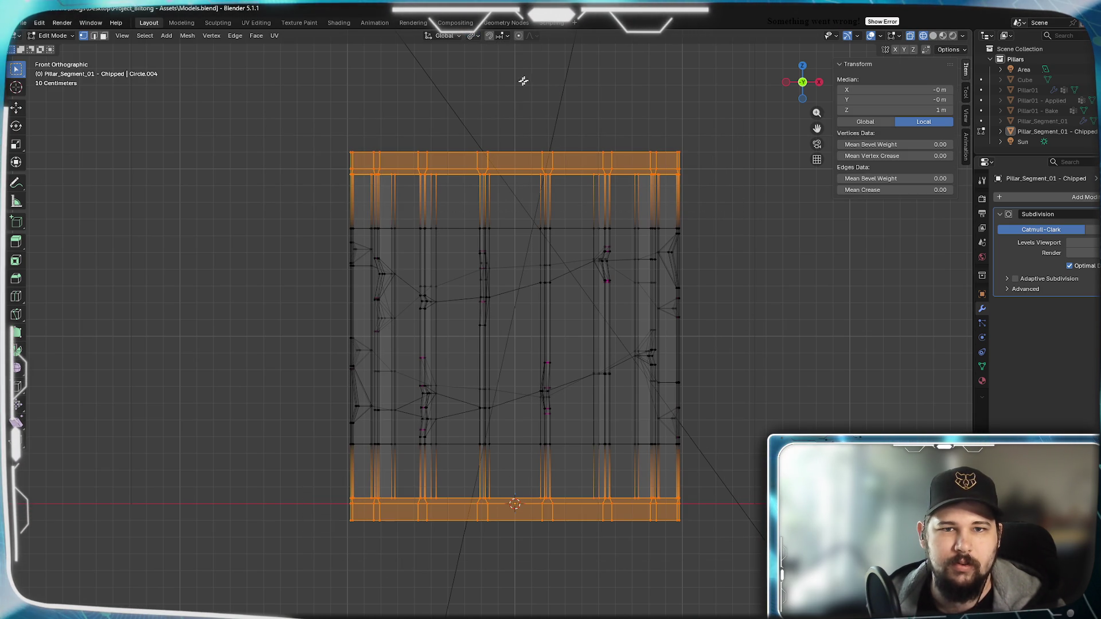
mouse_move(734, 299)
shift+middle_down()
mouse_move(728, 263)
mouse_move(724, 302)
shift+middle_up()
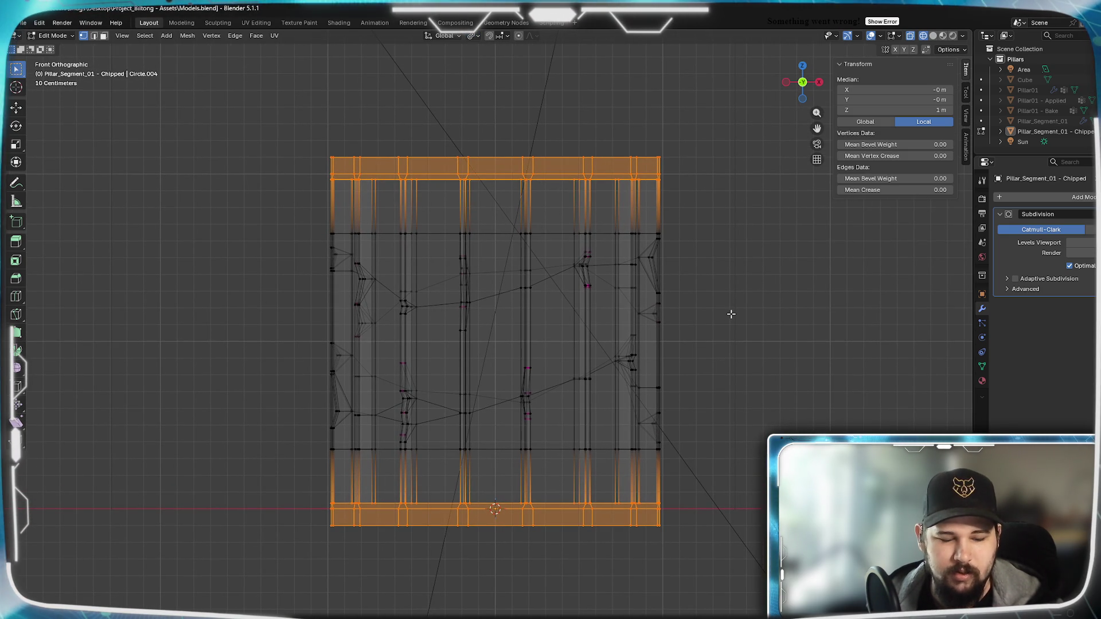
key(shift+z)
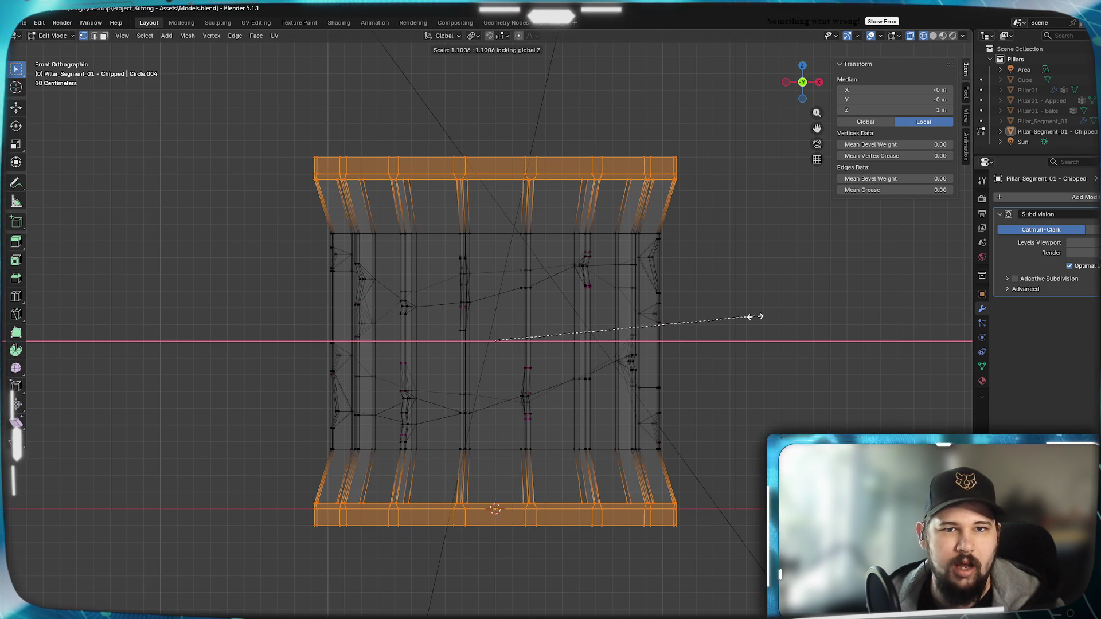
text(1.1)
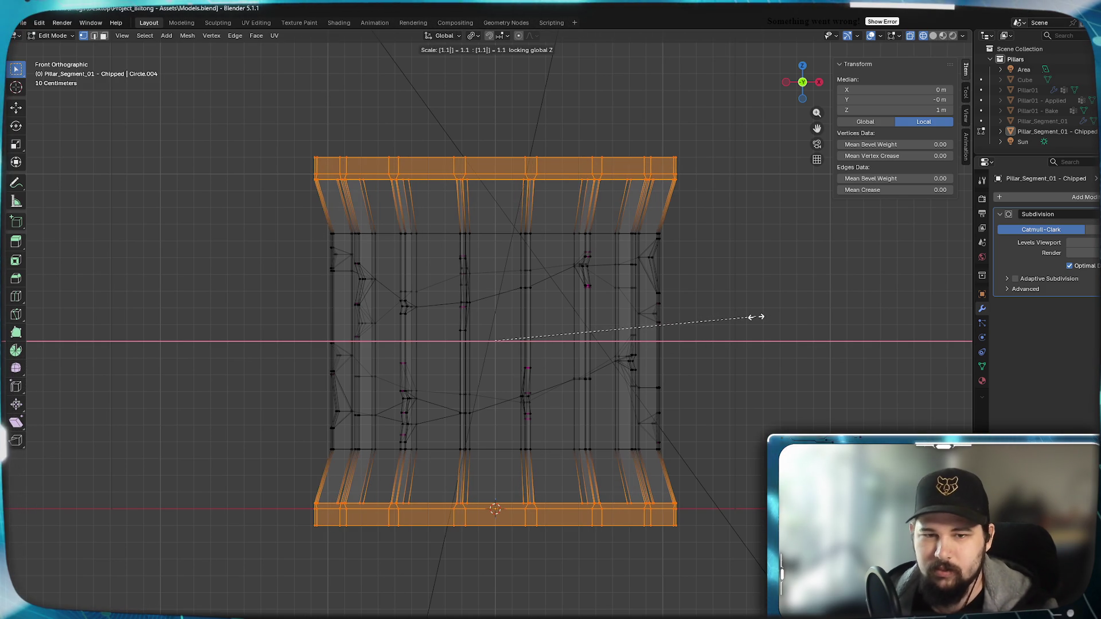
key(Return)
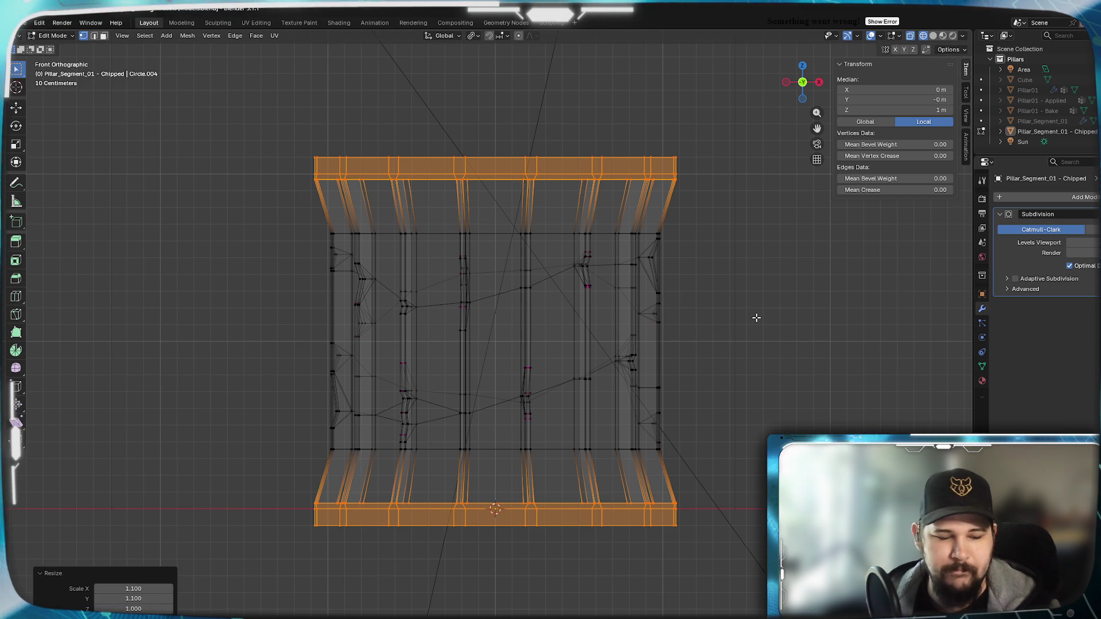
key(Tab)
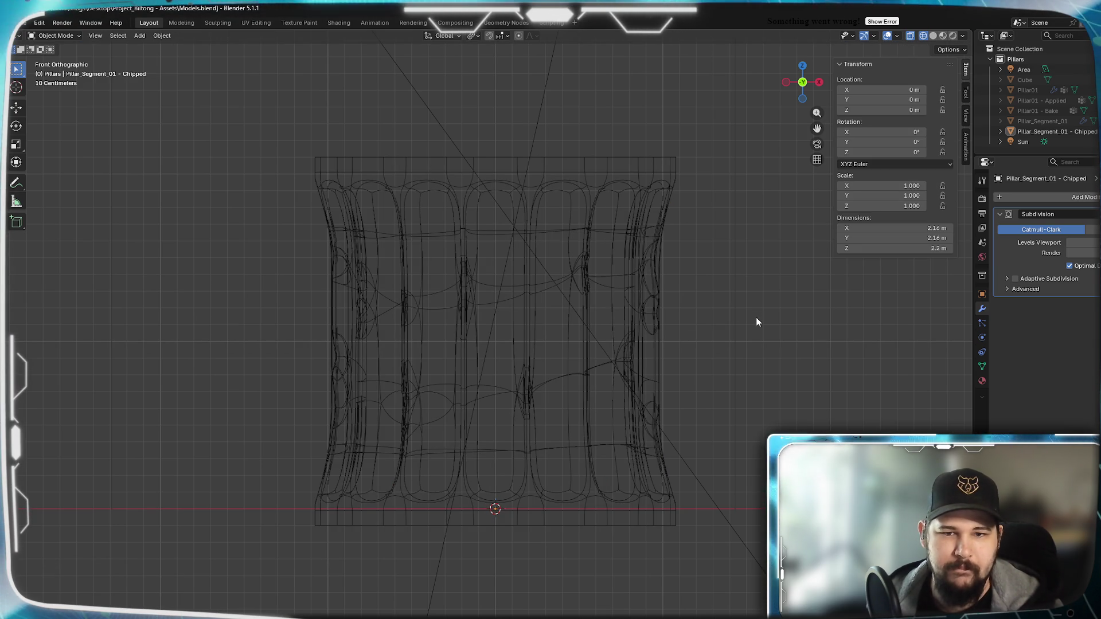
Switch back to solid shading and compare the flared pillar with the Ionic capital photo.
key(z)
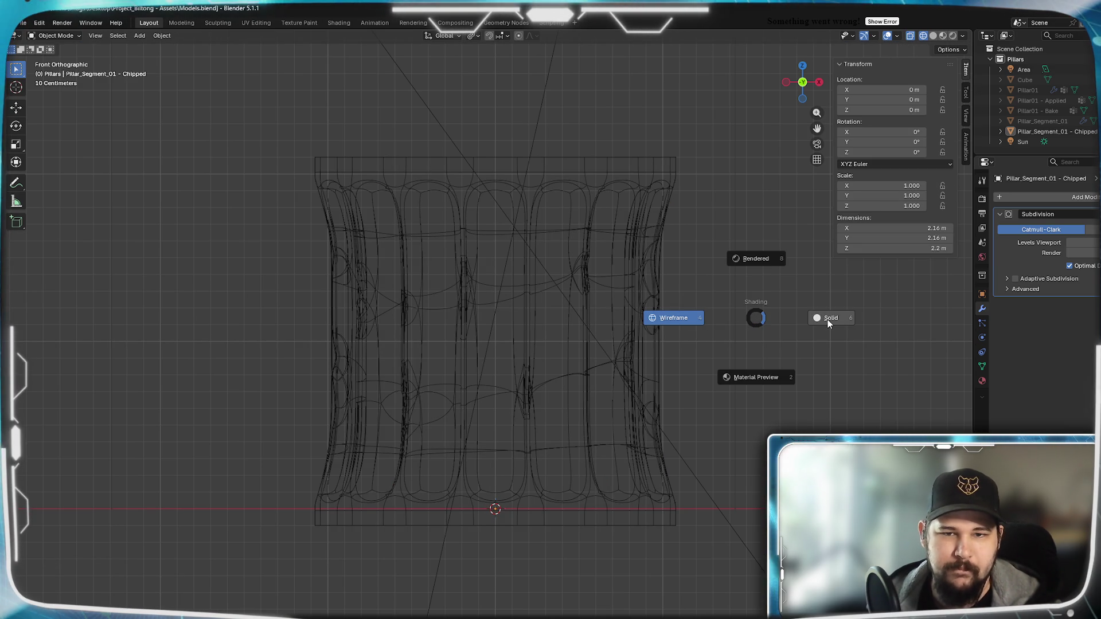
click(828, 319)
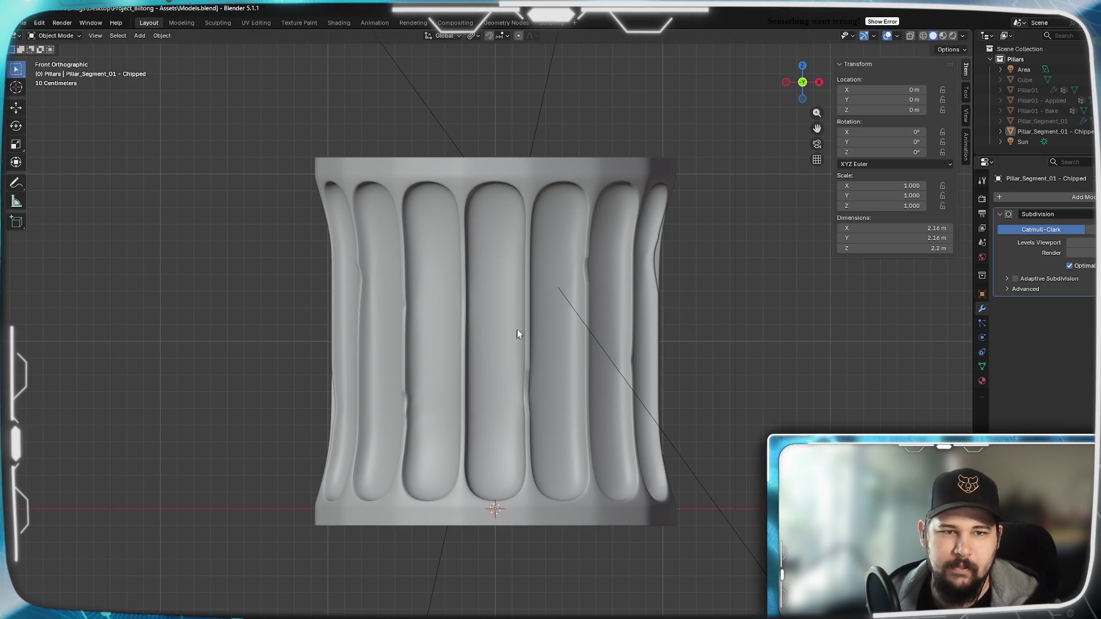
mouse_move(518, 334)
middle_down()
mouse_move(550, 316)
mouse_move(532, 337)
mouse_move(468, 342)
mouse_move(560, 327)
mouse_move(677, 333)
mouse_move(502, 336)
mouse_move(609, 349)
mouse_move(591, 354)
mouse_move(573, 392)
mouse_move(516, 373)
mouse_move(528, 386)
mouse_move(632, 373)
mouse_move(600, 375)
mouse_move(607, 401)
middle_up()
scroll(522, 341, up, 3)
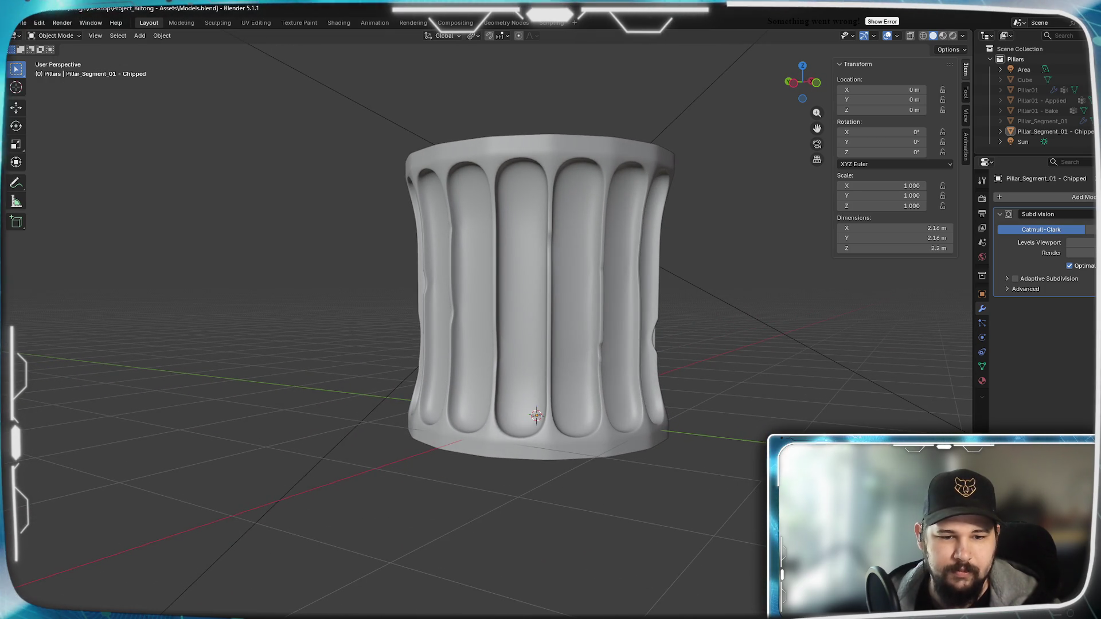
key(alt+Tab)
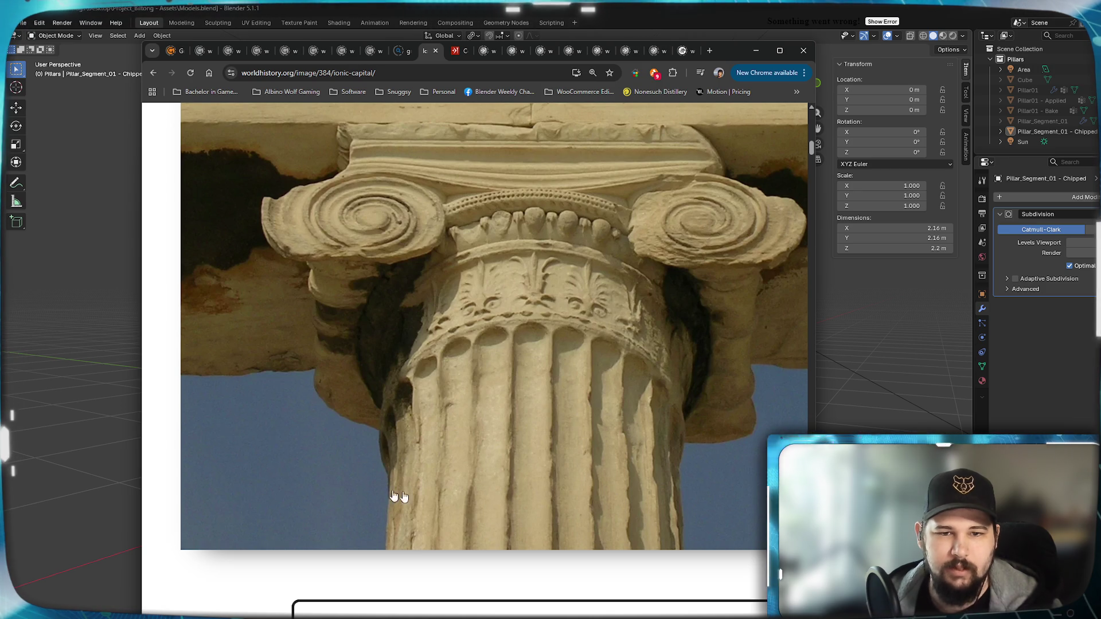
click(755, 50)
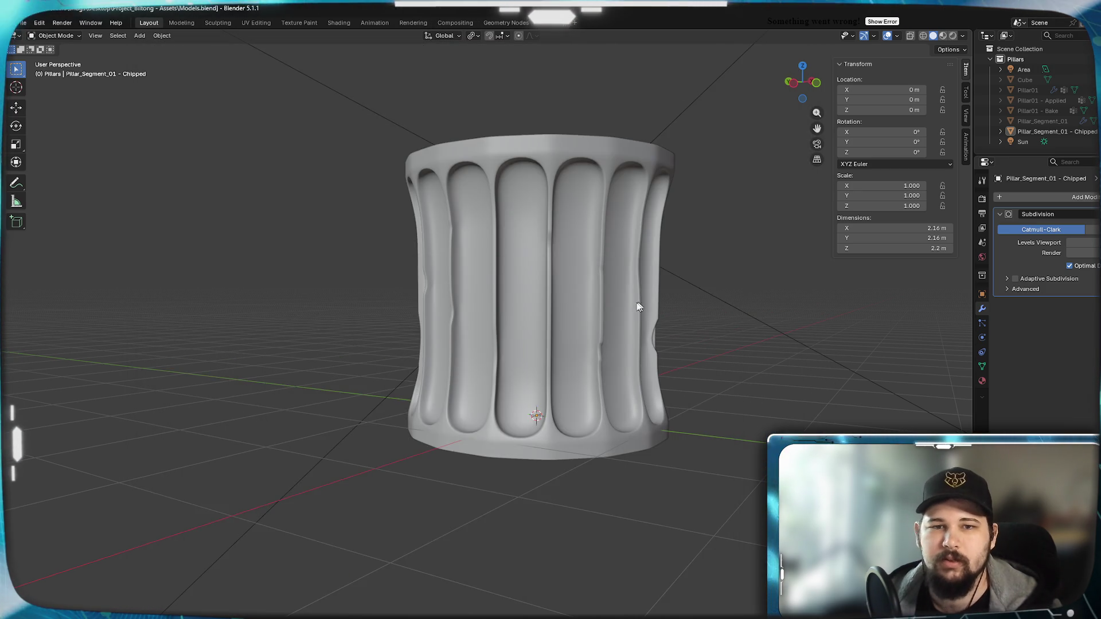
Redo the rim flare at 1.05 instead of 1.1, then orbit to inspect the result.
key(Tab)
key(Tab)
key(Tab)
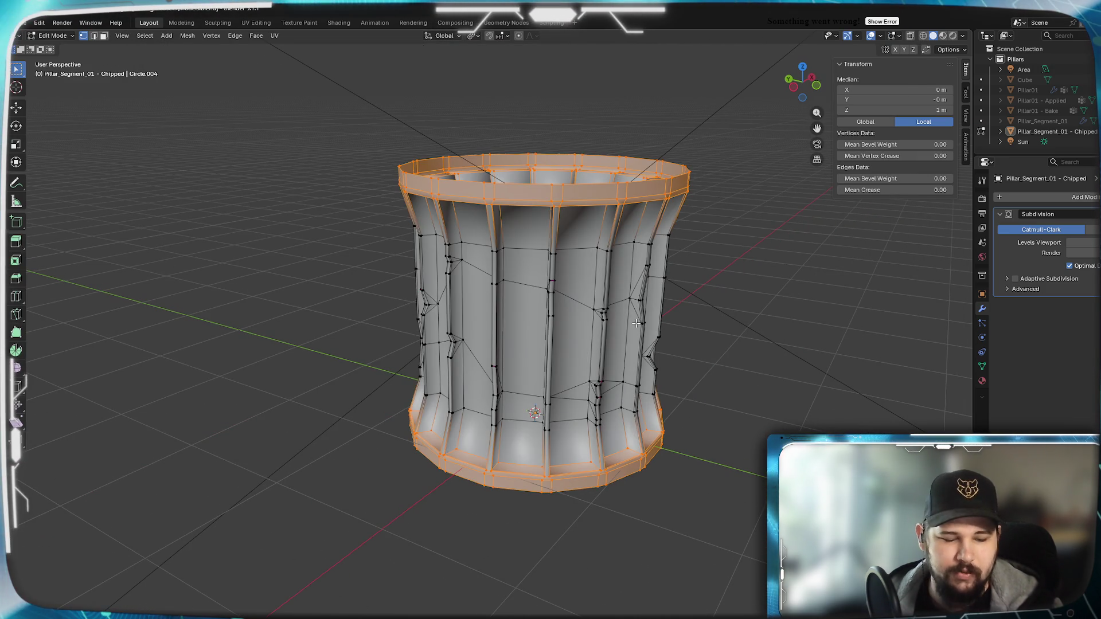
key(ctrl+z)
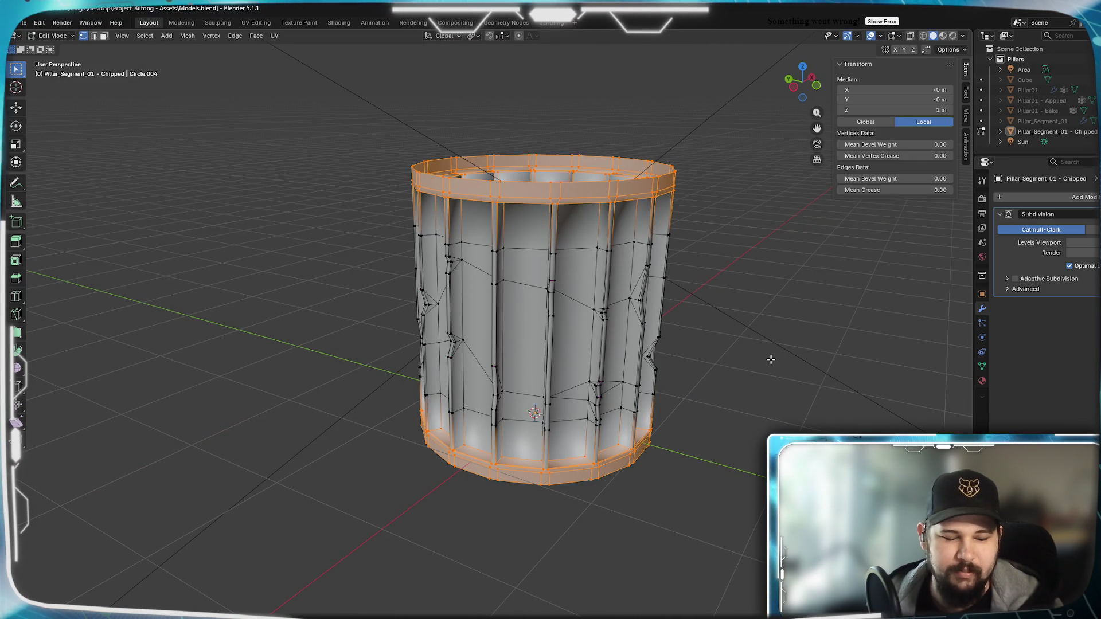
key(shift+z)
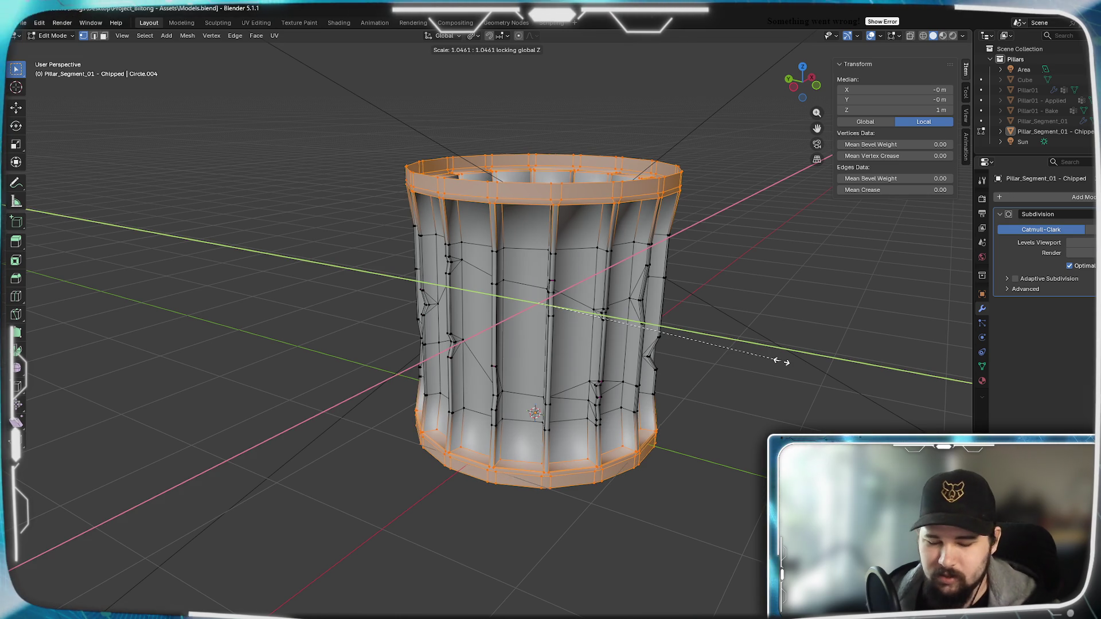
text(1.05)
key(Return)
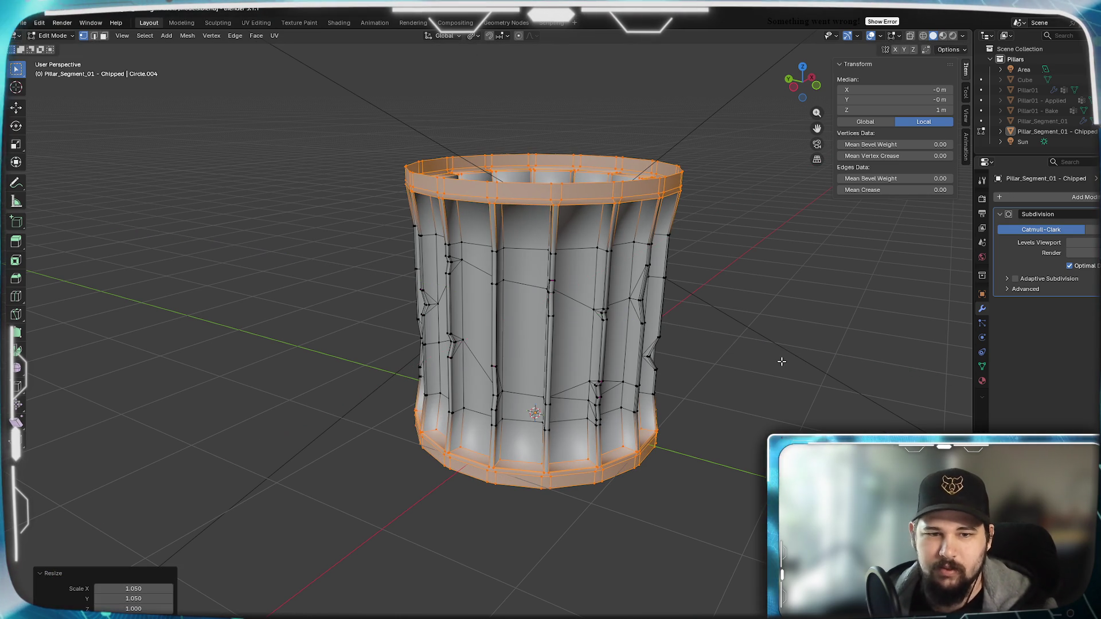
key(Tab)
mouse_move(717, 388)
middle_down()
mouse_move(708, 376)
mouse_move(764, 376)
mouse_move(700, 374)
middle_up()
mouse_move(699, 373)
middle_down()
mouse_move(757, 378)
mouse_move(818, 360)
mouse_move(700, 378)
mouse_move(693, 339)
mouse_move(720, 347)
middle_up()
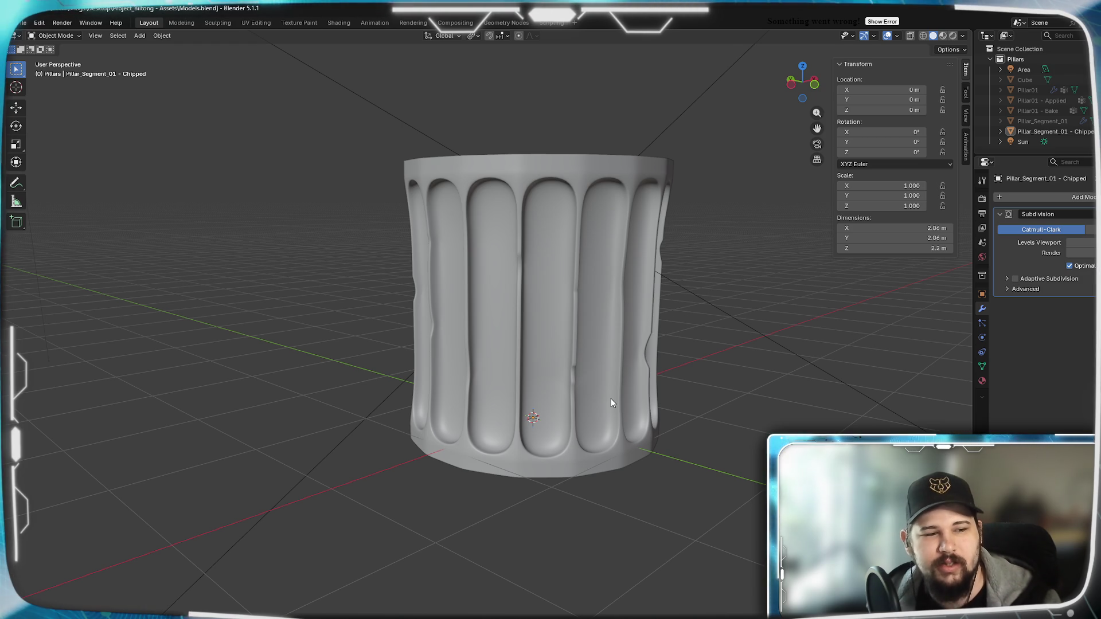
Select the pillar, check its cage from the front in Edit Mode, then view the smoothed result.
mouse_move(540, 353)
middle_down()
mouse_move(549, 418)
mouse_move(585, 359)
mouse_move(568, 359)
mouse_move(560, 394)
mouse_move(585, 418)
mouse_move(561, 379)
mouse_move(548, 411)
middle_up()
click(561, 379)
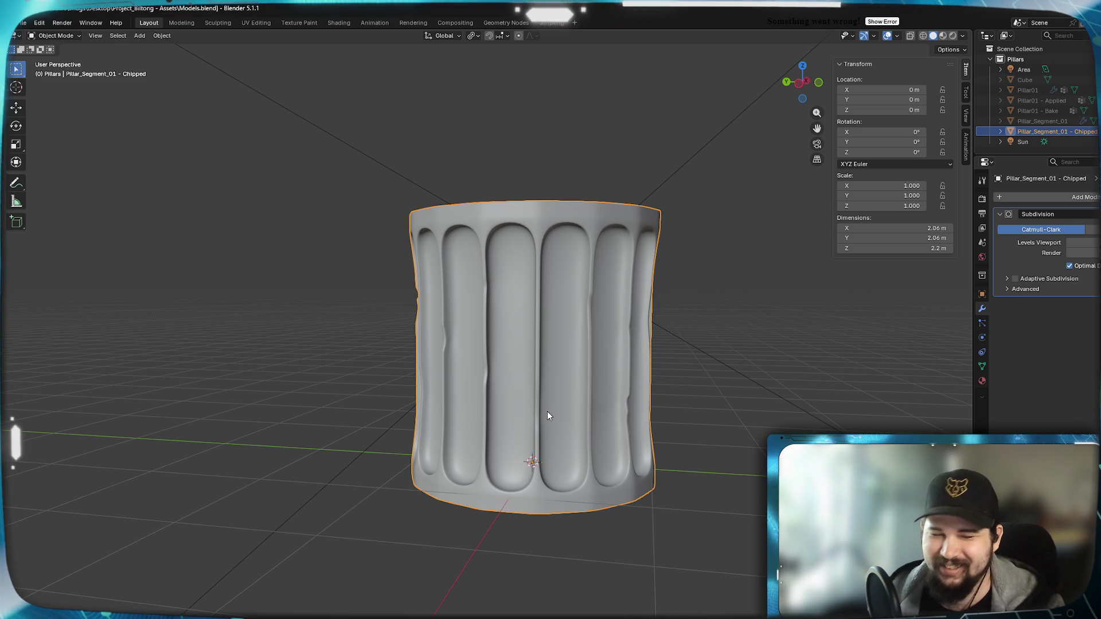
mouse_move(584, 409)
middle_down()
mouse_move(568, 421)
mouse_move(590, 398)
mouse_move(552, 455)
mouse_move(565, 445)
mouse_move(536, 426)
mouse_move(516, 437)
mouse_move(583, 439)
mouse_move(539, 448)
mouse_move(545, 441)
middle_up()
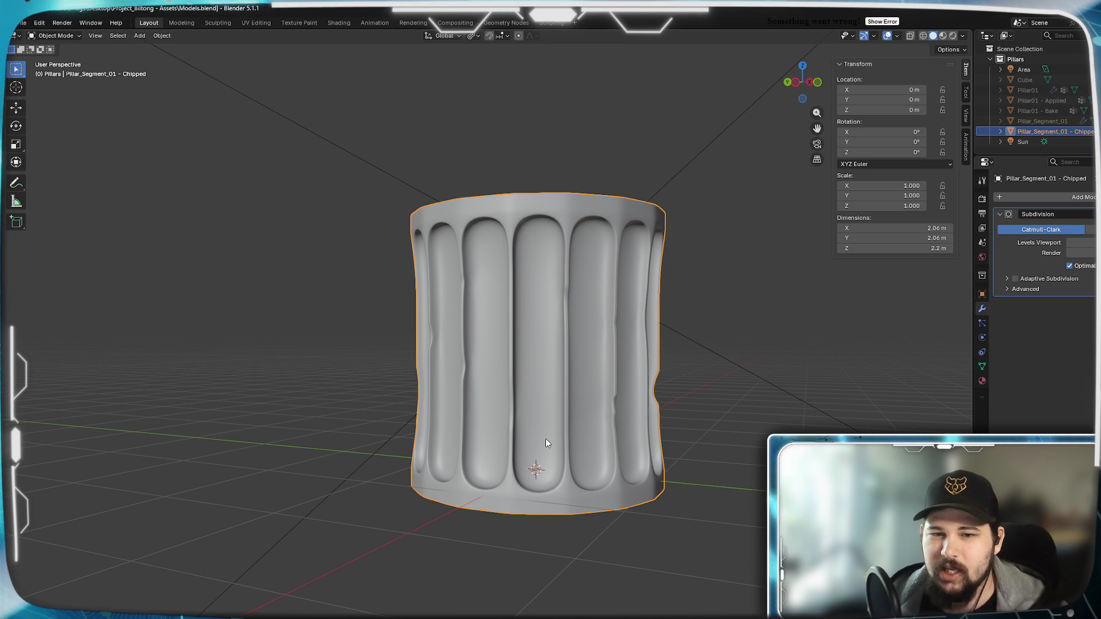
key(Tab)
mouse_move(660, 390)
middle_down()
mouse_move(669, 369)
mouse_move(653, 370)
middle_up()
key(KP_1)
scroll(620, 367, up, 4)
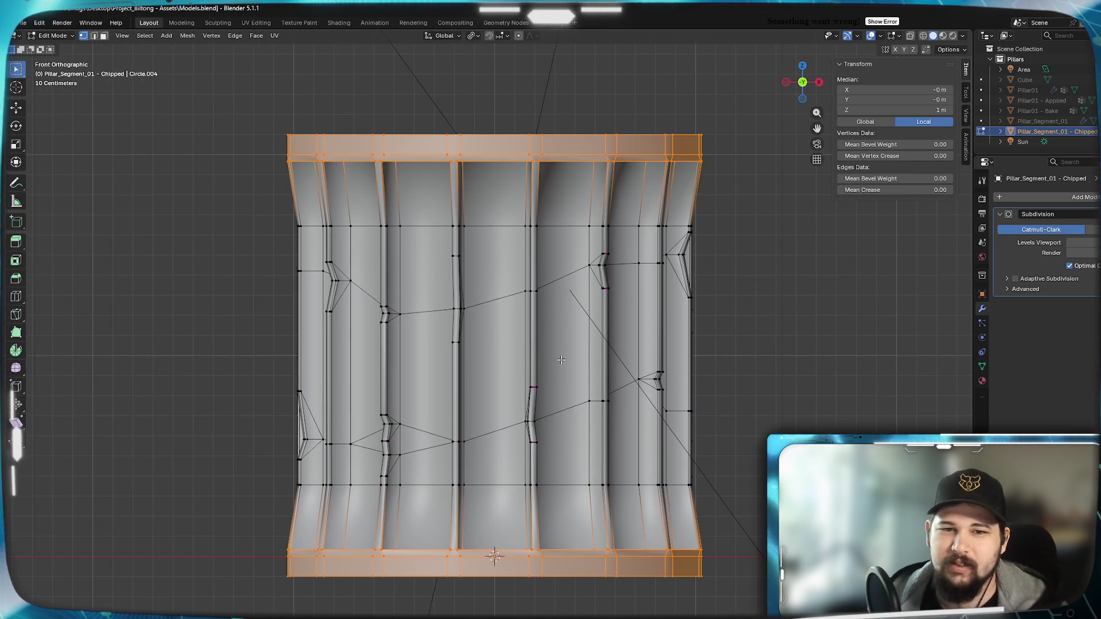
key(Tab)
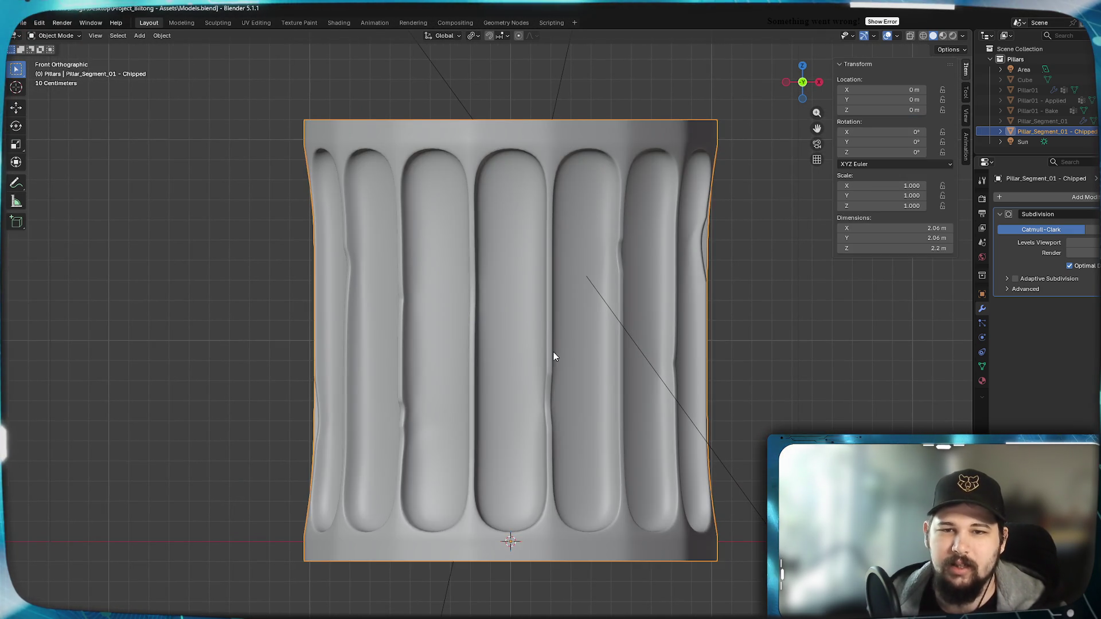
mouse_move(553, 352)
middle_down()
mouse_move(641, 399)
mouse_move(583, 344)
mouse_move(564, 363)
middle_up()
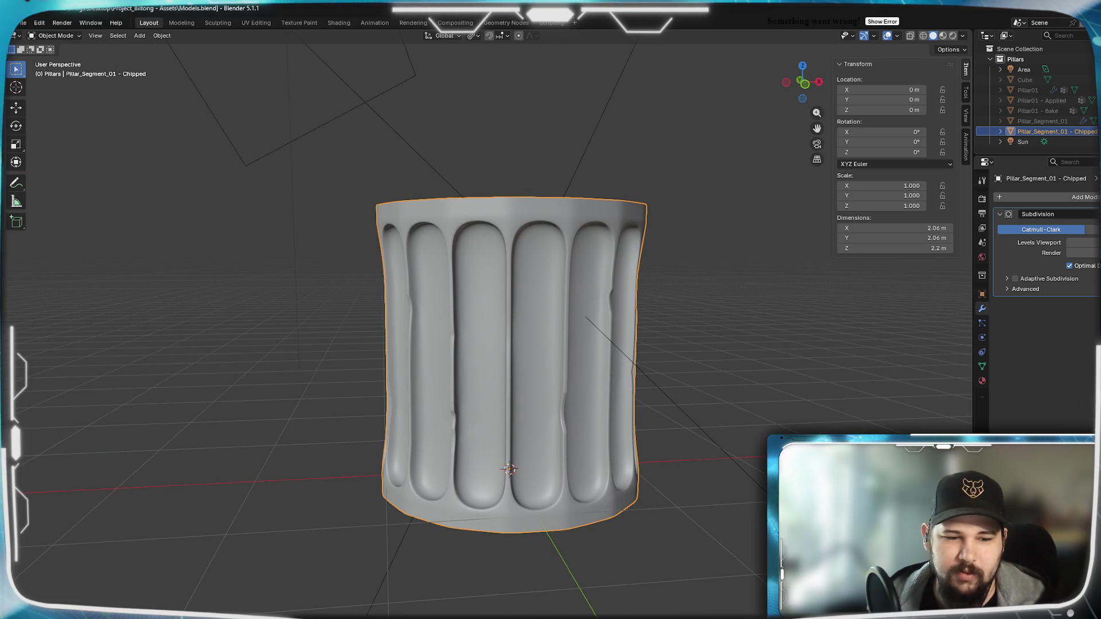
Compare with the Ionic capital photo, then reopen the pillar's mesh for editing.
key(alt+Tab)
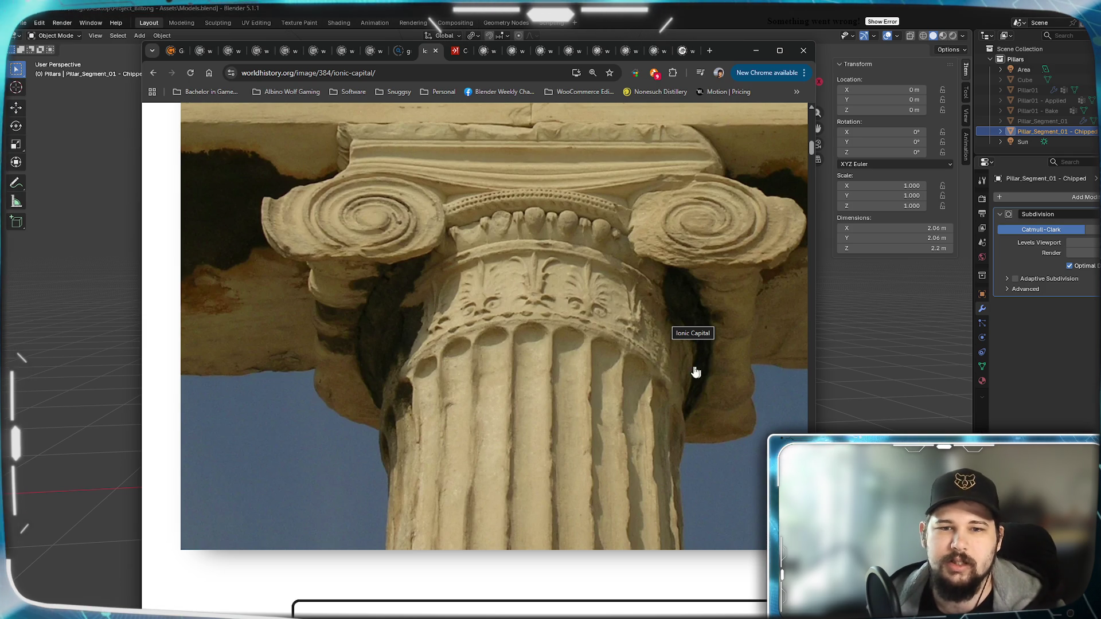
click(756, 51)
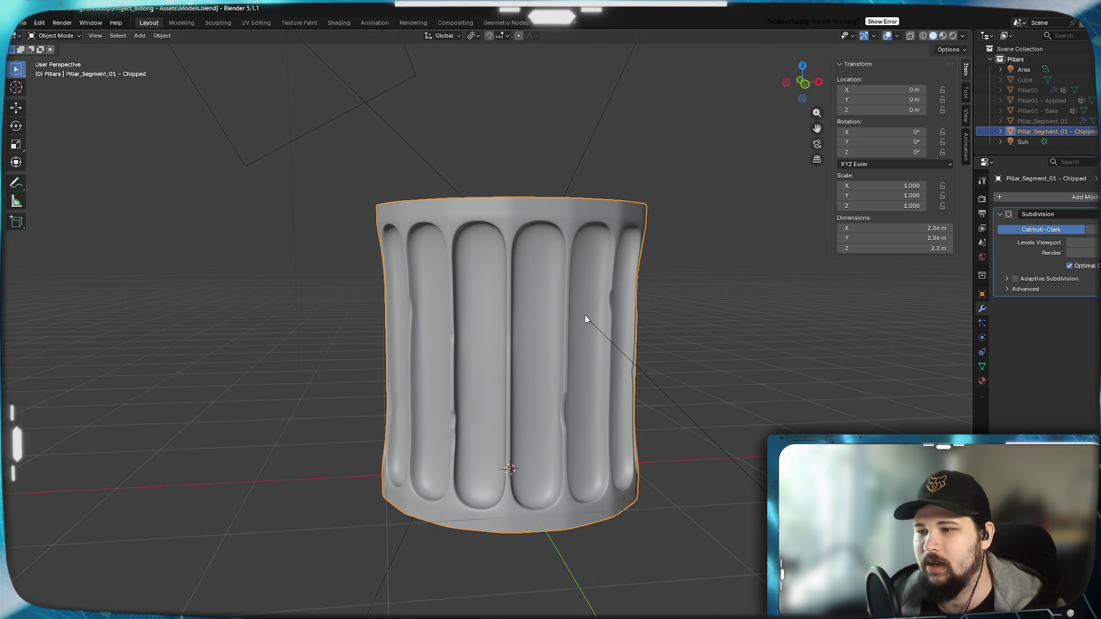
key(Tab)
mouse_move(562, 262)
middle_down()
mouse_move(551, 401)
mouse_move(566, 339)
mouse_move(588, 348)
mouse_move(587, 338)
mouse_move(577, 356)
middle_up()
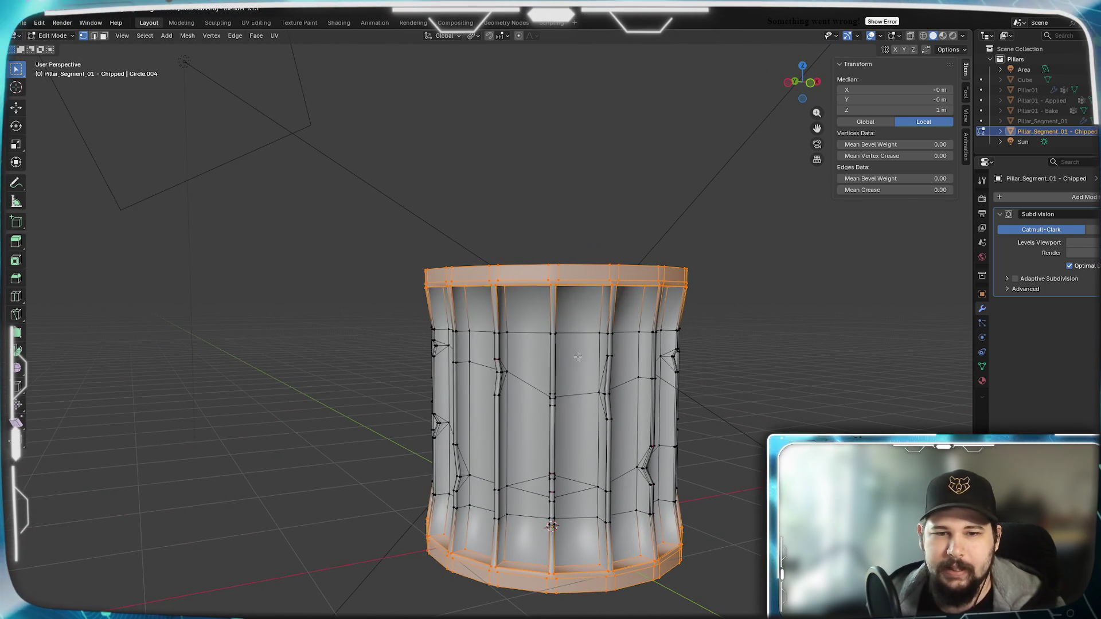
Move the top edge loop down 0.05 and the bottom edge loop up 0.05 along Z.
key(KP_1)
scroll(466, 226, up, 3)
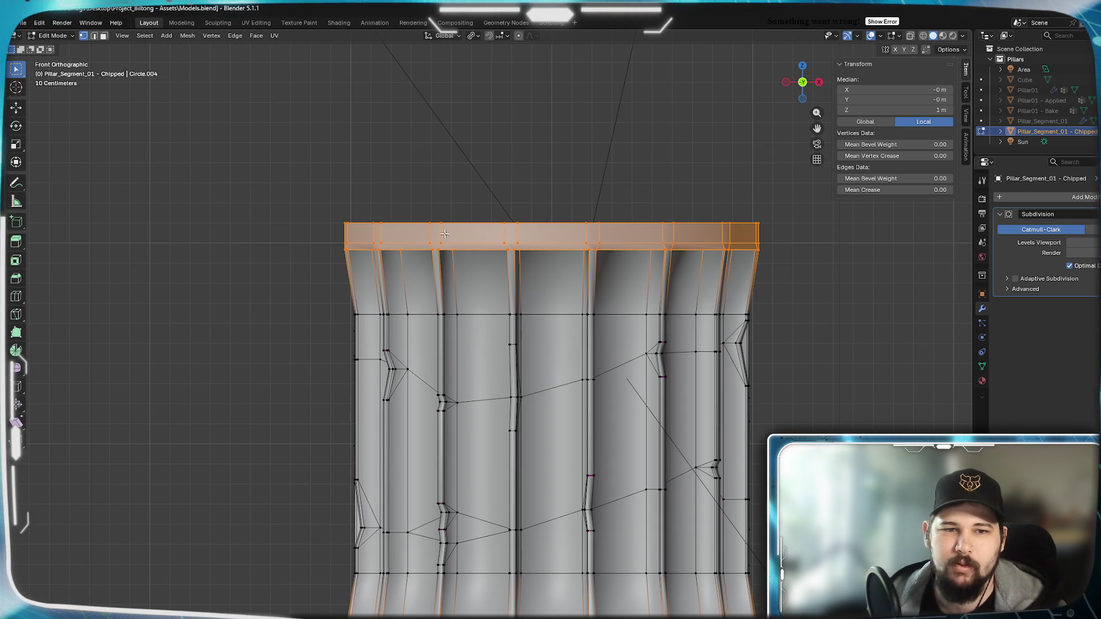
alt+click(466, 226)
scroll(533, 389, down, 4)
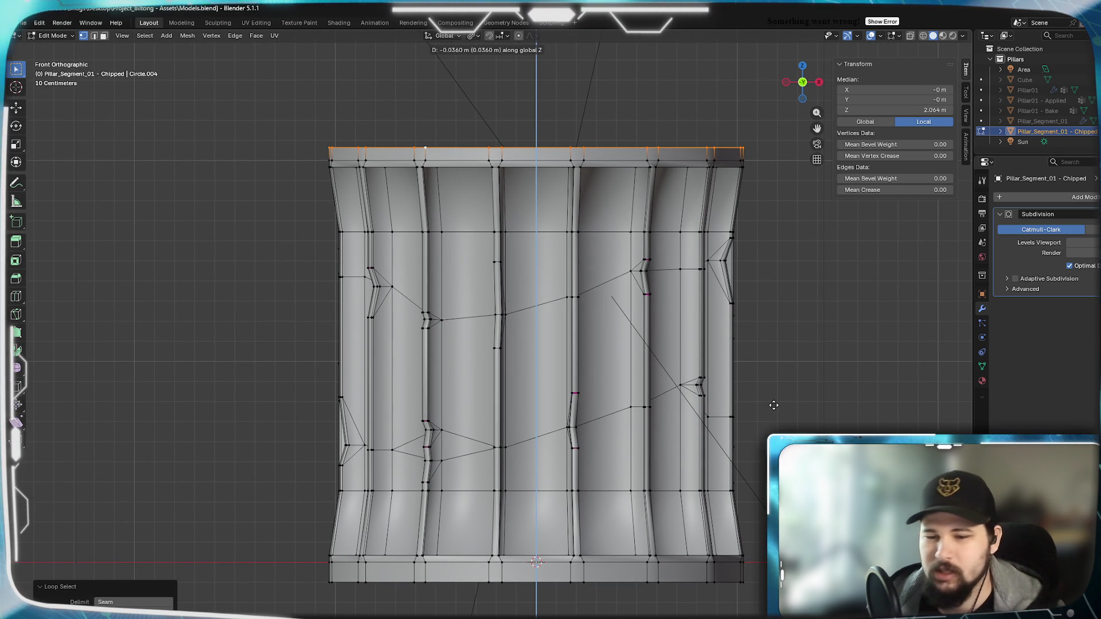
text(-(0.0)
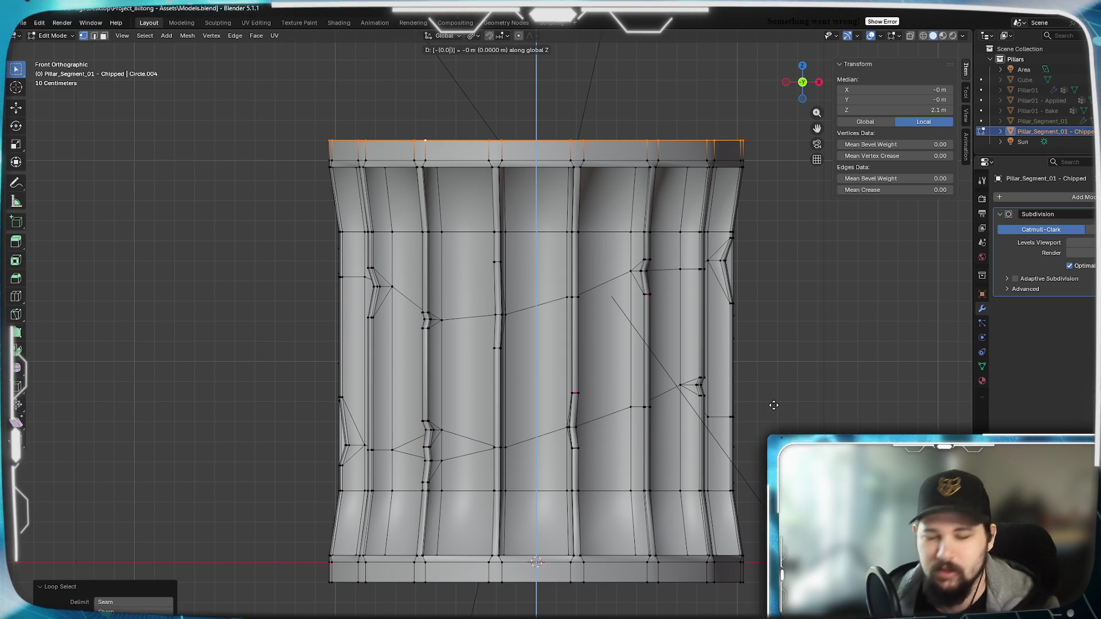
text(5)
key(Return)
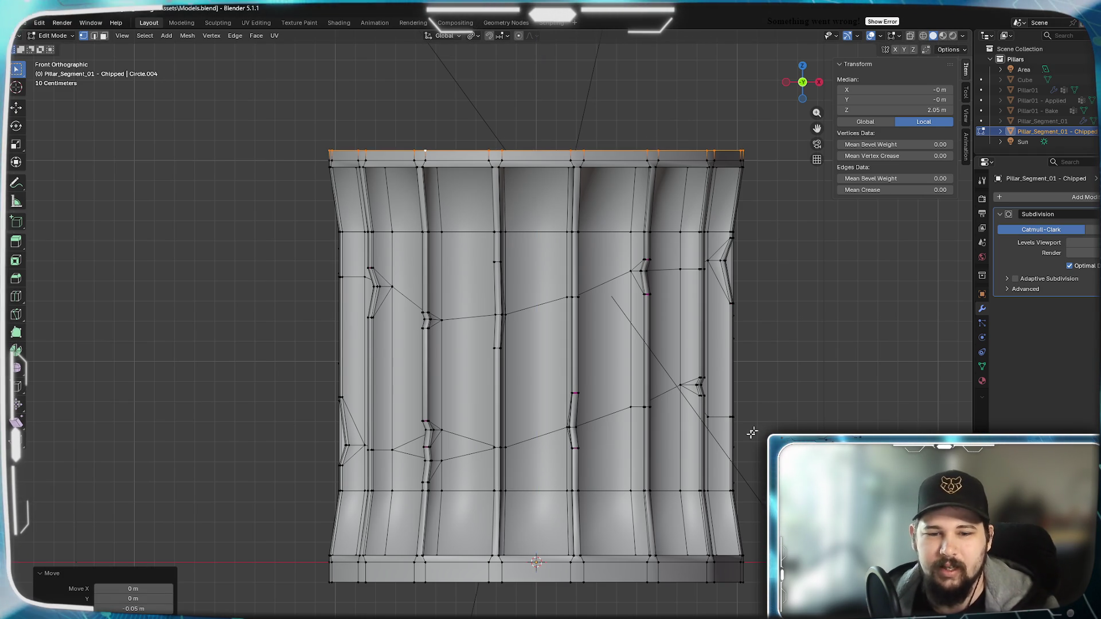
alt+click(545, 582)
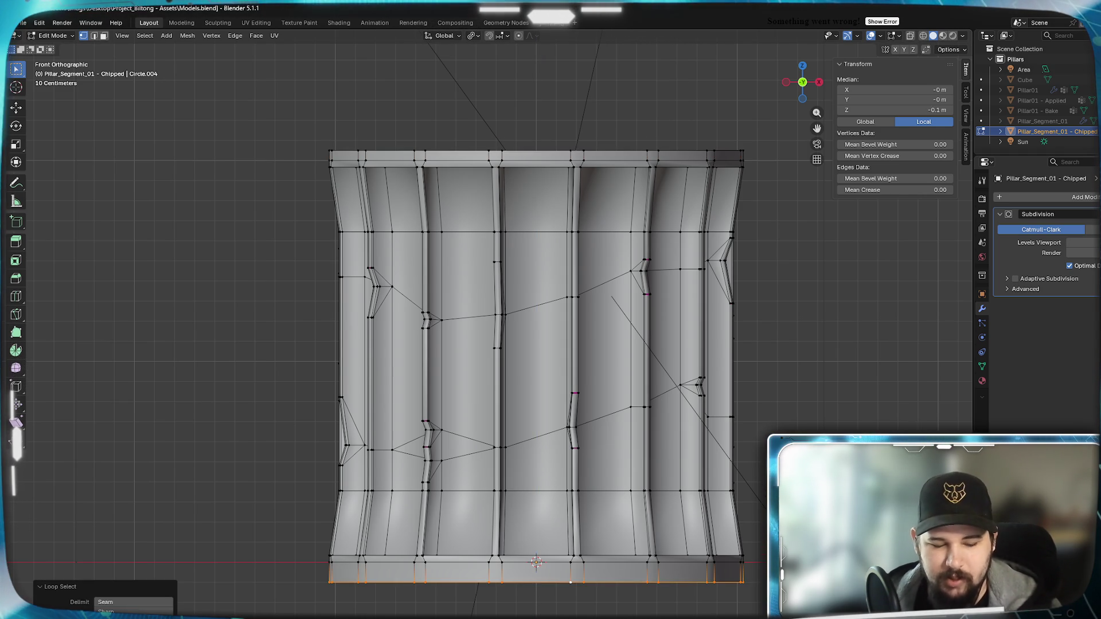
text(z.05)
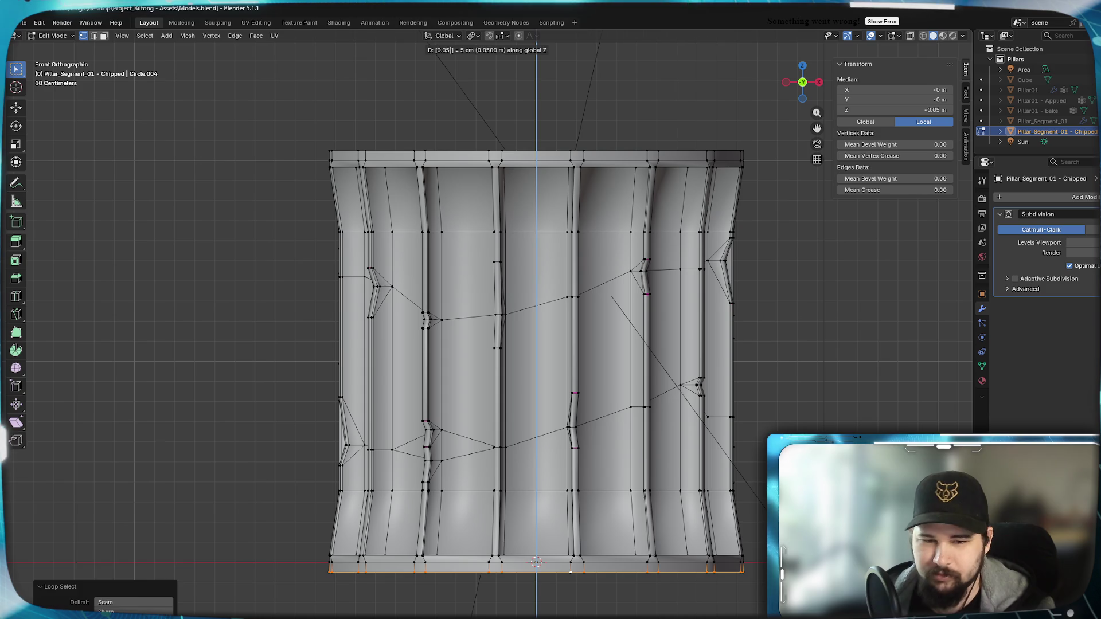
key(Return)
Set the pivot to Median Point and reselect the top edge loop.
click(473, 36)
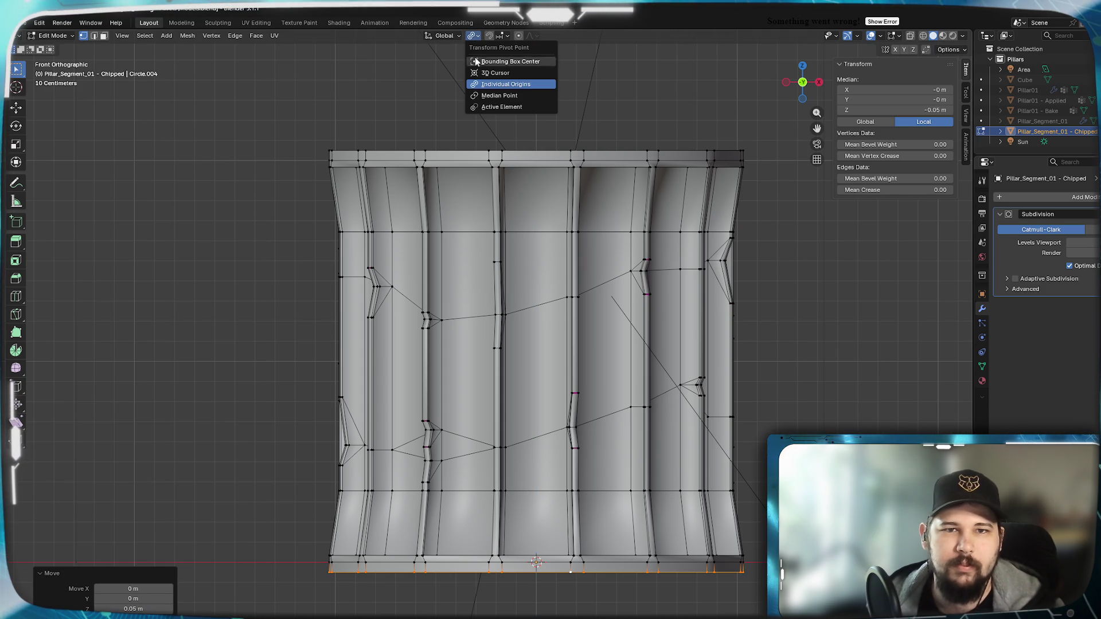
click(501, 100)
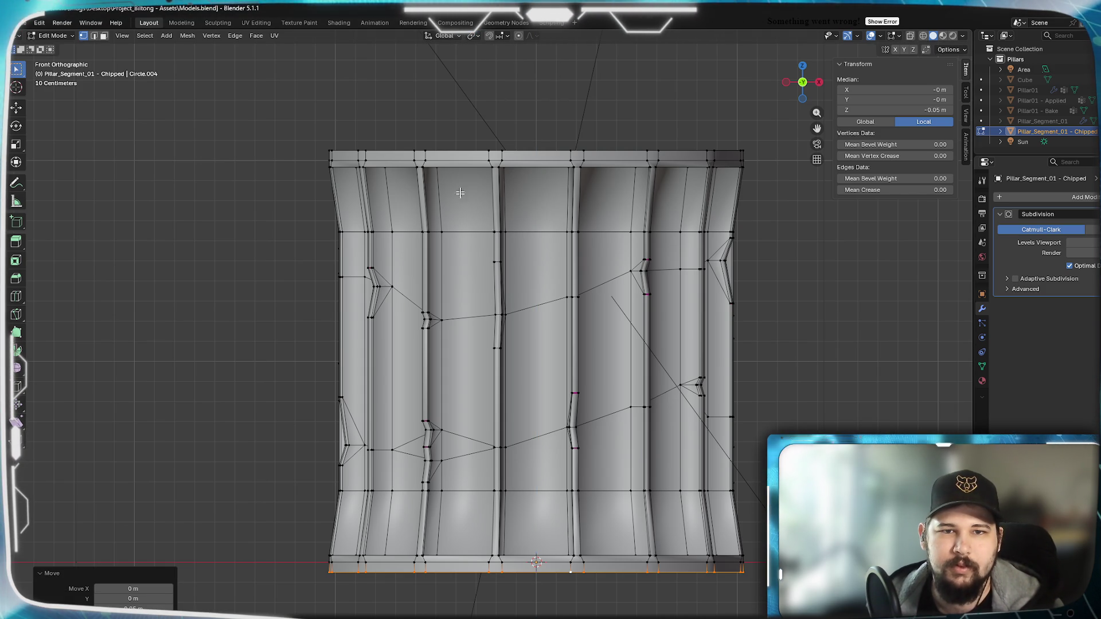
alt+click(529, 153)
shift+middle_drag(520, 117, 517, 283)
scroll(510, 221, up, 1)
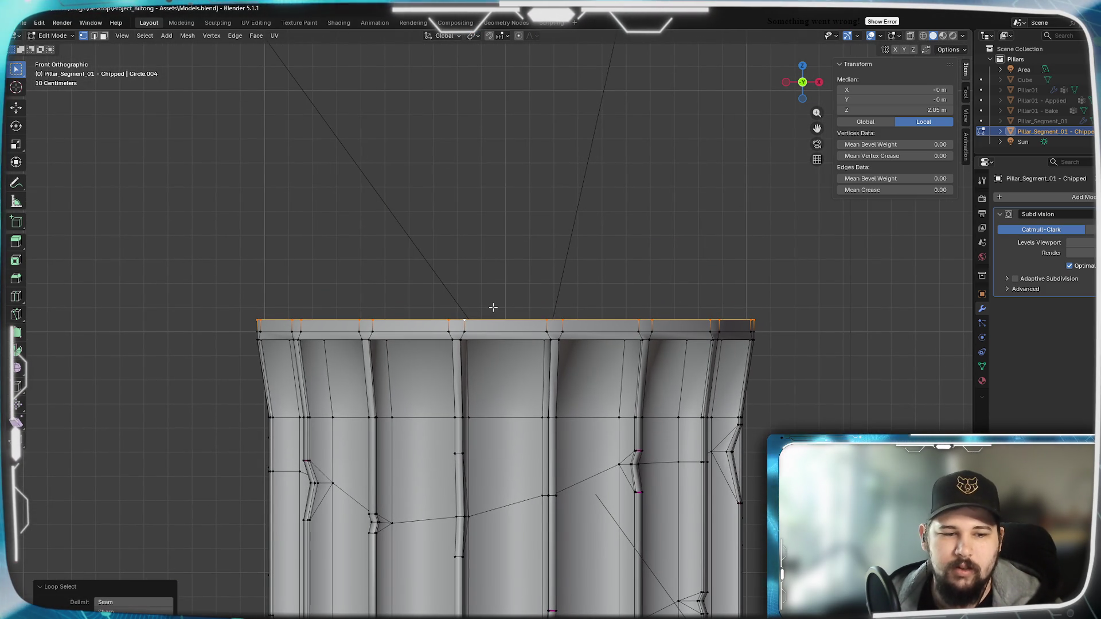
Extrude the top edge loop straight up along Z by 0.55 m.
key(e)
key(z)
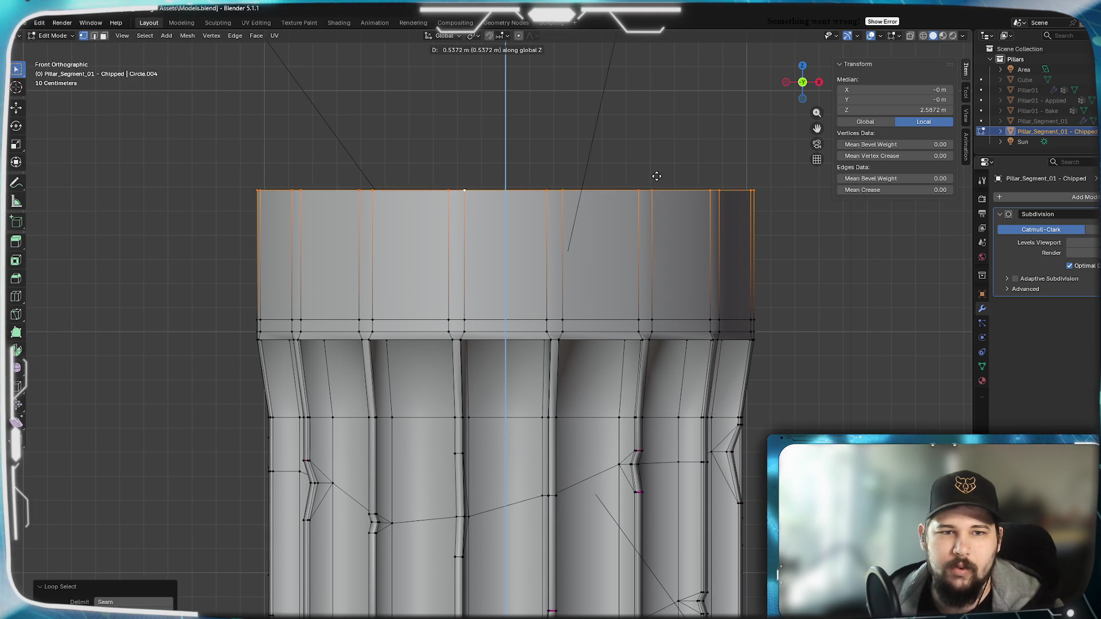
text(0.55)
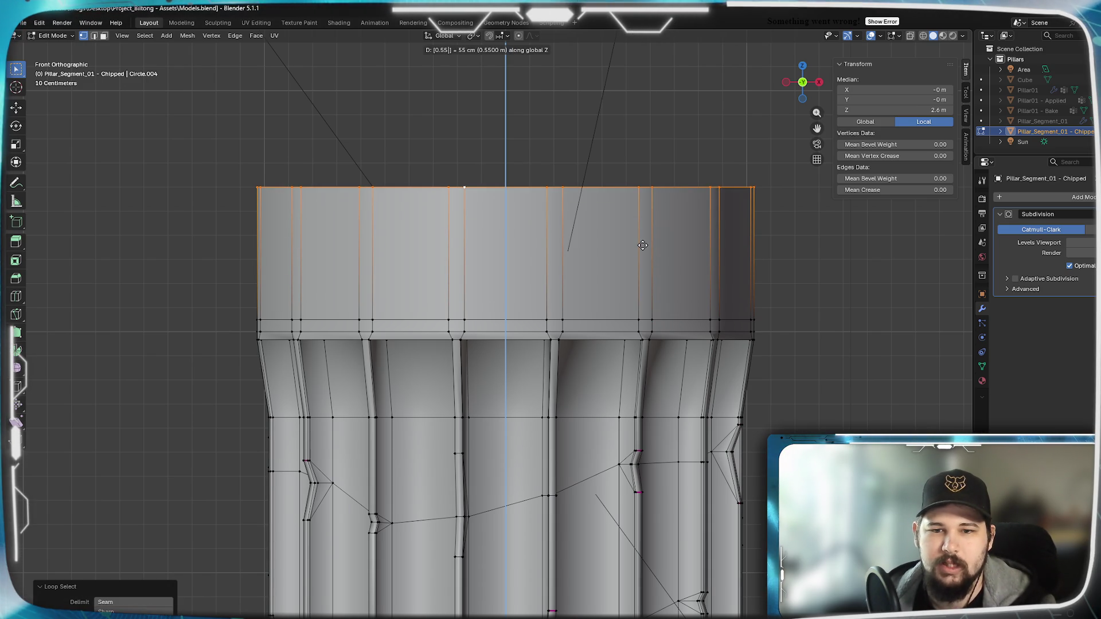
key(Return)
scroll(559, 278, down, 3)
scroll(553, 279, up, 1)
scroll(553, 279, up, 2)
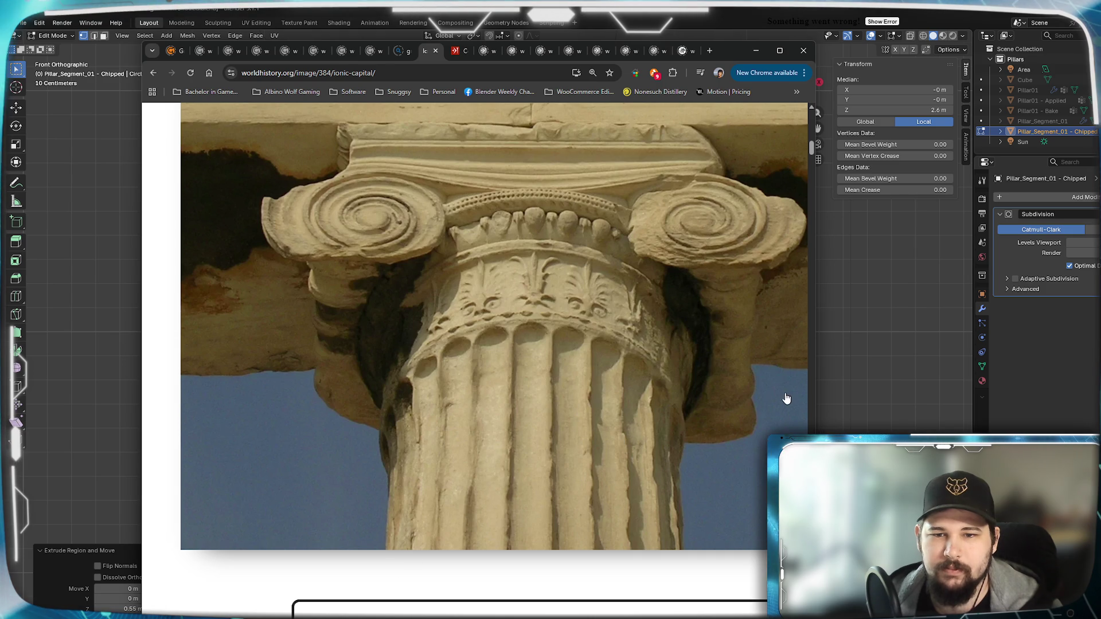
Minimize Chrome, then bring the Ionic capital photo back up.
click(756, 50)
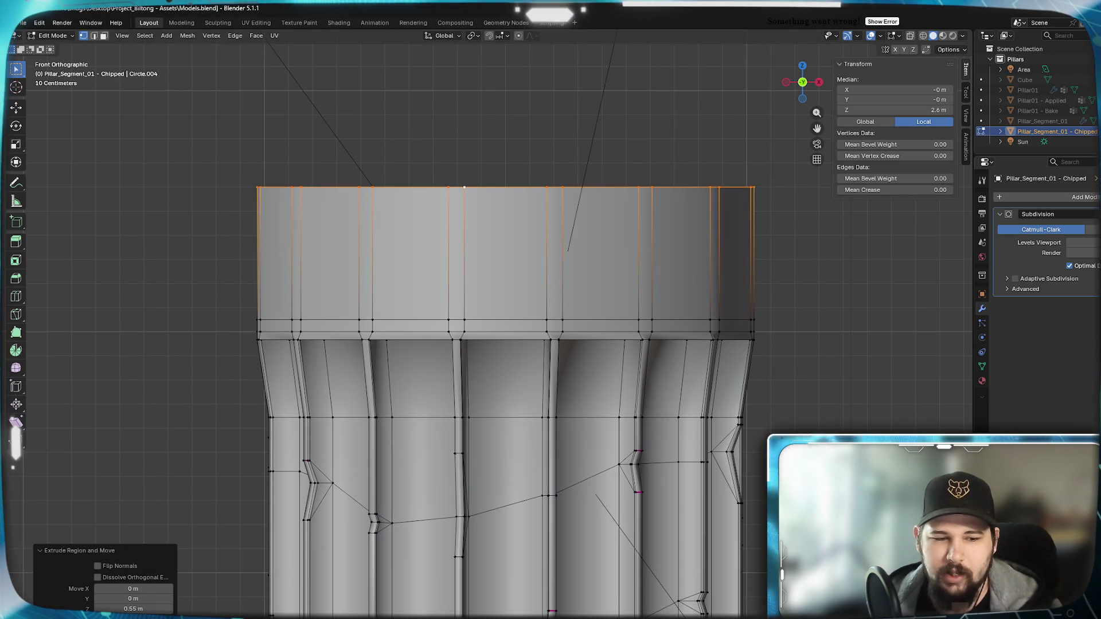
key(alt+Tab)
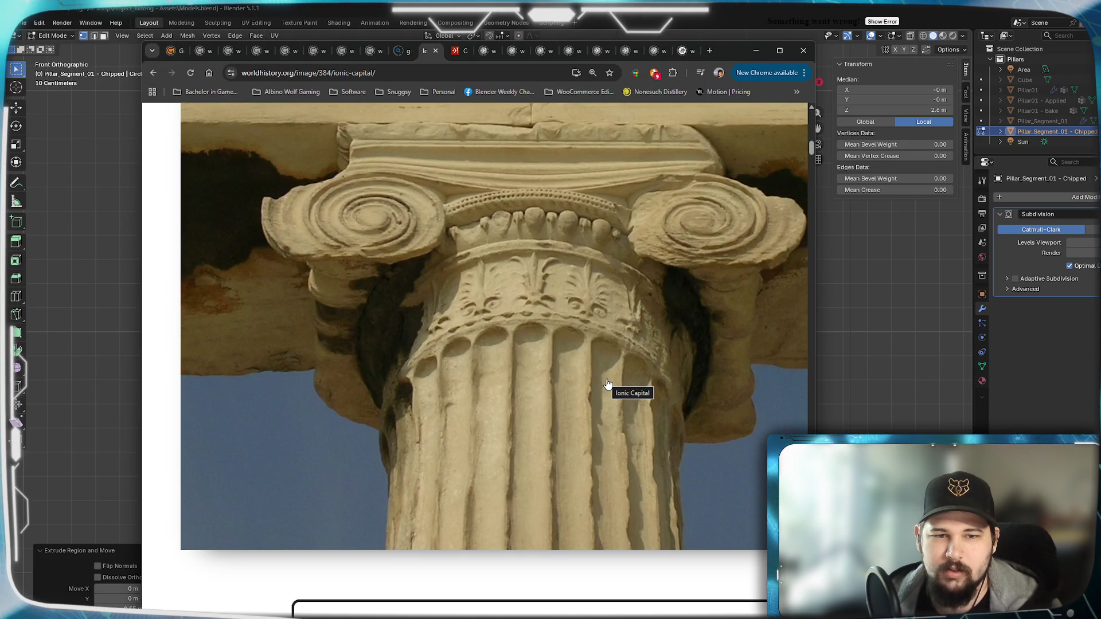
Switch back from the reference photo to Blender and orbit in on the pillar top.
key(alt+Tab)
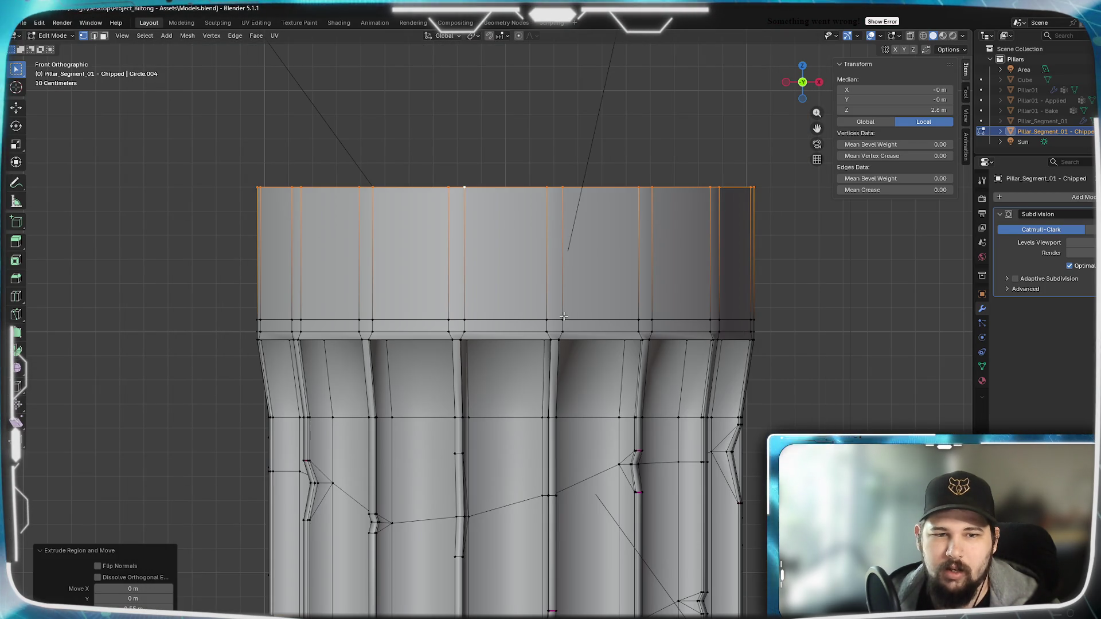
scroll(631, 258, up, 3)
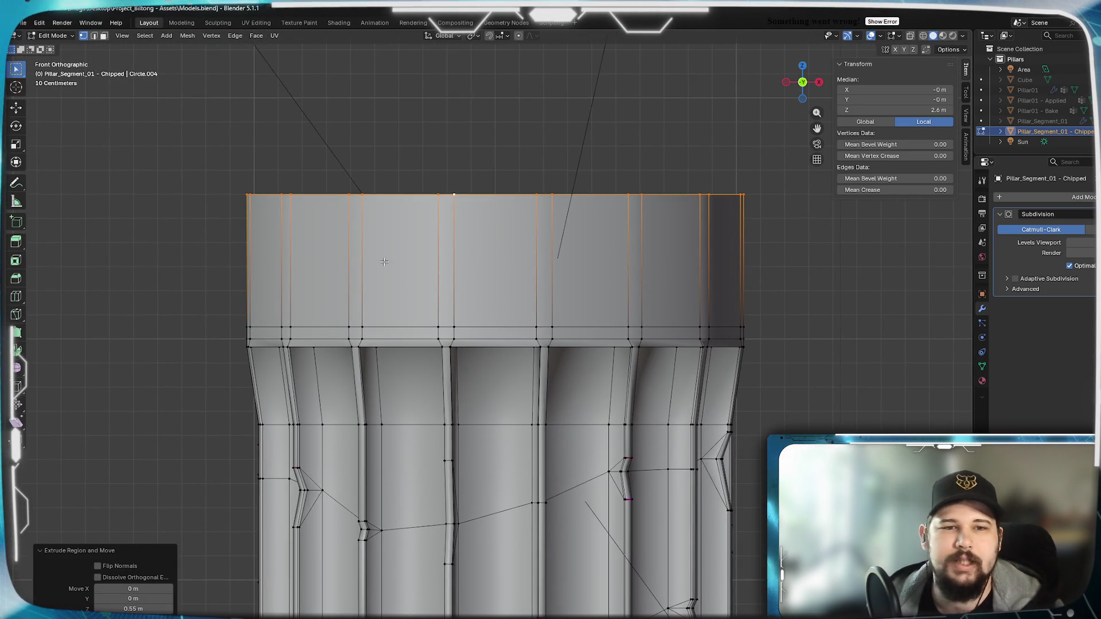
scroll(411, 270, up, 4)
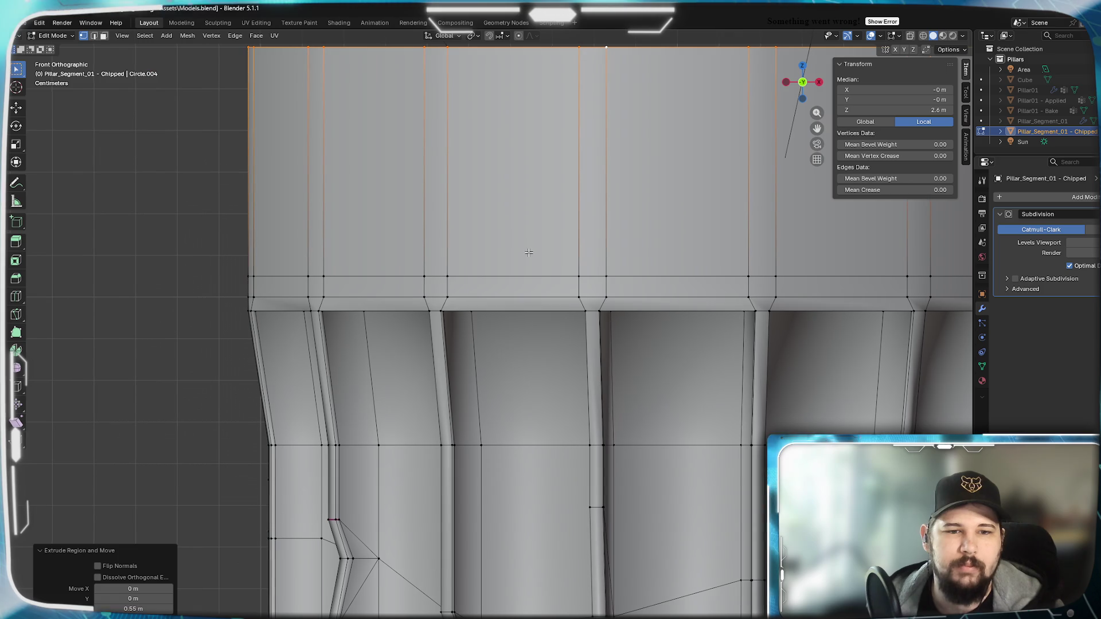
scroll(531, 276, down, 2)
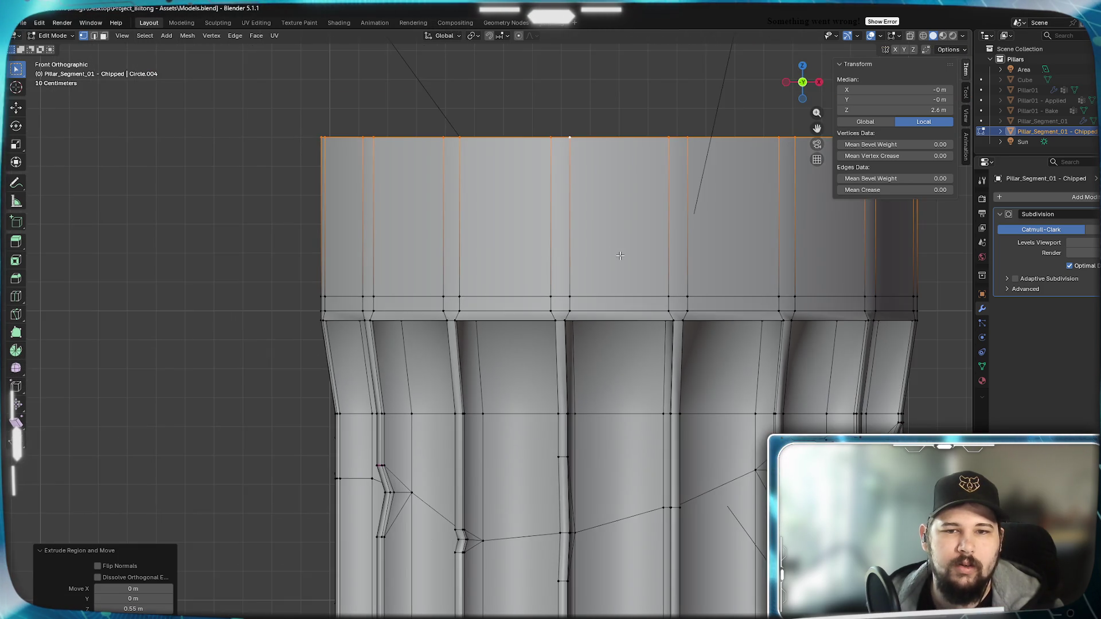
mouse_move(532, 276)
shift+middle_down()
mouse_move(462, 298)
mouse_move(507, 293)
shift+middle_up()
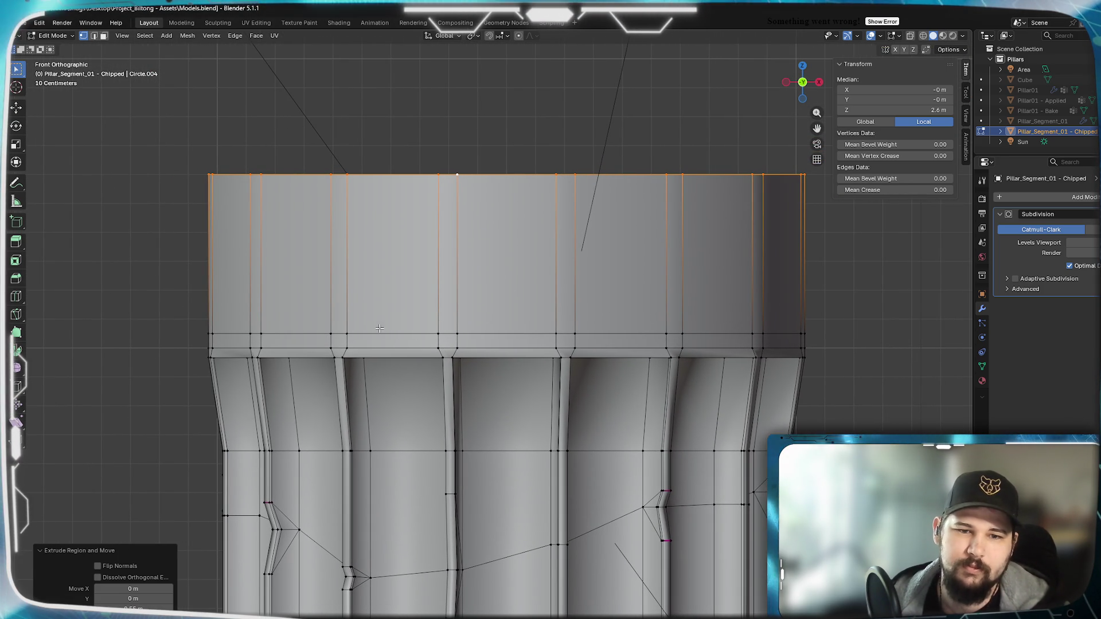
middle_drag(518, 316, 410, 330)
scroll(410, 330, up, 4)
scroll(410, 331, down, 6)
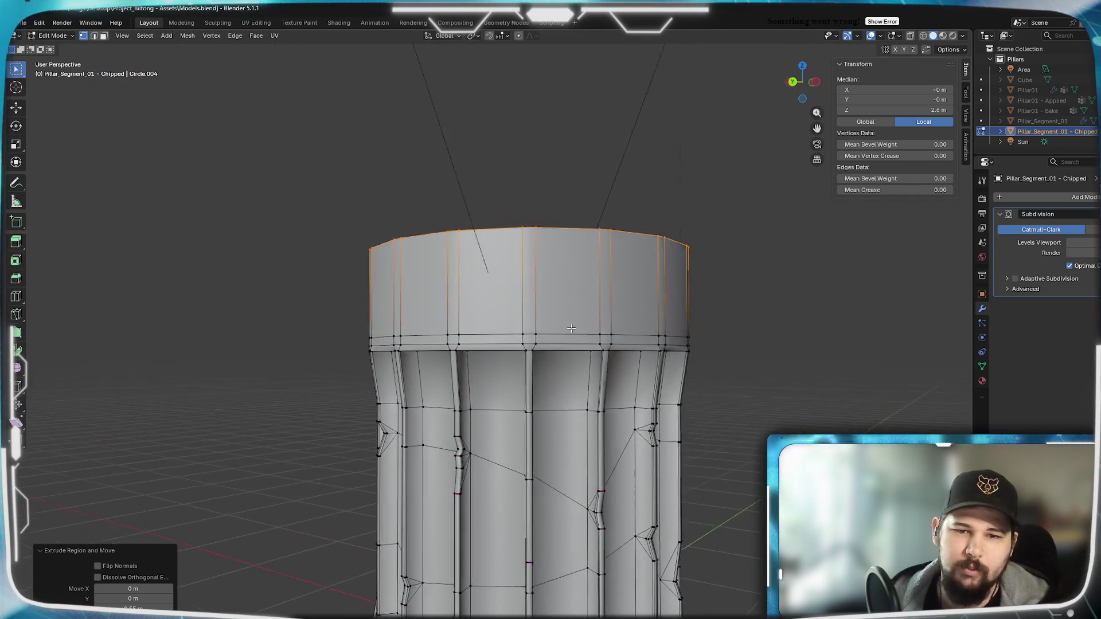
Preview the smoothed top band in Object Mode, then select an edge on its lower ring.
key(Tab)
scroll(592, 348, up, 1)
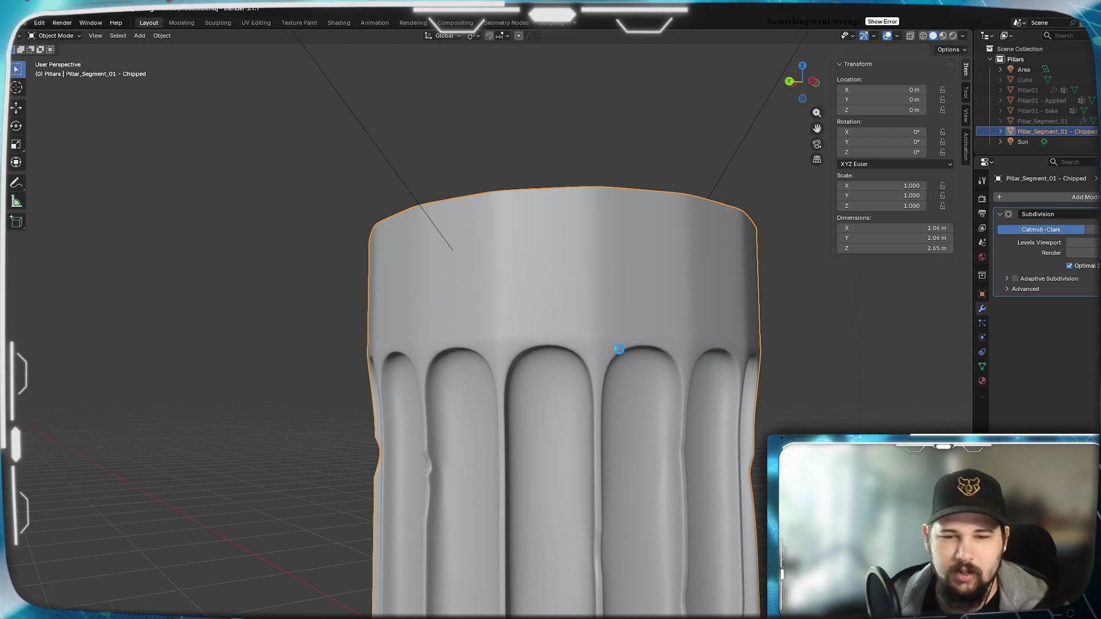
scroll(609, 333, up, 3)
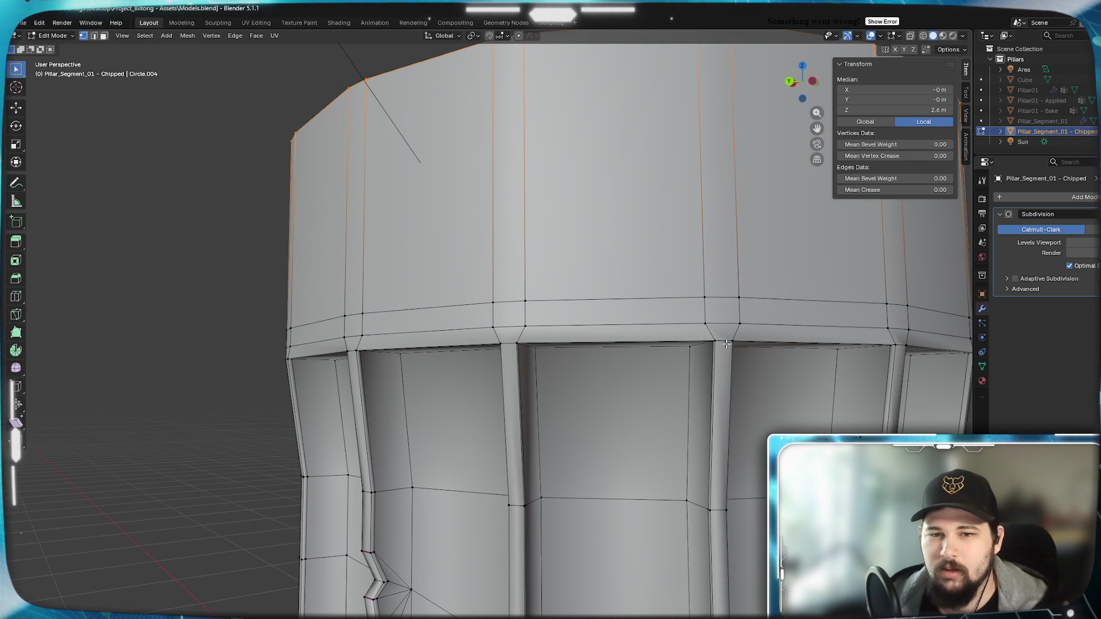
click(704, 325)
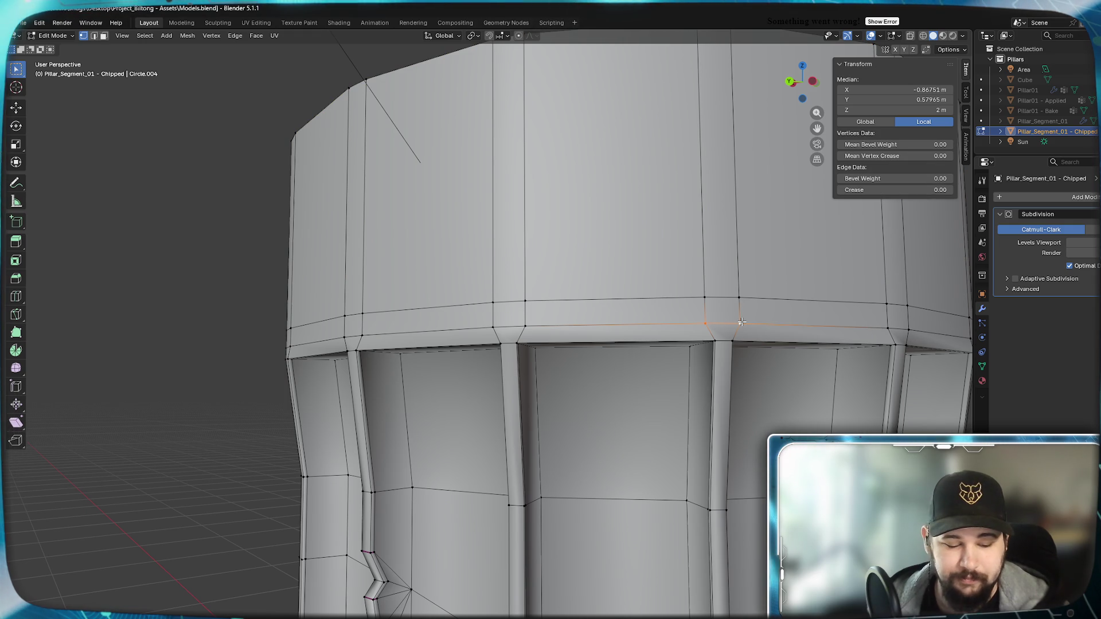
Merge the selected edge at its centre, then merge a neighbouring vertex pair at their midpoint.
key(m)
click(742, 322)
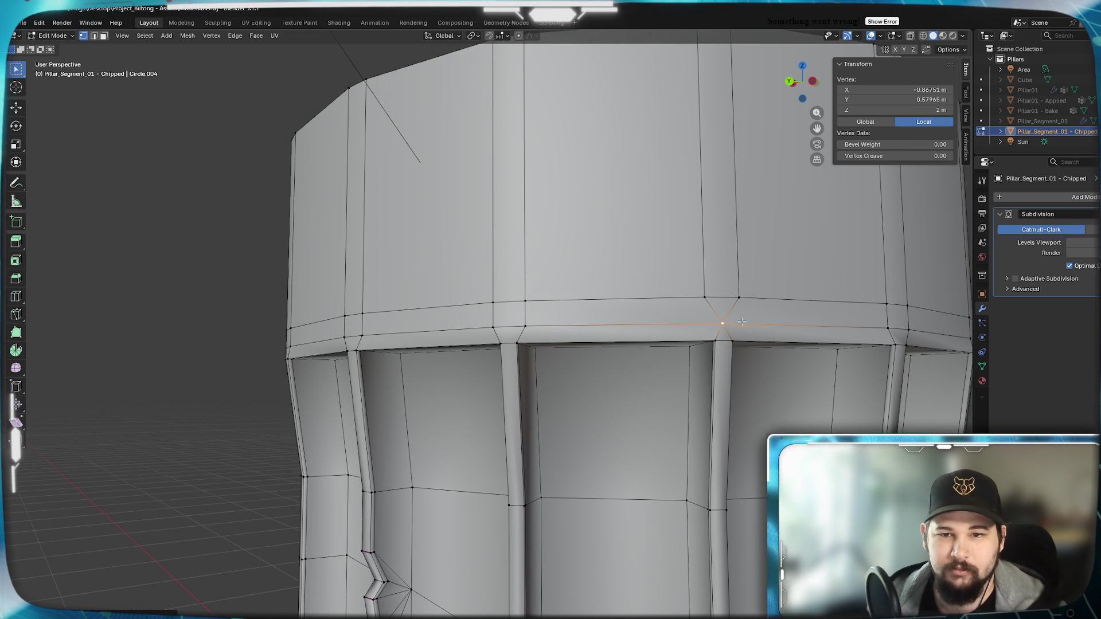
shift+click(738, 298)
key(m)
click(742, 305)
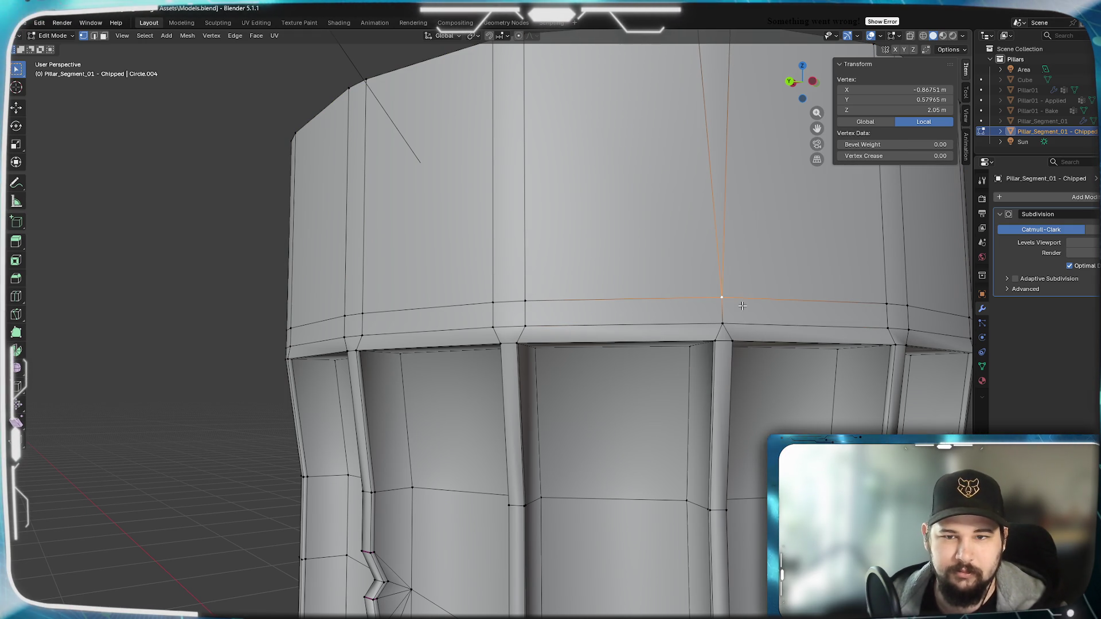
Merge a pair of vertices on the pillar's top edge at their centre.
shift+middle_drag(728, 245, 701, 358)
click(660, 184)
shift+click(692, 187)
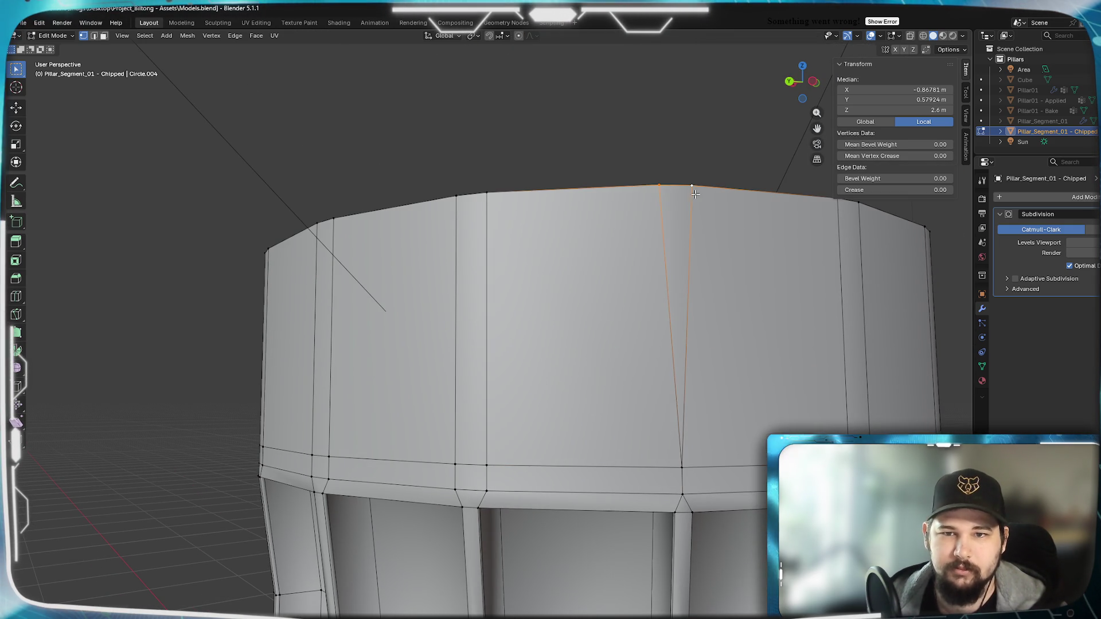
key(m)
click(715, 351)
Preview the smoothed pillar in Object Mode, then undo the vertex merges.
key(Tab)
scroll(666, 384, down, 2)
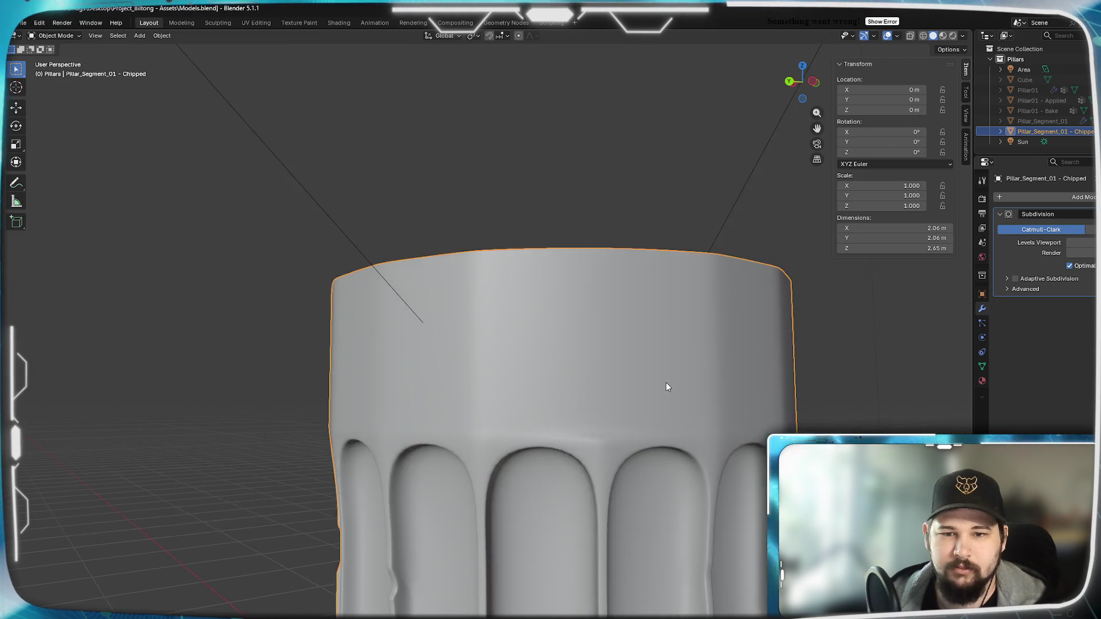
mouse_move(666, 383)
middle_down()
mouse_move(638, 352)
mouse_move(645, 370)
middle_up()
key(Tab)
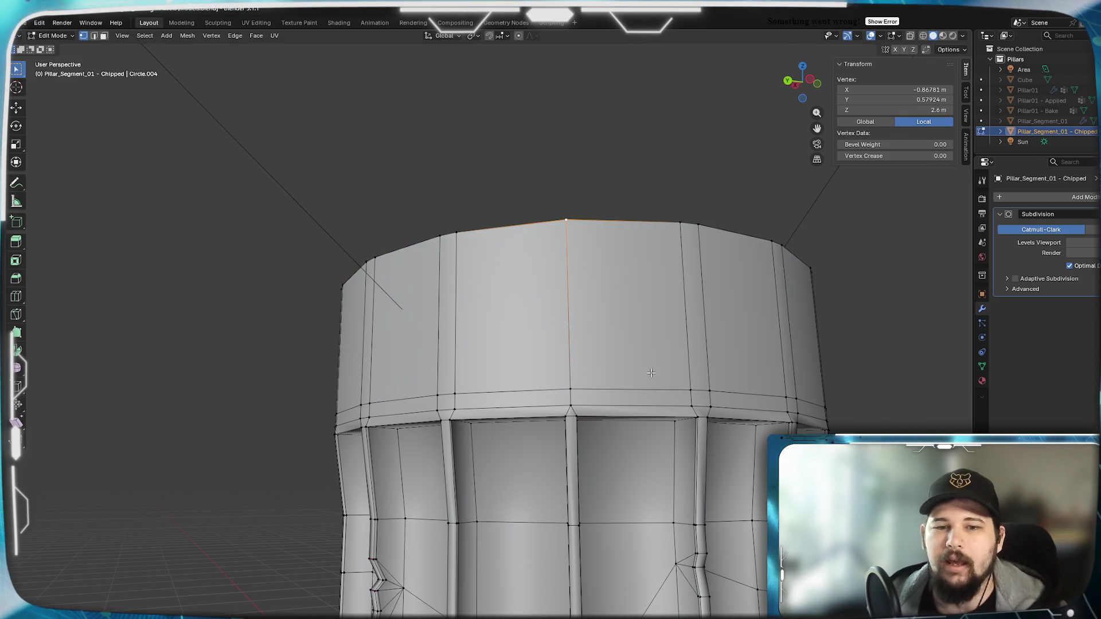
key(ctrl+z)
key(ctrl+z)
key(ctrl+z)
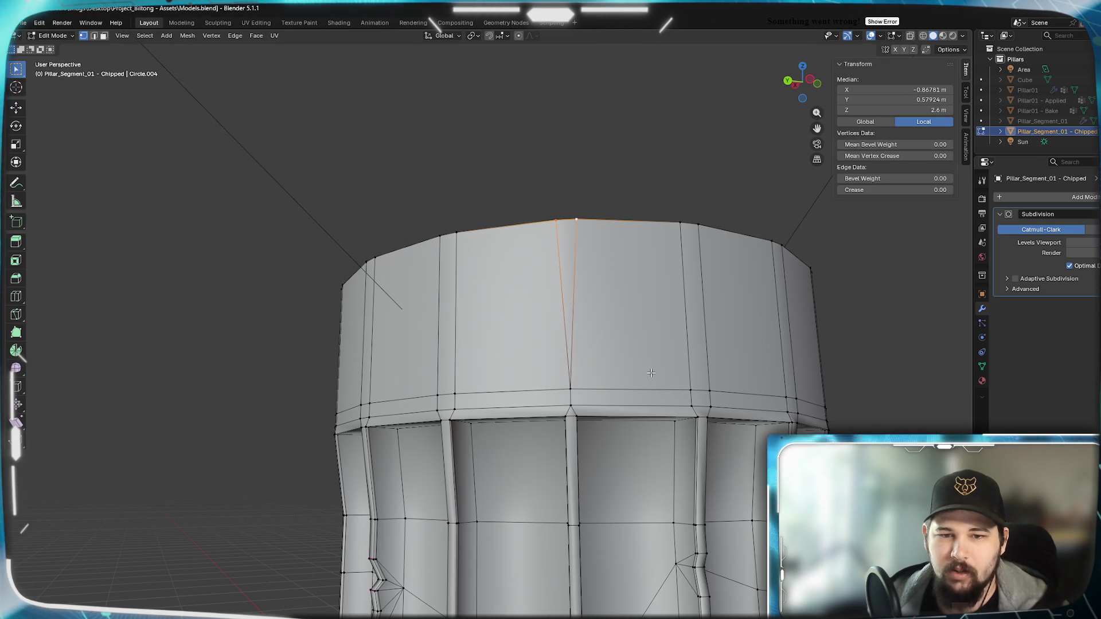
key(ctrl+z)
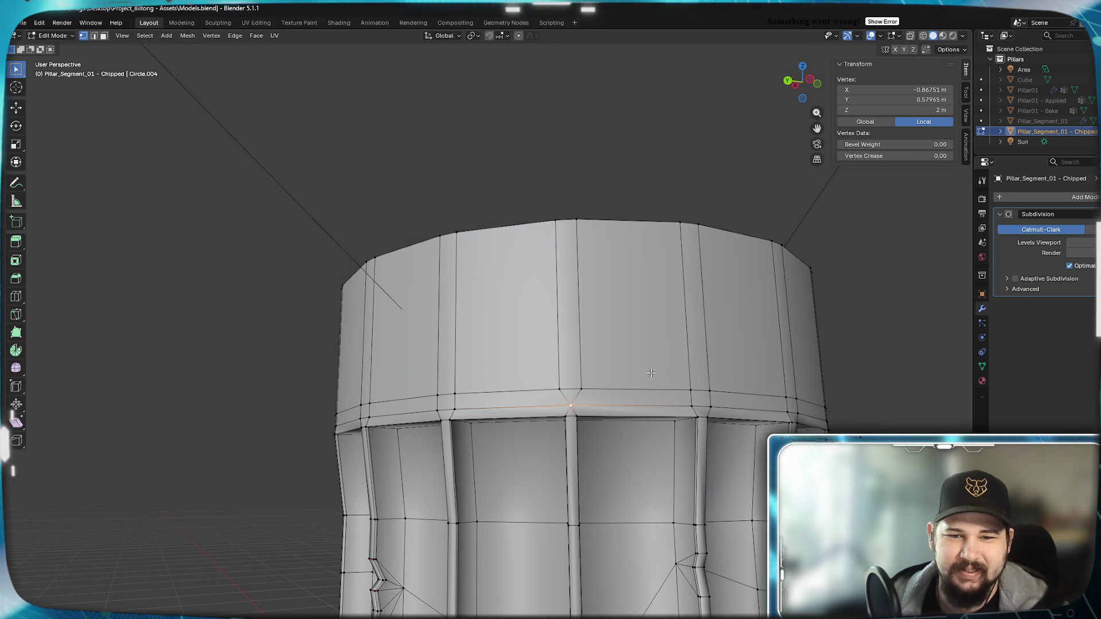
Merge a pair of lower rim-band vertices and the matching top pair, each at centre.
click(583, 394)
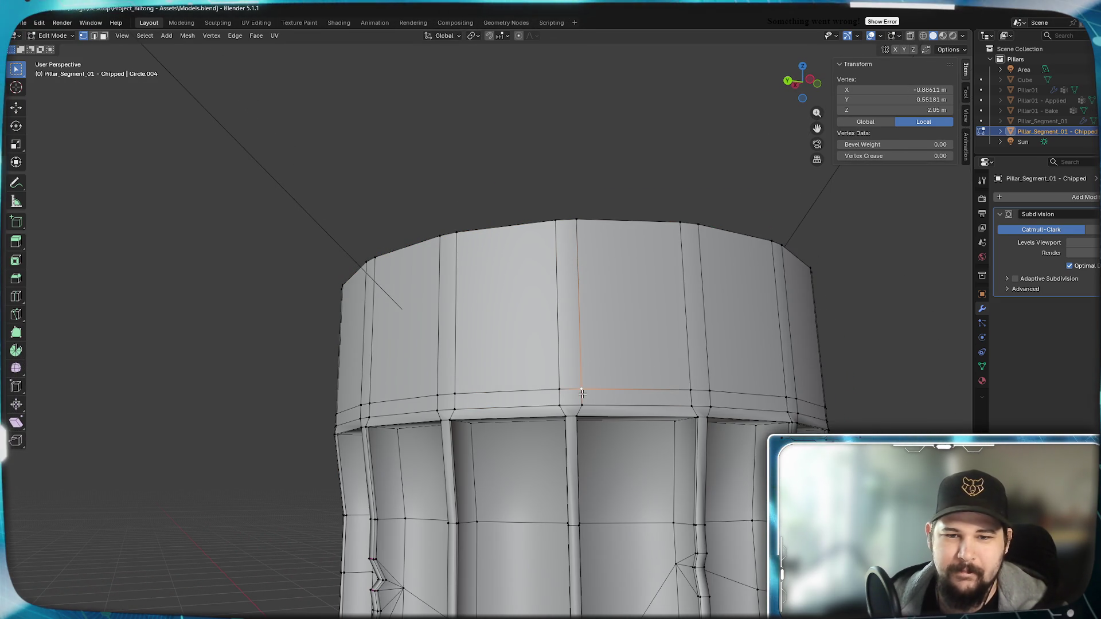
shift+click(688, 393)
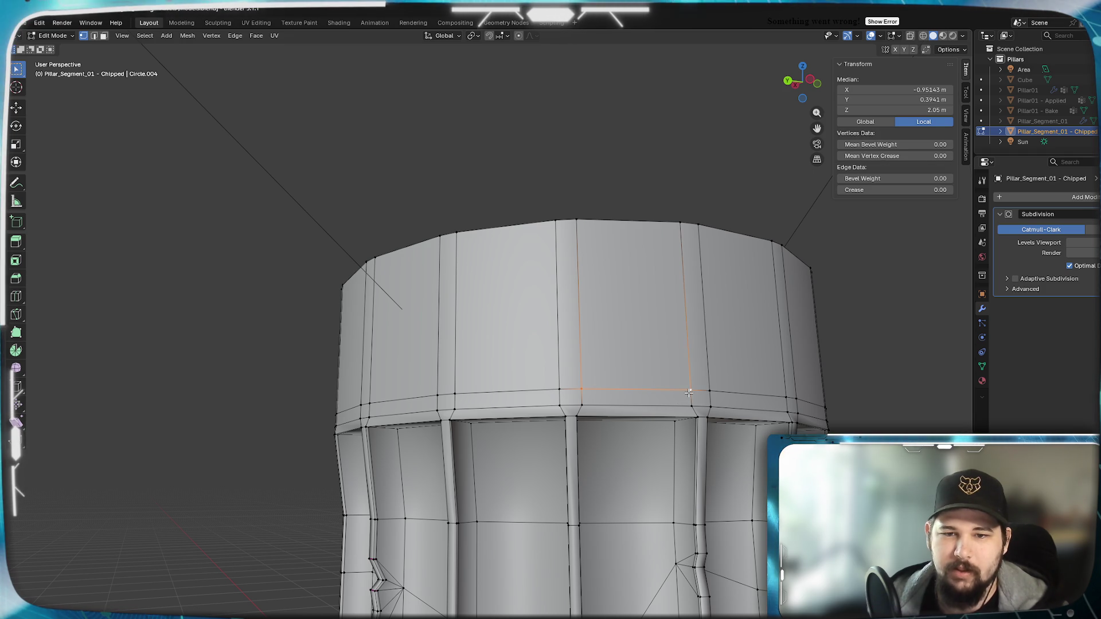
key(m)
click(645, 369)
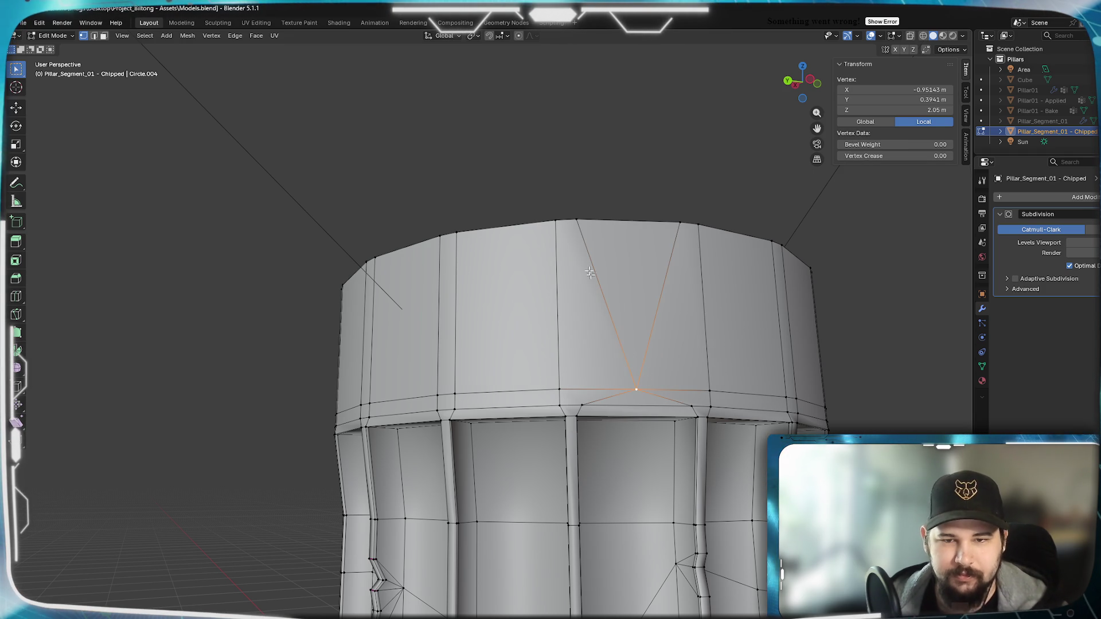
shift+click(676, 229)
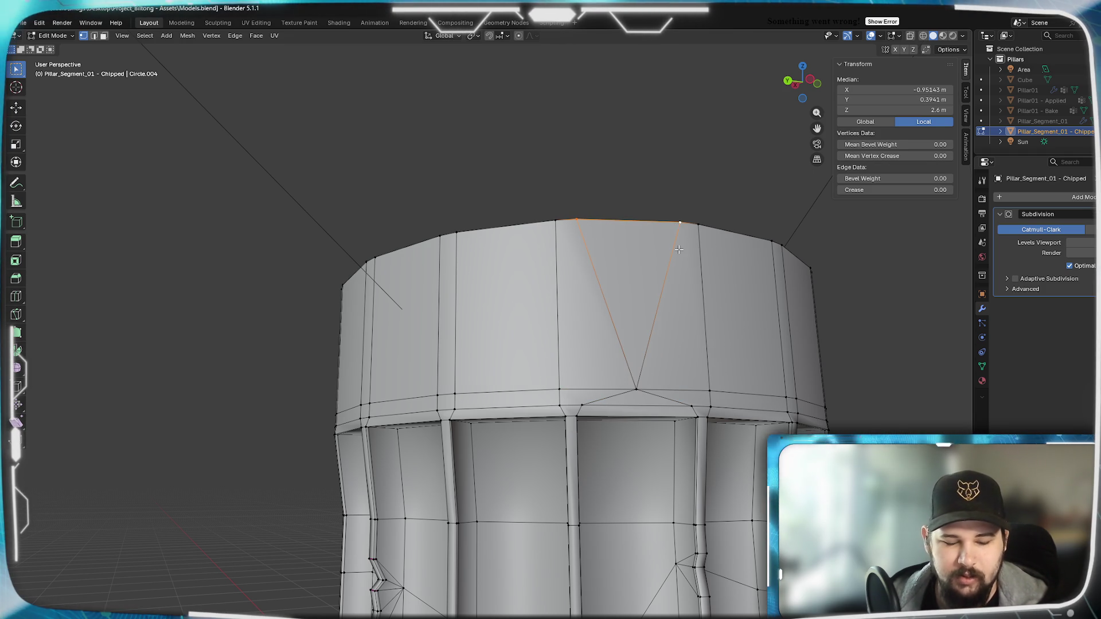
key(m)
click(679, 249)
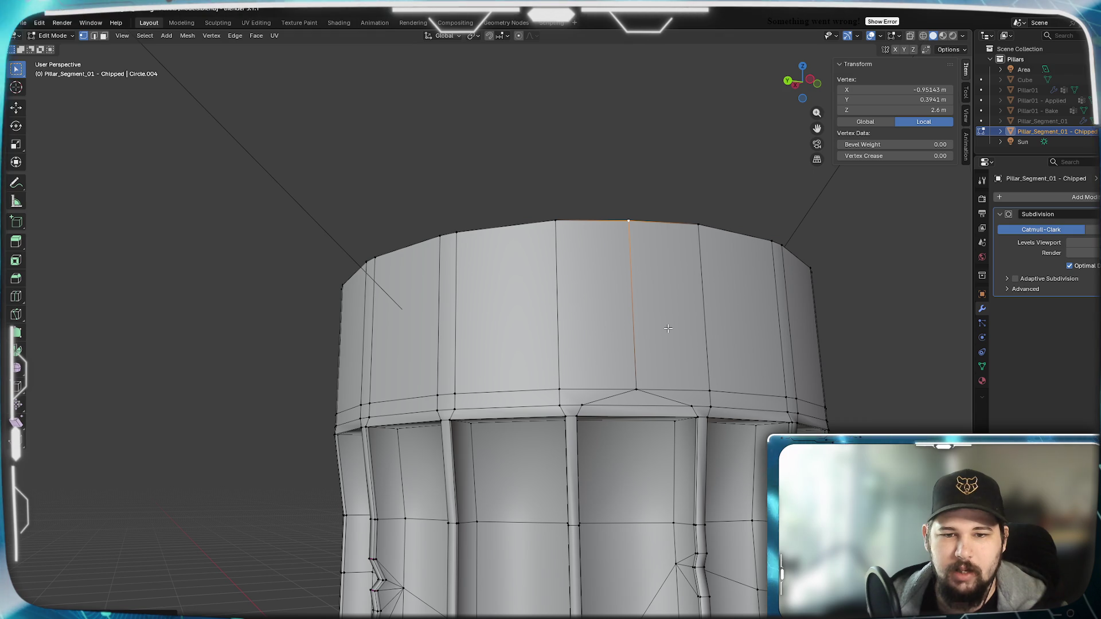
Check the smoothed result, then merge another lower vertex pair at centre.
key(Tab)
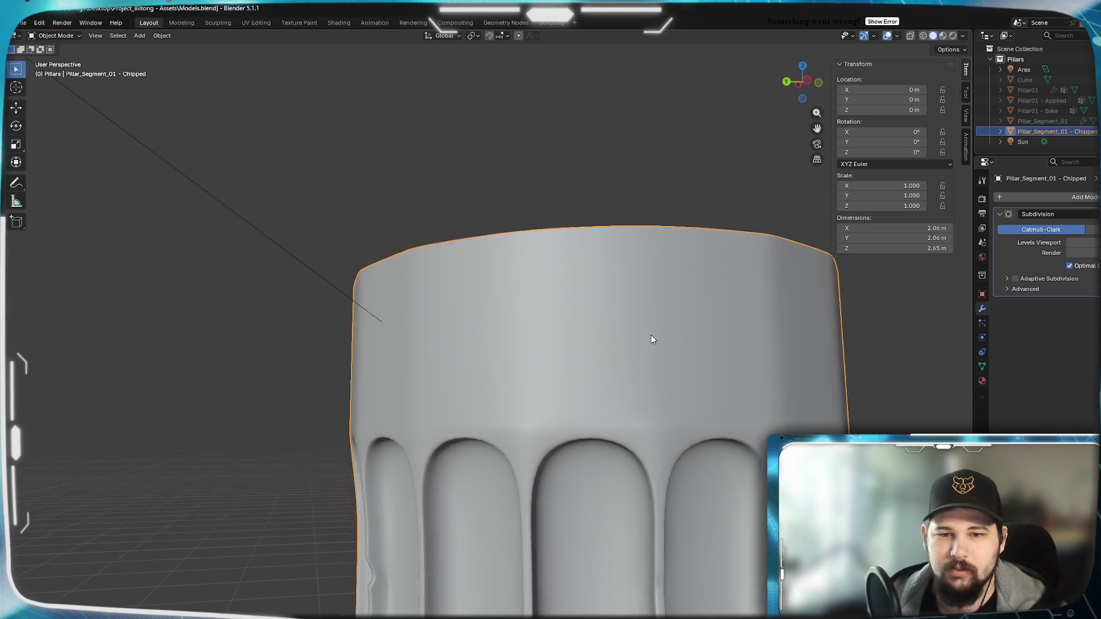
mouse_move(668, 329)
middle_down()
mouse_move(700, 327)
mouse_move(638, 326)
middle_up()
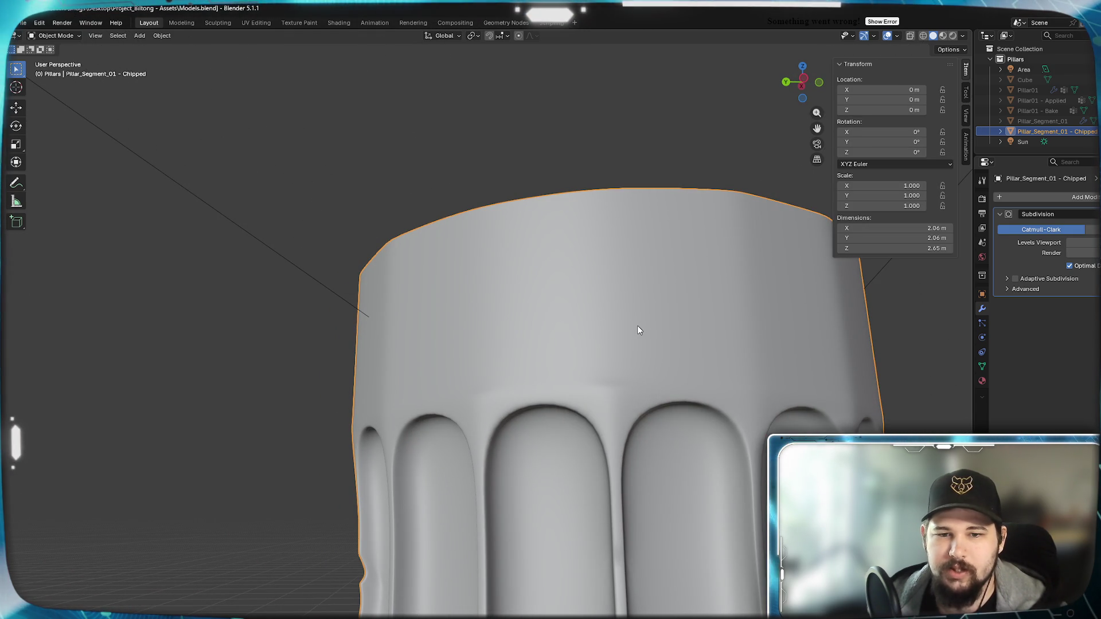
key(Tab)
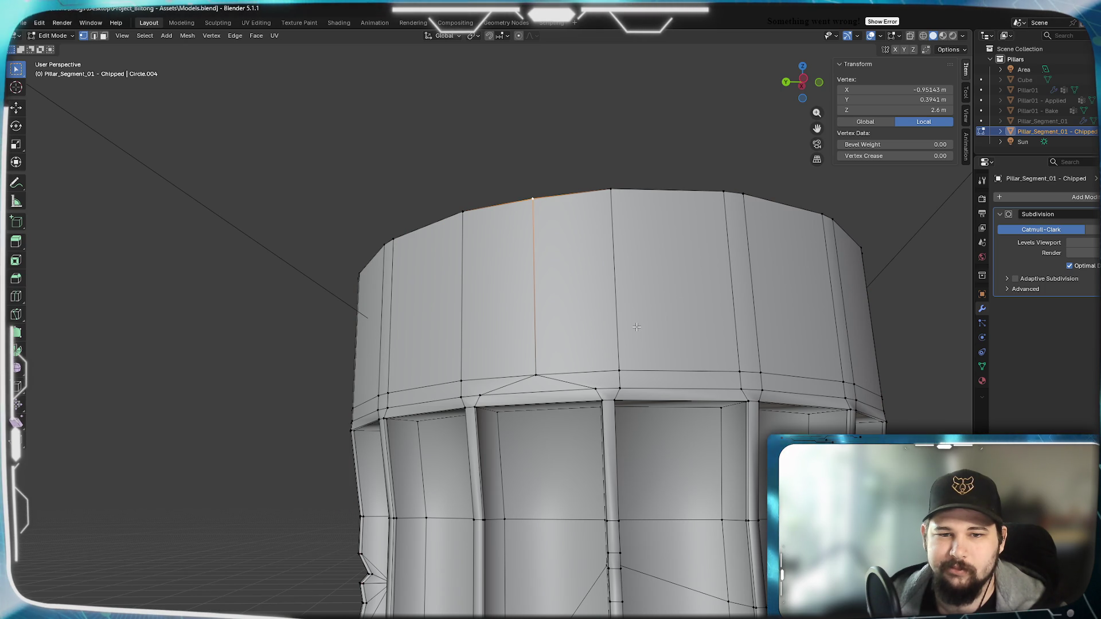
shift+click(731, 373)
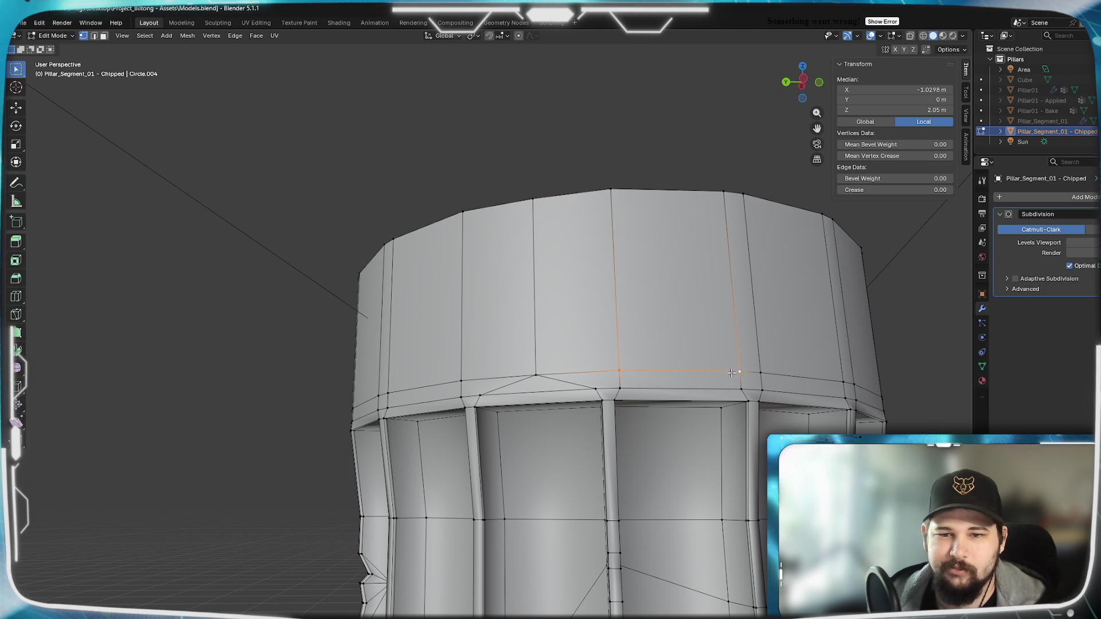
key(m)
click(647, 340)
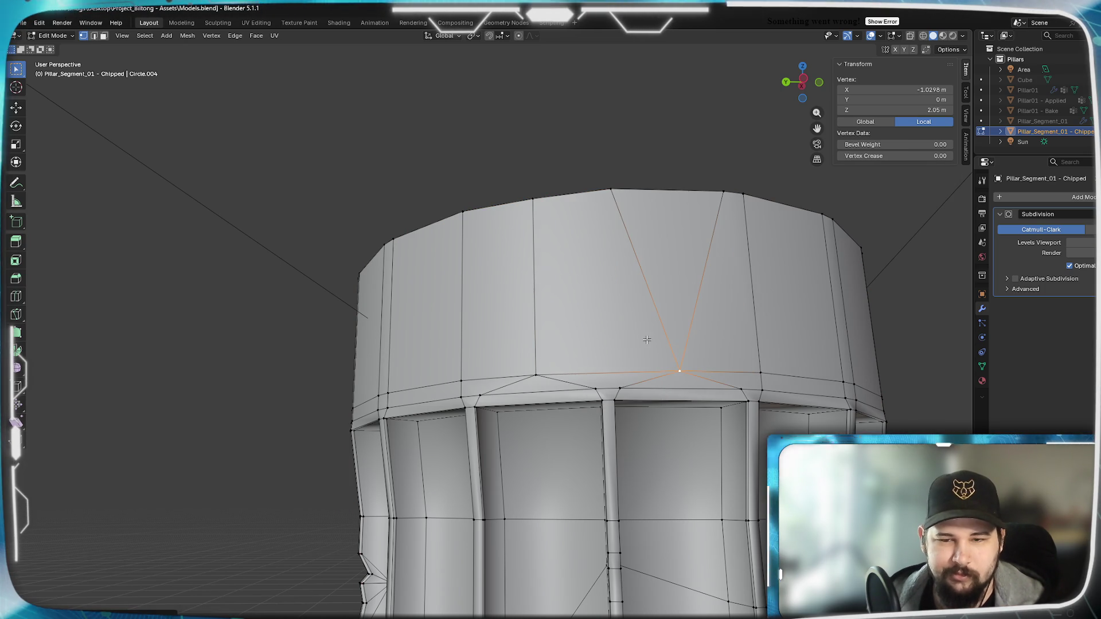
Merge the corresponding top vertex pair at centre and inspect the smoothed top.
shift+click(716, 207)
key(m)
click(717, 208)
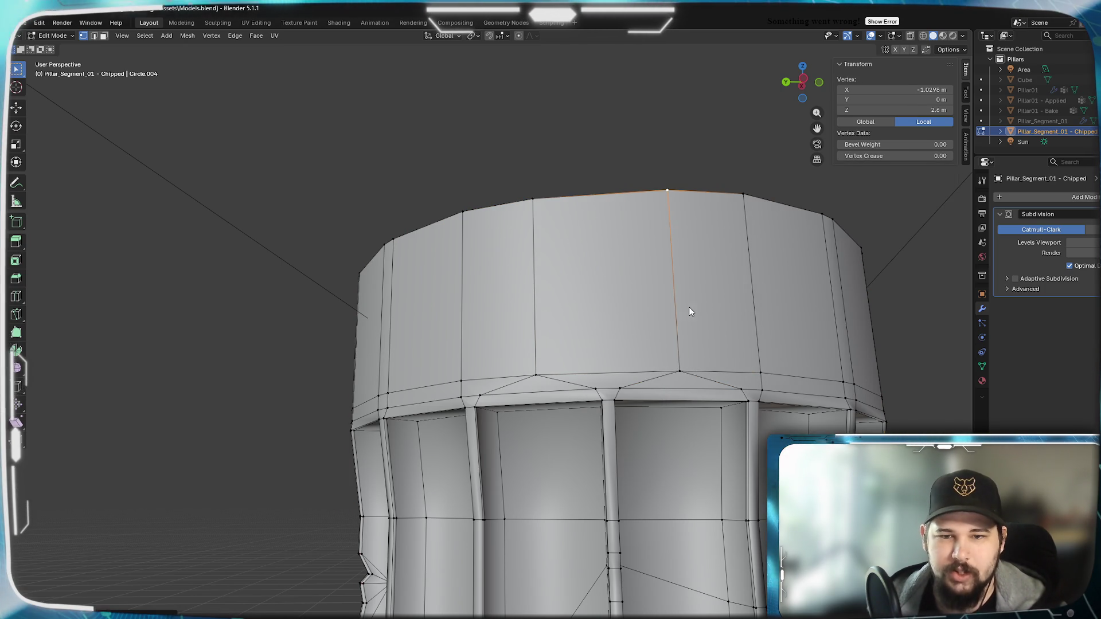
key(Tab)
mouse_move(656, 311)
middle_down()
mouse_move(662, 322)
mouse_move(655, 299)
mouse_move(662, 318)
middle_up()
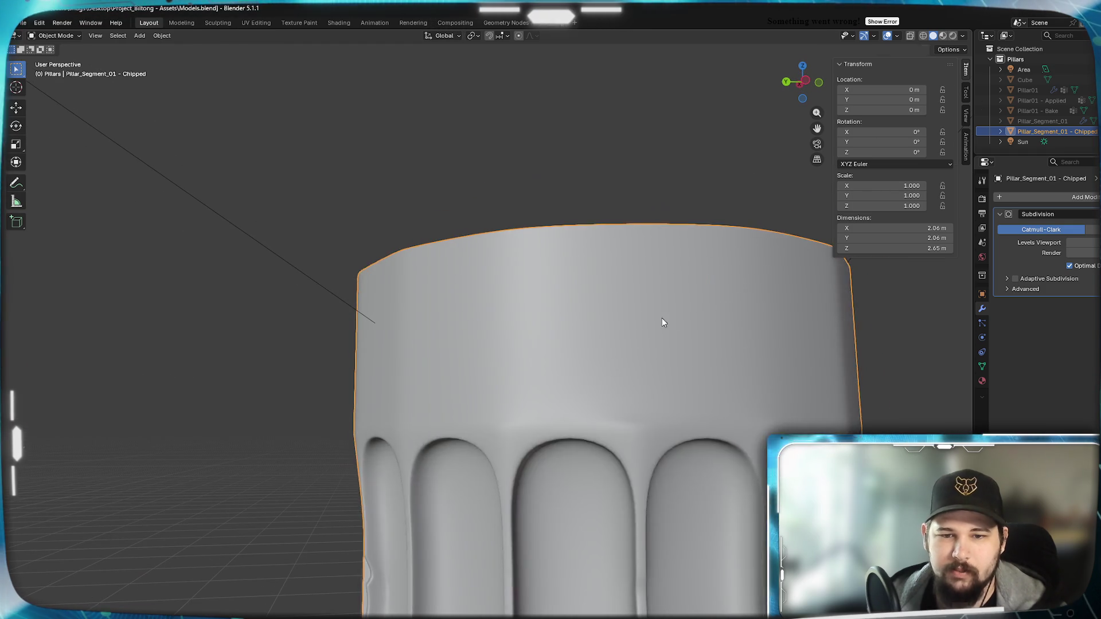
key(Tab)
Undo the last three steps and re-merge the lower vertices at their centre.
key(ctrl+z)
key(ctrl+z)
key(ctrl+z)
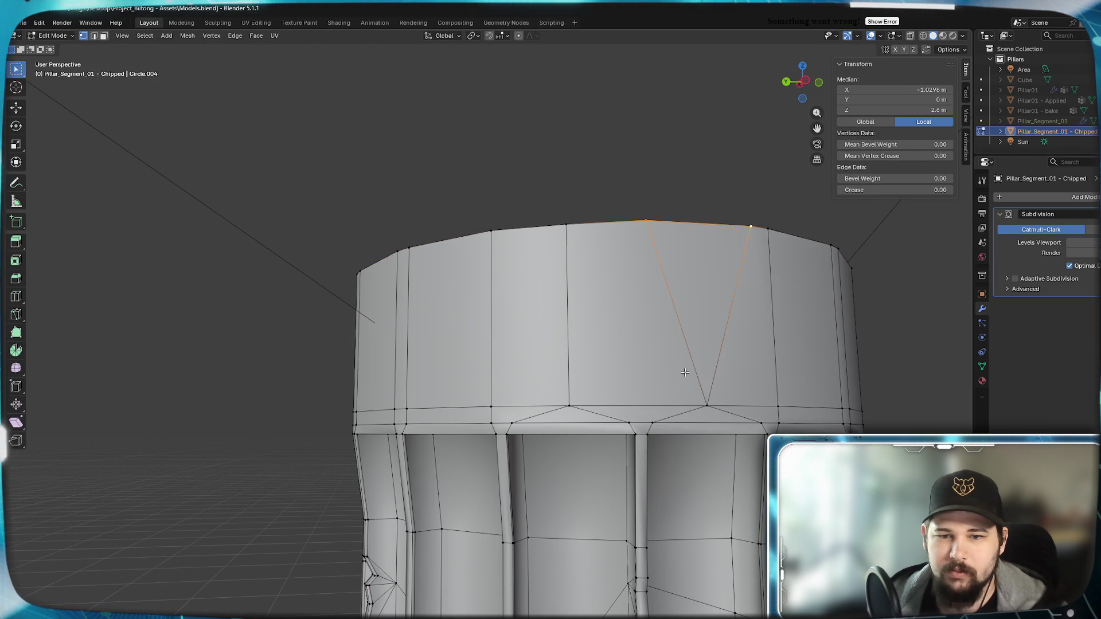
key(ctrl+z)
key(ctrl+z)
key(ctrl+z)
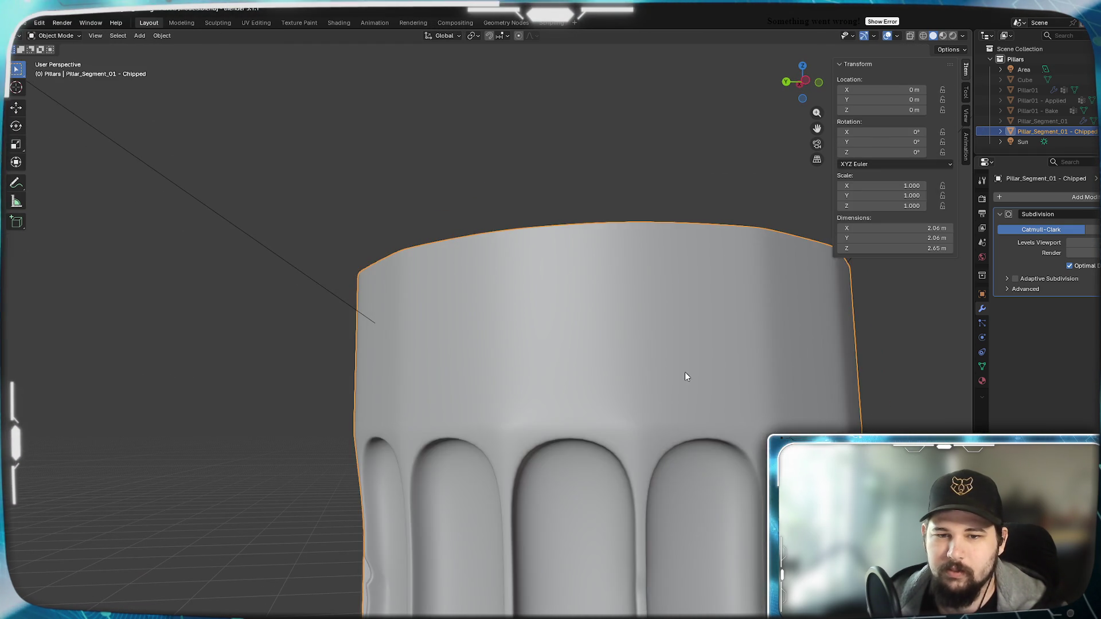
key(ctrl+z)
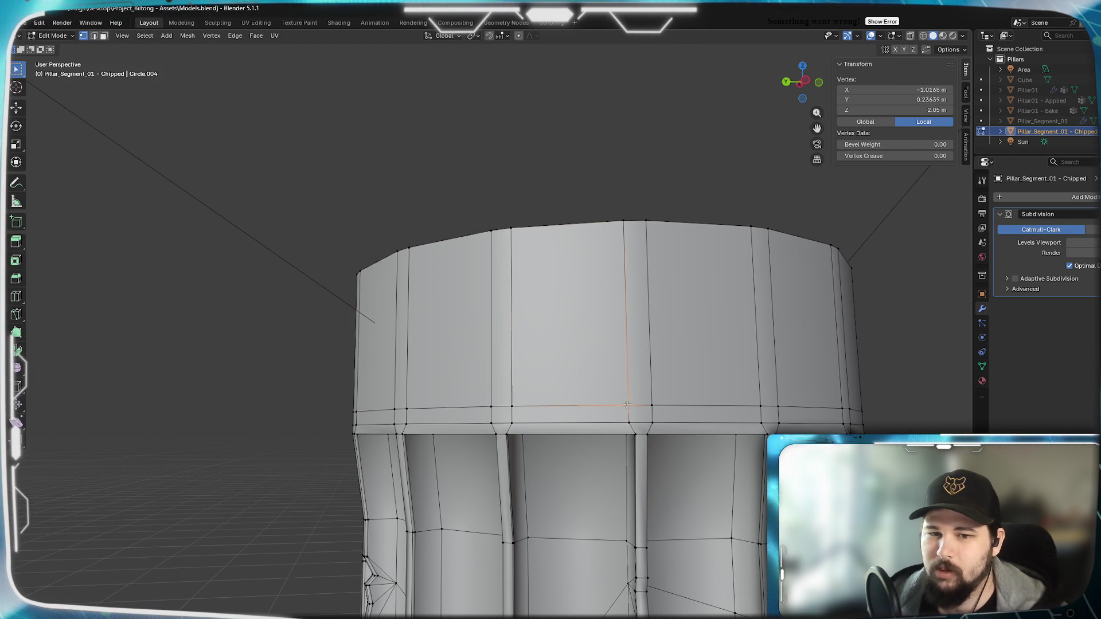
key(m)
click(652, 405)
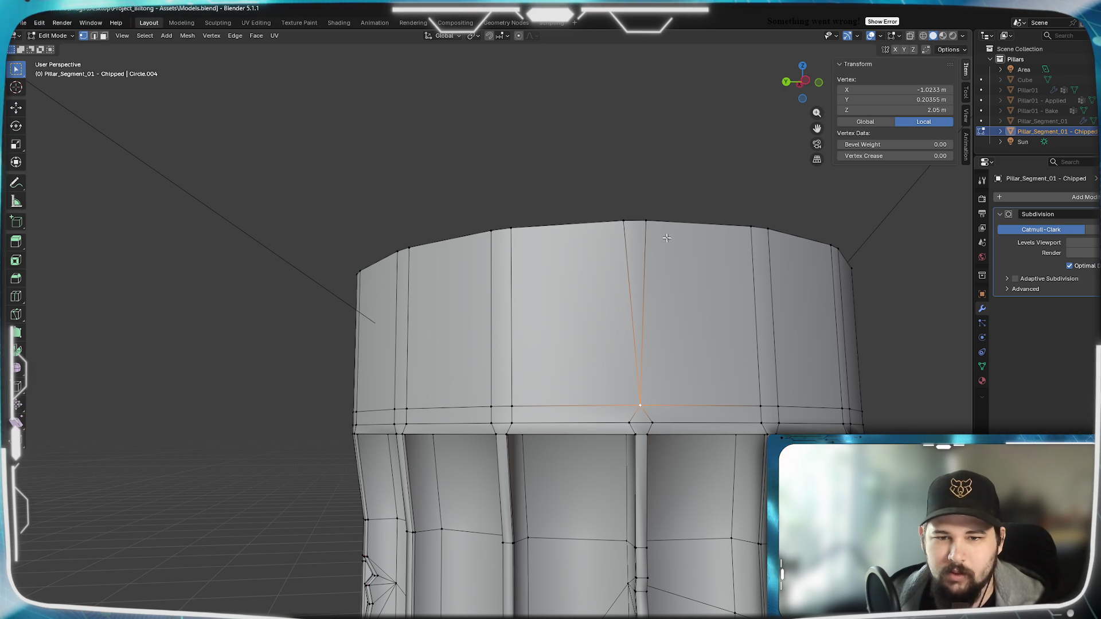
Box-select the two top vertices, merge them at centre, and preview the pillar.
drag(614, 207, 654, 235)
key(m)
click(655, 232)
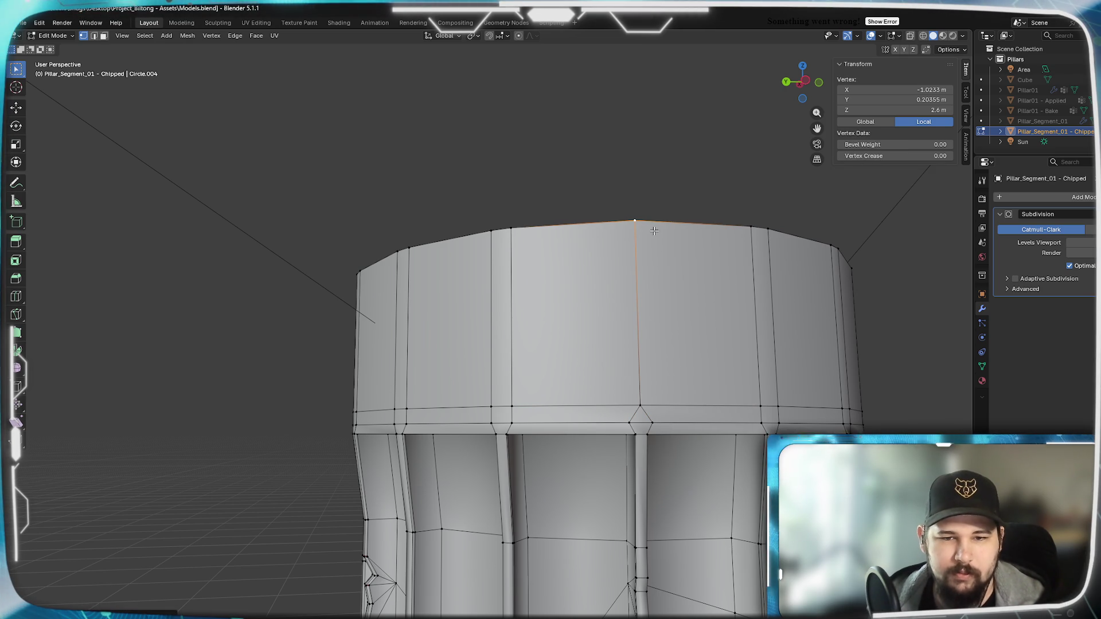
key(Tab)
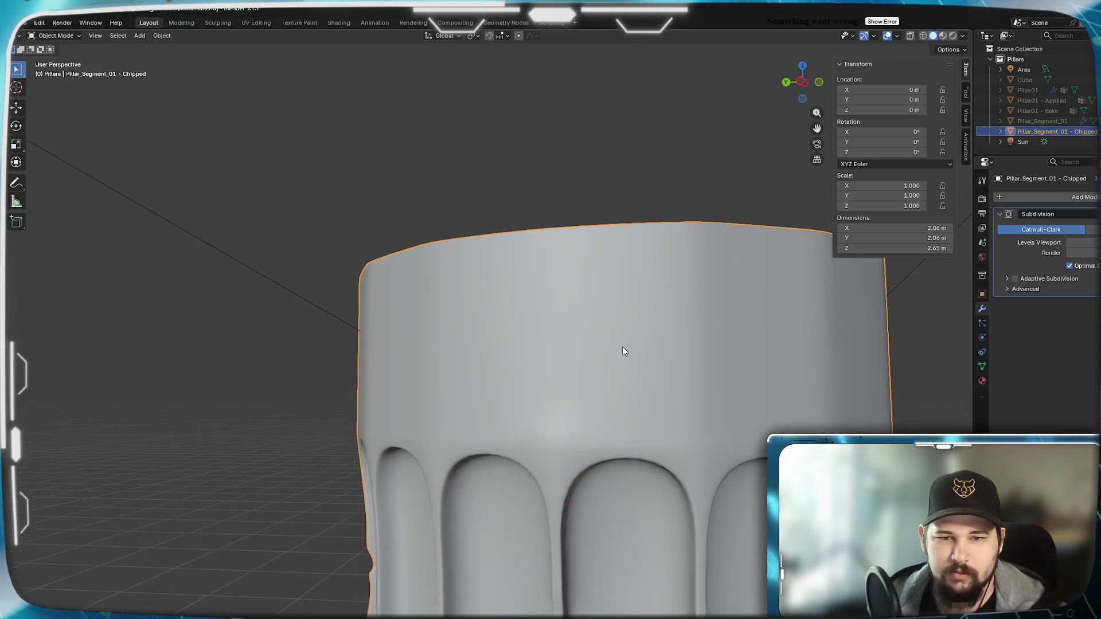
mouse_move(622, 347)
middle_down()
mouse_move(705, 354)
mouse_move(732, 369)
mouse_move(738, 400)
mouse_move(725, 427)
mouse_move(659, 348)
mouse_move(629, 355)
mouse_move(642, 386)
mouse_move(733, 405)
mouse_move(730, 421)
mouse_move(607, 381)
mouse_move(517, 393)
mouse_move(457, 383)
mouse_move(560, 377)
mouse_move(564, 361)
mouse_move(659, 344)
mouse_move(693, 354)
mouse_move(675, 364)
mouse_move(641, 353)
mouse_move(695, 354)
mouse_move(465, 356)
mouse_move(659, 359)
middle_up()
Re-enter Edit Mode on the pillar mesh near the capital rim.
key(Tab)
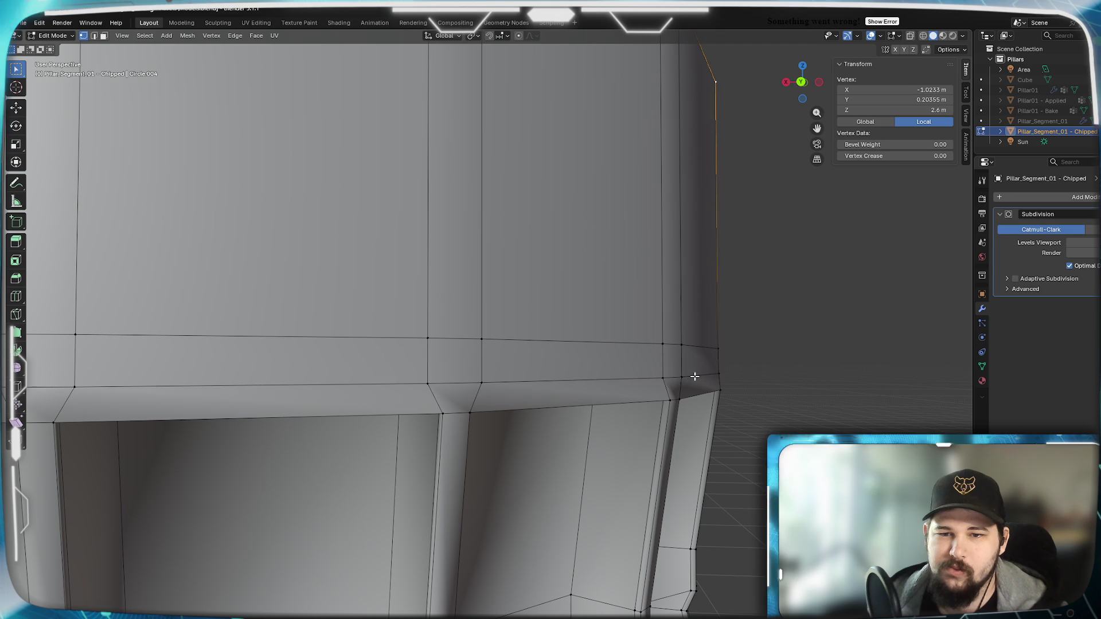
Loop-select the rim band's edge loops, adding the top rim loop to the selection.
alt+click(695, 377)
mouse_move(676, 395)
middle_down()
mouse_move(535, 398)
mouse_move(513, 373)
mouse_move(528, 356)
middle_up()
scroll(504, 364, up, 4)
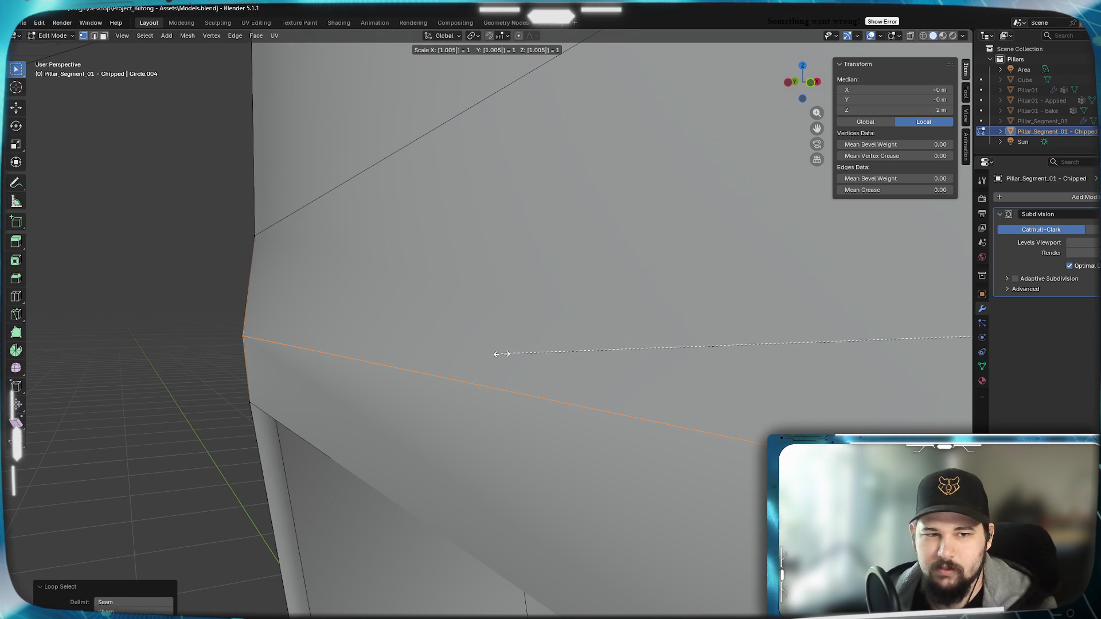
scroll(337, 384, down, 10)
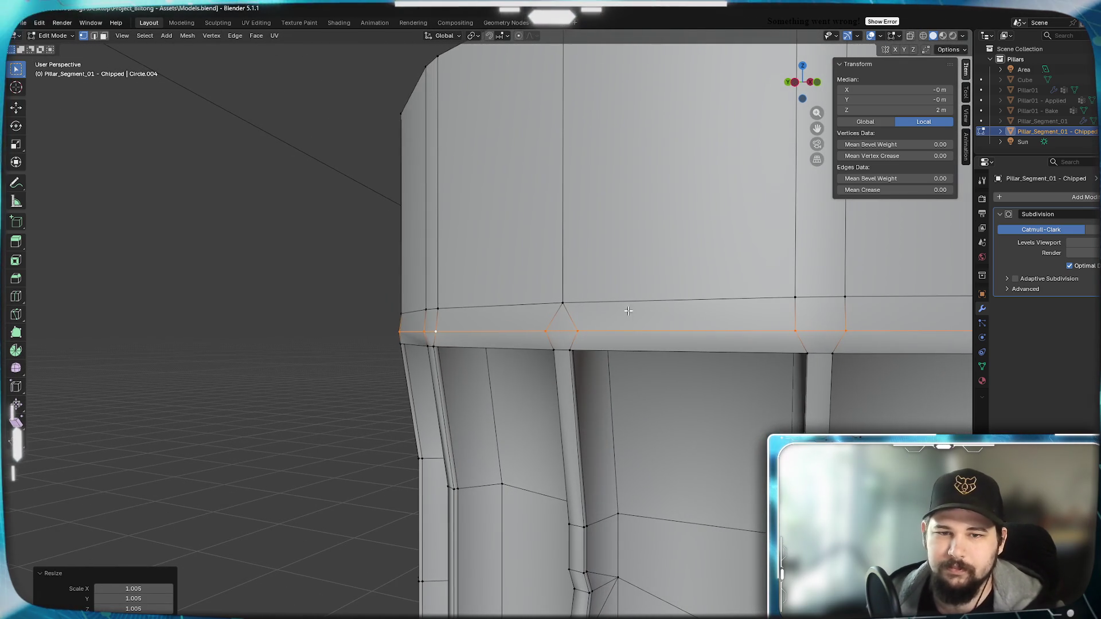
alt+click(630, 302)
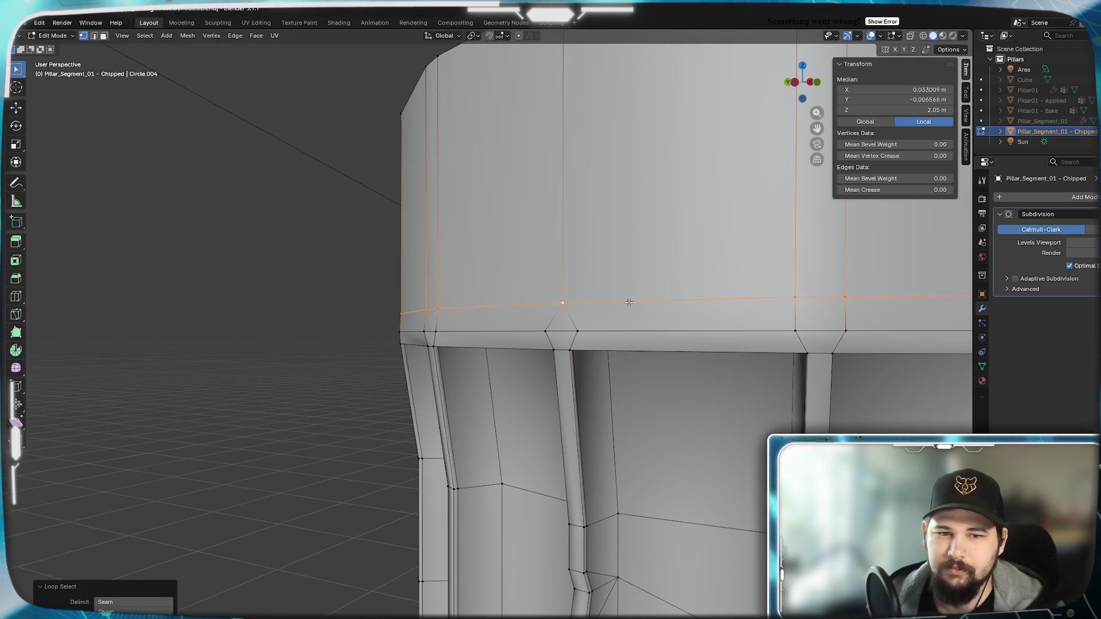
middle_drag(616, 262, 574, 221)
alt+shift+click(574, 161)
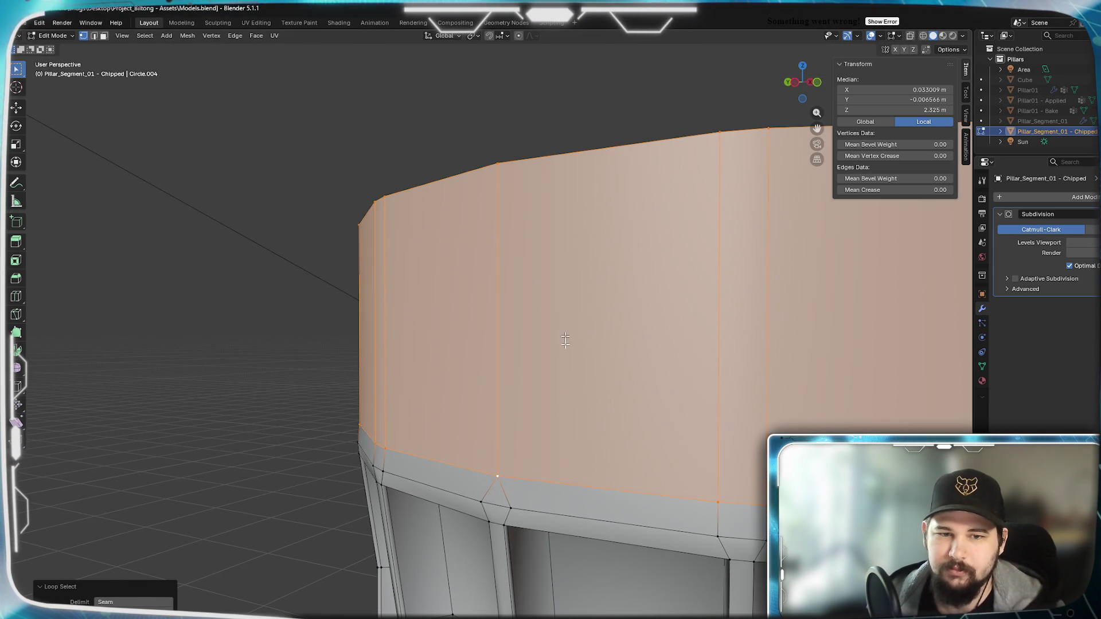
scroll(565, 341, up, 5)
middle_drag(572, 354, 553, 361)
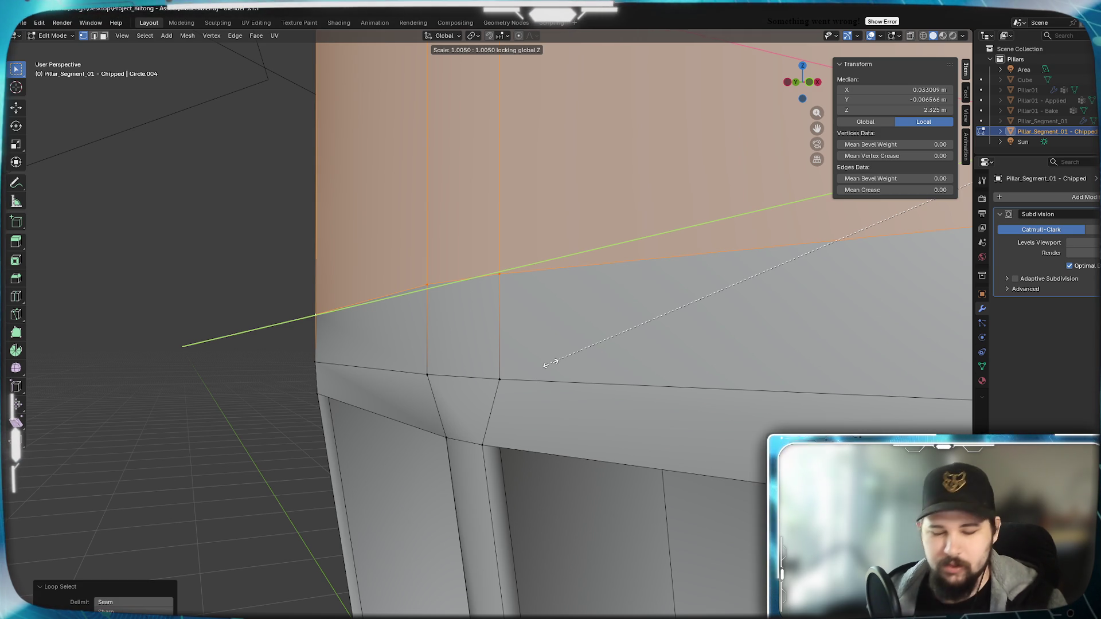
Confirm the 1.005 outward scale and preview the smoothed pillar in Object Mode.
click(550, 364)
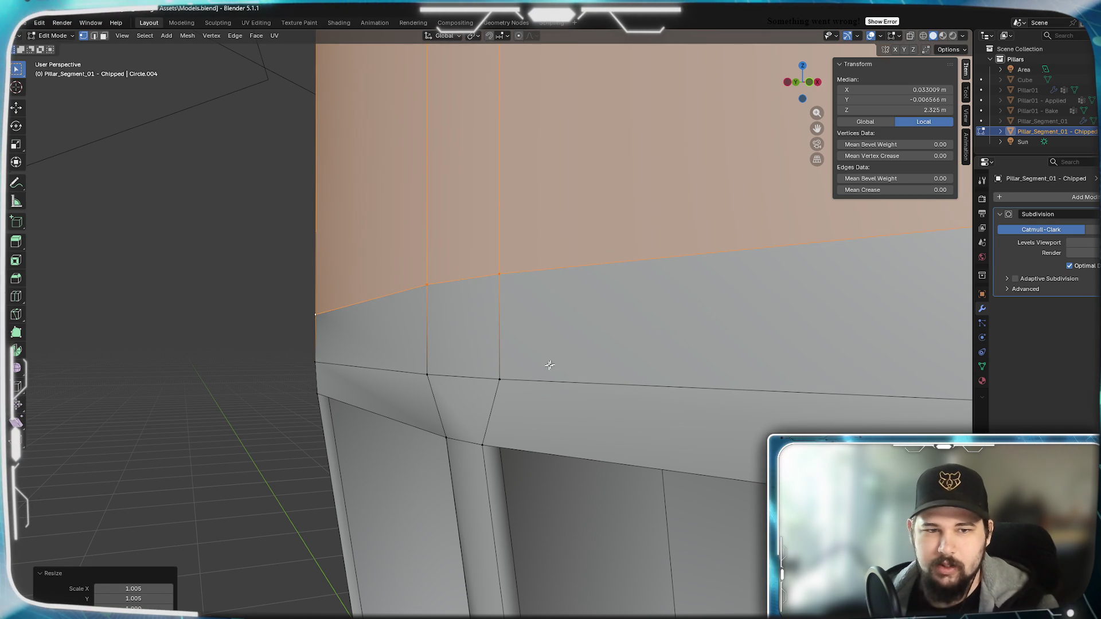
key(Tab)
scroll(446, 394, down, 1)
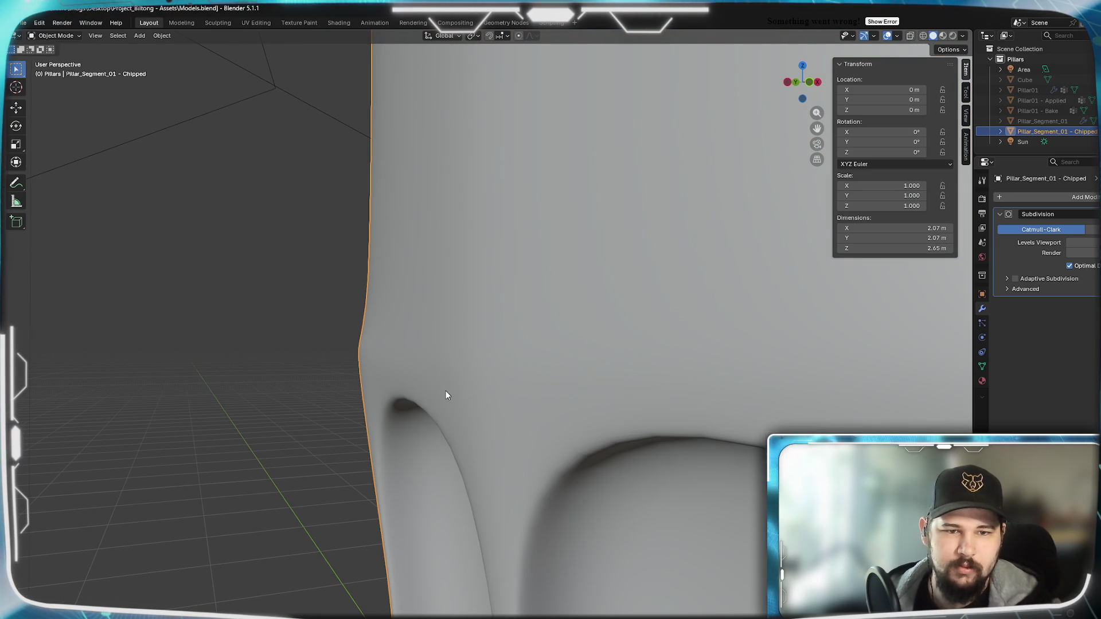
key(Tab)
key(Tab)
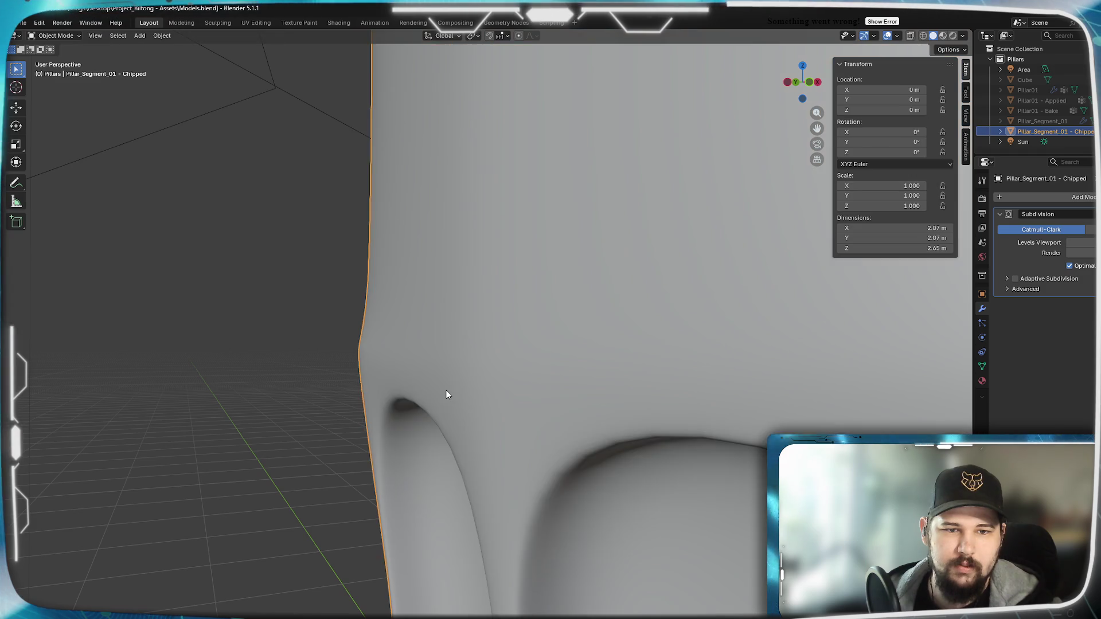
scroll(459, 392, down, 5)
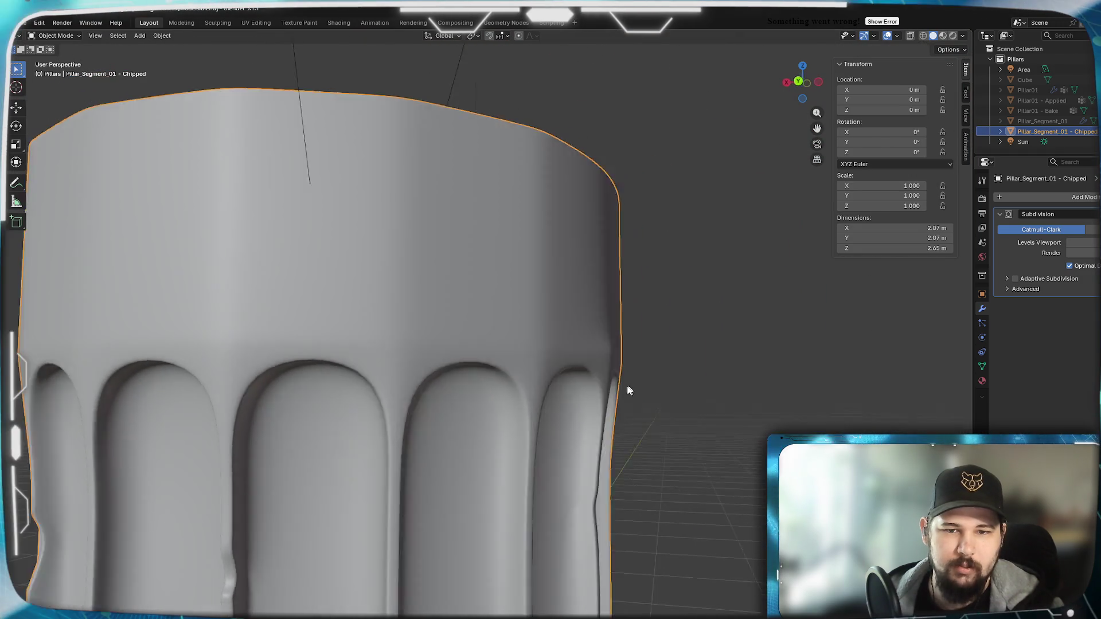
scroll(471, 398, up, 5)
scroll(442, 392, down, 5)
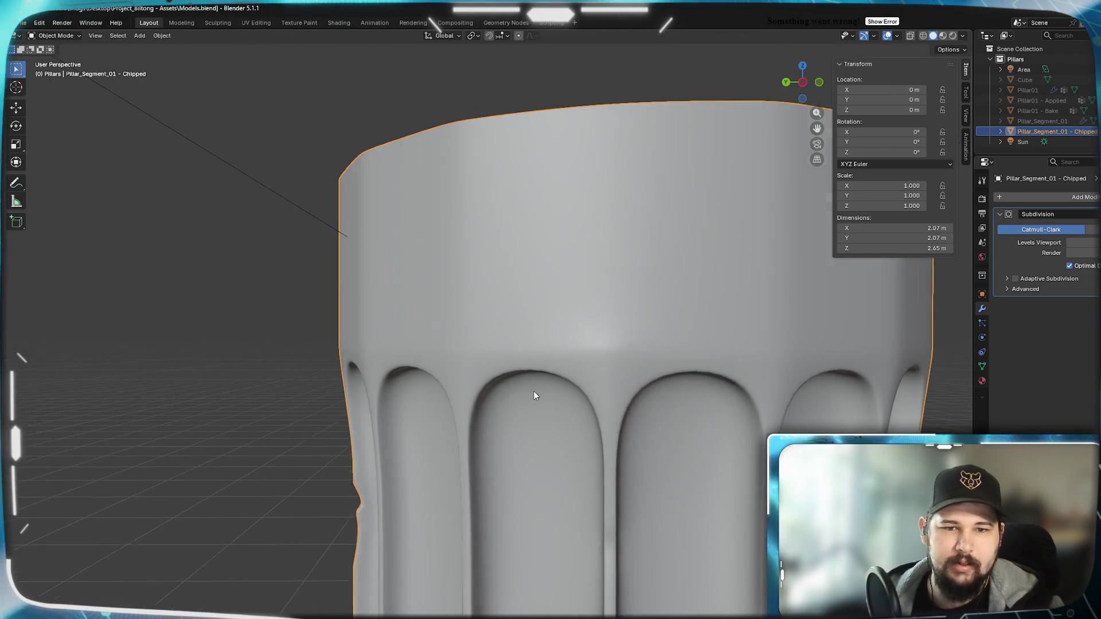
scroll(534, 392, up, 5)
Merge the two vertices where a flute meets the band at their centre.
key(Tab)
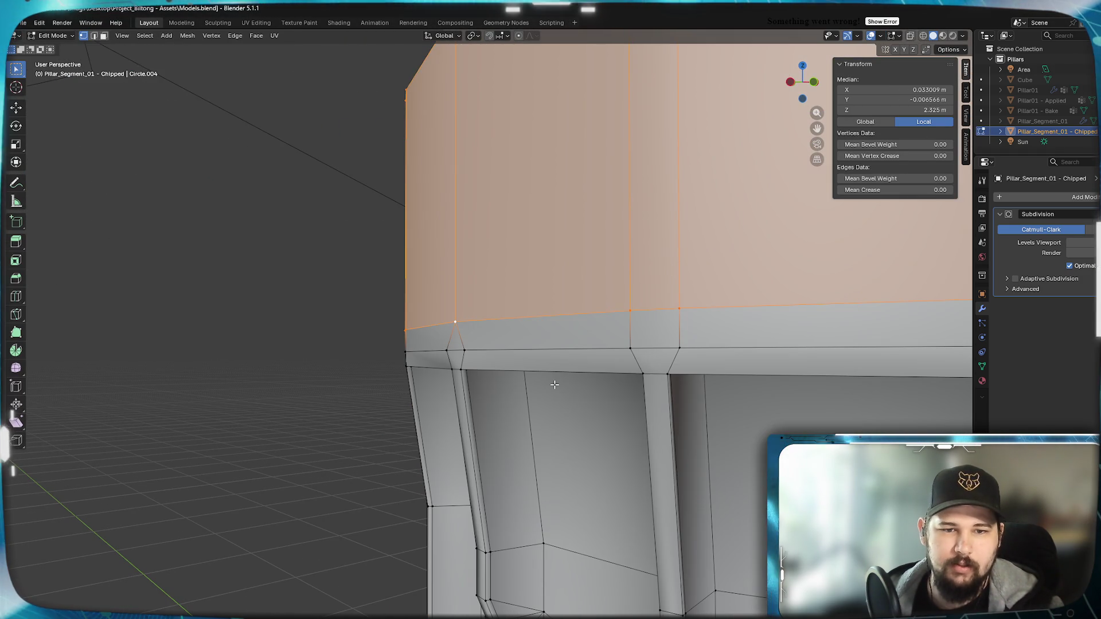
scroll(573, 382, down, 4)
mouse_move(591, 373)
middle_down()
mouse_move(673, 369)
mouse_move(485, 379)
mouse_move(666, 362)
middle_up()
drag(670, 354, 670, 358)
shift+click(728, 371)
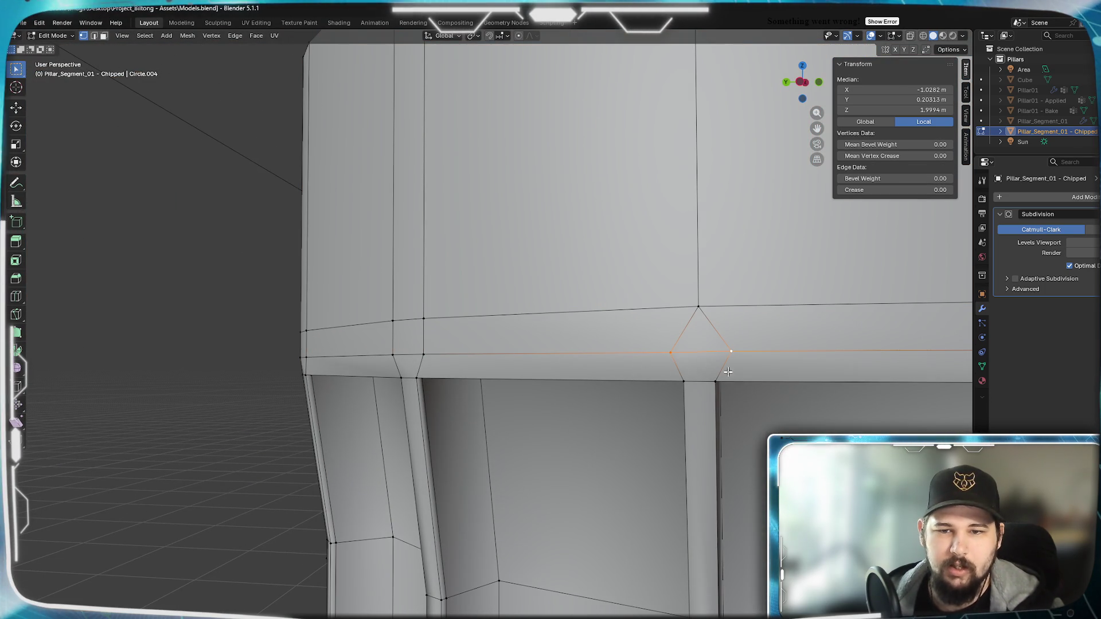
shift+click(726, 387)
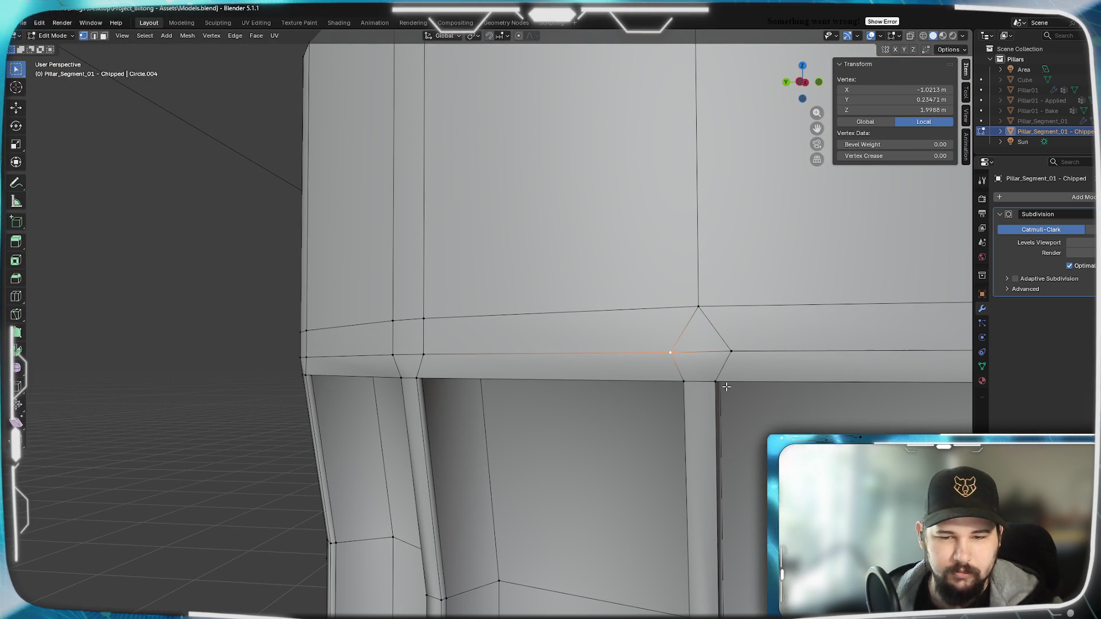
shift+click(725, 360)
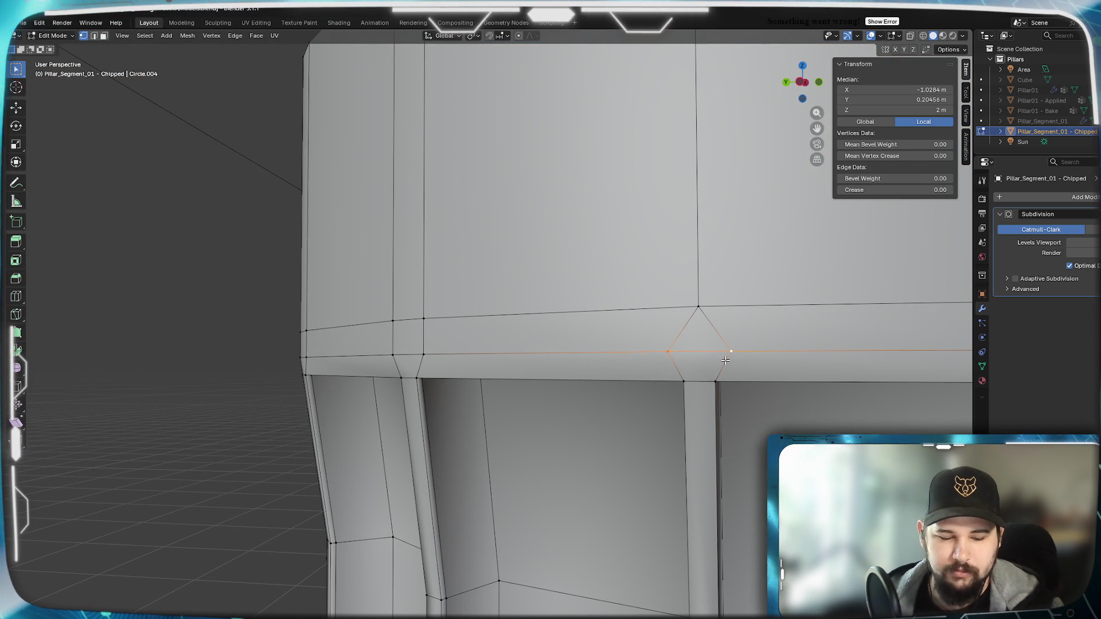
key(m)
click(725, 361)
Check the merged corner, then bevel the corner vertex into a small diamond.
key(Tab)
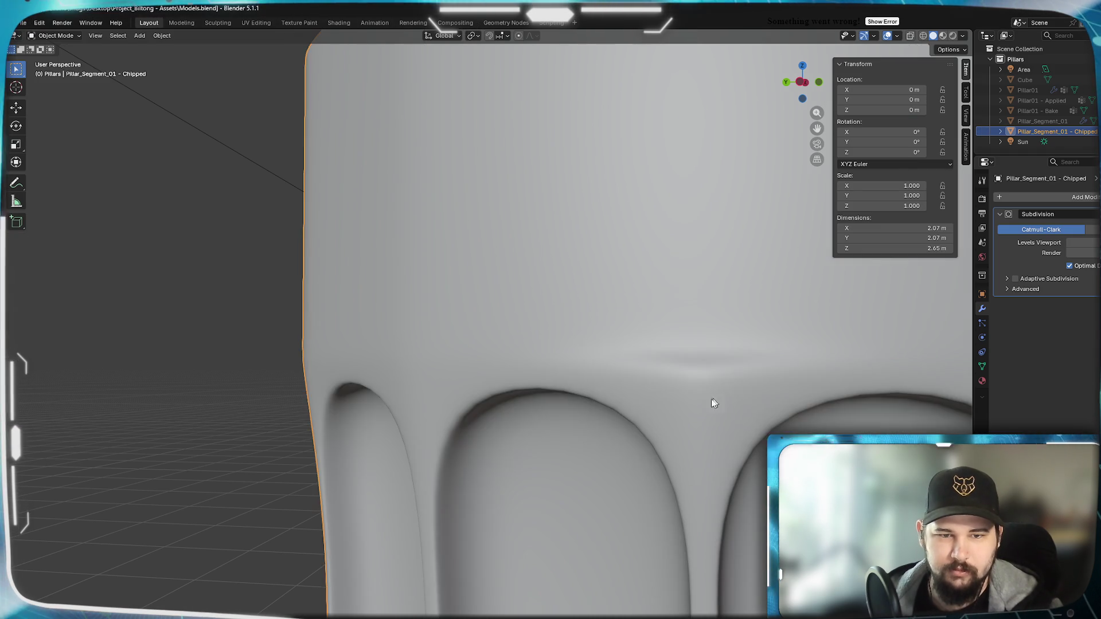
mouse_move(711, 398)
middle_down()
mouse_move(633, 404)
mouse_move(819, 407)
mouse_move(646, 404)
middle_up()
scroll(631, 401, down, 3)
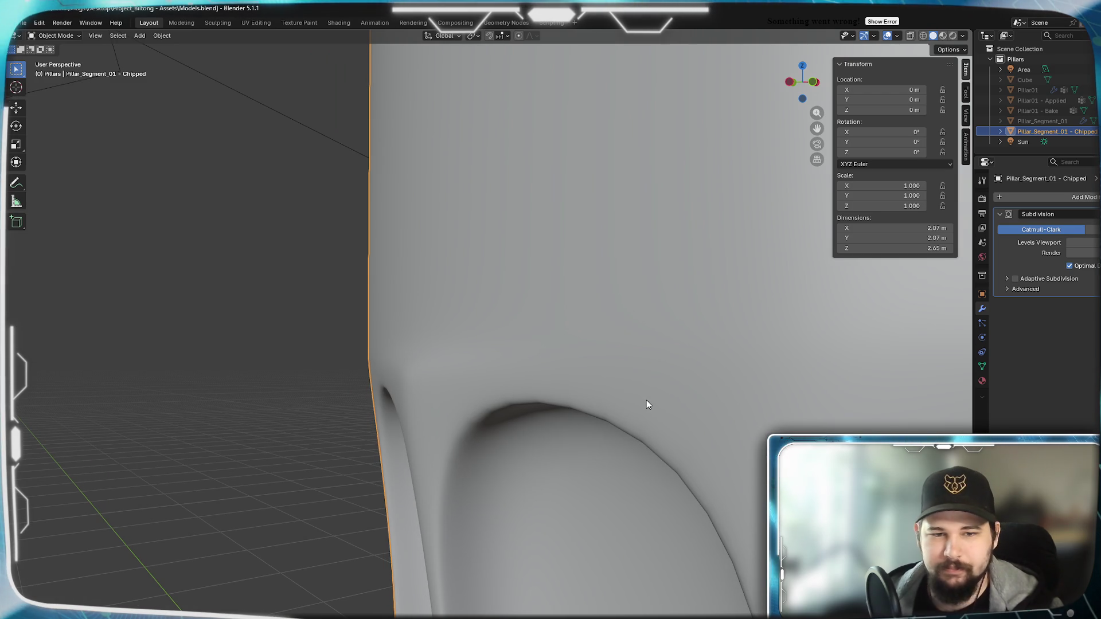
key(Tab)
key(ctrl+shift+b)
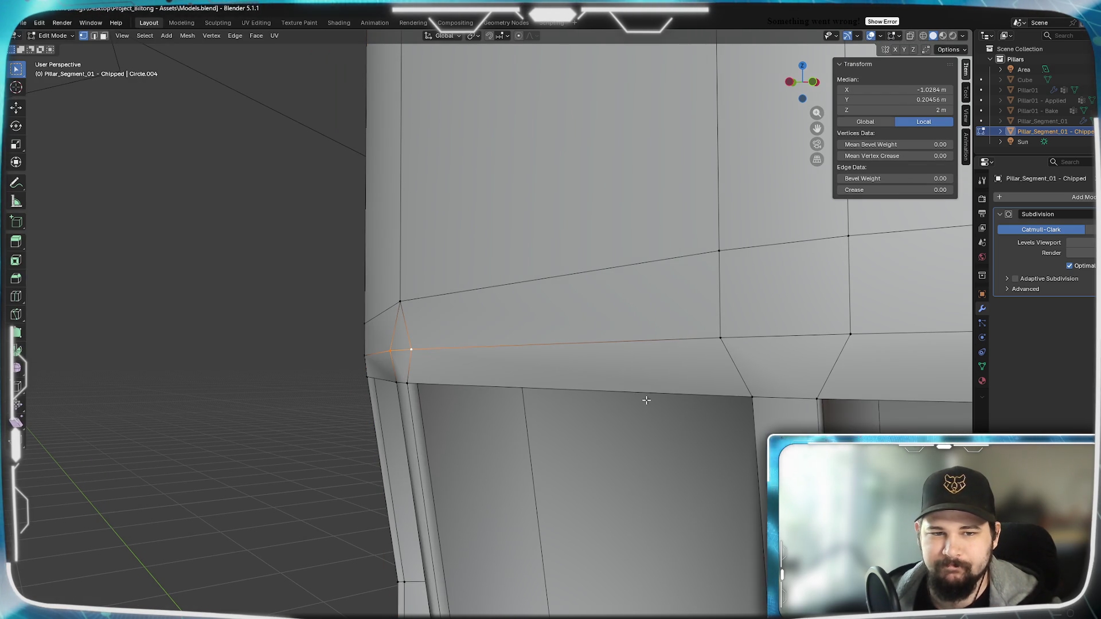
mouse_move(436, 391)
middle_down()
mouse_move(494, 374)
mouse_move(552, 382)
middle_up()
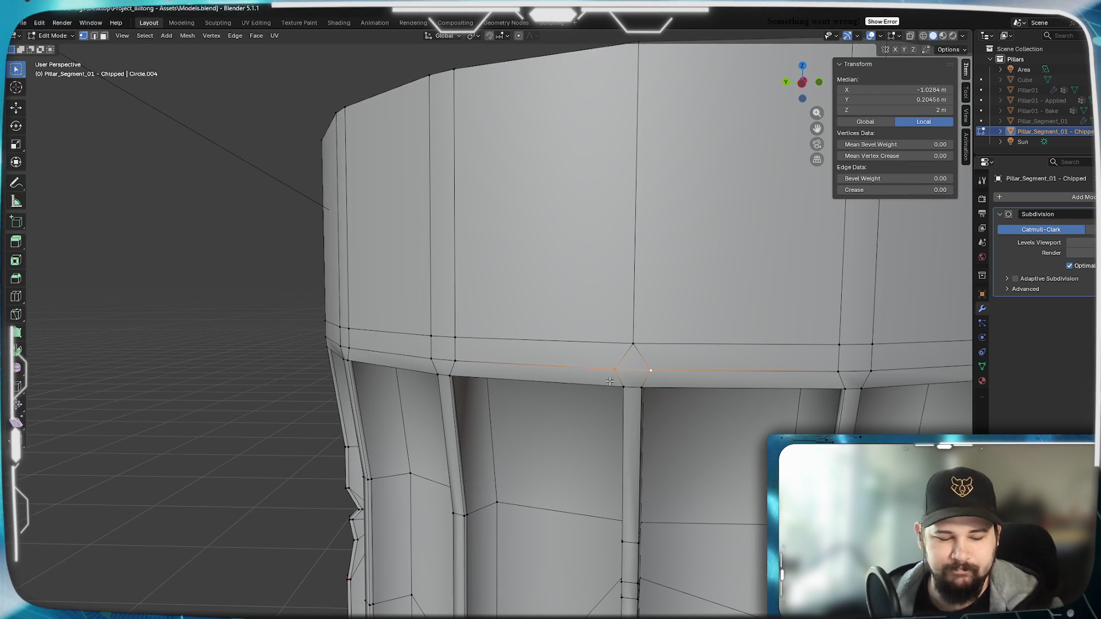
Select the upper band's linked faces and an edge loop, then undo those edits.
key(ctrl+l)
key(Tab)
key(Tab)
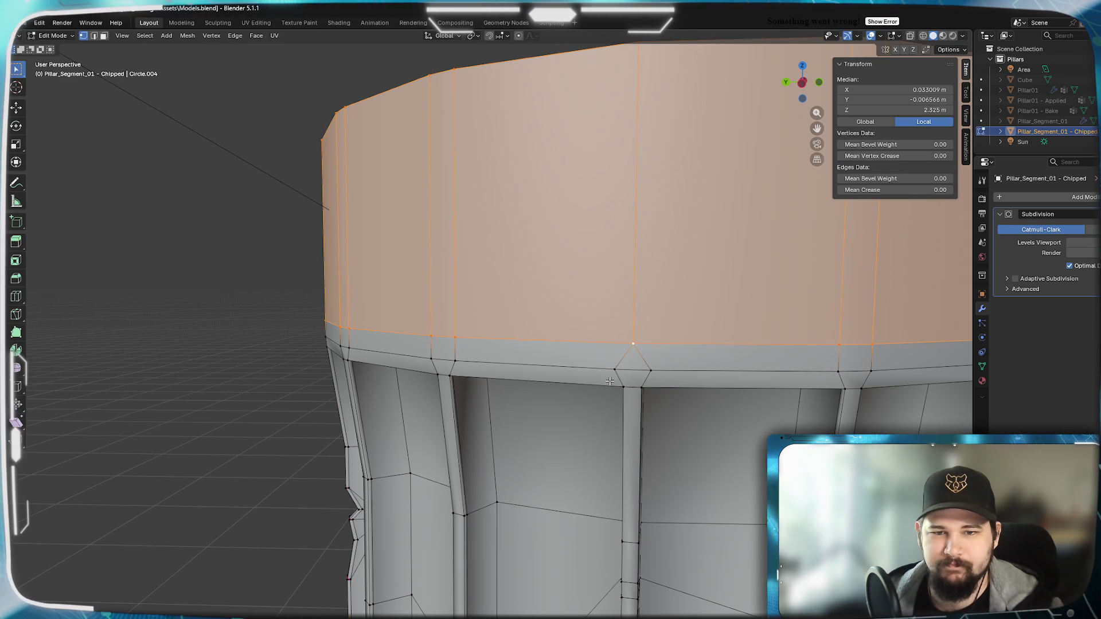
alt+click(610, 381)
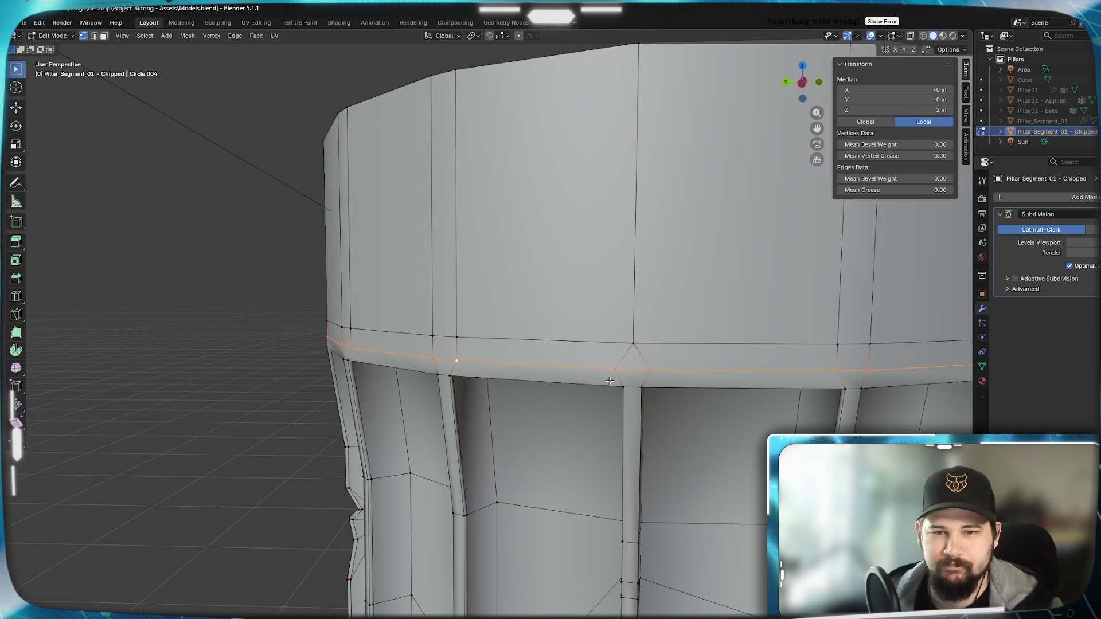
key(Tab)
key(Tab)
key(ctrl+z)
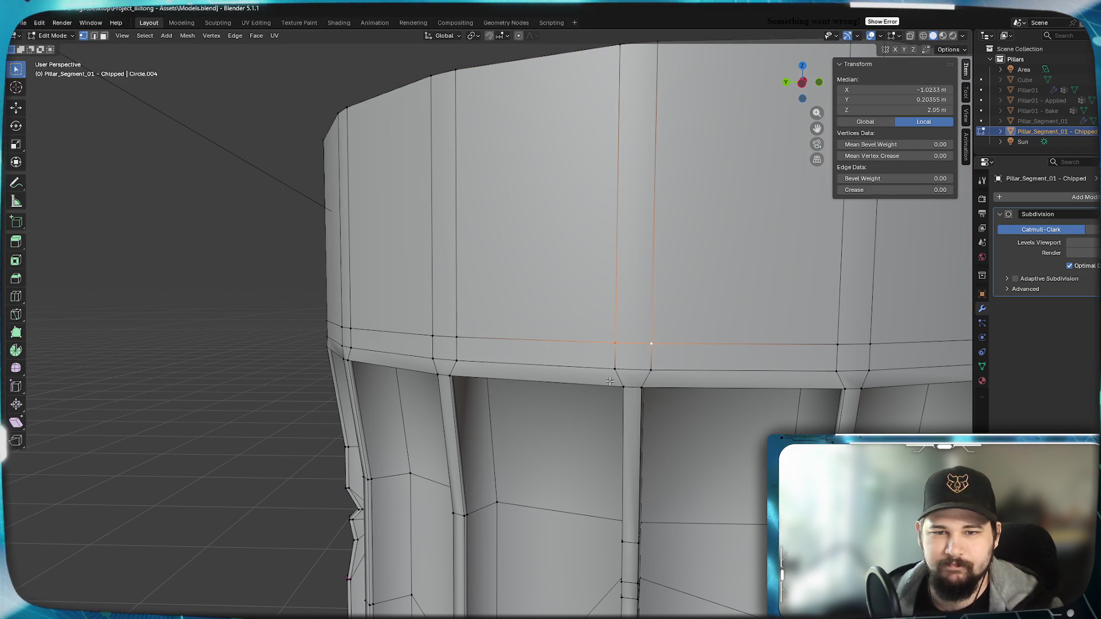
Select the thin band's face loop plus the upper face ring, inspecting base and top bands.
middle_drag(660, 380, 604, 366)
alt+click(590, 347)
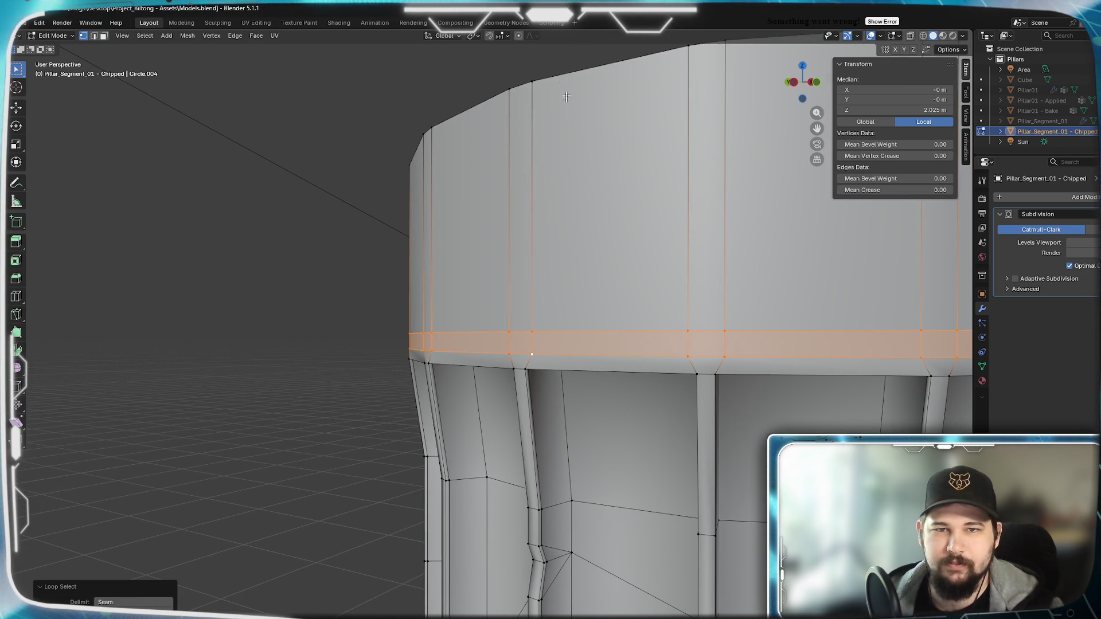
alt+shift+click(573, 241)
scroll(552, 438, down, 2)
shift+middle_drag(553, 438, 548, 258)
scroll(545, 377, up, 3)
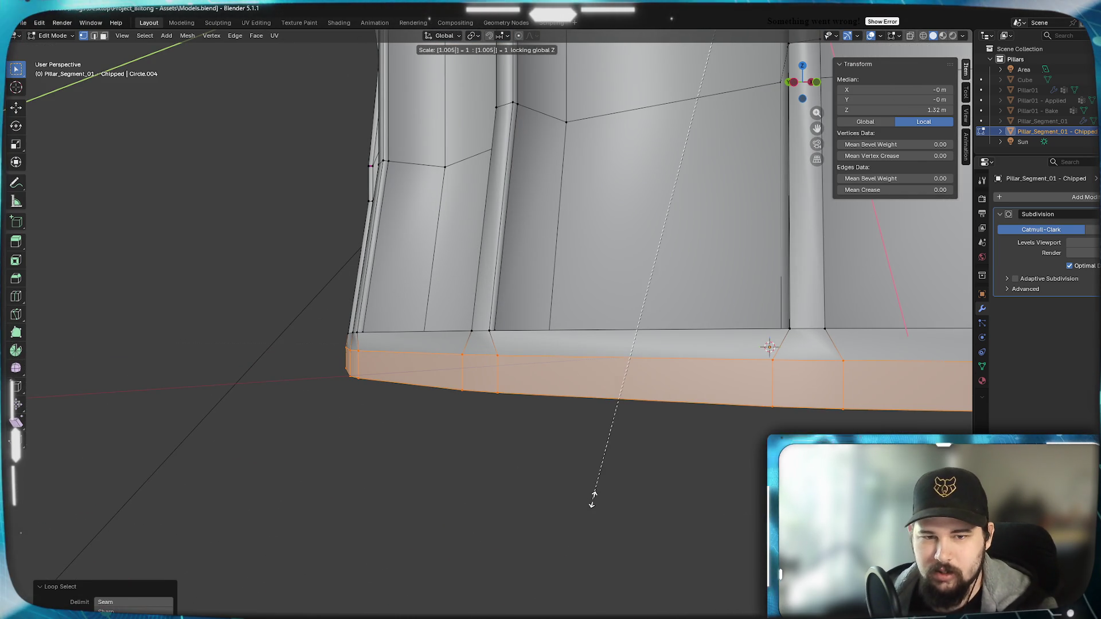
scroll(459, 412, down, 2)
shift+middle_drag(549, 115, 549, 270)
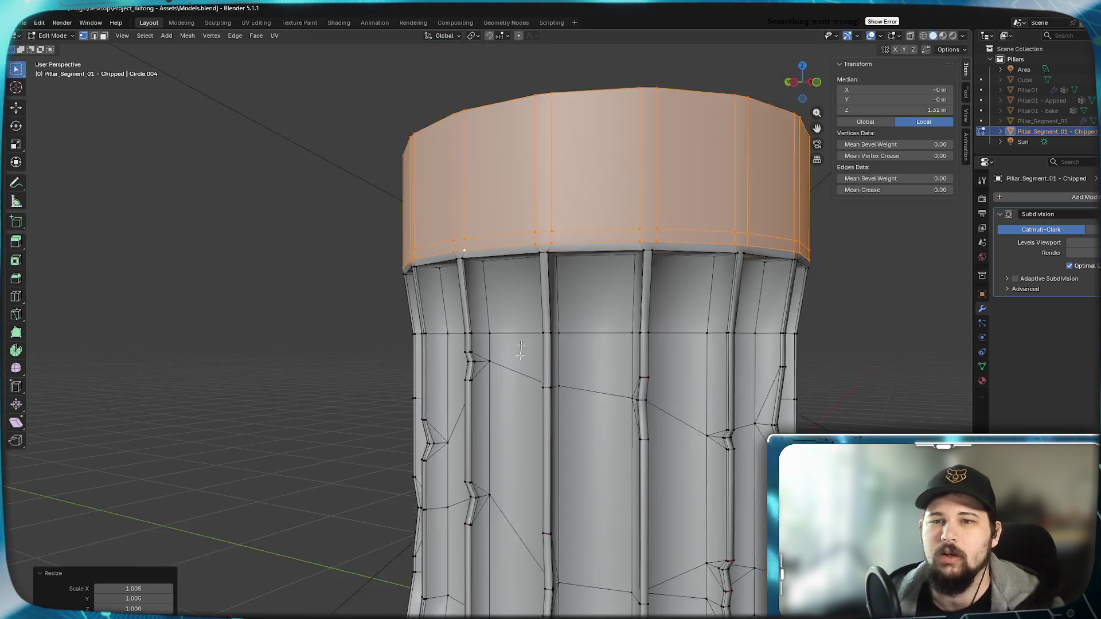
scroll(549, 286, up, 3)
shift+scroll(550, 286, down, 3)
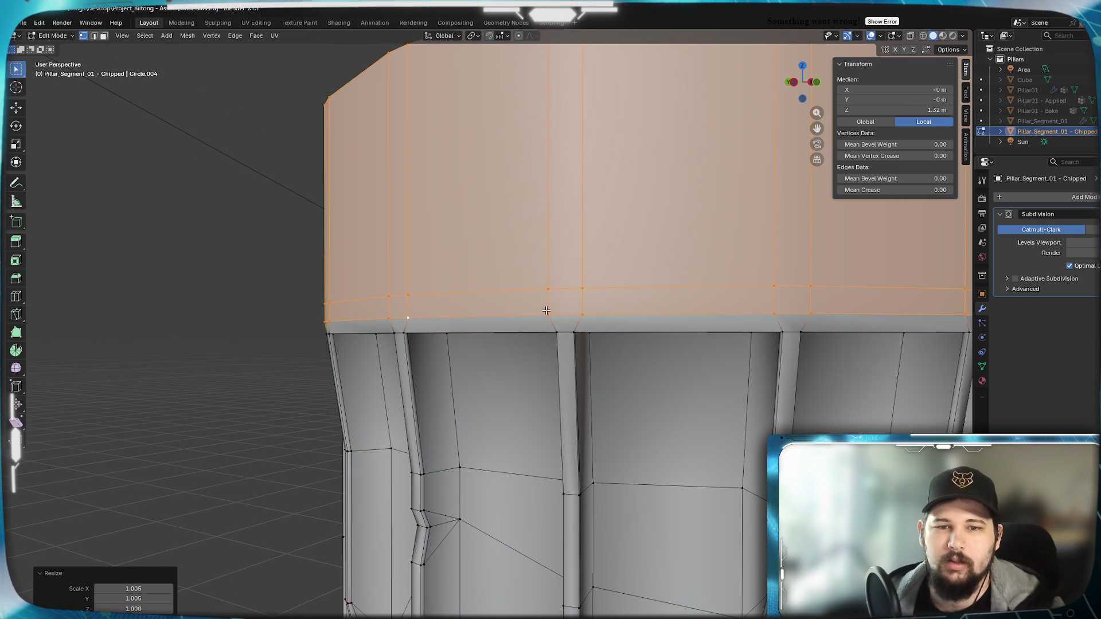
Deselect everything and return to Object Mode to view the smoothed pillar.
key(alt+a)
scroll(523, 377, down, 2)
key(Tab)
scroll(511, 408, up, 3)
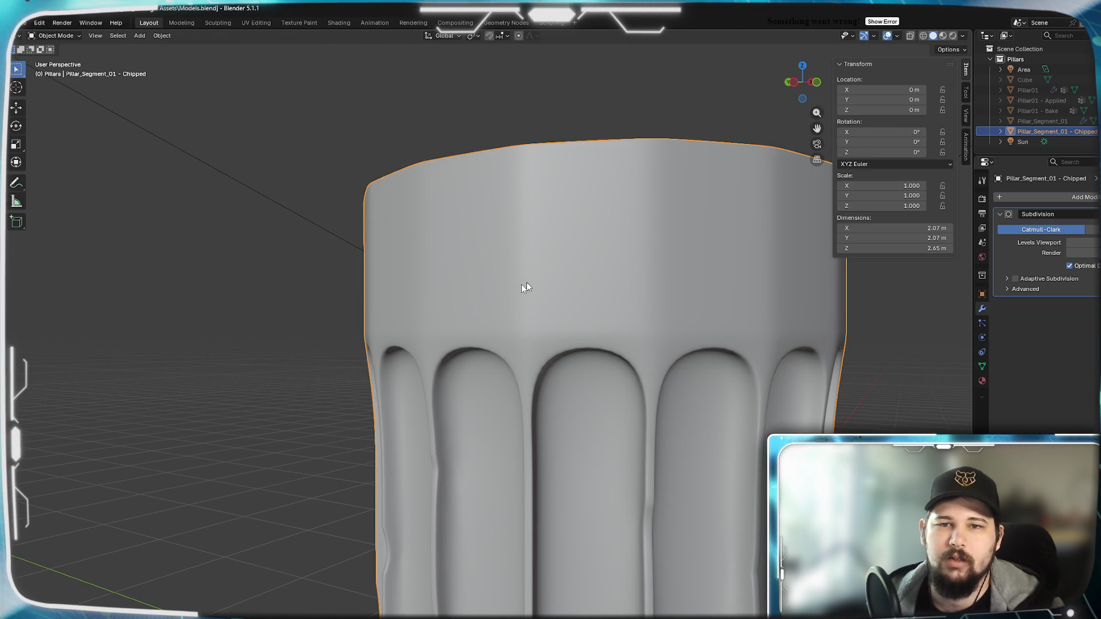
Orbit around the smoothed pillar, looking into its hollow top and along the rim.
scroll(526, 282, down, 2)
mouse_move(553, 285)
middle_down()
mouse_move(627, 285)
mouse_move(549, 277)
middle_up()
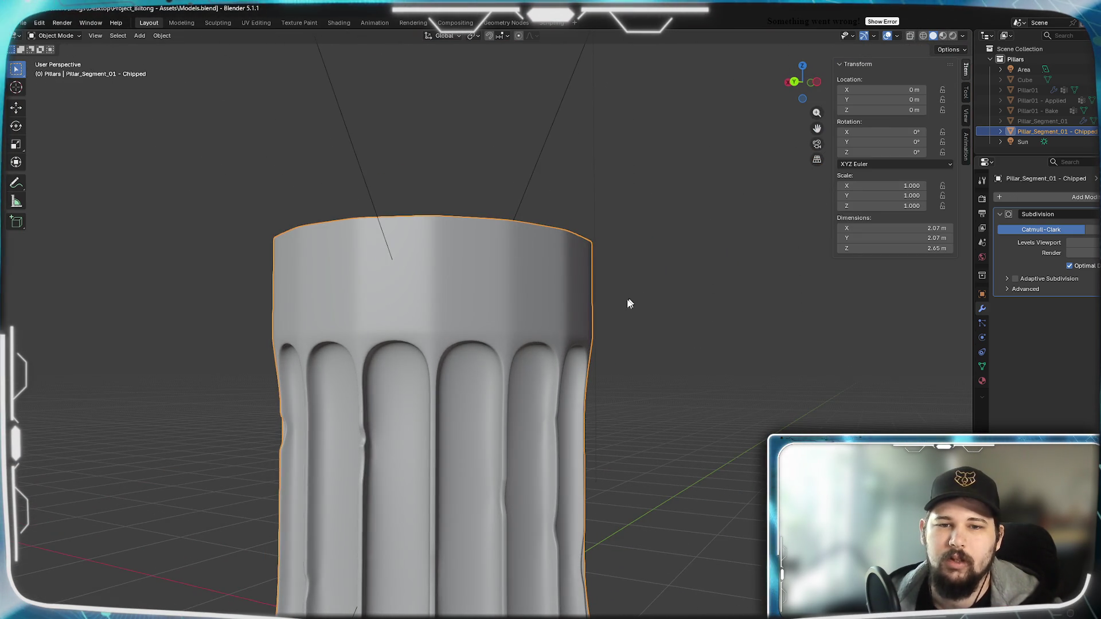
middle_drag(628, 303, 525, 295)
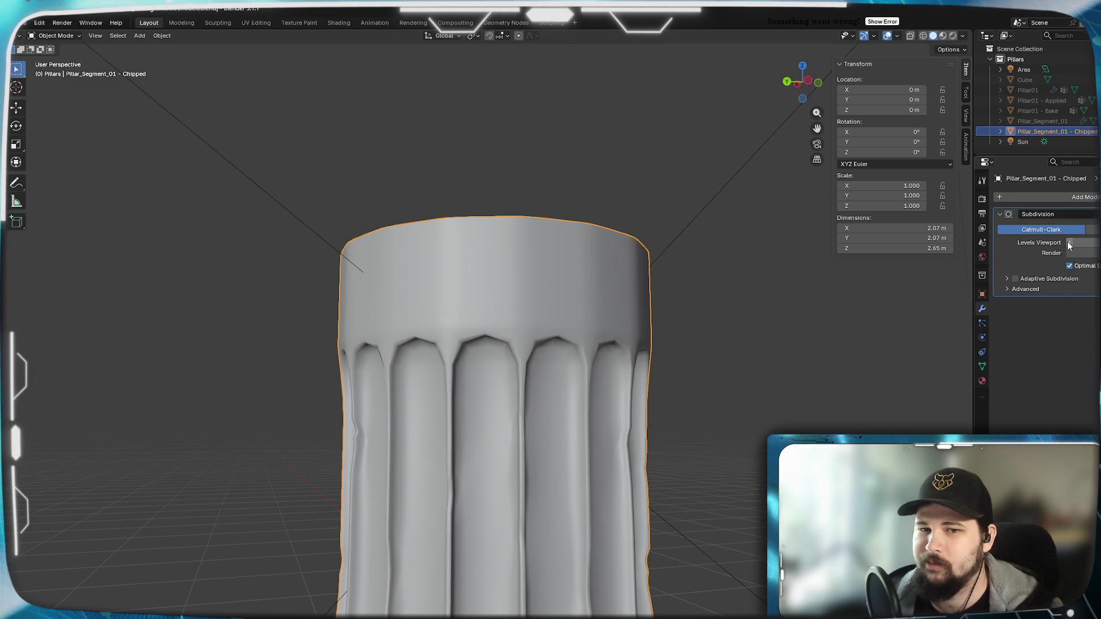
mouse_move(567, 280)
middle_down()
mouse_move(634, 294)
mouse_move(551, 398)
mouse_move(519, 348)
middle_up()
scroll(477, 295, up, 4)
mouse_move(477, 294)
middle_down()
mouse_move(538, 246)
mouse_move(641, 298)
mouse_move(466, 277)
mouse_move(571, 270)
mouse_move(607, 372)
middle_up()
scroll(572, 321, up, 4)
mouse_move(571, 320)
middle_down()
mouse_move(561, 304)
mouse_move(506, 310)
mouse_move(561, 327)
middle_up()
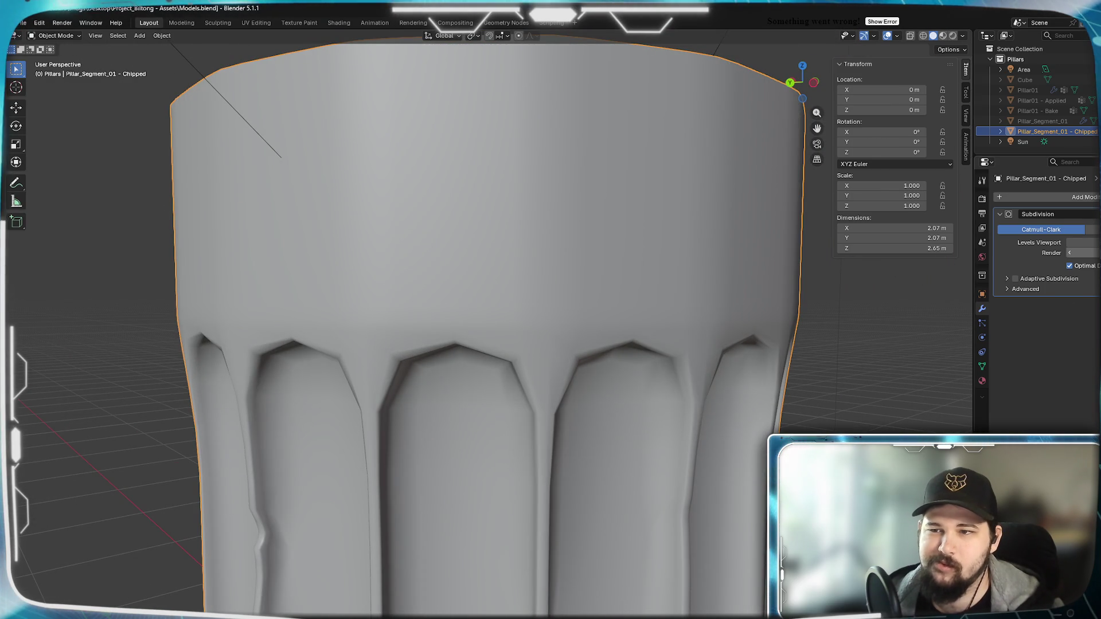
Raise the Subdivision modifier's viewport level and re-enter Edit Mode around the rim band.
click(1078, 244)
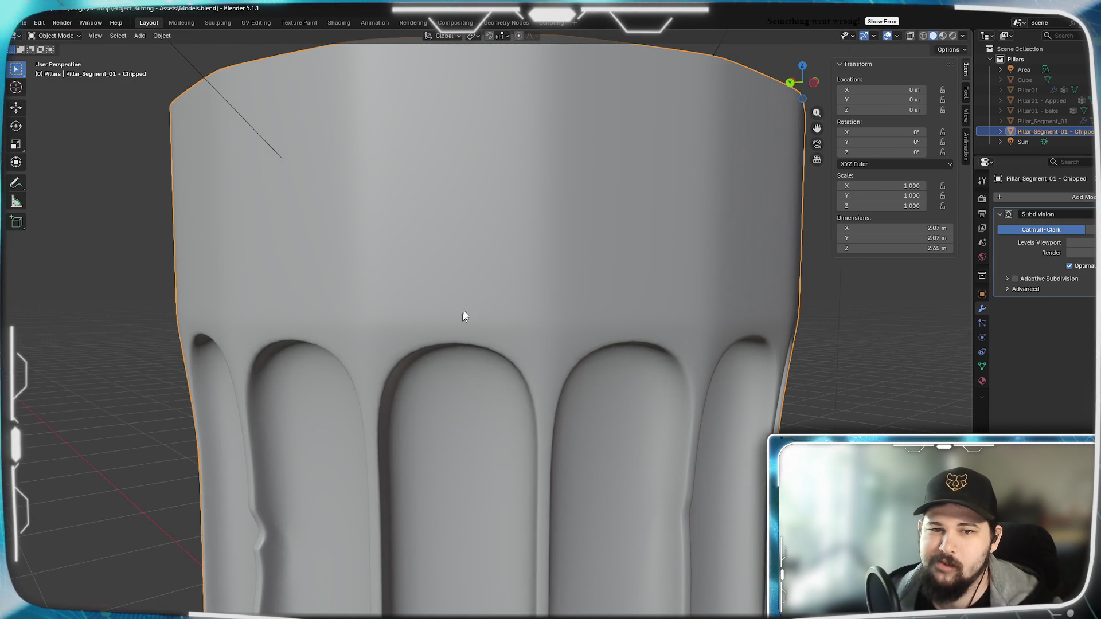
key(Tab)
middle_drag(537, 363, 491, 354)
mouse_move(500, 354)
middle_down()
mouse_move(539, 322)
mouse_move(558, 345)
mouse_move(567, 427)
mouse_move(549, 392)
middle_up()
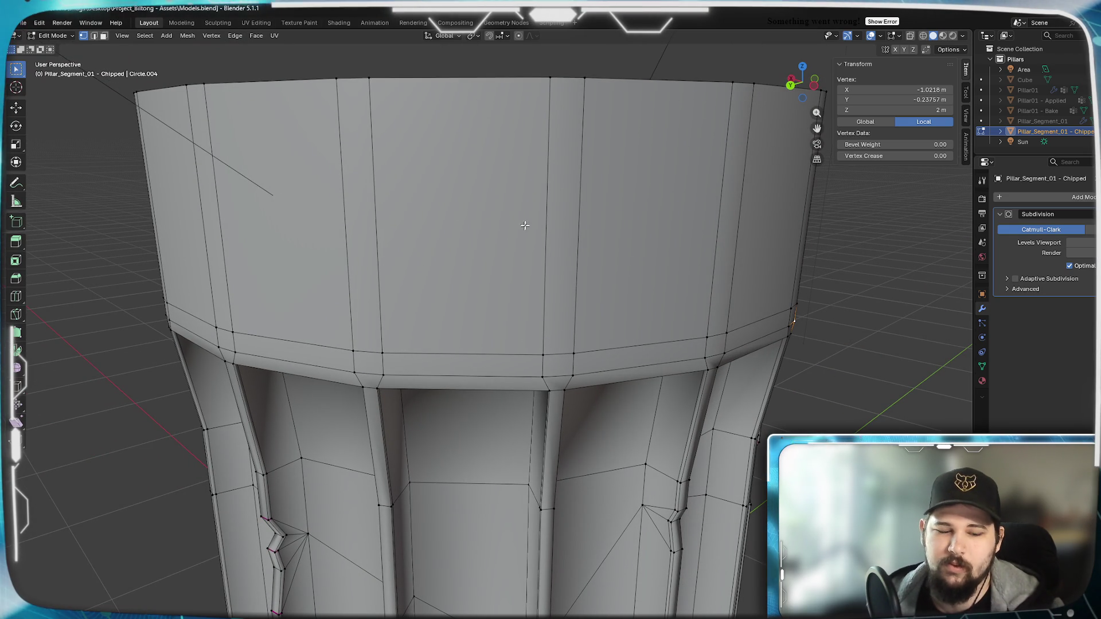
Select the tall rim faces and their strips, and set the pivot so each face scales about its own centre.
key(3)
click(478, 359)
shift+click(474, 233)
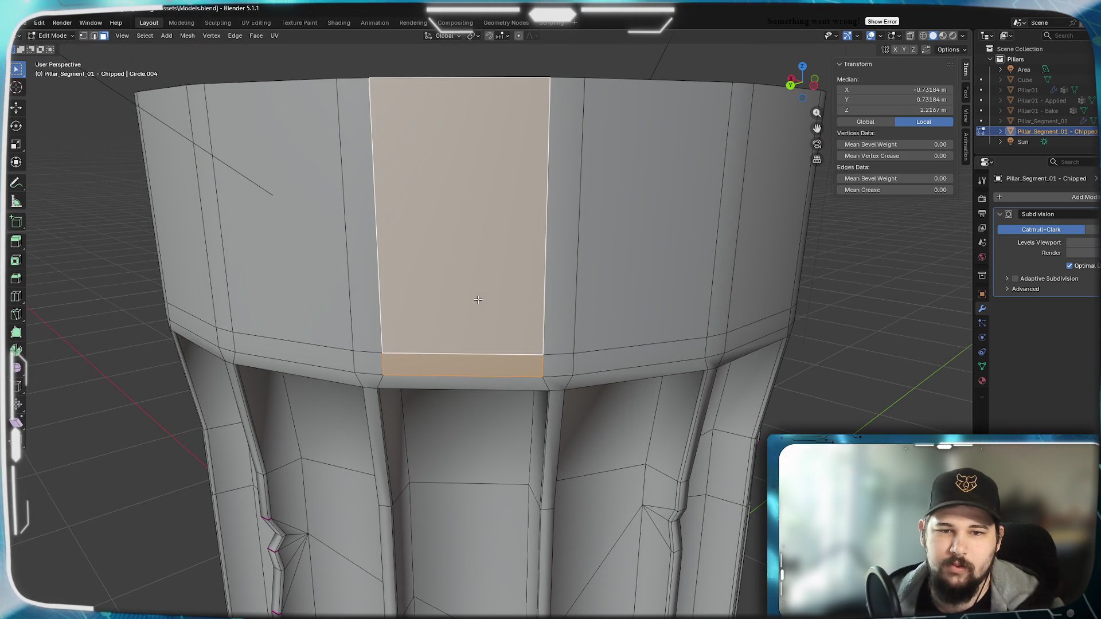
shift+click(610, 358)
shift+click(614, 299)
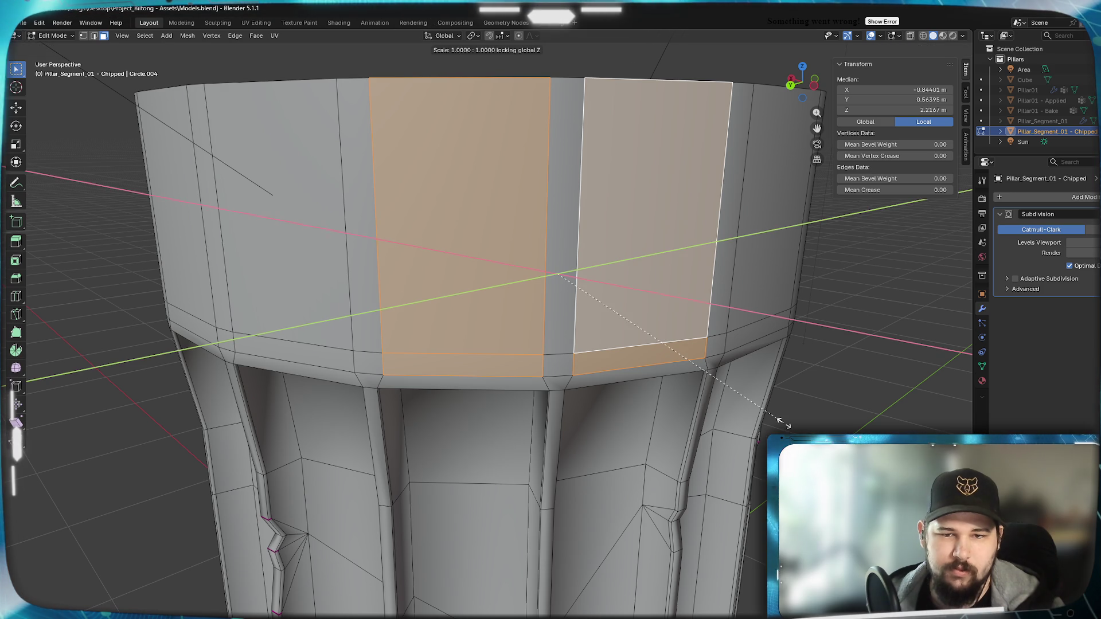
right_click(740, 409)
click(473, 35)
click(500, 93)
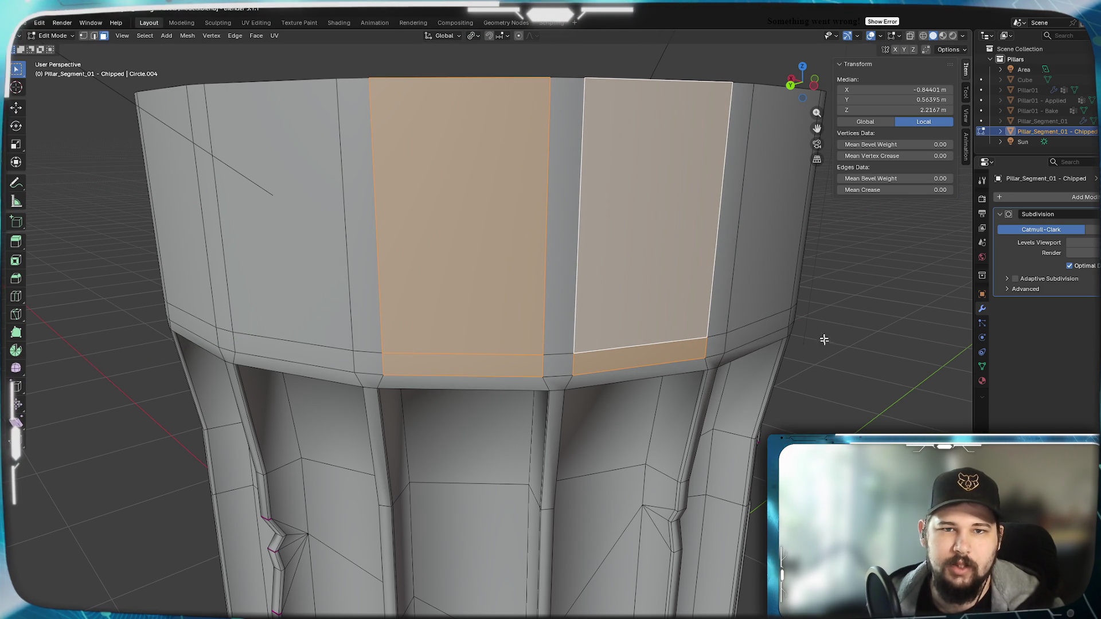
Narrow the selected faces sideways to 0.5 and preview the smoothed rim.
key(shift+z)
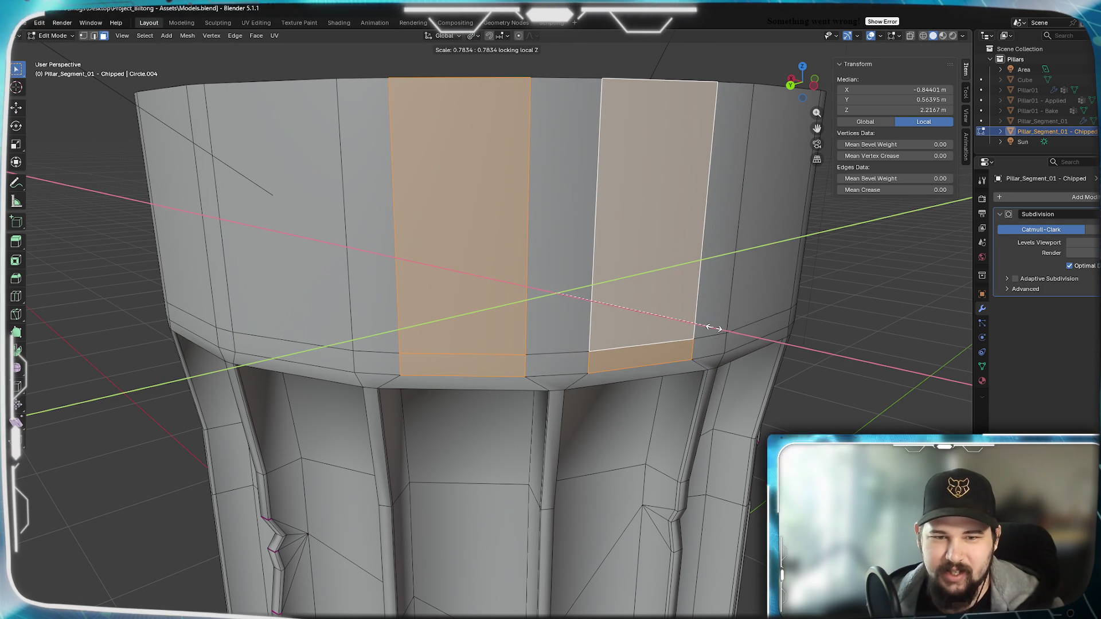
text(0.5)
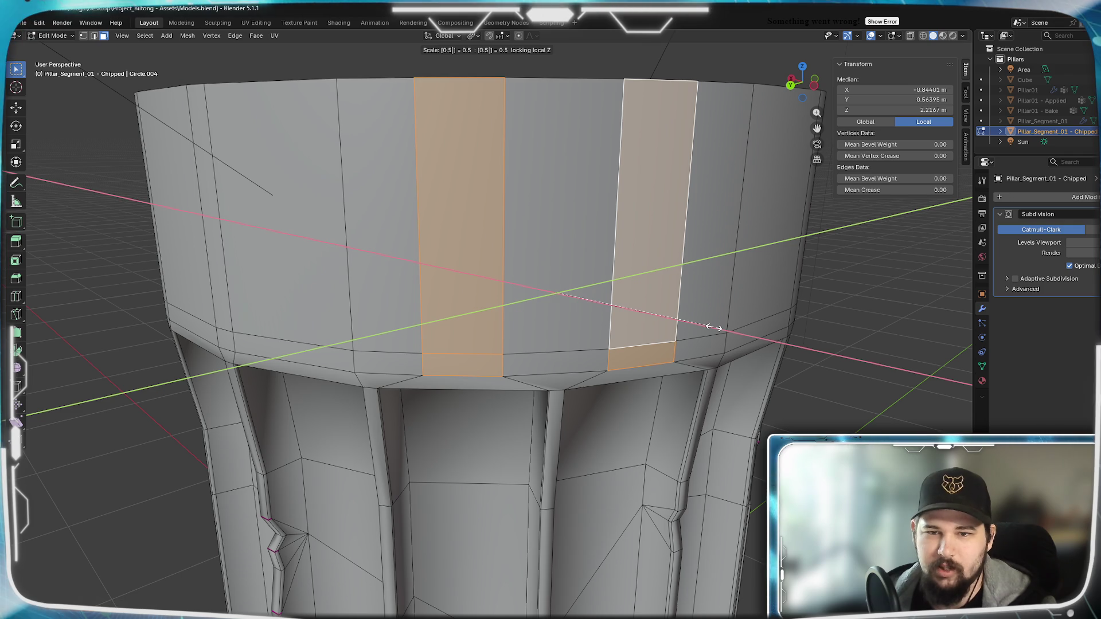
key(Return)
key(Tab)
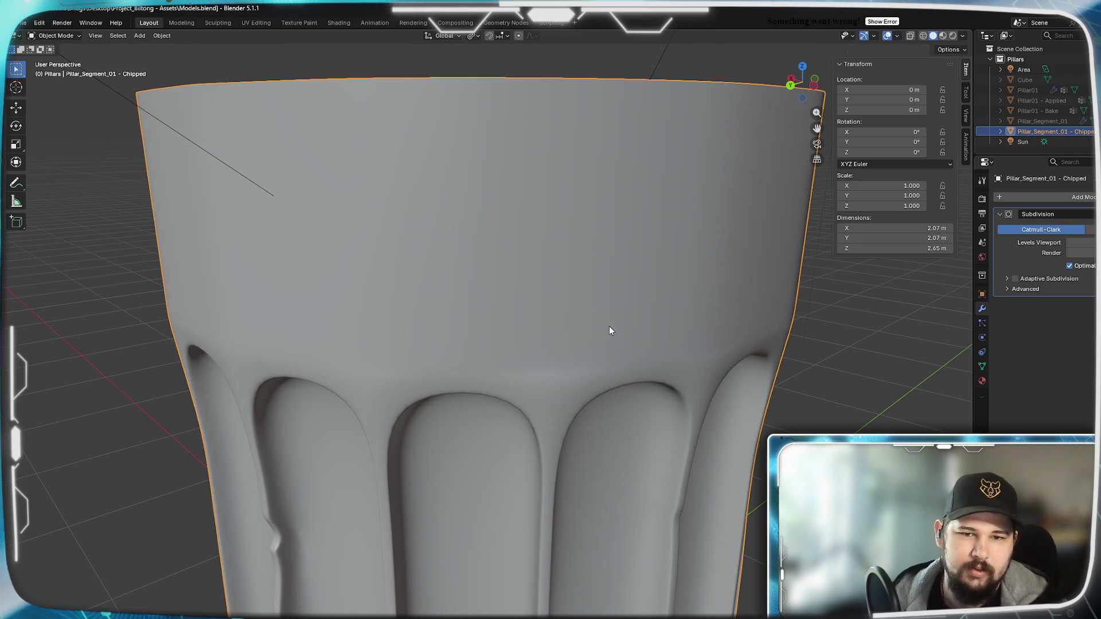
mouse_move(609, 326)
middle_down()
mouse_move(561, 344)
mouse_move(558, 320)
mouse_move(573, 324)
mouse_move(543, 328)
mouse_move(560, 317)
mouse_move(484, 352)
mouse_move(464, 347)
mouse_move(494, 336)
mouse_move(587, 355)
middle_up()
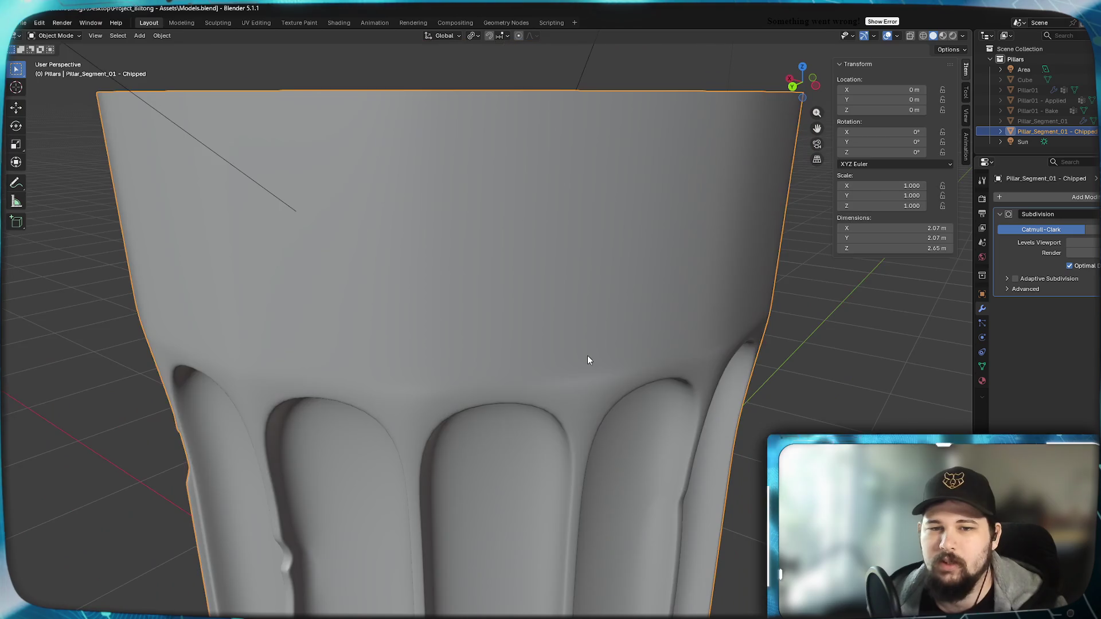
key(Tab)
Undo the narrowing and keep only the two tall rim faces selected.
key(Tab)
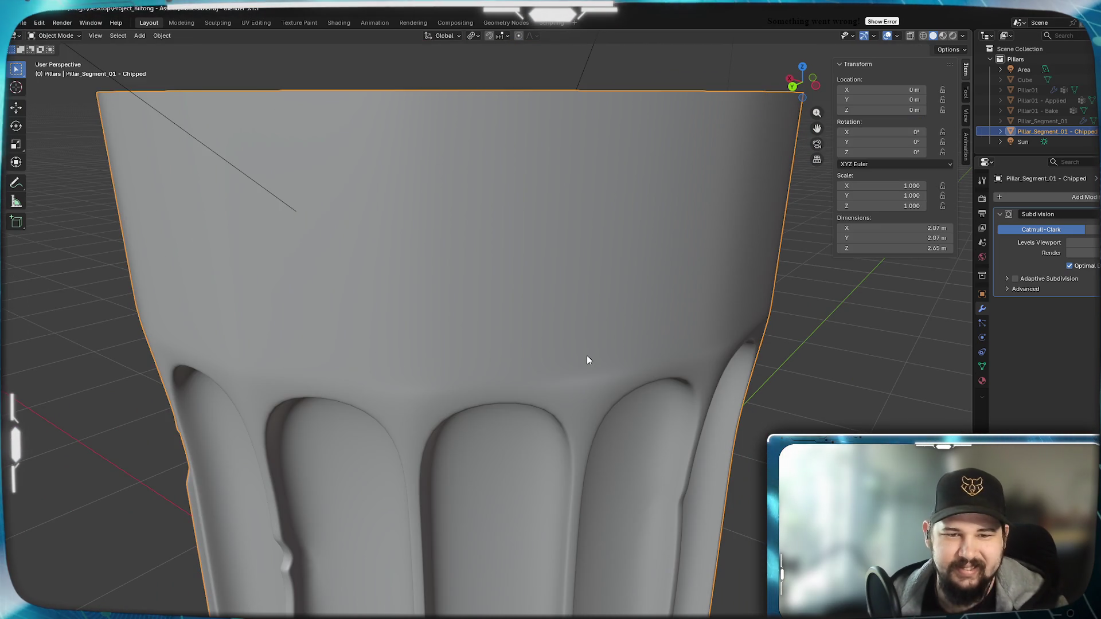
key(Tab)
key(ctrl+z)
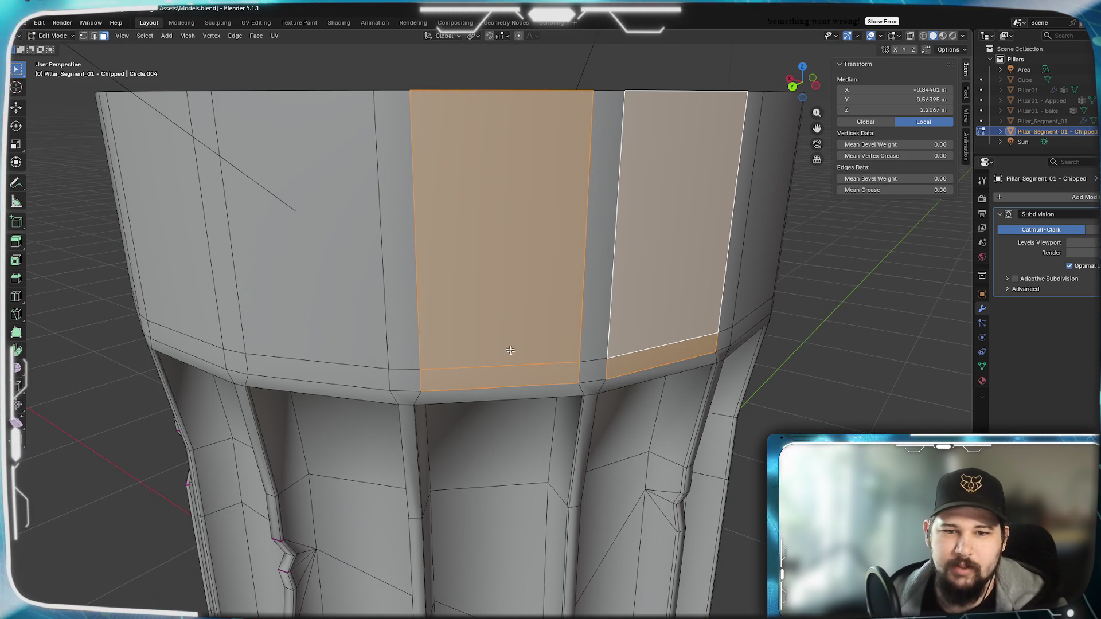
click(510, 351)
shift+click(607, 360)
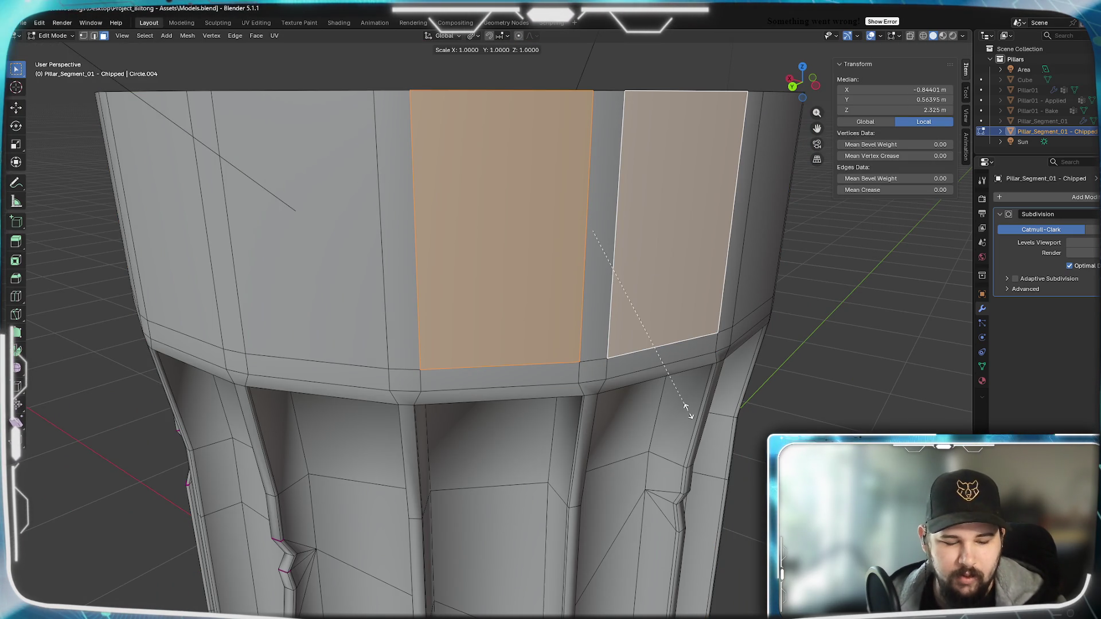
Scale the two tall rim faces to 0.6 width with height fixed, then preview the pillar top.
key(shift+z)
text(0.6)
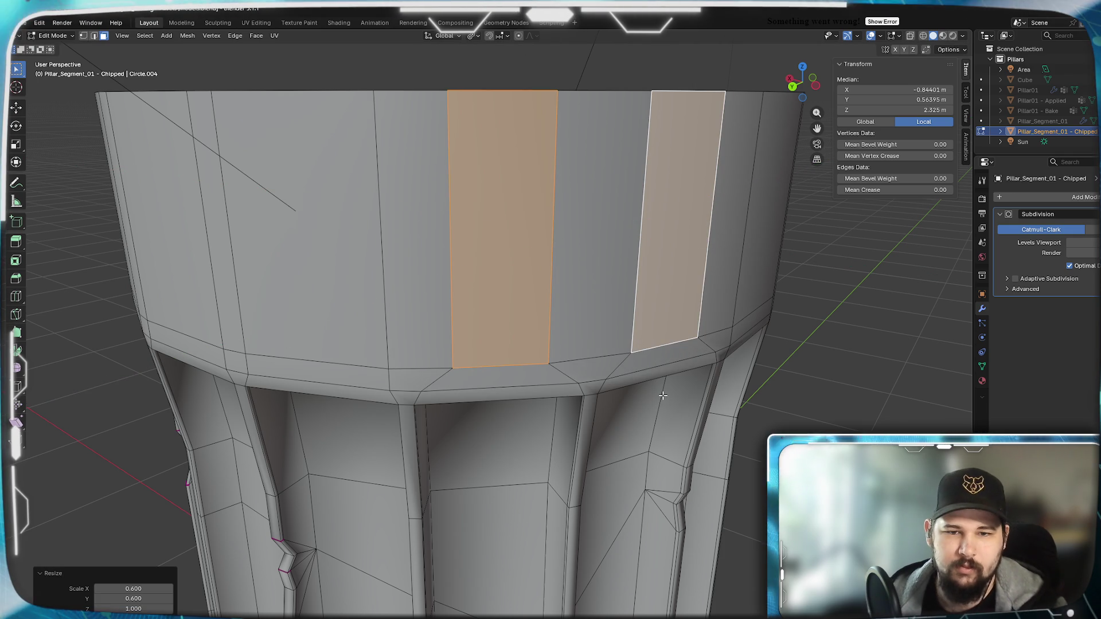
key(Tab)
scroll(597, 383, up, 5)
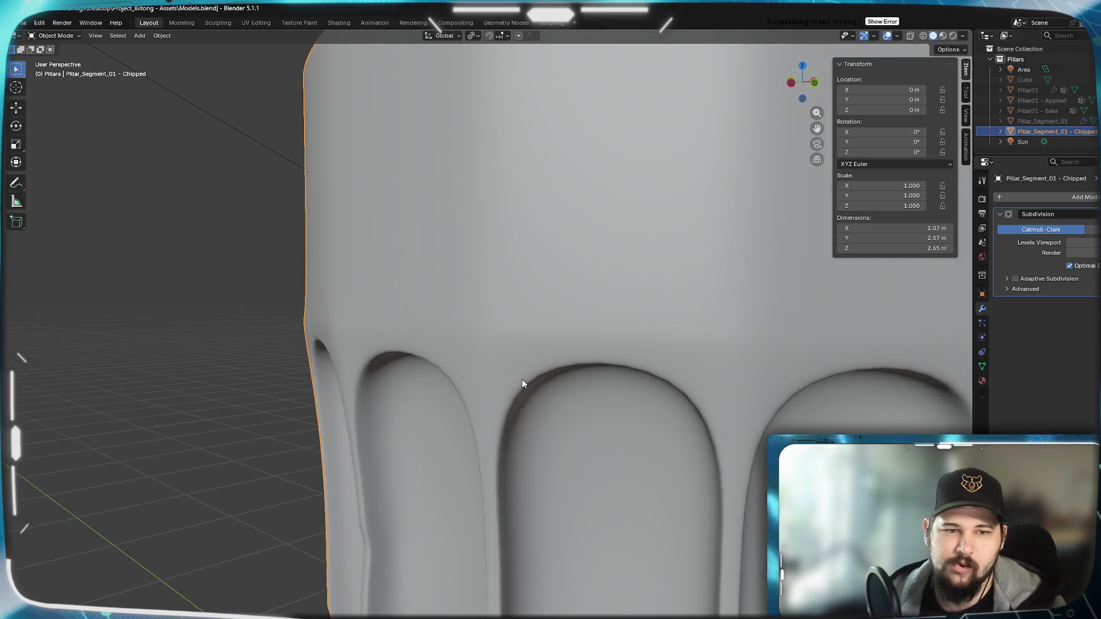
mouse_move(521, 383)
middle_down()
mouse_move(708, 381)
mouse_move(671, 381)
mouse_move(732, 394)
mouse_move(671, 406)
mouse_move(609, 386)
mouse_move(621, 372)
mouse_move(612, 377)
middle_up()
key(Tab)
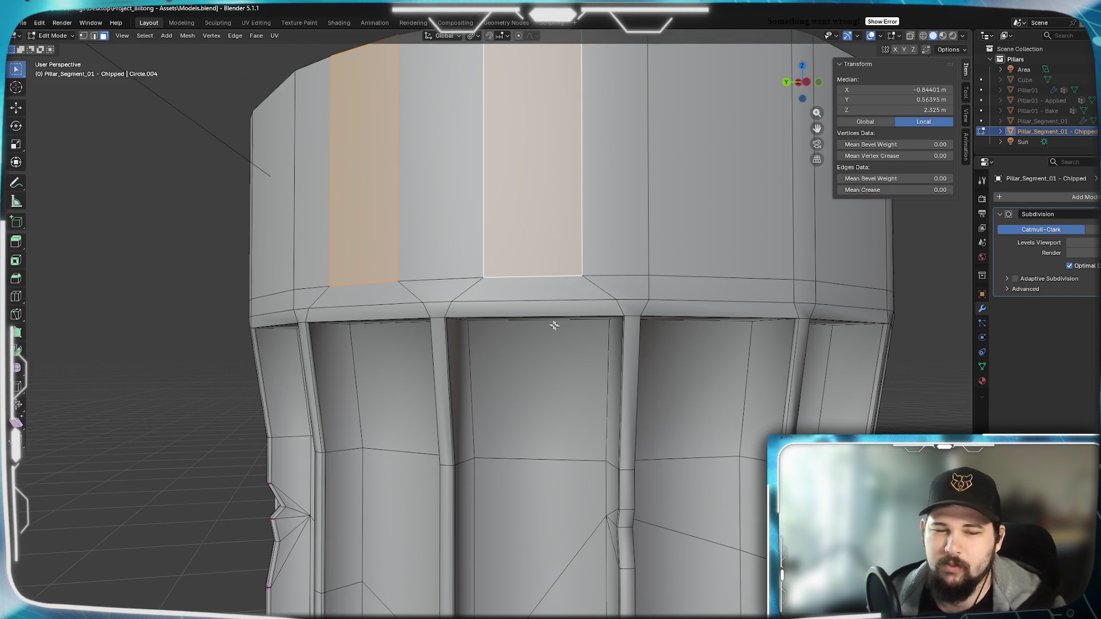
Undo the narrowing of the two rim faces.
mouse_move(554, 325)
middle_down()
mouse_move(556, 307)
mouse_move(659, 310)
mouse_move(634, 344)
mouse_move(631, 375)
mouse_move(612, 369)
mouse_move(580, 386)
mouse_move(575, 409)
mouse_move(560, 381)
mouse_move(605, 304)
mouse_move(654, 320)
mouse_move(623, 366)
mouse_move(534, 312)
middle_up()
key(Tab)
key(Tab)
key(ctrl+z)
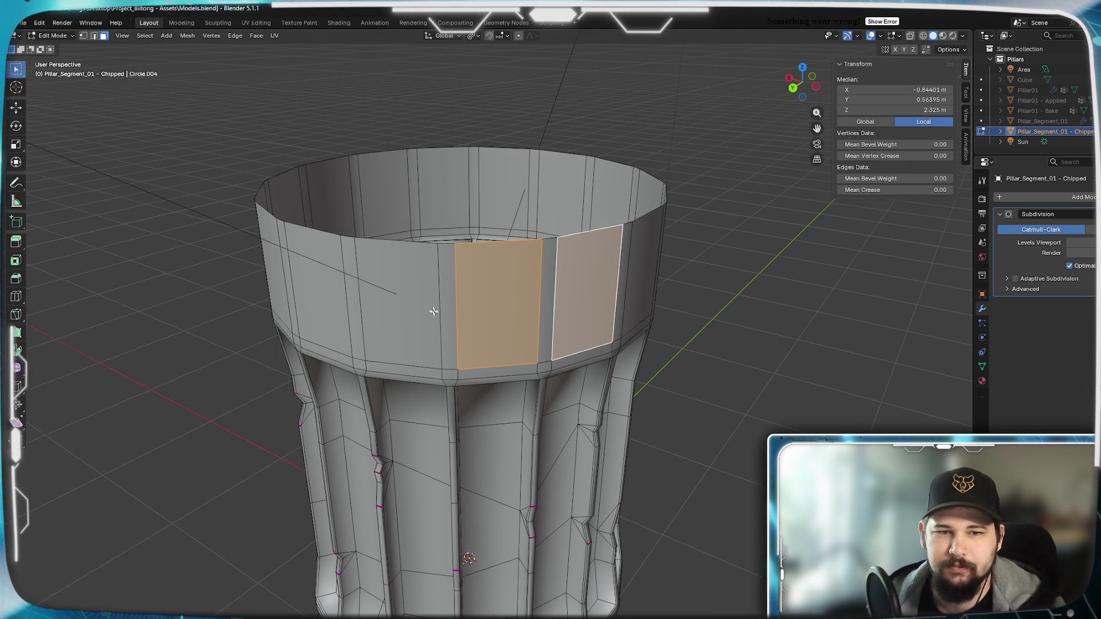
Select alternating faces all around the rim, extending the pattern with Select Next Active.
shift+click(412, 302)
middle_drag(275, 283, 393, 380)
shift+click(535, 339)
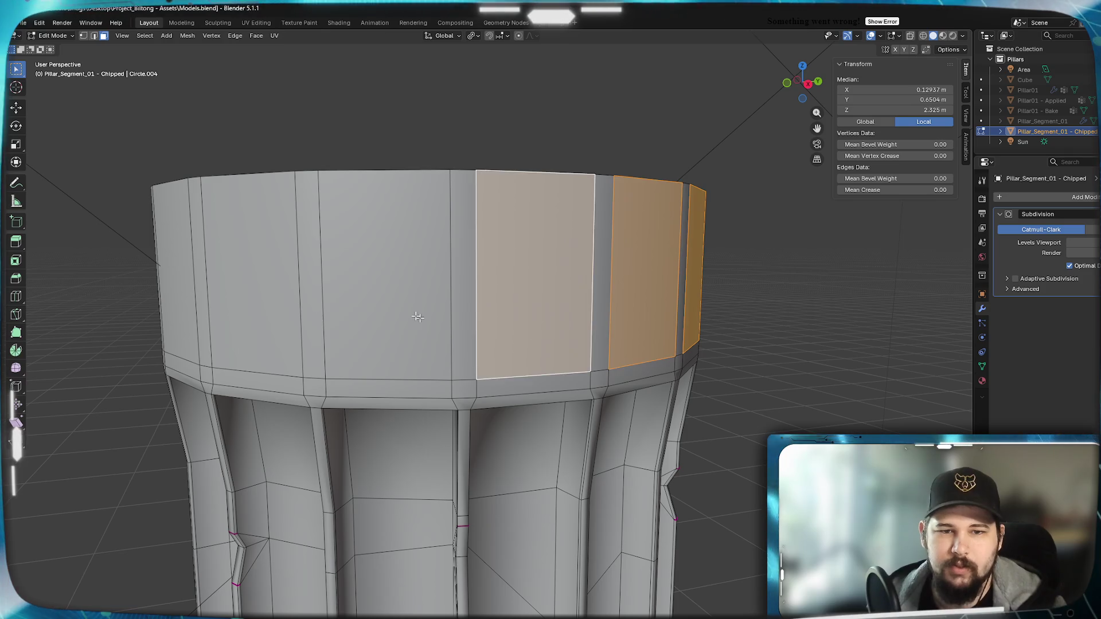
shift+click(418, 315)
mouse_move(418, 315)
middle_down()
mouse_move(531, 363)
mouse_move(471, 363)
mouse_move(584, 373)
middle_up()
key(ctrl+shift+KP_Add)
key(ctrl+shift+KP_Add)
key(ctrl+shift+KP_Add)
key(ctrl+shift+KP_Add)
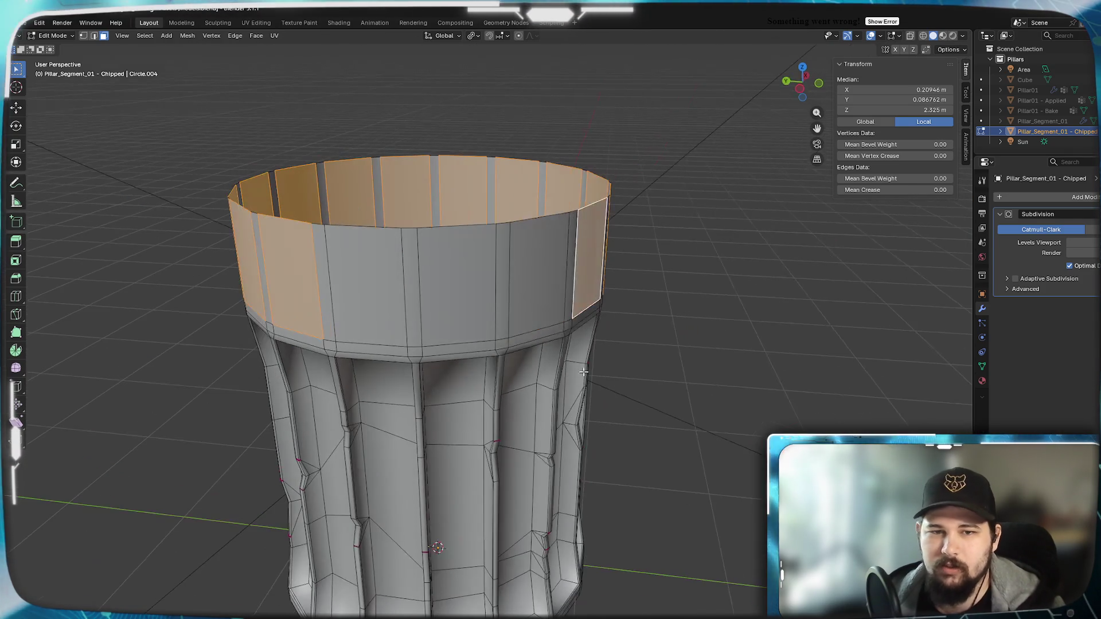
key(ctrl+shift+KP_Add)
key(ctrl+shift+KP_Add)
key(ctrl+shift+KP_Add)
mouse_move(484, 288)
middle_down()
mouse_move(420, 394)
mouse_move(582, 386)
mouse_move(563, 389)
middle_up()
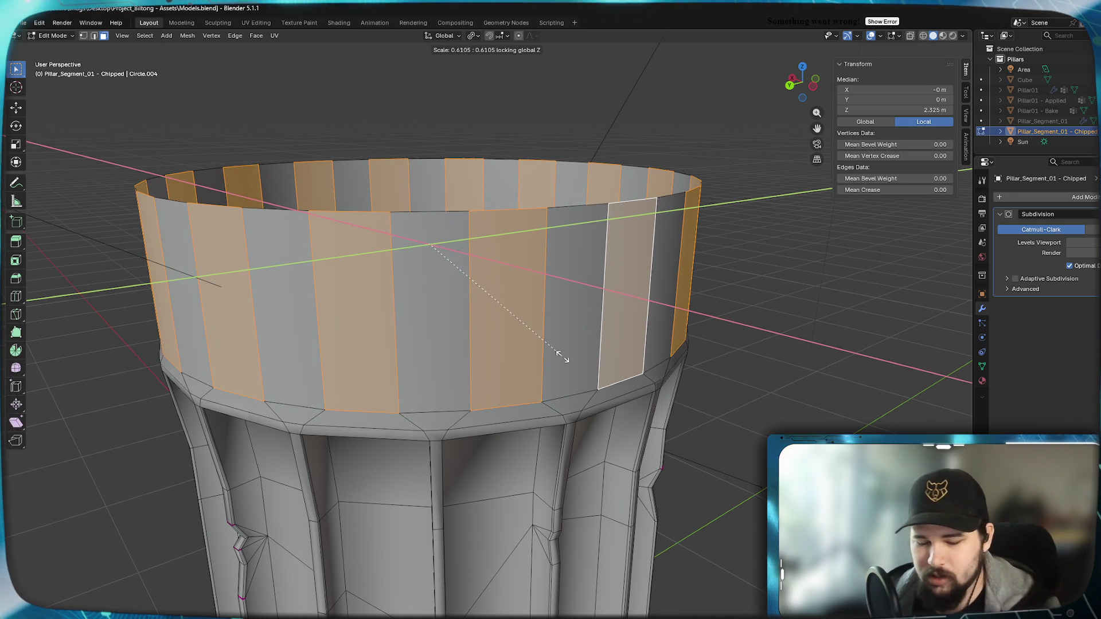
Narrow the alternating rim faces to 0.6 width horizontally, keeping their height unchanged.
text(0.6)
text(z)
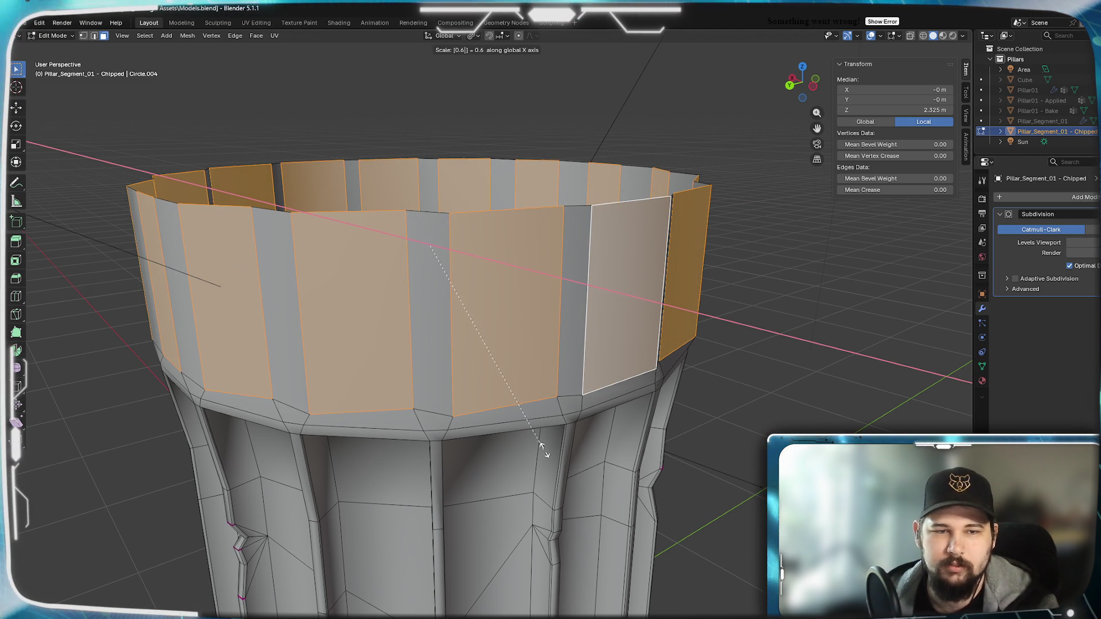
text(z)
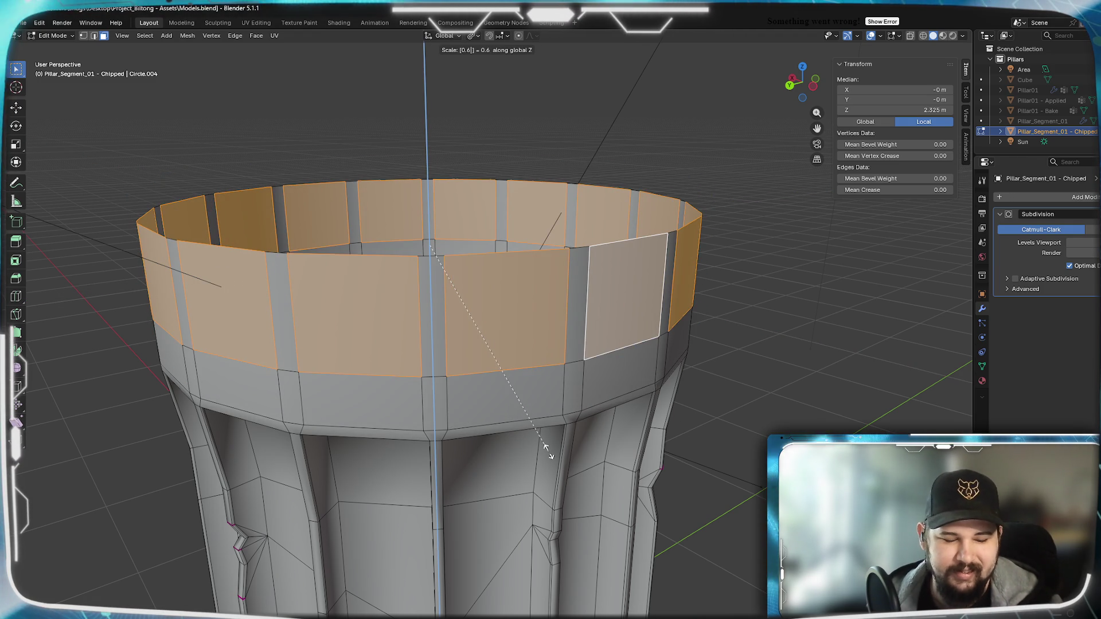
key(shift+z)
click(549, 453)
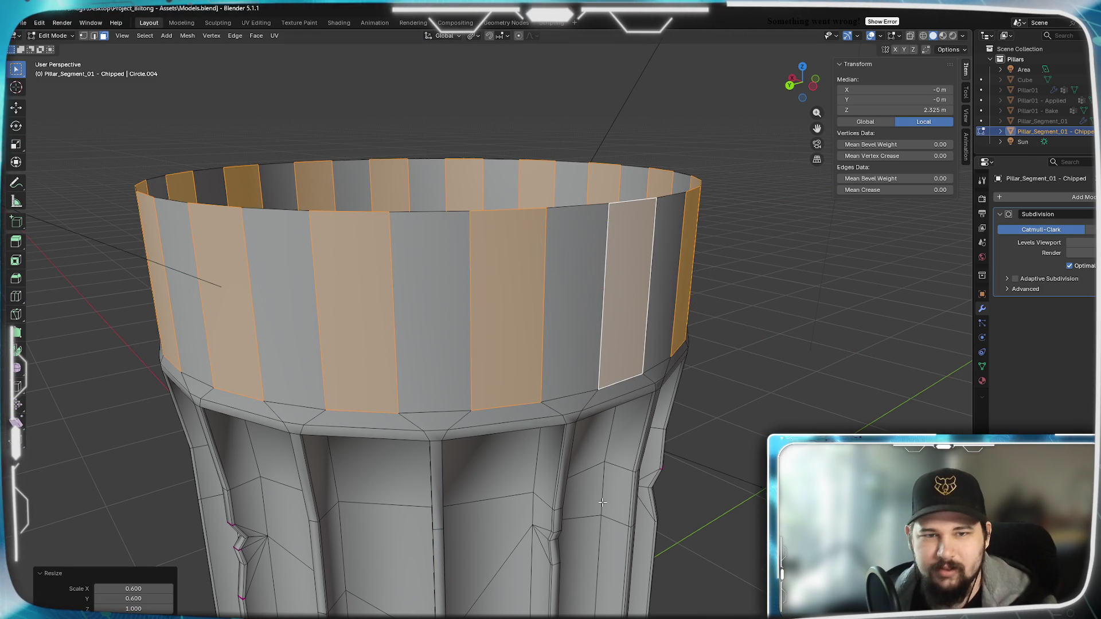
mouse_move(549, 453)
middle_down()
mouse_move(565, 505)
mouse_move(579, 476)
mouse_move(585, 484)
mouse_move(575, 490)
mouse_move(585, 565)
mouse_move(586, 465)
mouse_move(589, 488)
middle_up()
key(ctrl+z)
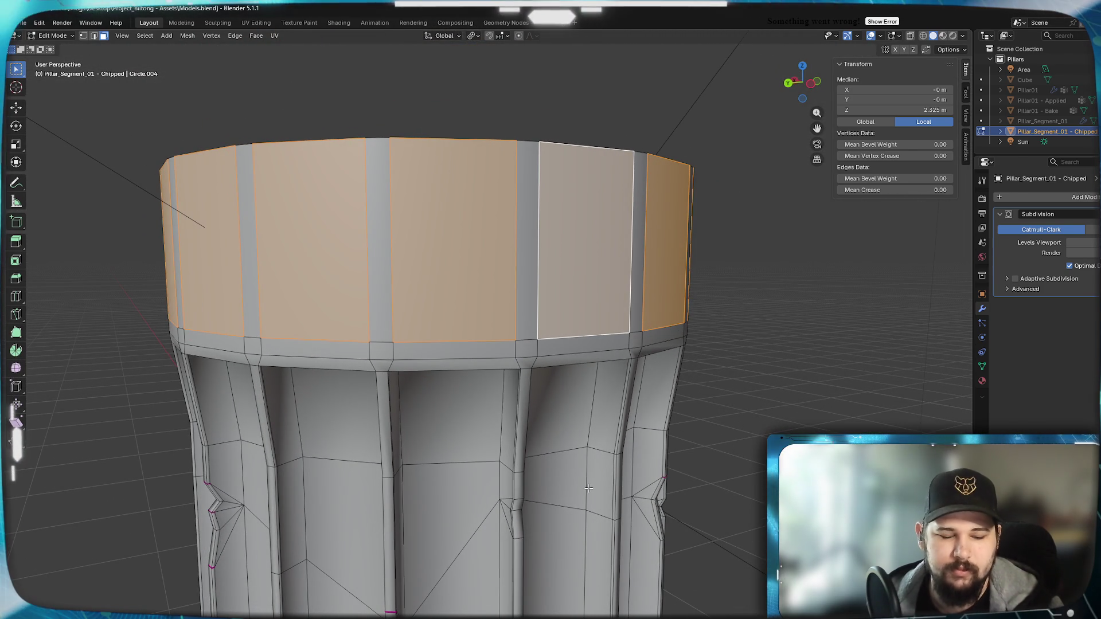
key(shift+z)
text(0.55)
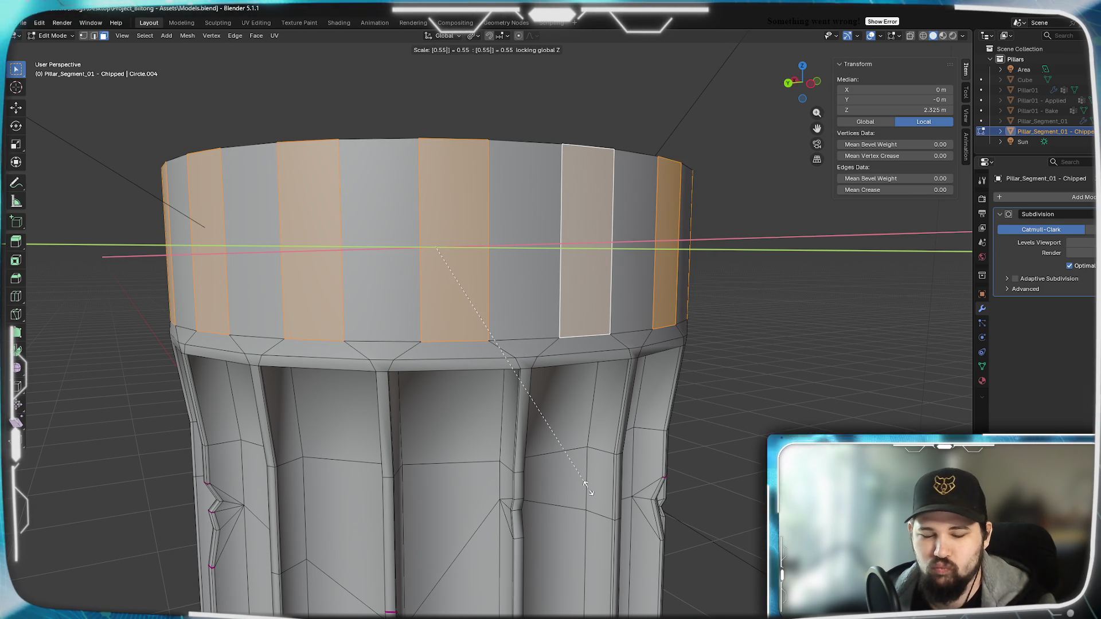
key(BackSpace)
key(BackSpace)
text(6)
key(Return)
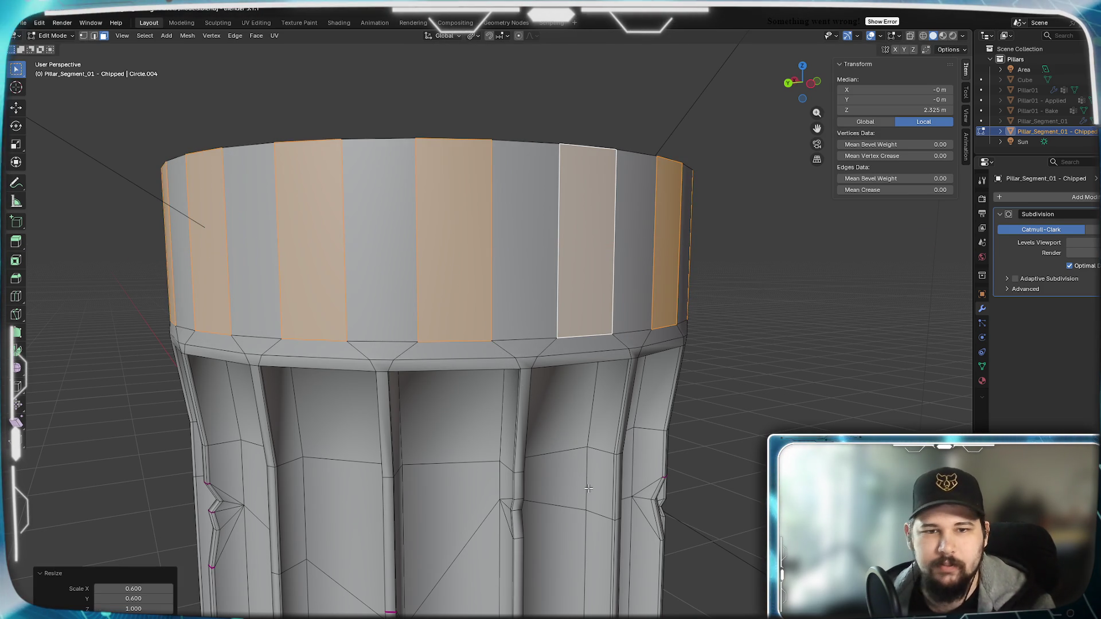
middle_drag(588, 373, 504, 286)
alt+click(434, 285)
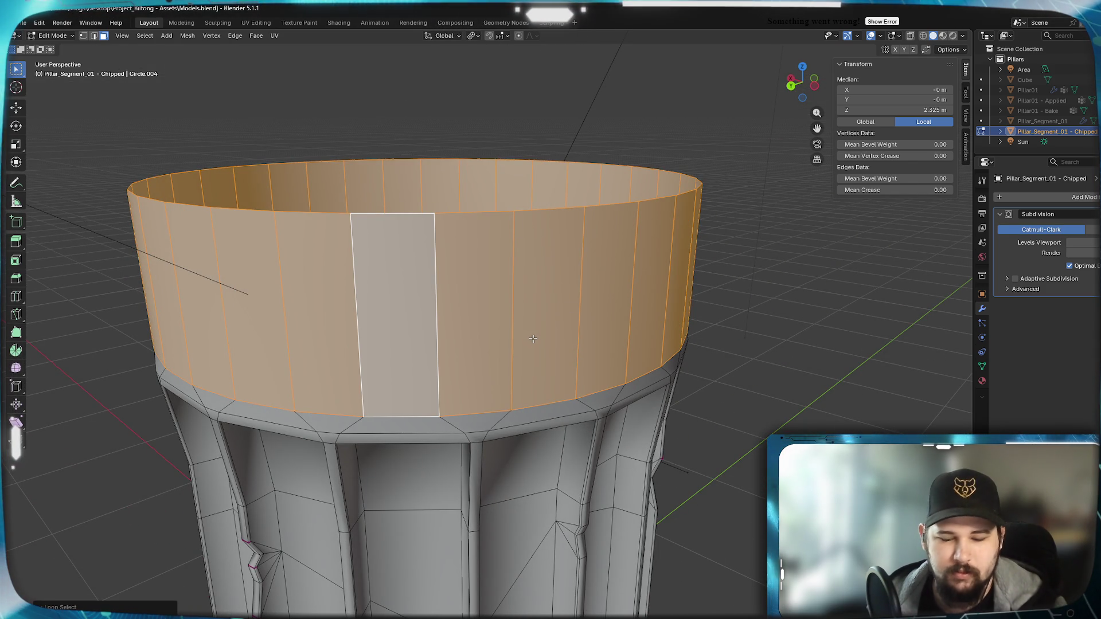
From the top view, scale the rim ring to 1.015 horizontally and preview the smoothed result.
key(KP_7)
scroll(430, 389, up, 4)
shift+middle_drag(294, 401, 582, 350)
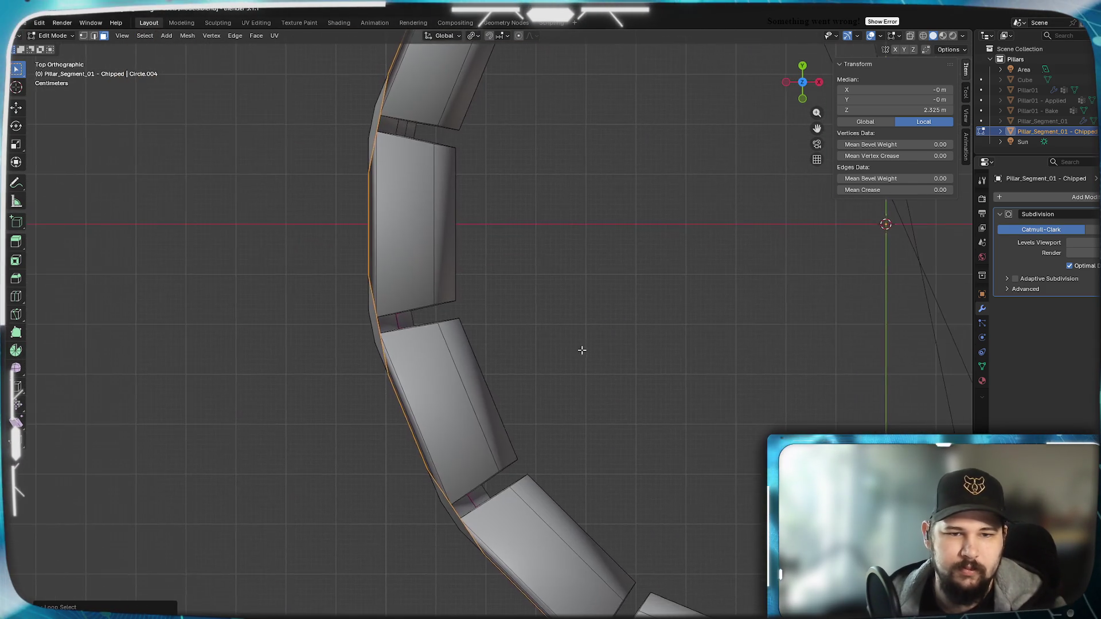
scroll(583, 350, up, 5)
mouse_move(339, 338)
shift+middle_down()
mouse_move(643, 361)
mouse_move(670, 347)
shift+middle_up()
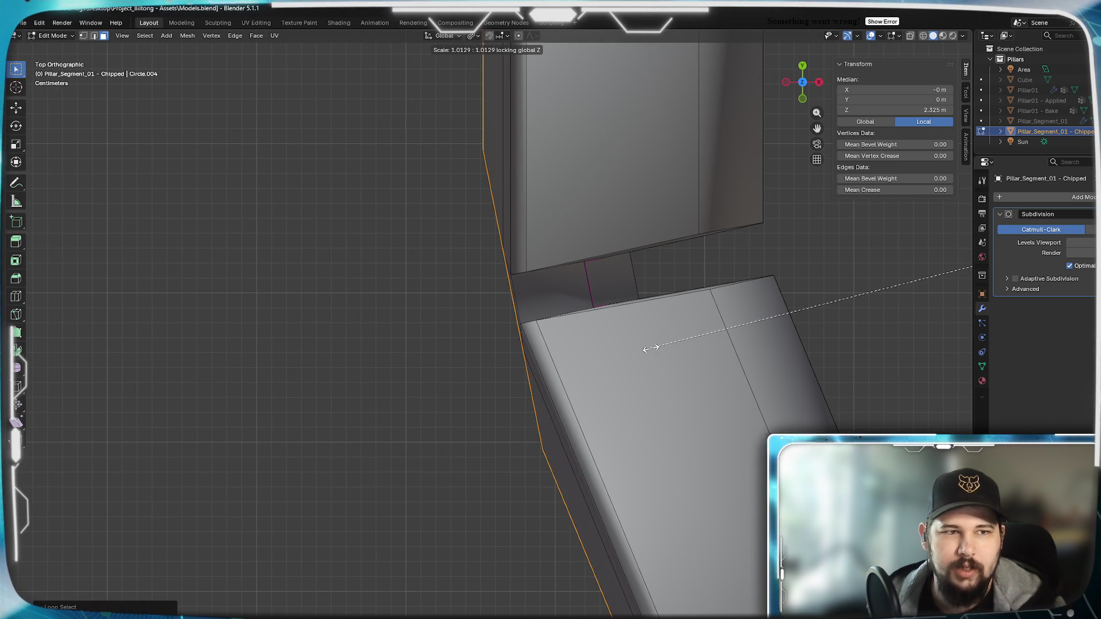
text(1.0)
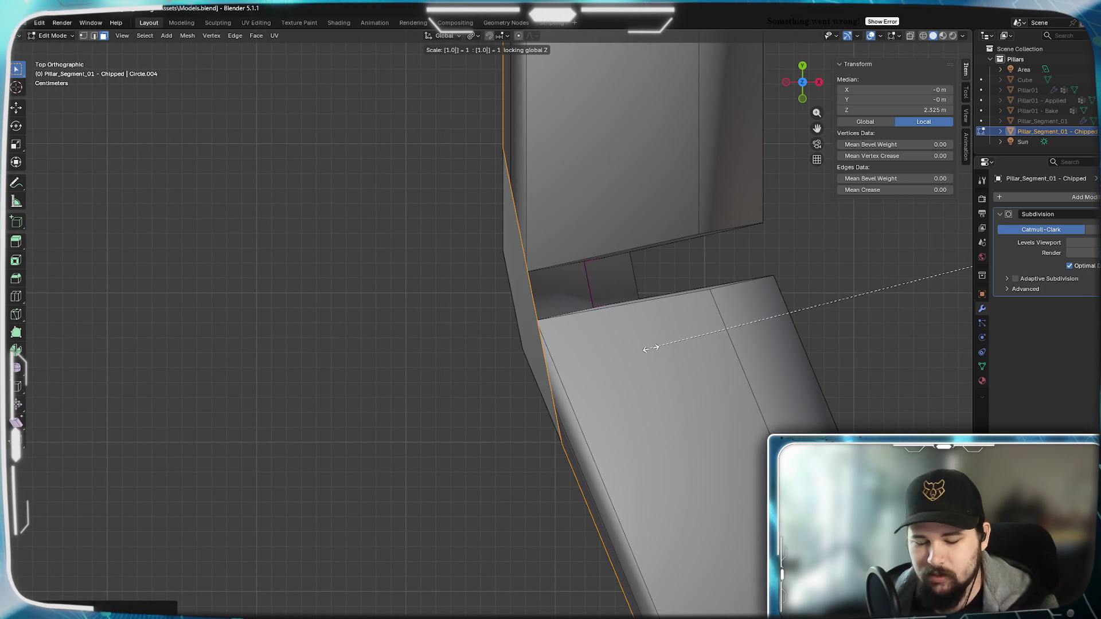
text(1)
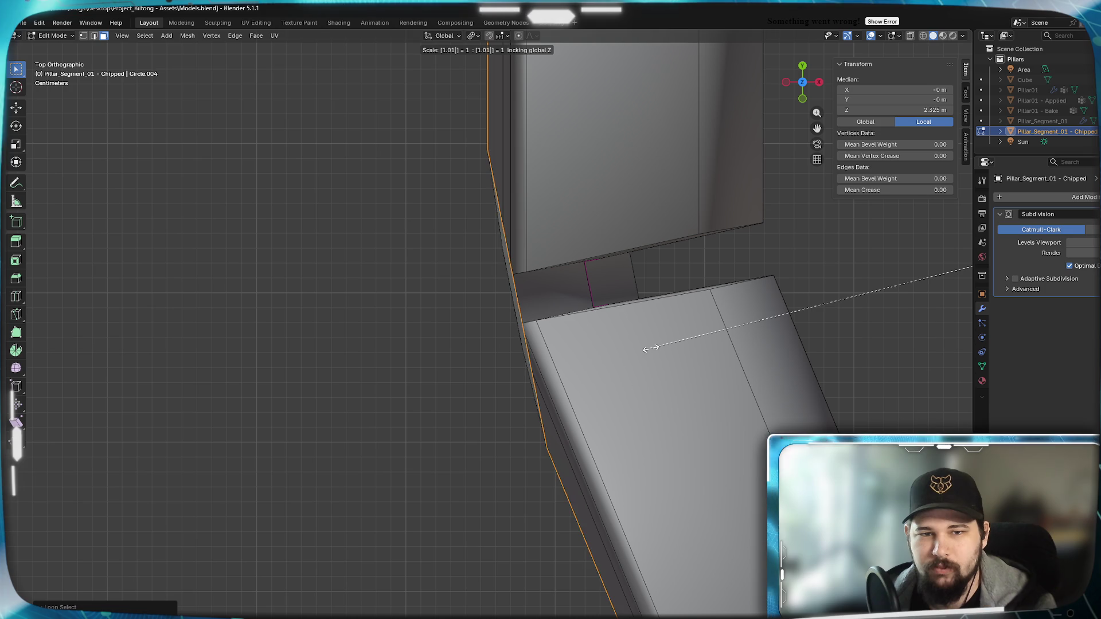
text(5)
scroll(610, 388, down, 10)
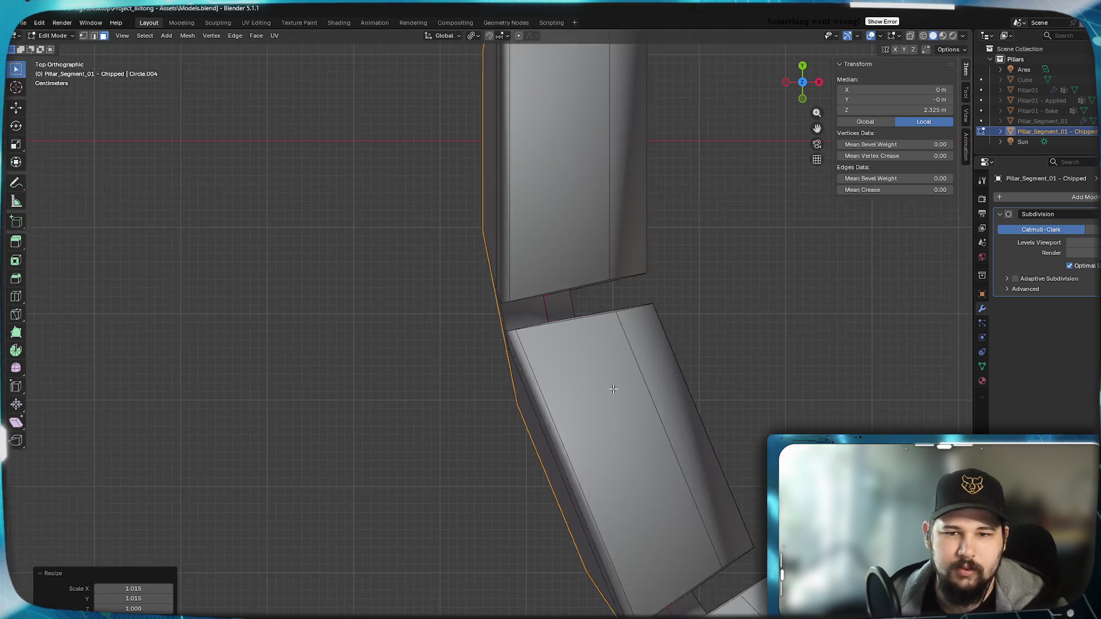
mouse_move(574, 501)
middle_down()
mouse_move(608, 449)
mouse_move(625, 367)
mouse_move(580, 329)
mouse_move(655, 341)
mouse_move(610, 327)
mouse_move(548, 342)
mouse_move(600, 356)
mouse_move(576, 329)
mouse_move(600, 349)
middle_up()
key(Tab)
scroll(655, 342, up, 5)
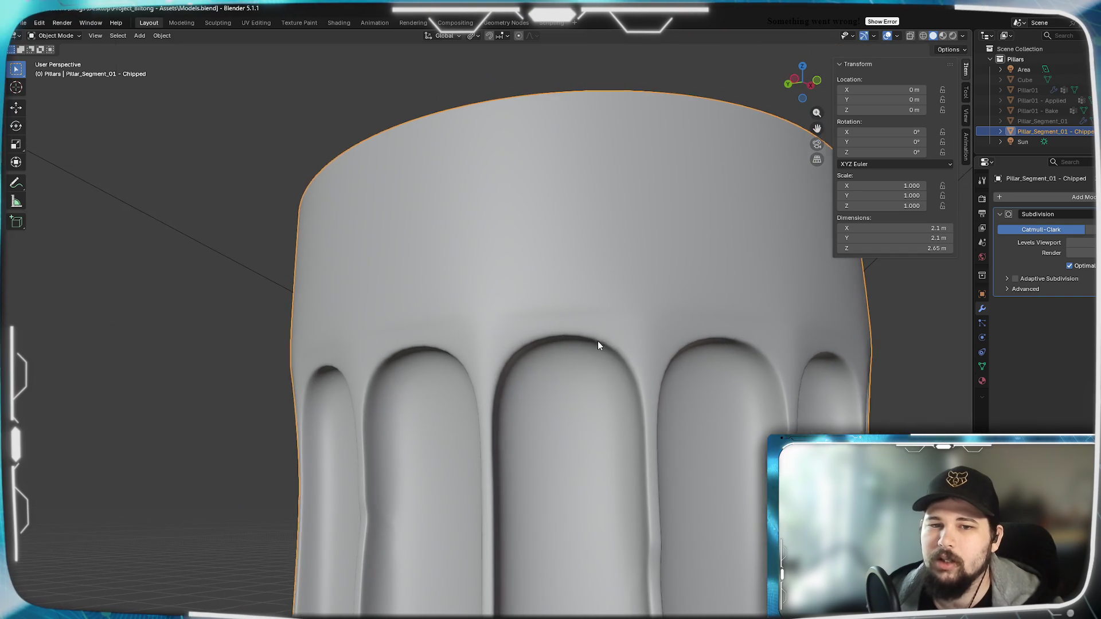
Inspect the smoothed pillar at a lowered then restored subdivision level, then resume editing the mesh.
click(1070, 243)
mouse_move(745, 304)
middle_down()
mouse_move(676, 300)
mouse_move(739, 290)
mouse_move(738, 312)
middle_up()
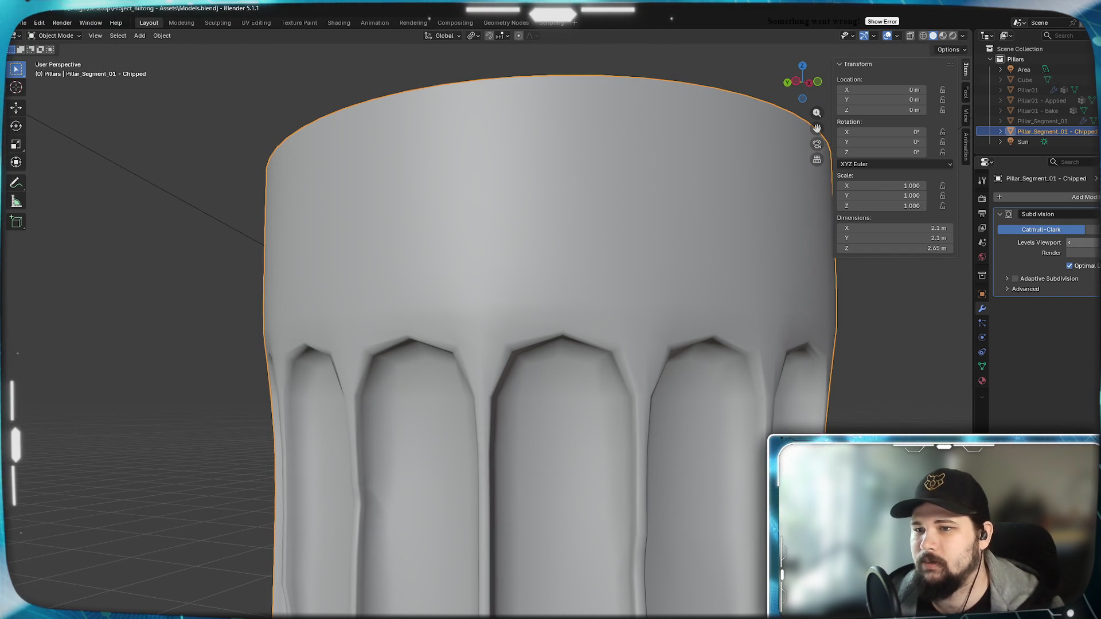
click(1093, 242)
scroll(487, 303, down, 5)
mouse_move(469, 321)
middle_down()
mouse_move(527, 265)
mouse_move(390, 319)
middle_up()
scroll(518, 324, up, 5)
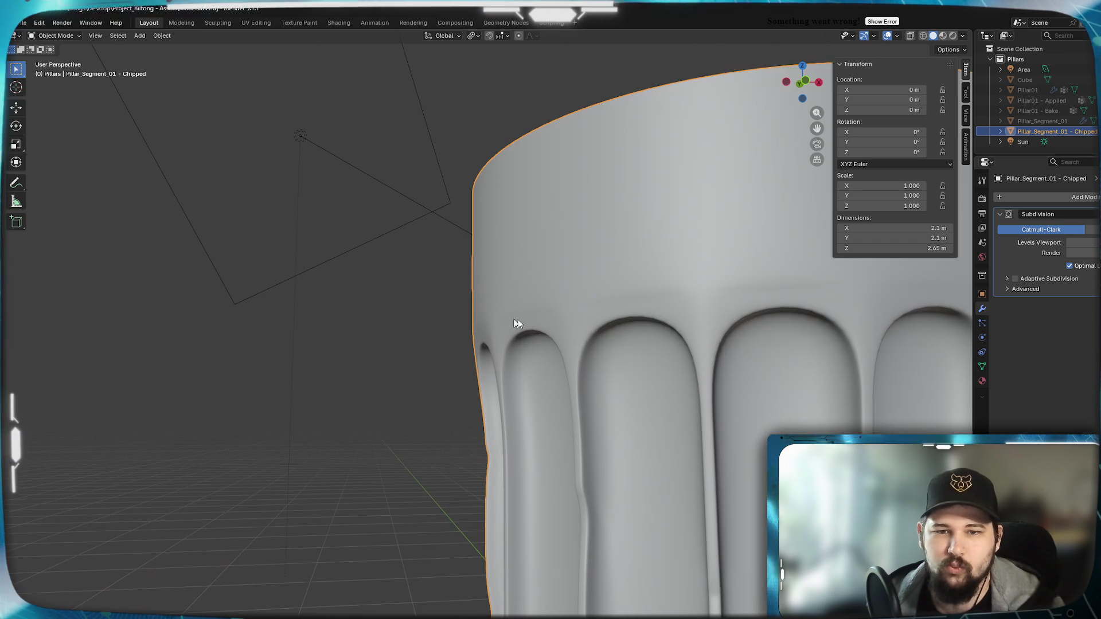
mouse_move(518, 324)
middle_down()
mouse_move(691, 319)
mouse_move(521, 352)
mouse_move(505, 365)
middle_up()
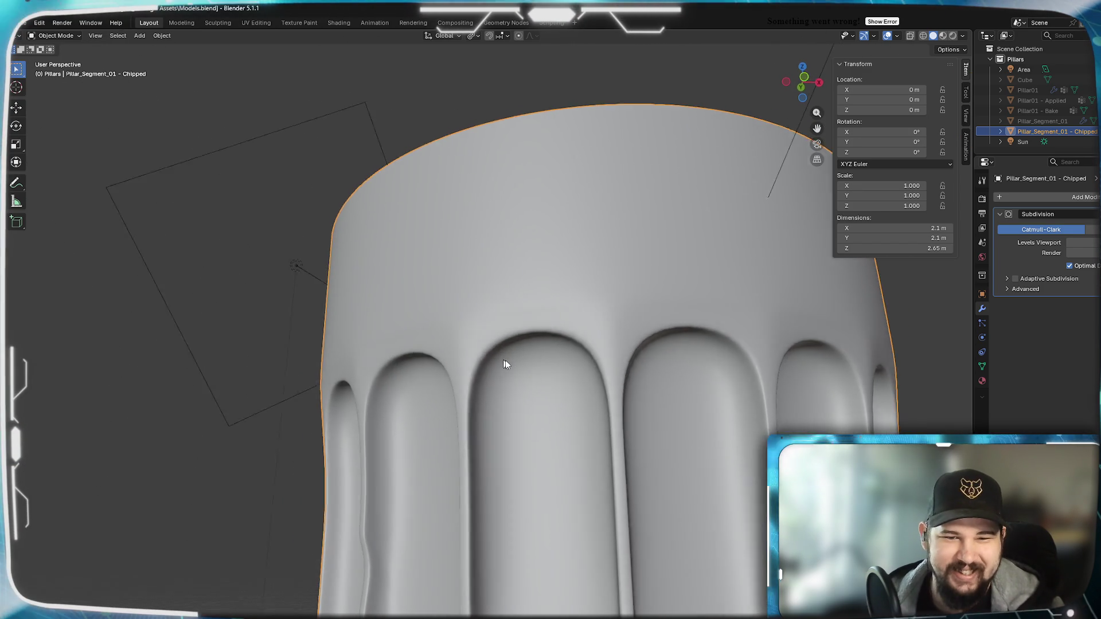
key(Tab)
scroll(421, 336, up, 3)
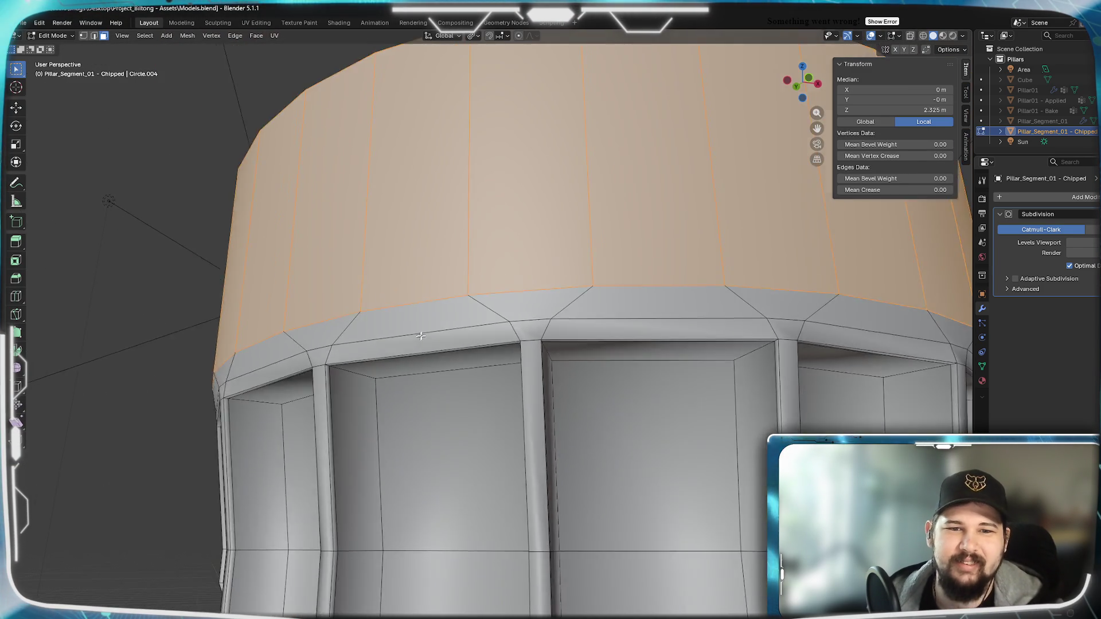
mouse_move(421, 336)
middle_down()
mouse_move(436, 338)
mouse_move(339, 340)
mouse_move(328, 284)
middle_up()
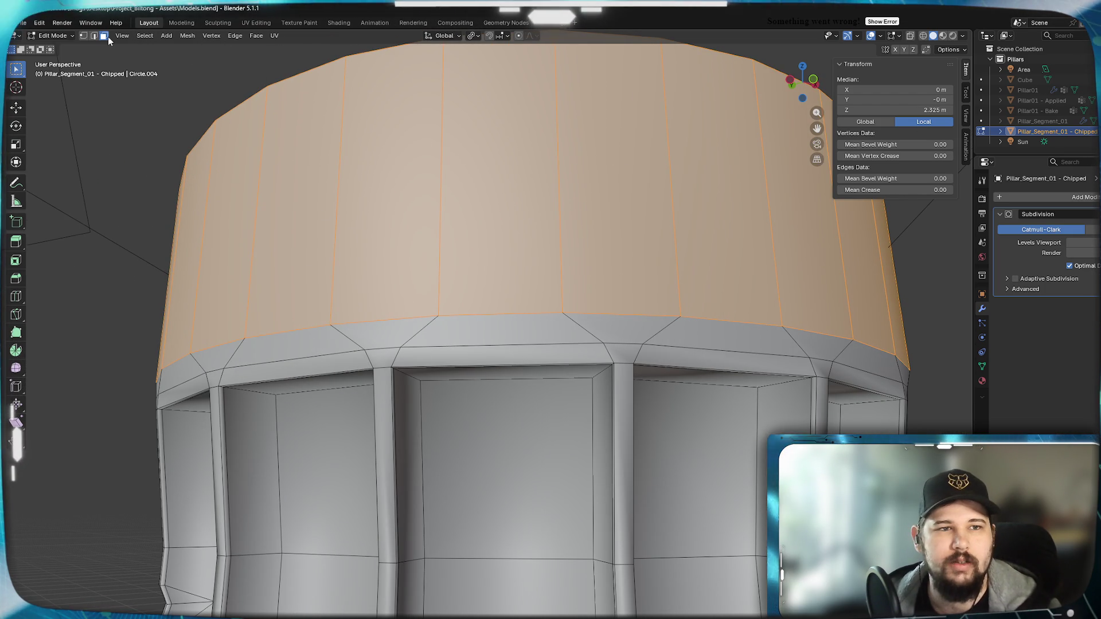
Select the edge loop along the rim's lower border.
click(93, 37)
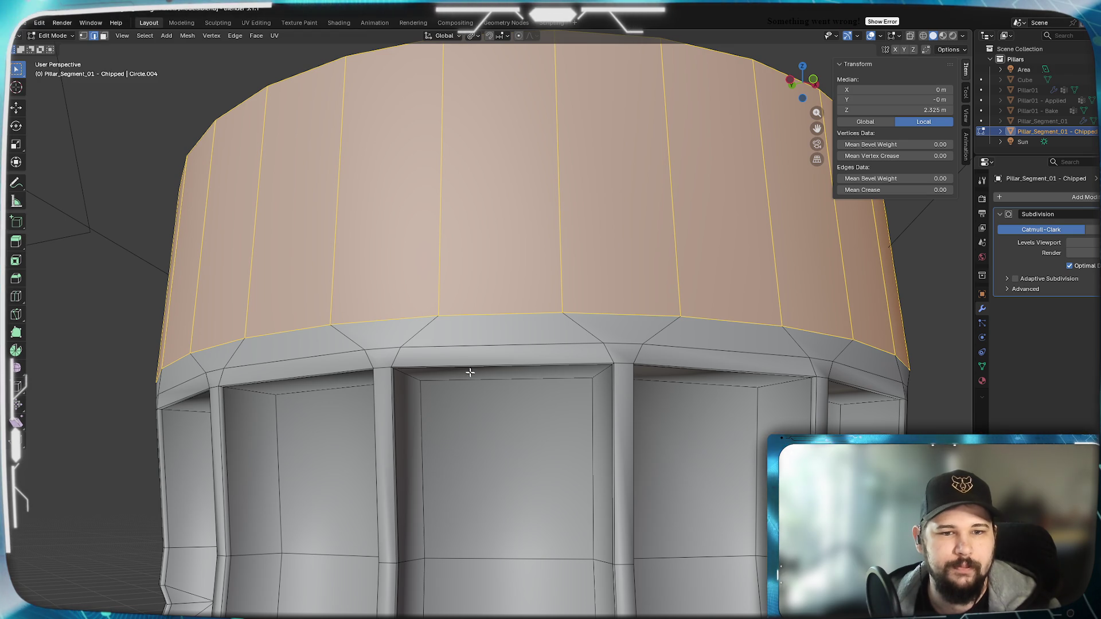
click(499, 346)
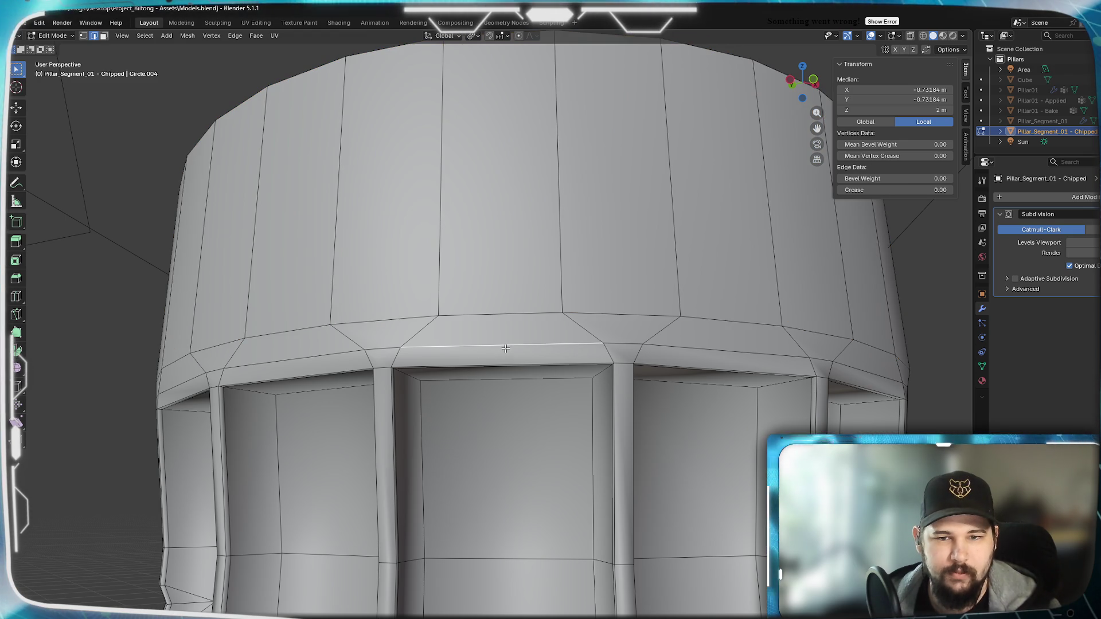
shift+click(719, 353)
mouse_move(720, 353)
middle_down()
mouse_move(251, 361)
mouse_move(395, 390)
mouse_move(142, 390)
mouse_move(443, 325)
mouse_move(338, 294)
mouse_move(614, 350)
mouse_move(485, 374)
mouse_move(581, 389)
middle_up()
shift+click(142, 390)
middle_drag(385, 397, 368, 366)
shift+middle_drag(158, 372, 703, 351)
middle_drag(530, 349, 677, 432)
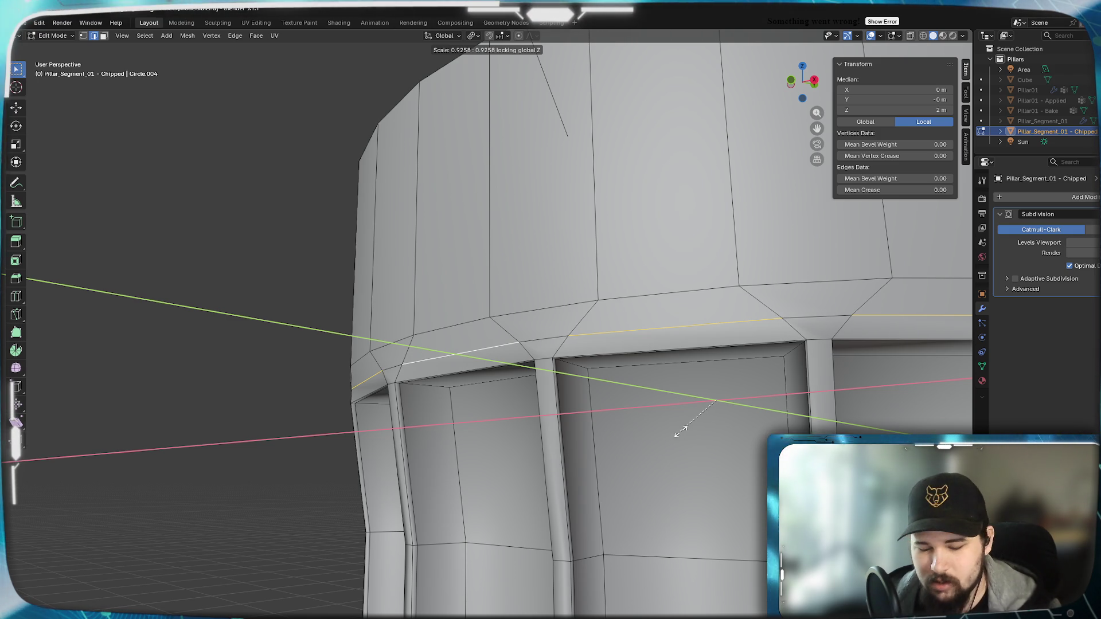
Shrink the border edge loop to 0.9 and preview the smoothed pillar.
text(0.9)
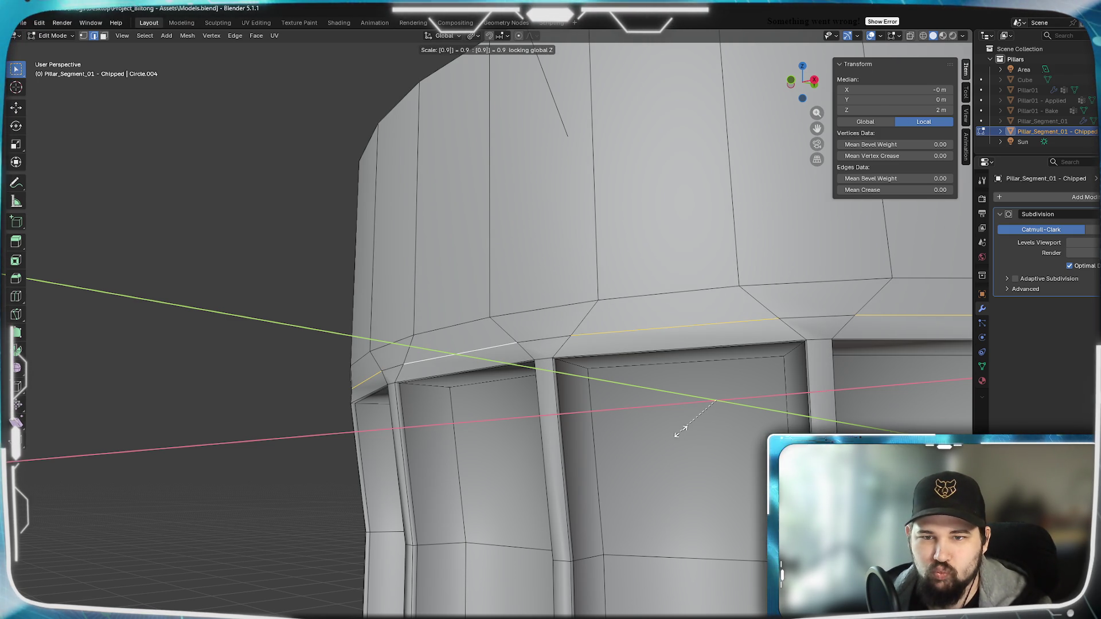
key(Return)
key(Tab)
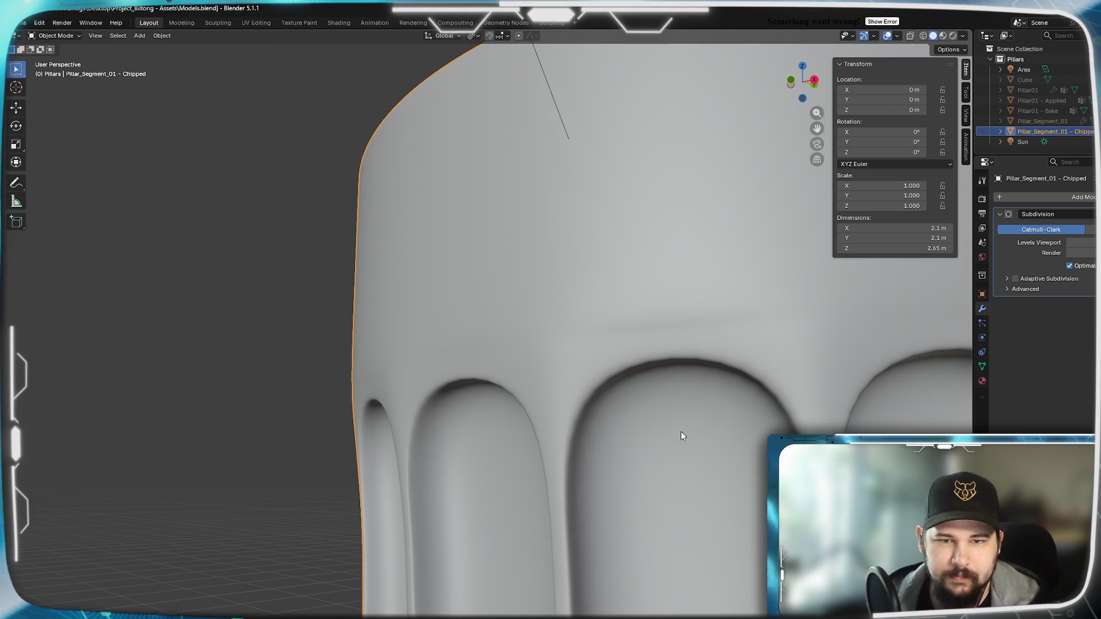
mouse_move(681, 431)
middle_down()
mouse_move(697, 453)
mouse_move(746, 436)
mouse_move(707, 446)
mouse_move(719, 446)
middle_up()
scroll(723, 446, up, 2)
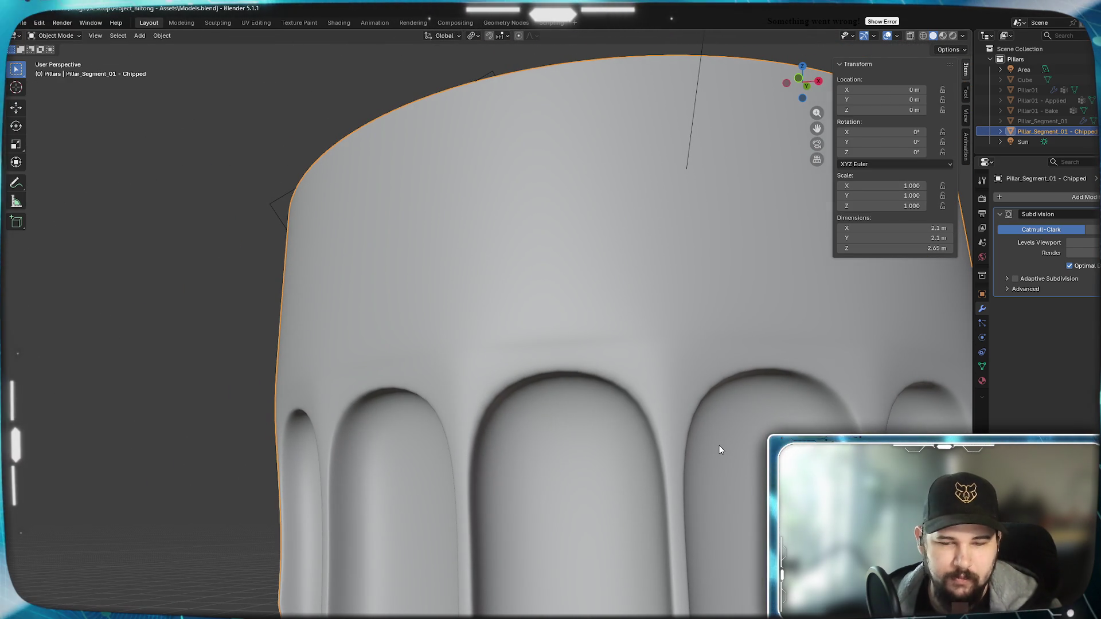
key(Tab)
key(Tab)
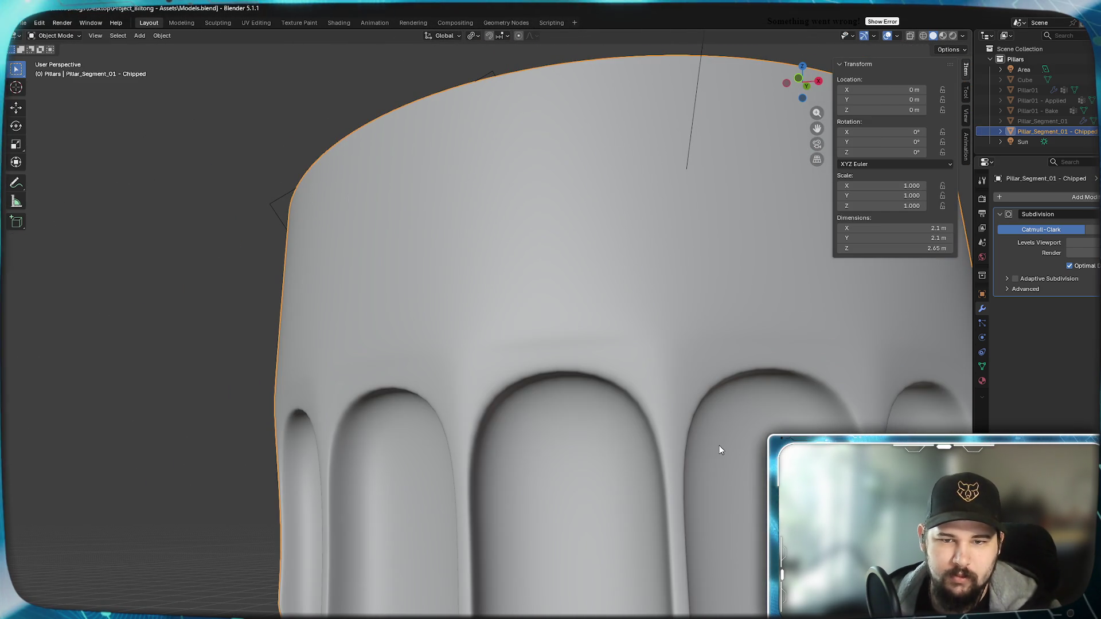
middle_drag(719, 446, 748, 452)
key(Tab)
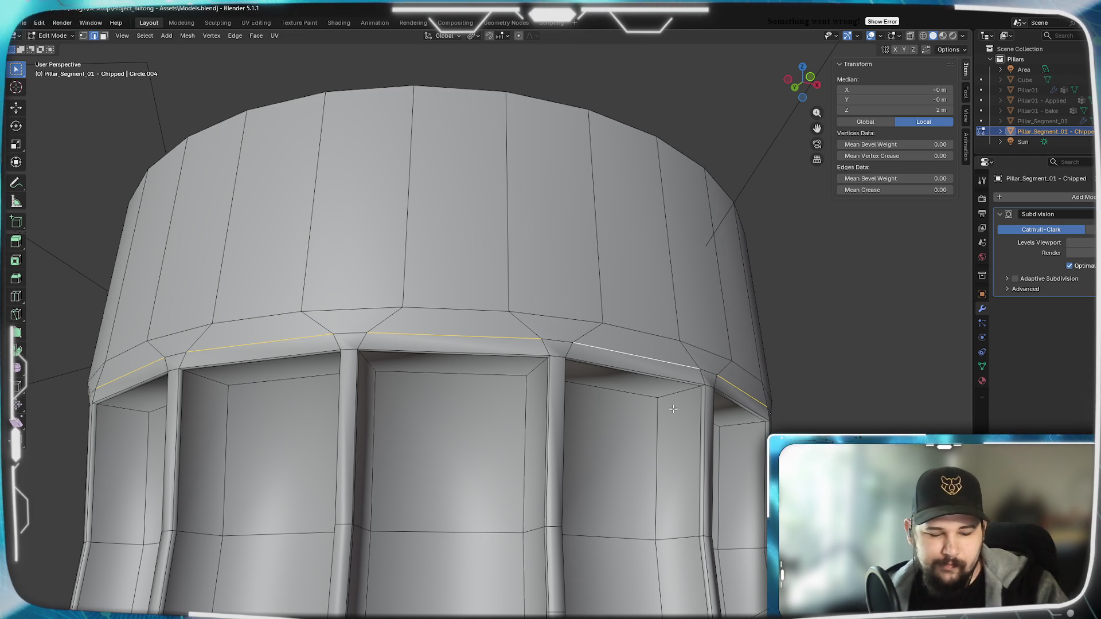
Raise the edge loop under the band about 2 cm and check the smoothed result.
key(g)
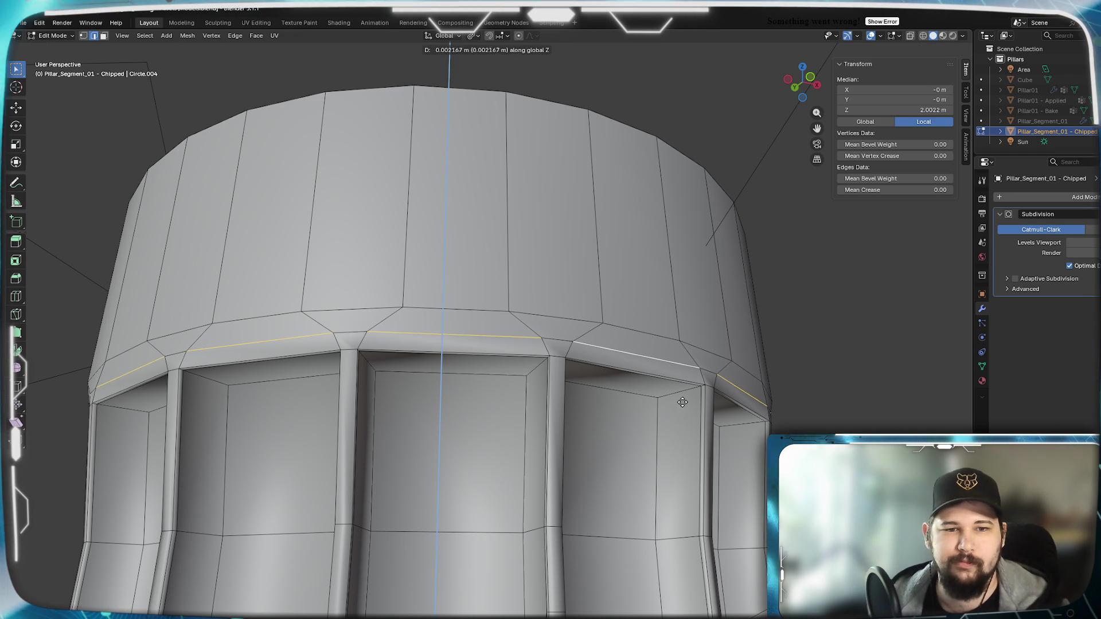
mouse_move(713, 376)
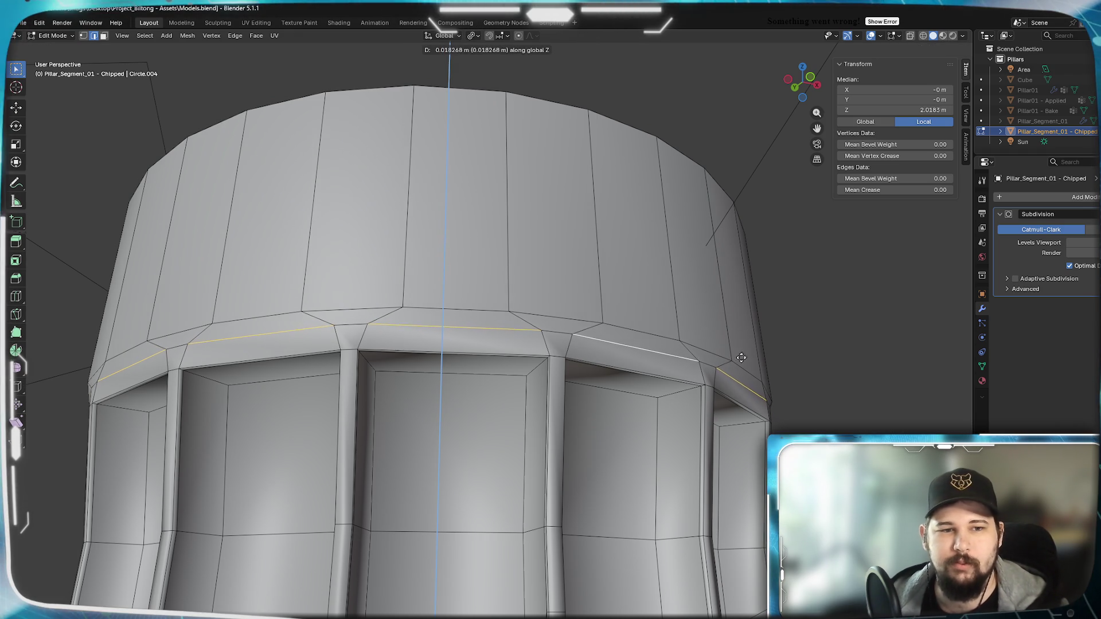
click(741, 381)
key(Tab)
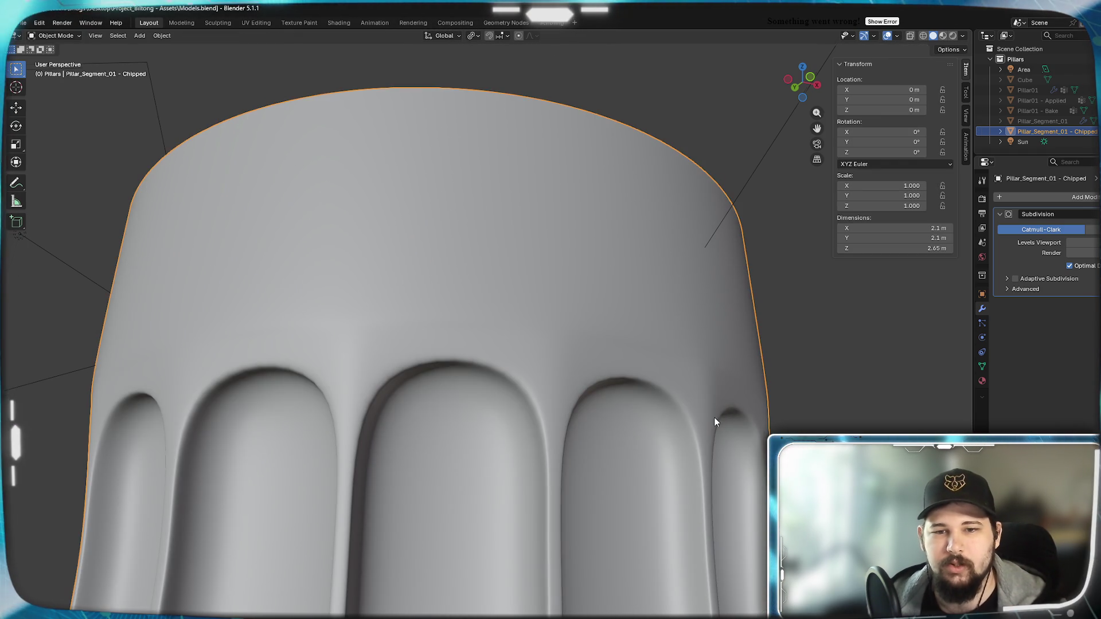
scroll(715, 418, up, 4)
mouse_move(668, 433)
middle_down()
mouse_move(768, 430)
mouse_move(659, 445)
mouse_move(715, 425)
mouse_move(710, 438)
mouse_move(740, 432)
mouse_move(731, 431)
middle_up()
key(Tab)
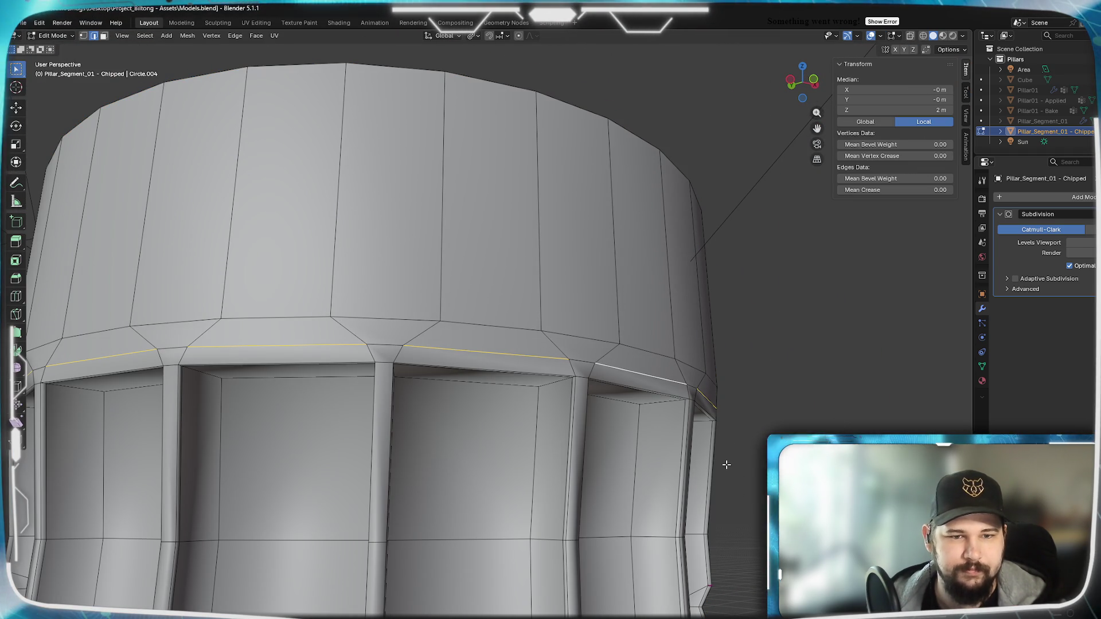
Pull the edge loop slightly inward, about 0.94, and inspect the smoothed capital.
key(ctrl+b)
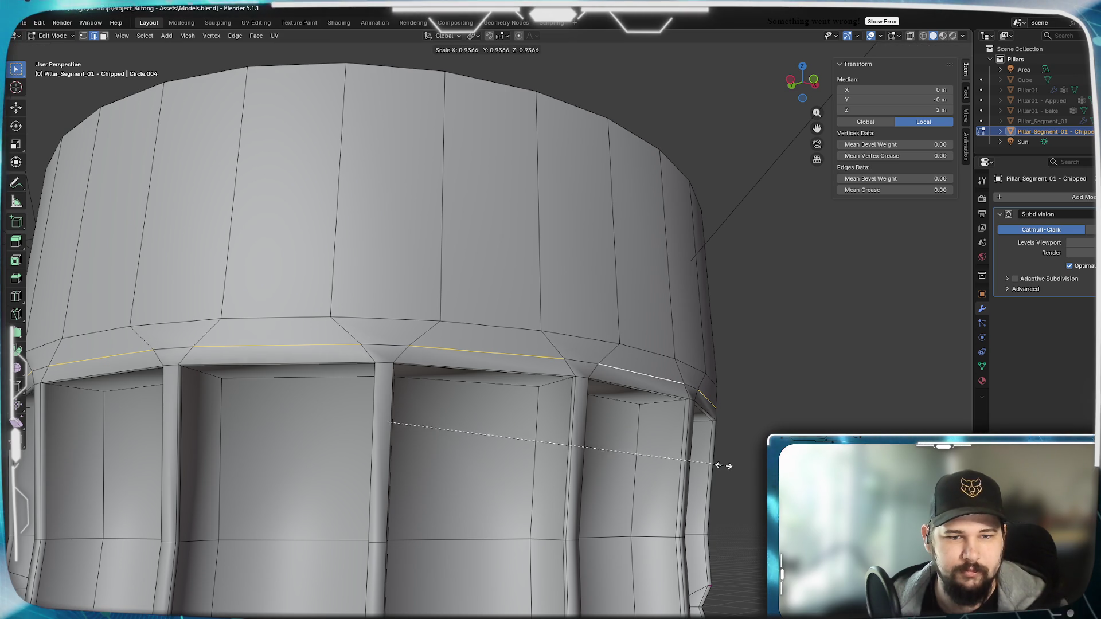
click(659, 447)
key(Tab)
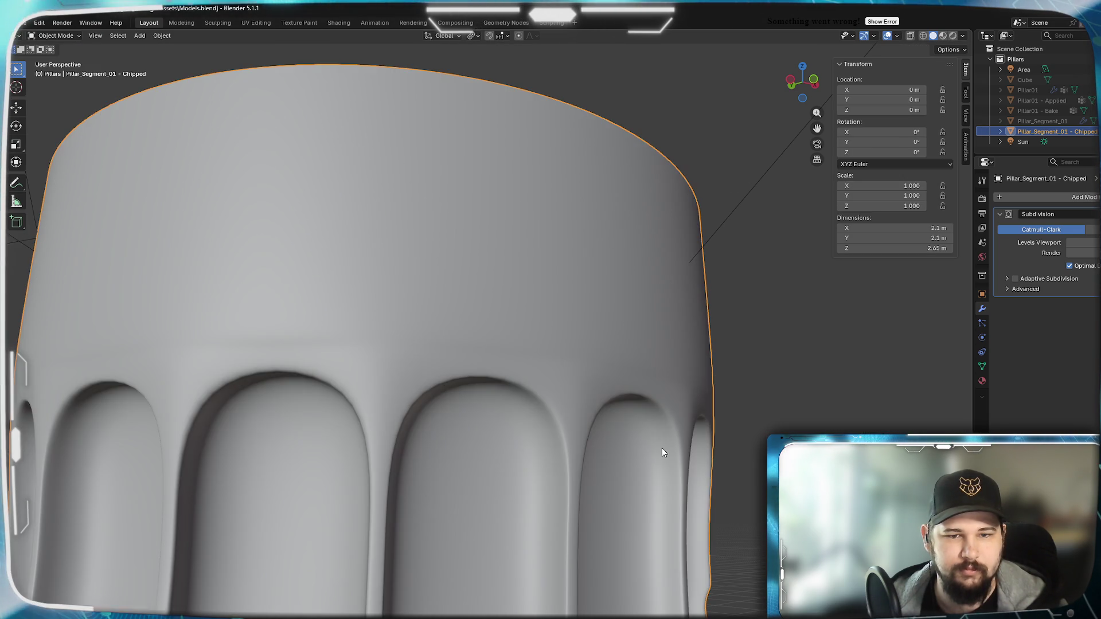
mouse_move(570, 463)
middle_down()
mouse_move(514, 469)
mouse_move(590, 462)
mouse_move(651, 491)
mouse_move(511, 474)
mouse_move(442, 489)
mouse_move(492, 495)
mouse_move(594, 473)
mouse_move(503, 462)
mouse_move(560, 468)
middle_up()
scroll(511, 464, up, 2)
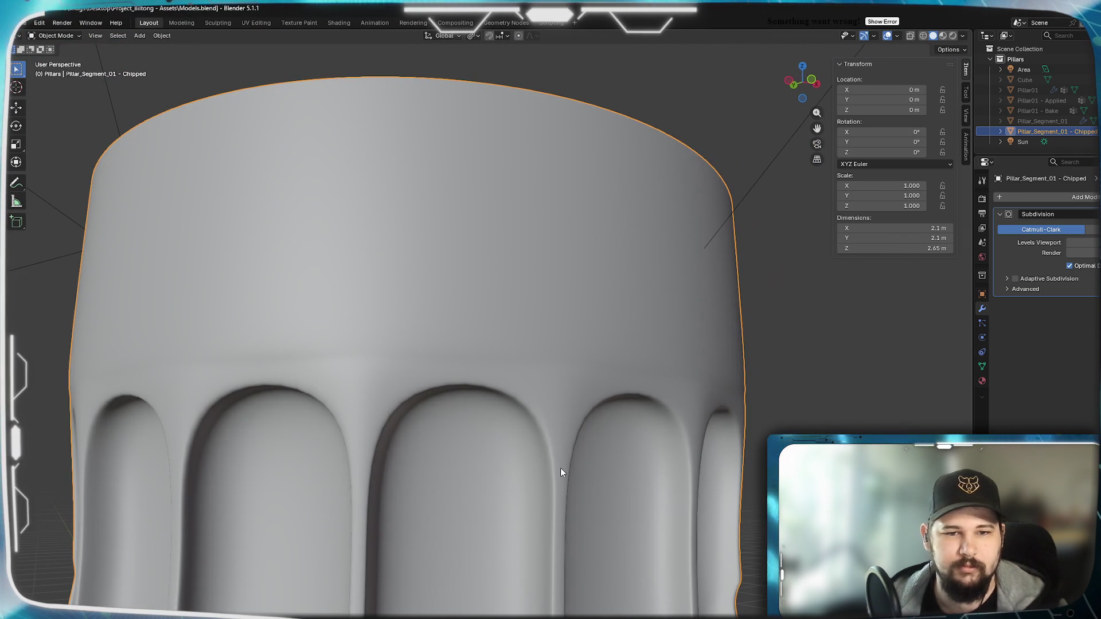
key(Tab)
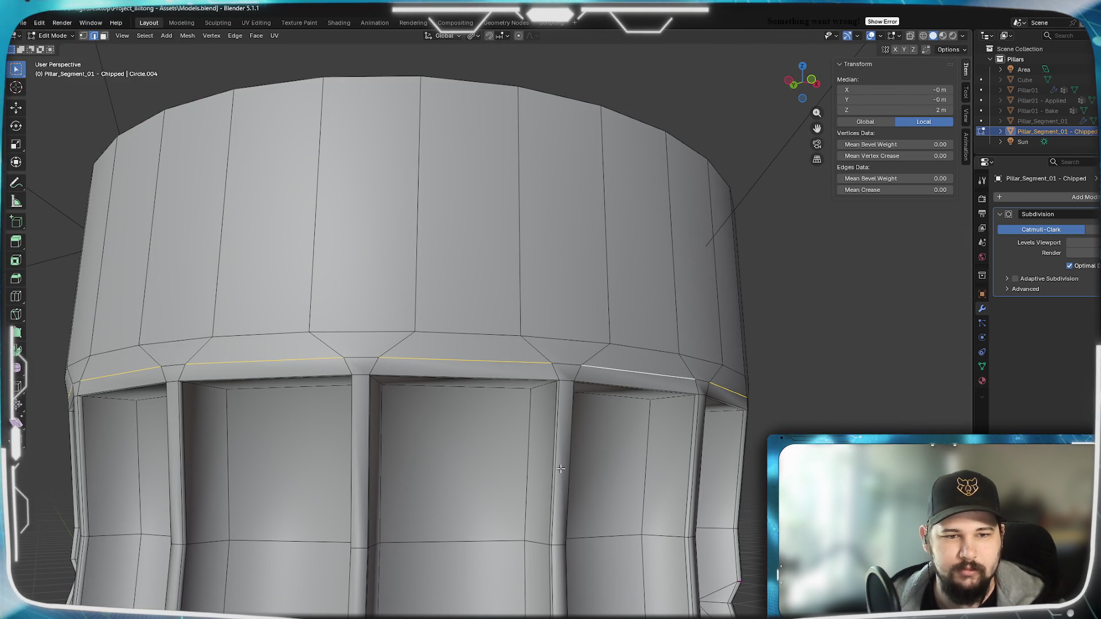
Preview the smoothed pillar, then return to editing framed on the top ring.
key(Tab)
mouse_move(560, 469)
middle_down()
mouse_move(498, 453)
mouse_move(459, 485)
mouse_move(605, 482)
mouse_move(499, 475)
mouse_move(523, 441)
mouse_move(540, 476)
middle_up()
scroll(527, 480, down, 2)
scroll(499, 475, down, 2)
key(Tab)
scroll(560, 340, up, 3)
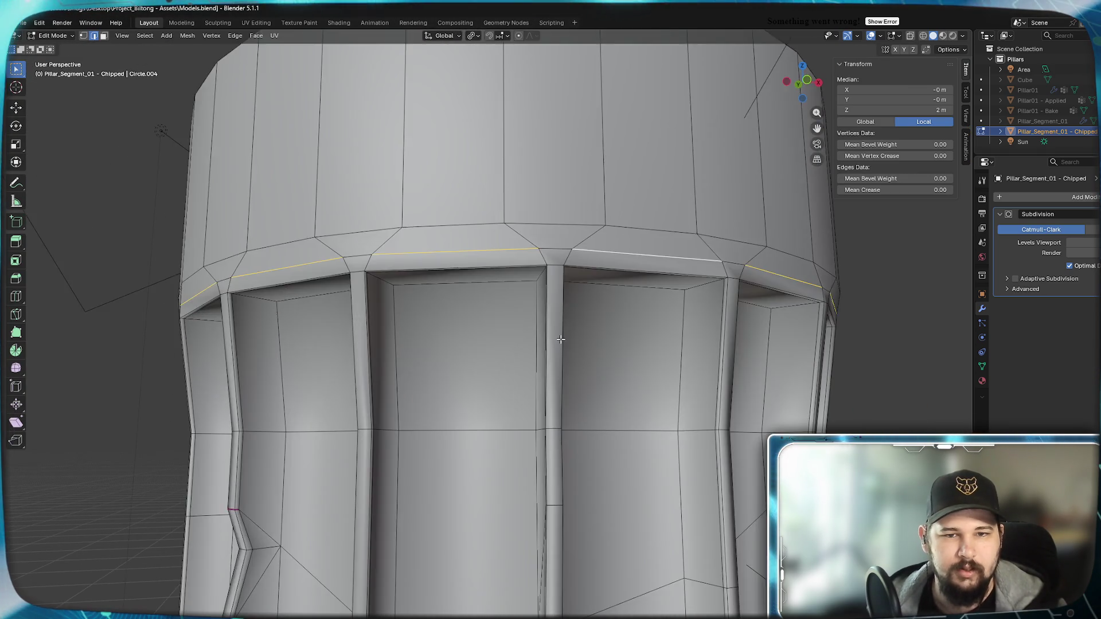
shift+middle_drag(561, 339, 619, 425)
scroll(652, 492, up, 2)
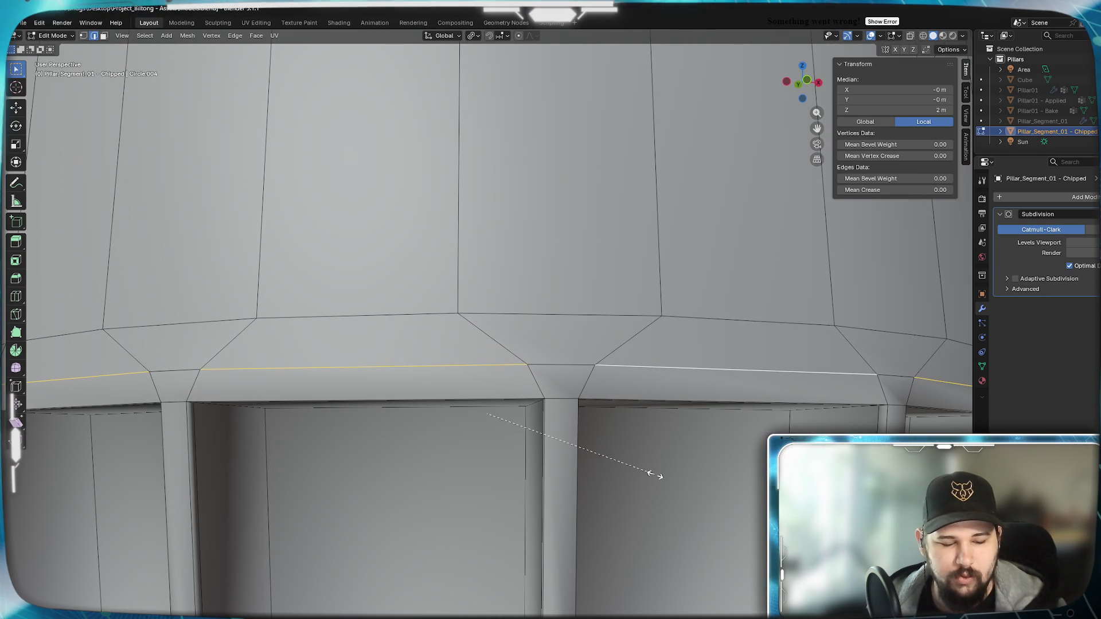
Shrink the edge loop to 0.92 horizontally with height kept, checking it from above.
key(shift+z)
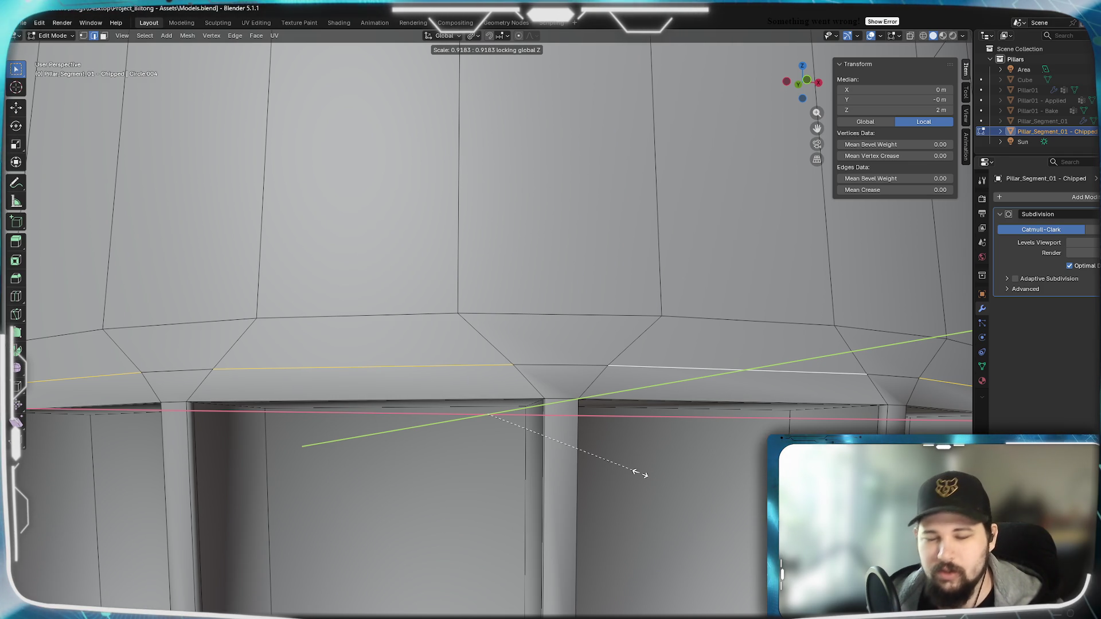
click(640, 473)
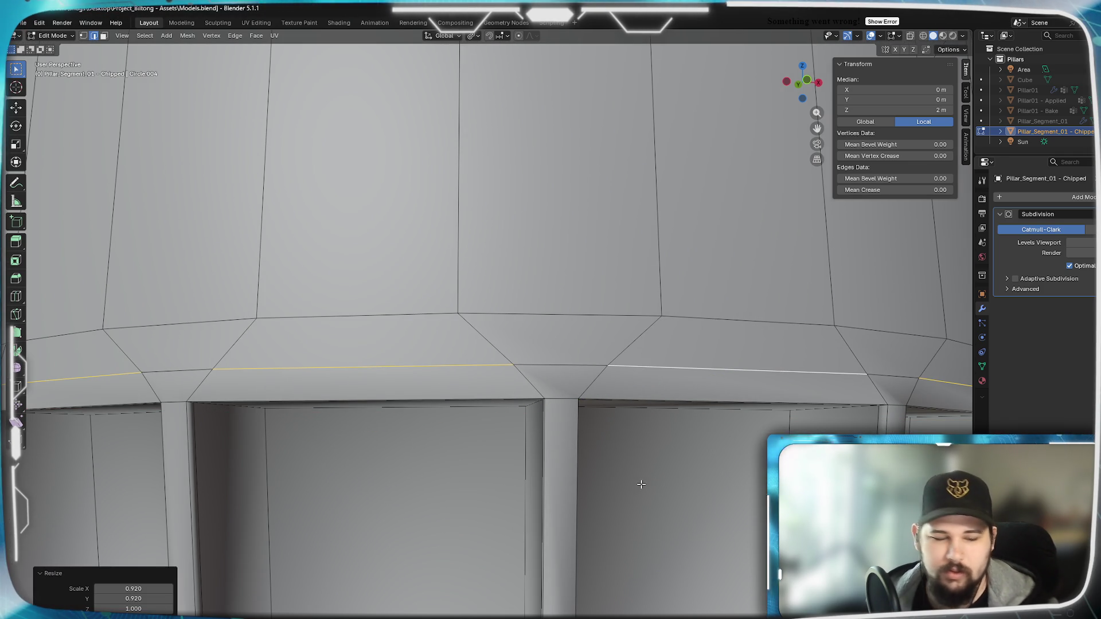
key(KP_7)
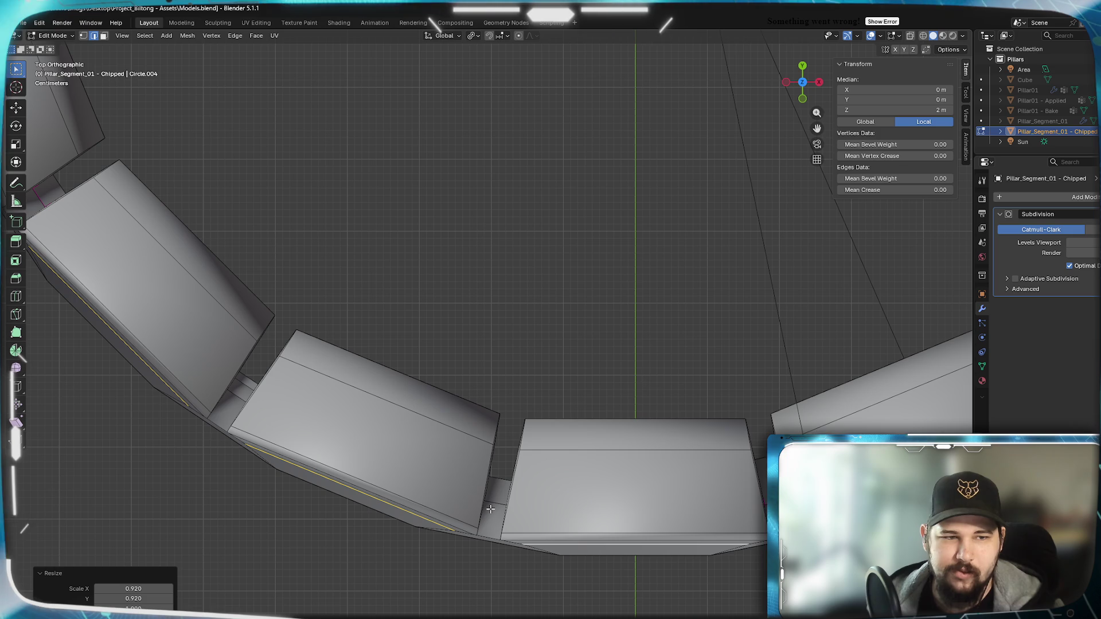
mouse_move(491, 508)
middle_down()
mouse_move(511, 486)
mouse_move(521, 394)
mouse_move(516, 442)
mouse_move(499, 413)
mouse_move(640, 373)
middle_up()
View the smoothed pillar and switch to the Ionic capital reference photo.
key(Tab)
scroll(534, 393, up, 2)
scroll(516, 442, up, 2)
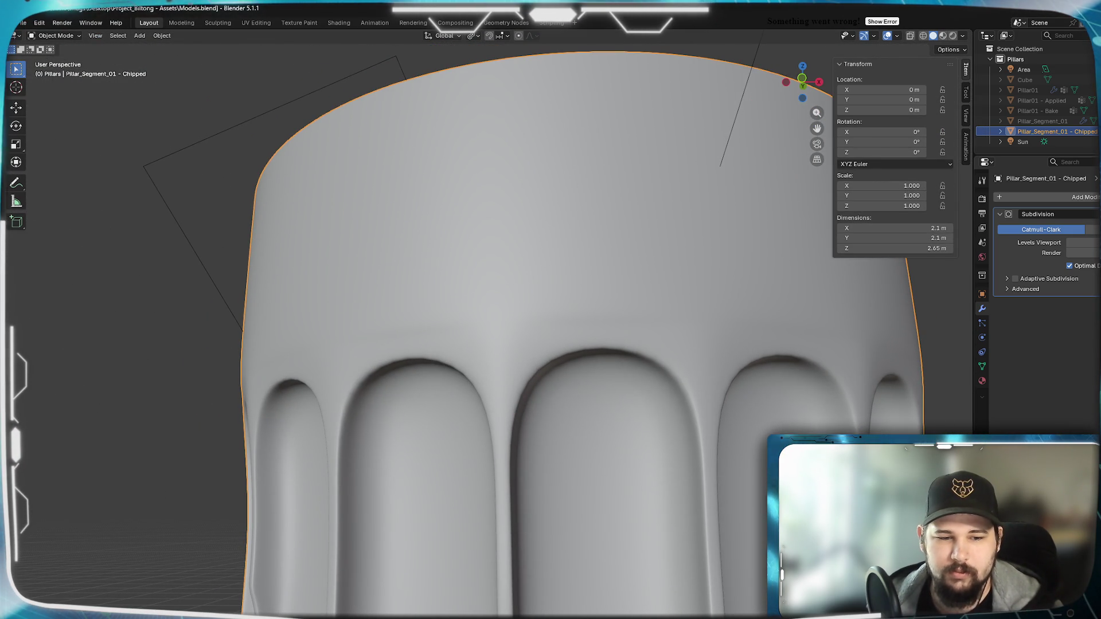
key(alt+Tab)
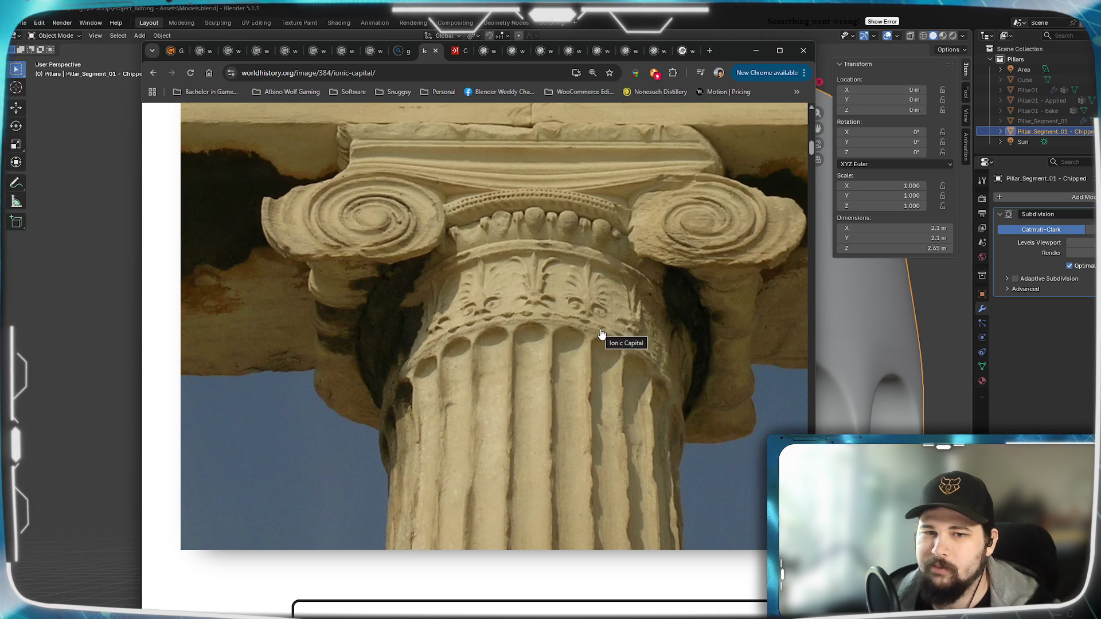
Minimize the reference photo, reframe the pillar, and enter Edit Mode in Front Orthographic view.
click(757, 49)
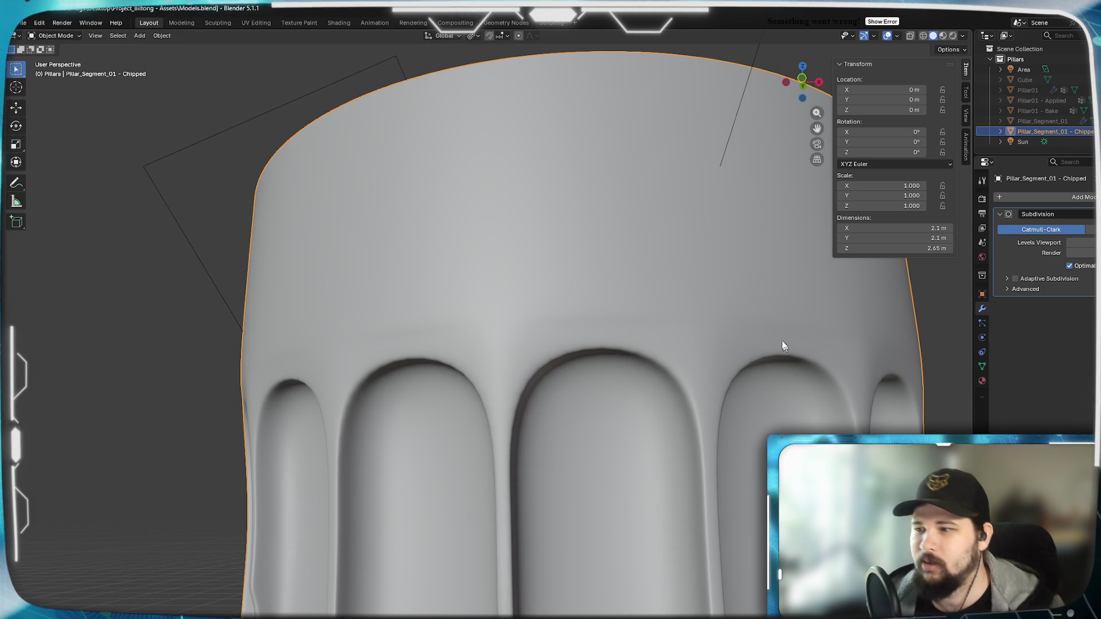
scroll(737, 367, down, 5)
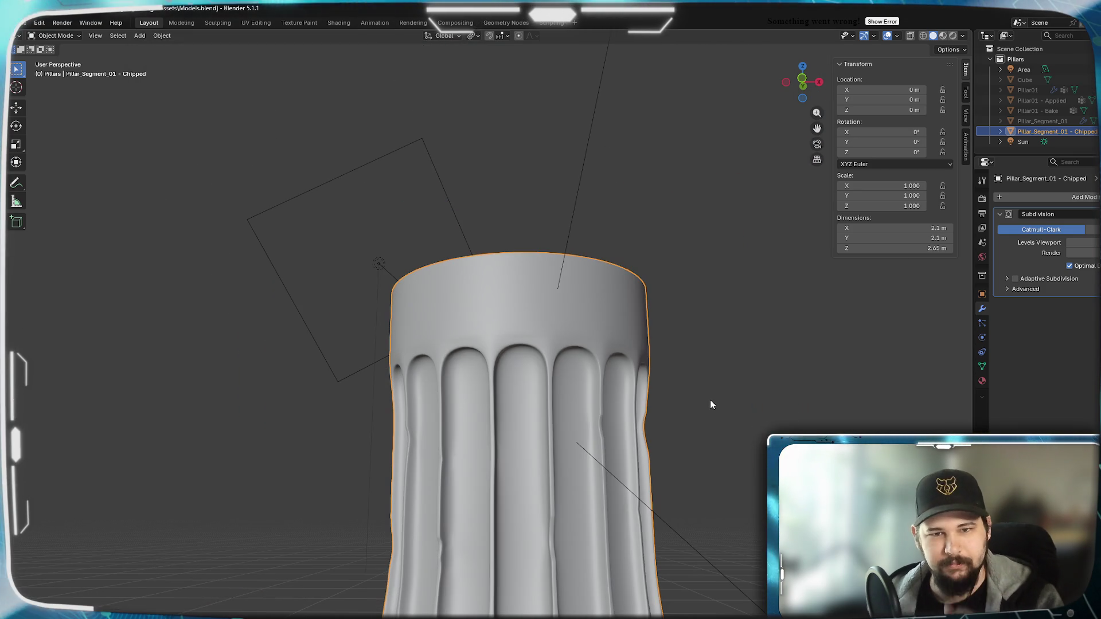
mouse_move(563, 435)
middle_down()
mouse_move(586, 404)
mouse_move(555, 400)
mouse_move(536, 425)
mouse_move(589, 407)
mouse_move(570, 401)
mouse_move(646, 445)
mouse_move(583, 447)
middle_up()
scroll(565, 359, up, 3)
key(Tab)
key(KP_1)
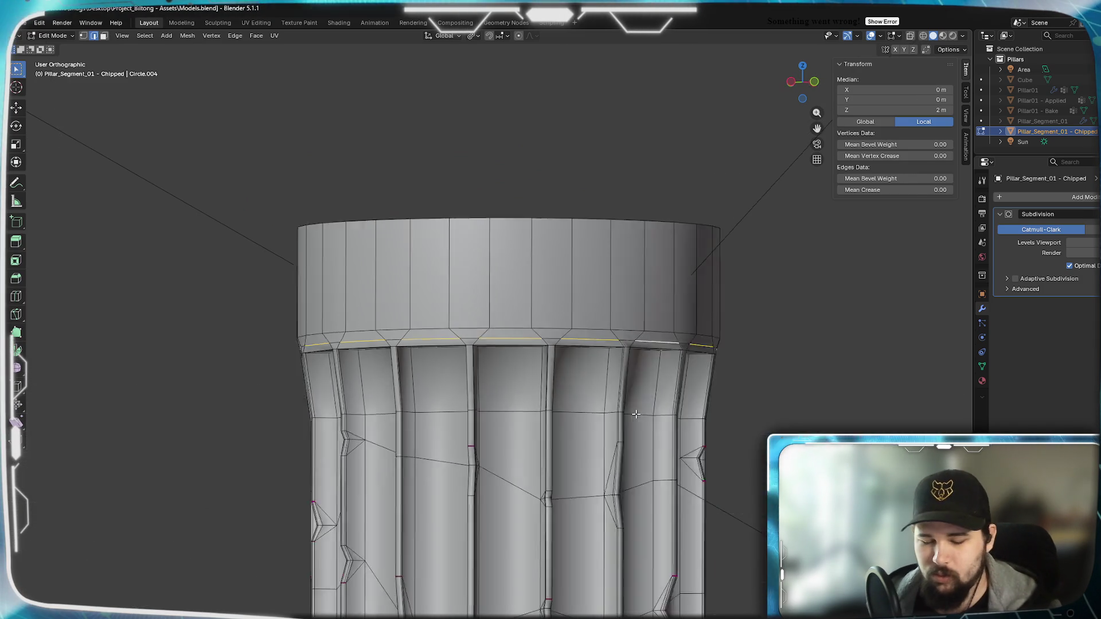
With X-ray on, box-select the top vertex row and scale it outward to 1.08.
click(83, 36)
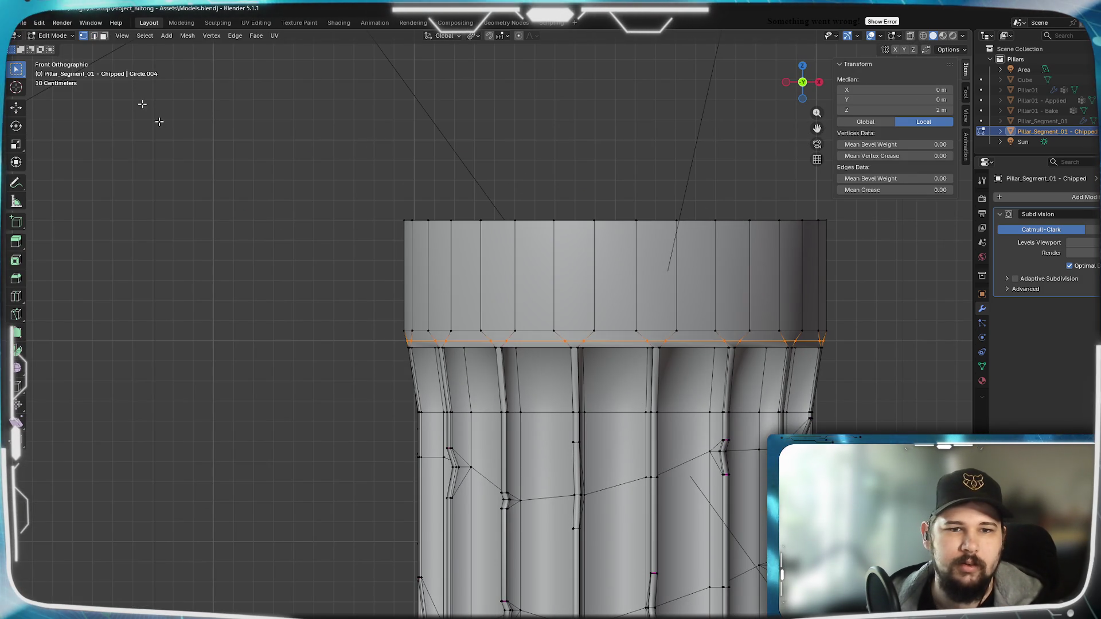
key(z)
drag(335, 167, 798, 263)
shift+middle_drag(875, 300, 713, 339)
scroll(789, 325, up, 2)
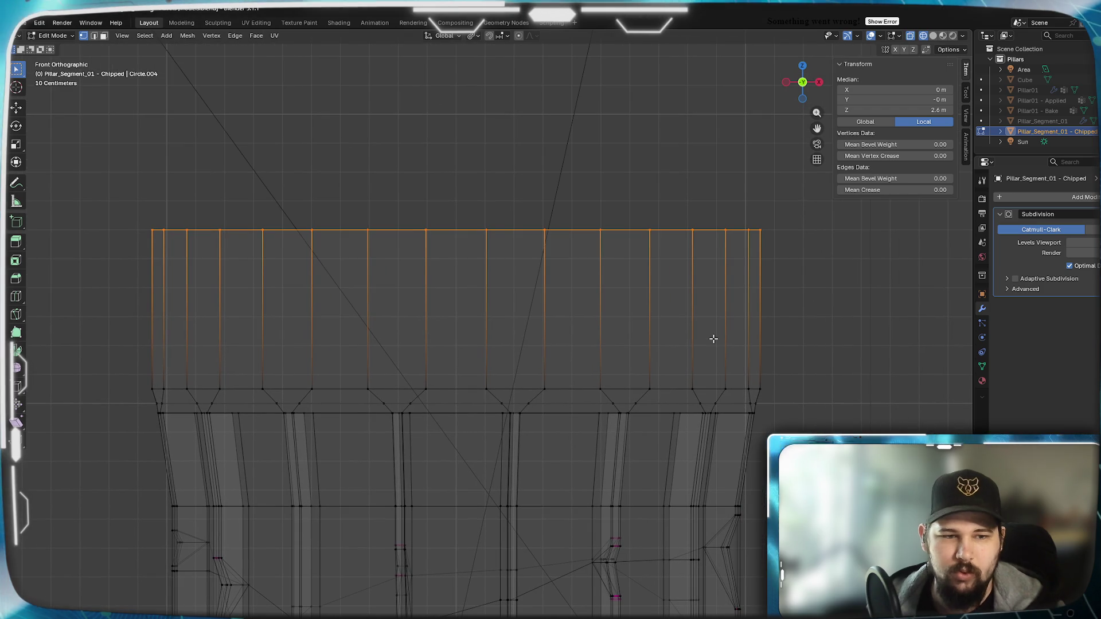
key(s)
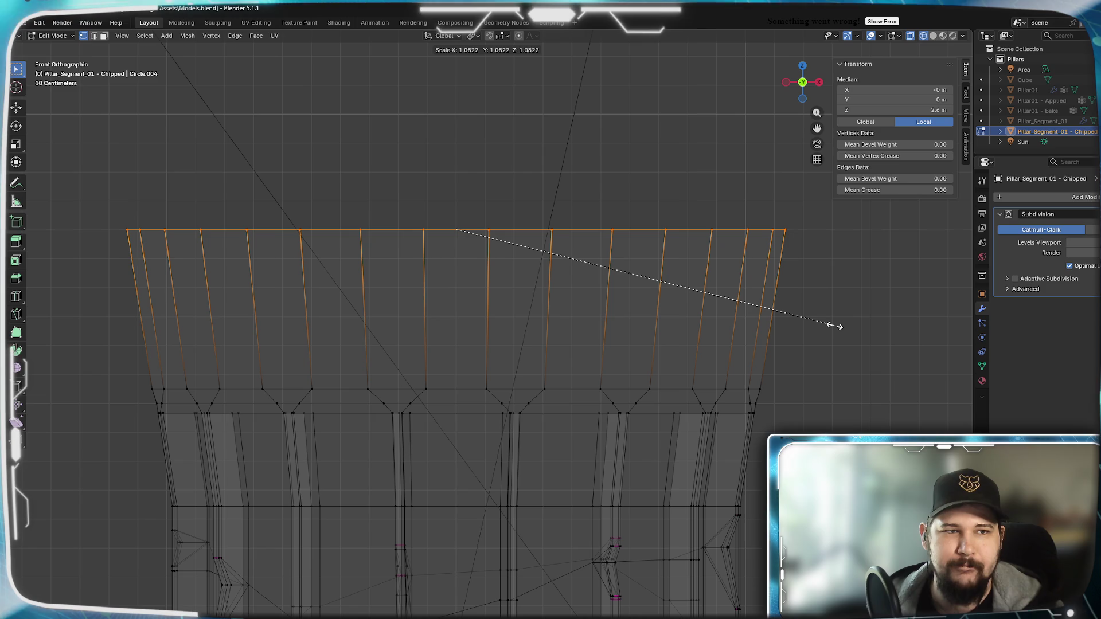
text(1)
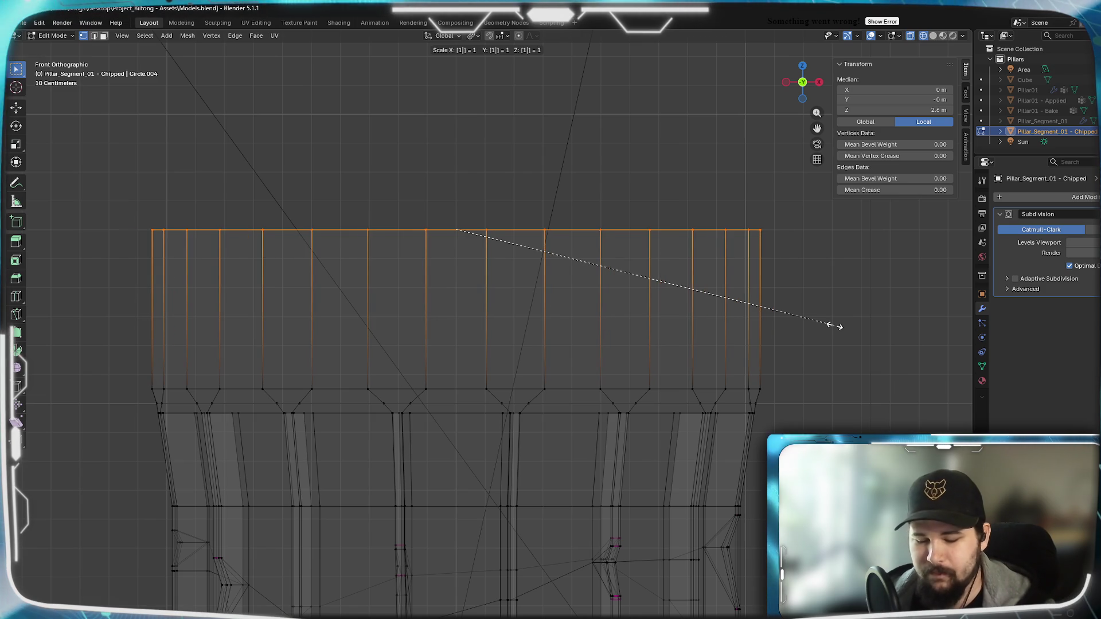
text(.1)
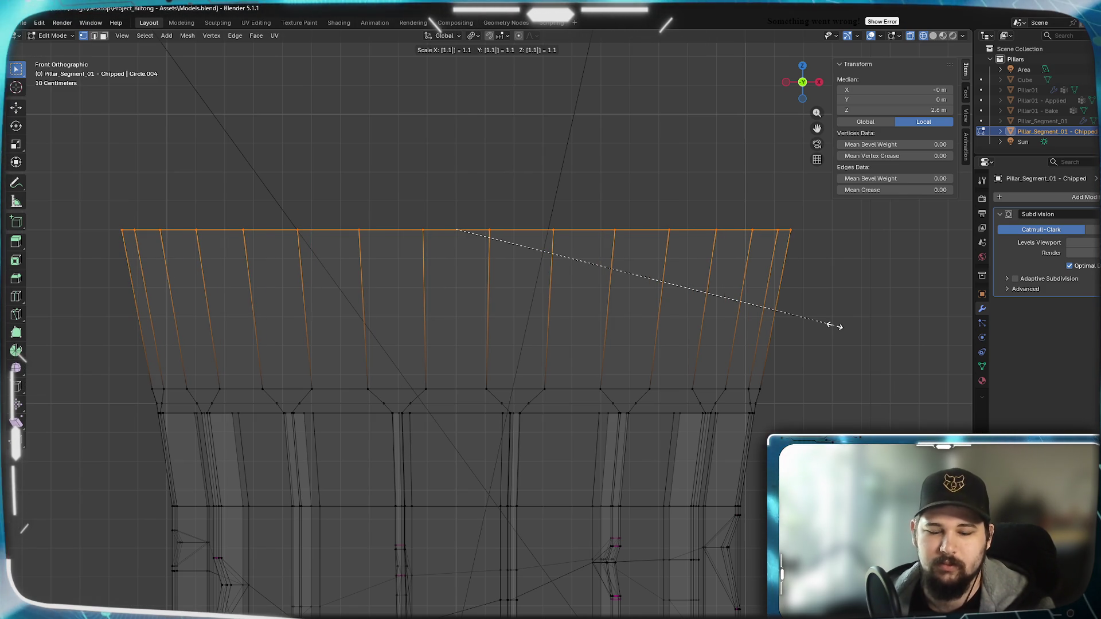
key(BackSpace)
key(BackSpace)
key(BackSpace)
click(829, 326)
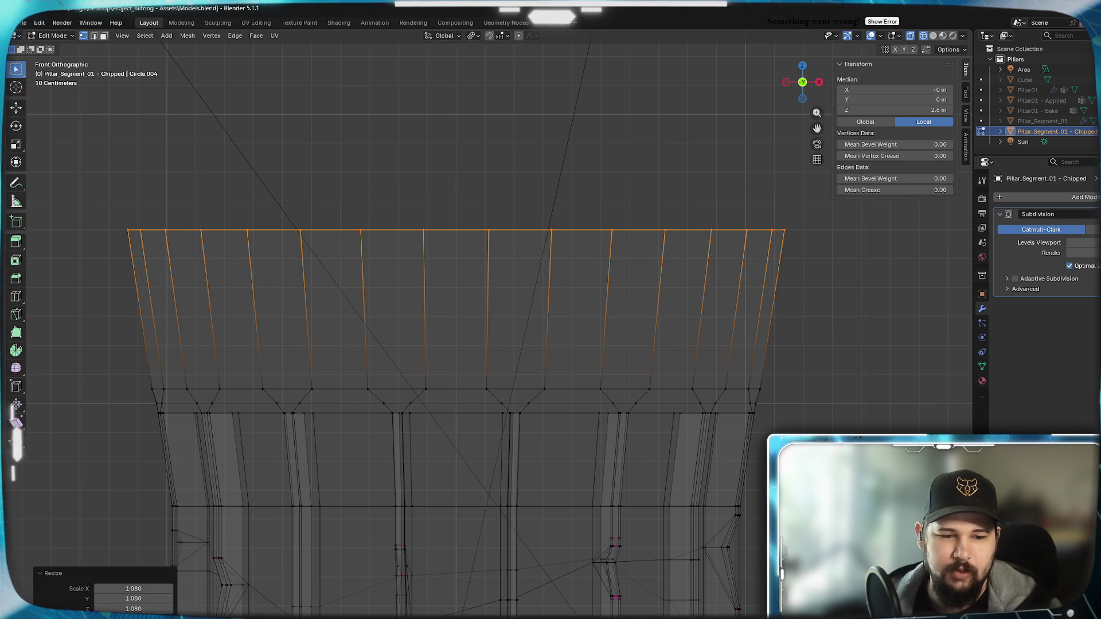
Compare with the Ionic capital reference photo, then start a loop cut across the band.
key(alt+Tab)
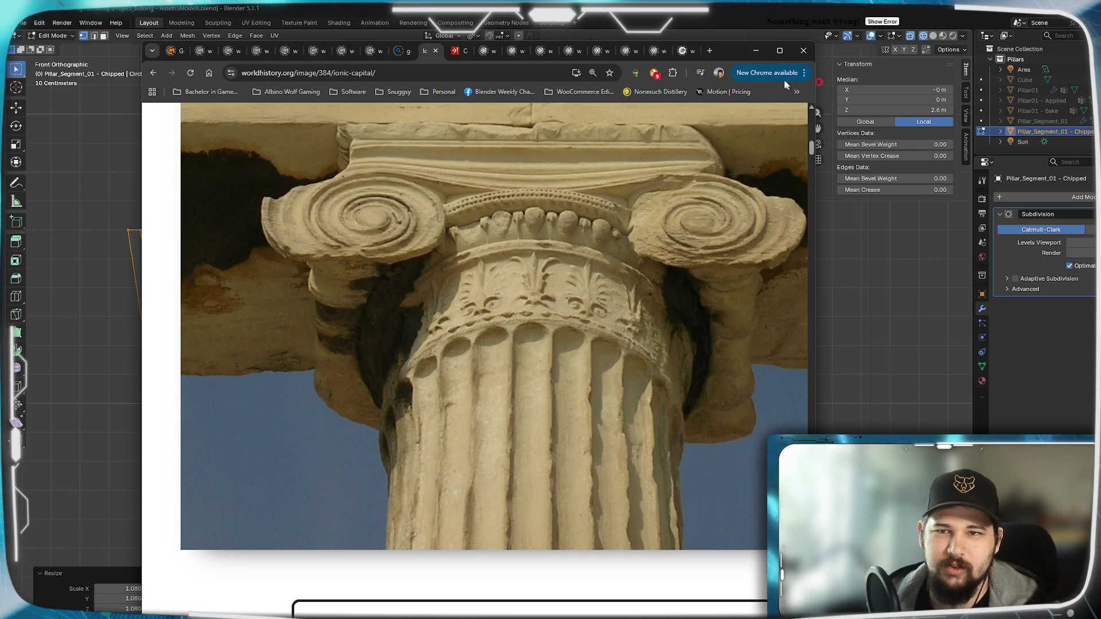
click(756, 50)
key(ctrl+r)
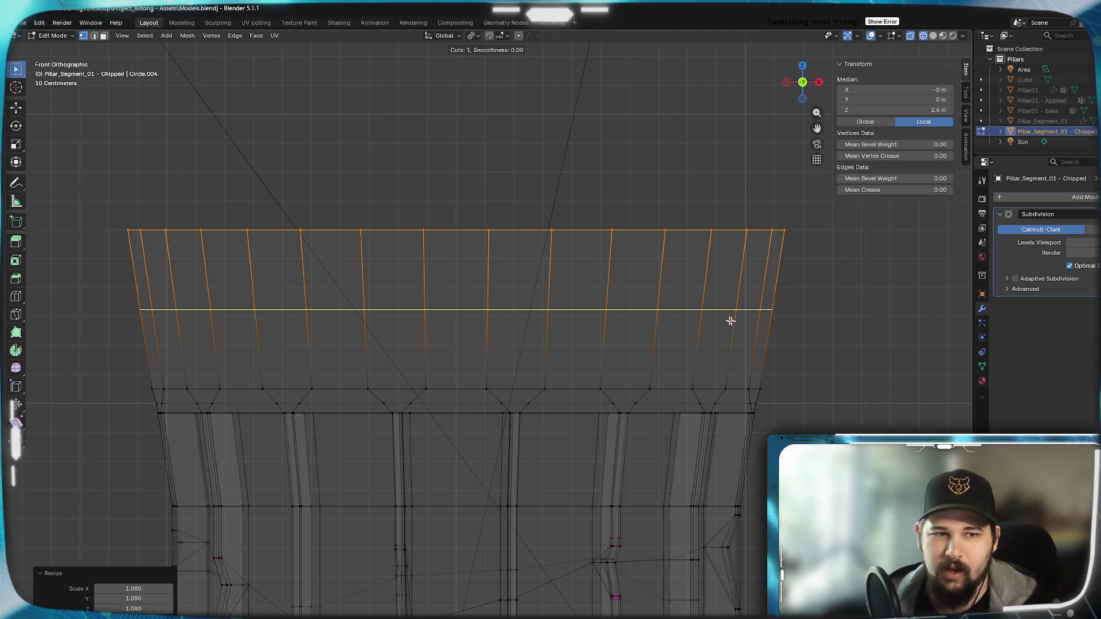
Add two loop cuts across the top band and pull them inward to 0.987 and 0.984.
scroll(726, 310, up, 1)
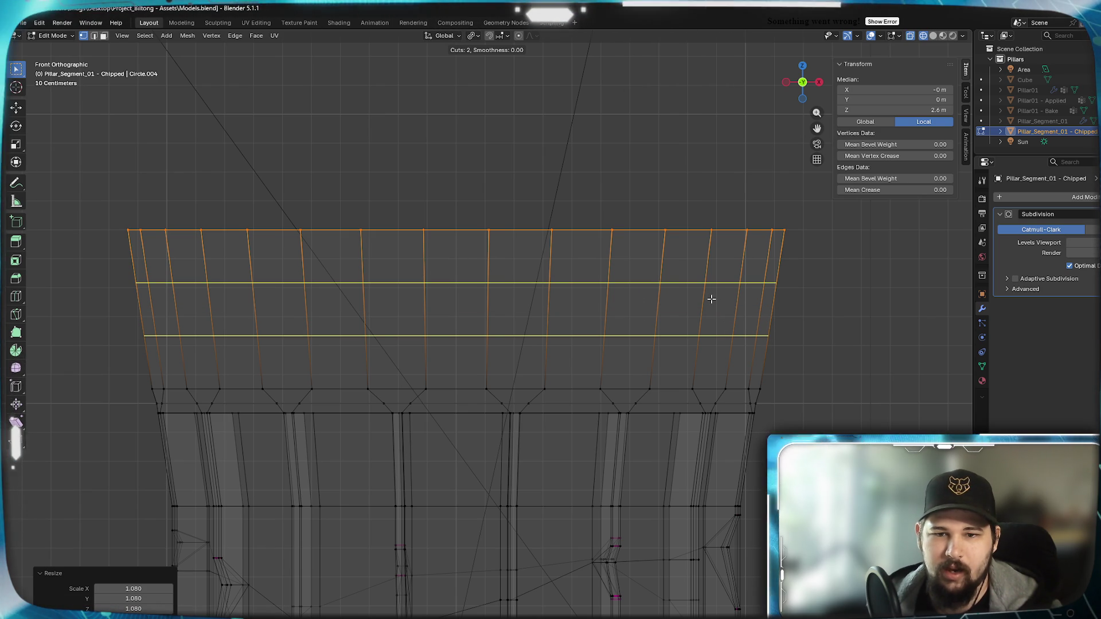
click(711, 299)
right_click(709, 286)
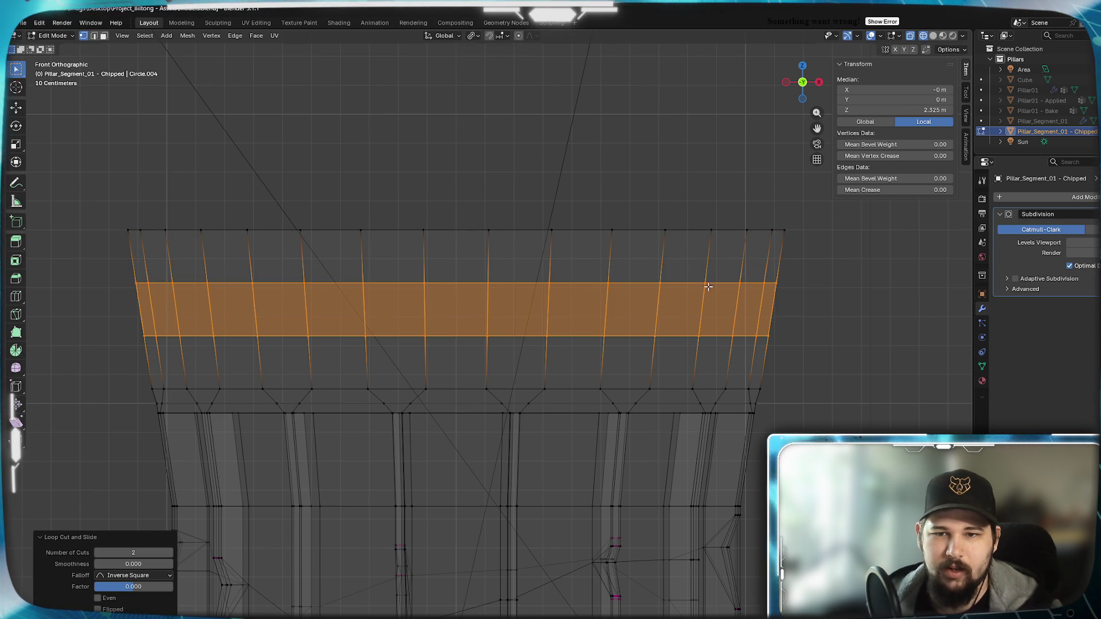
alt+click(683, 338)
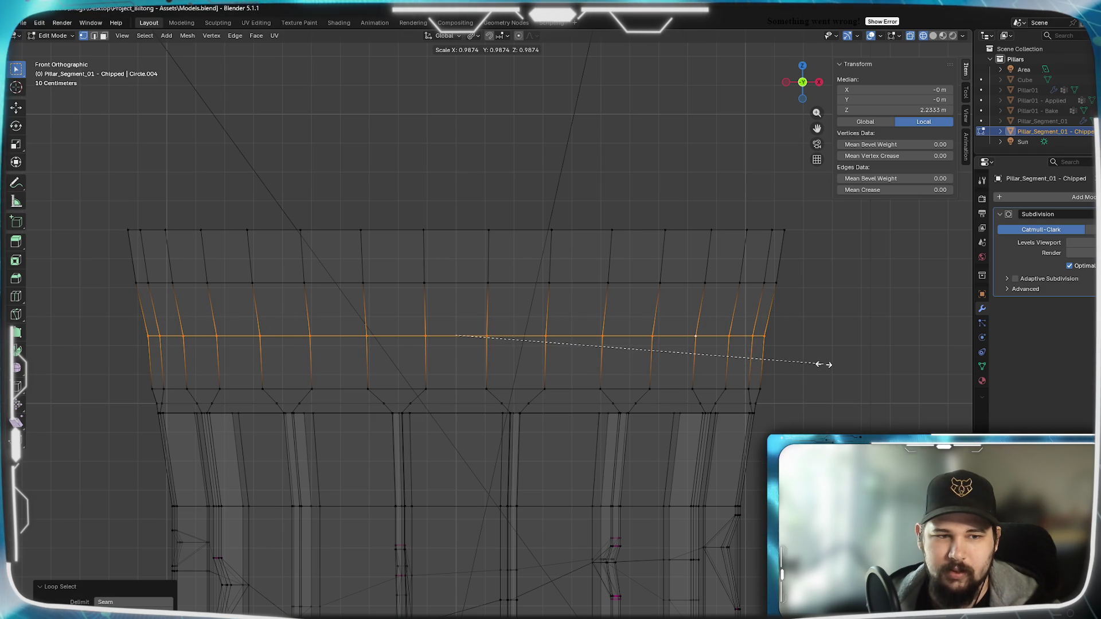
click(824, 365)
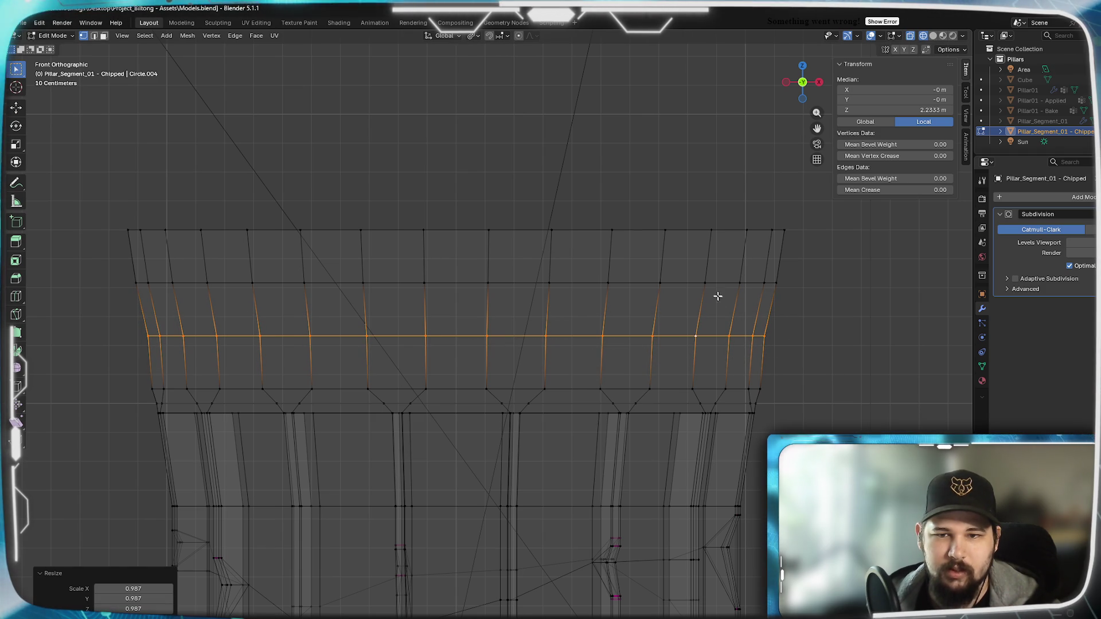
alt+click(686, 282)
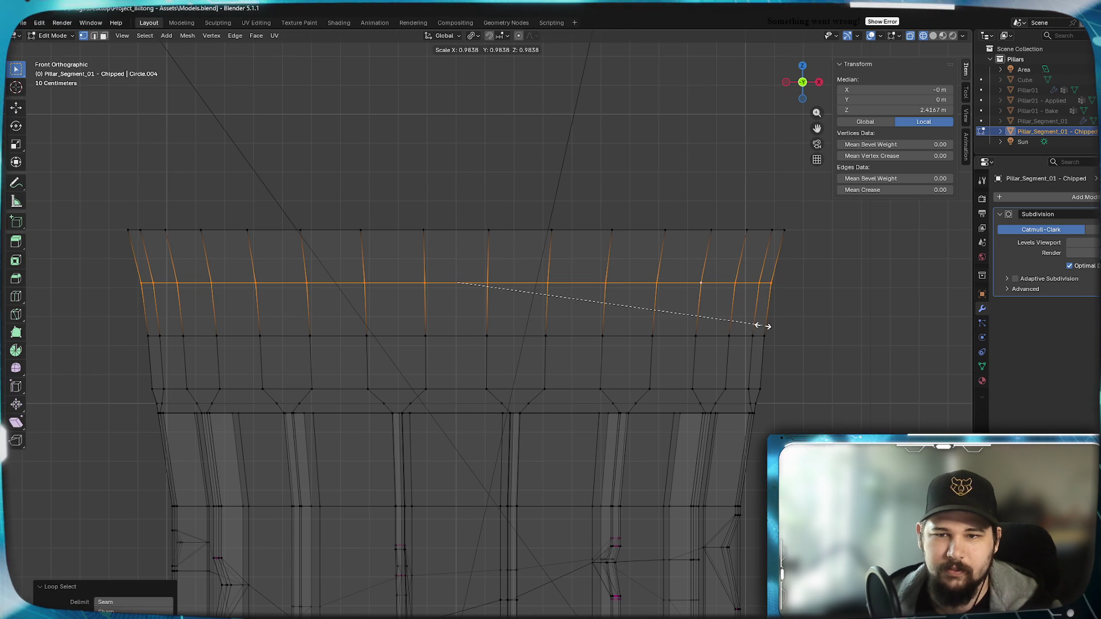
click(762, 325)
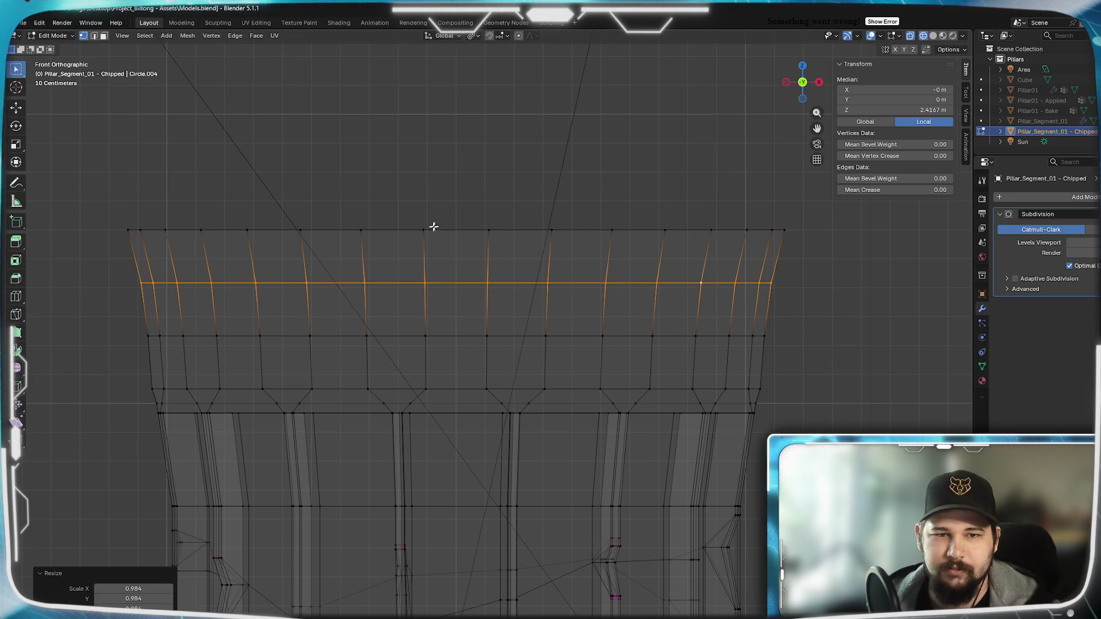
alt+click(405, 230)
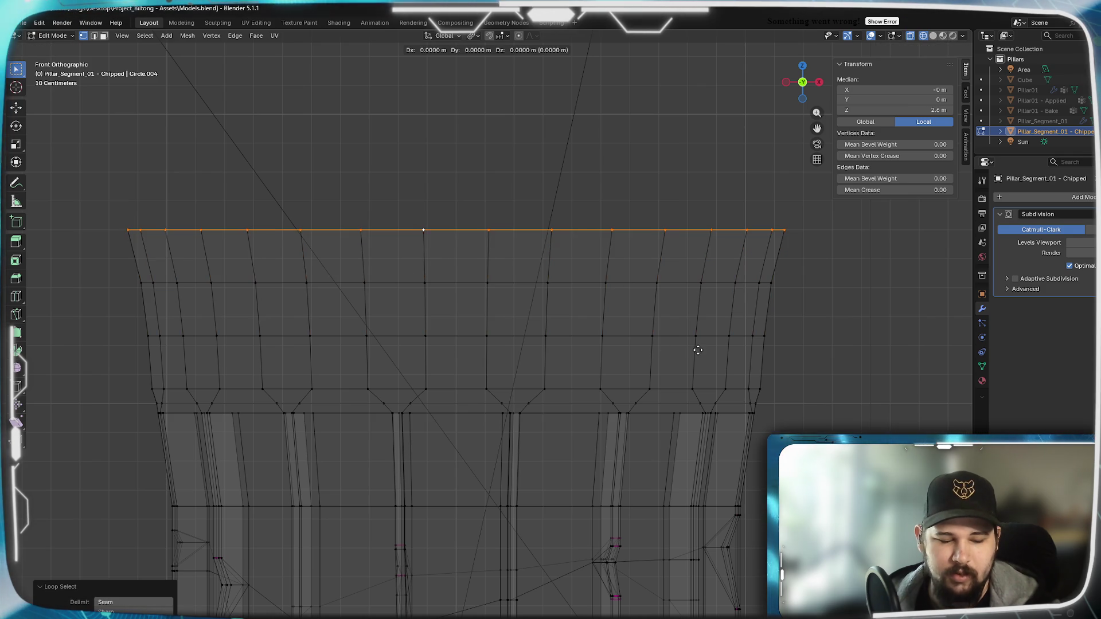
Extrude the top edge ring 0.1 m upward and scale it outward to 1.05.
key(e)
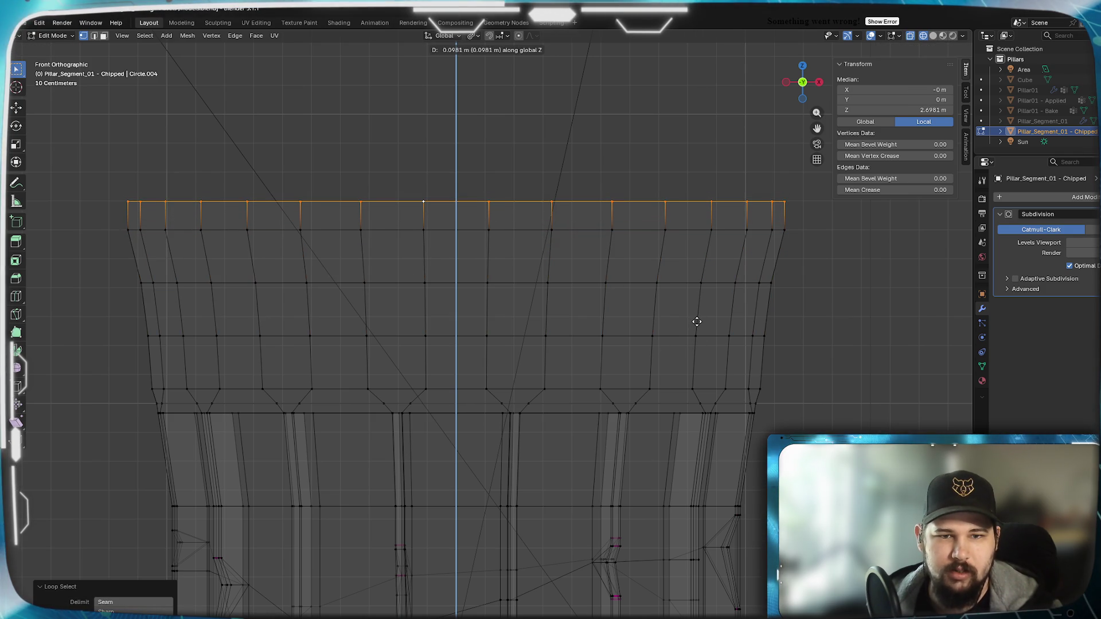
text(.1)
key(Return)
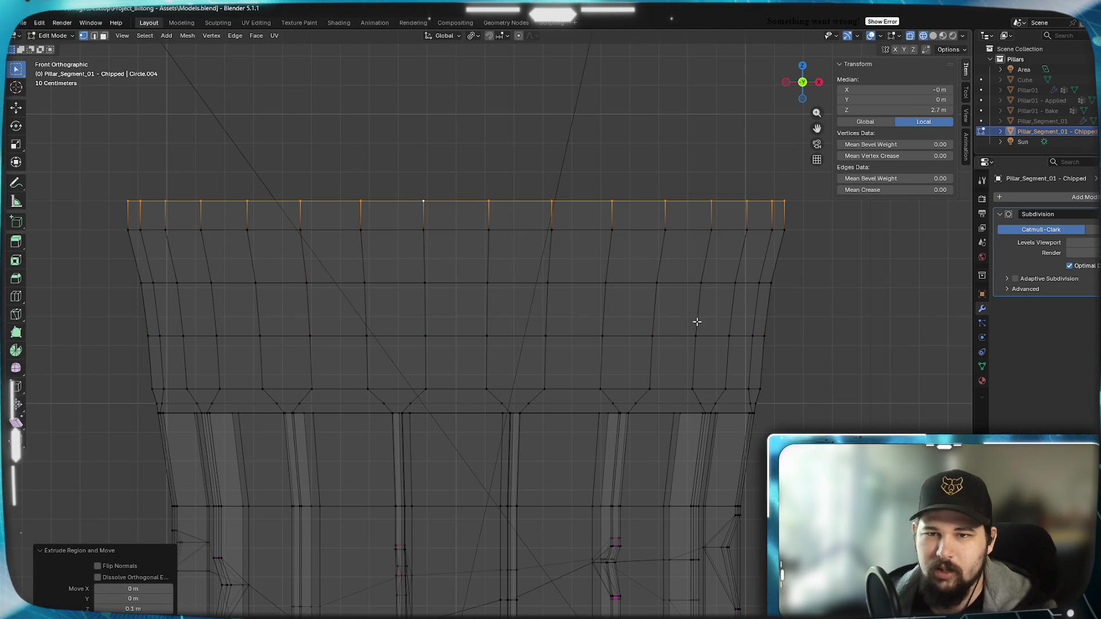
key(s)
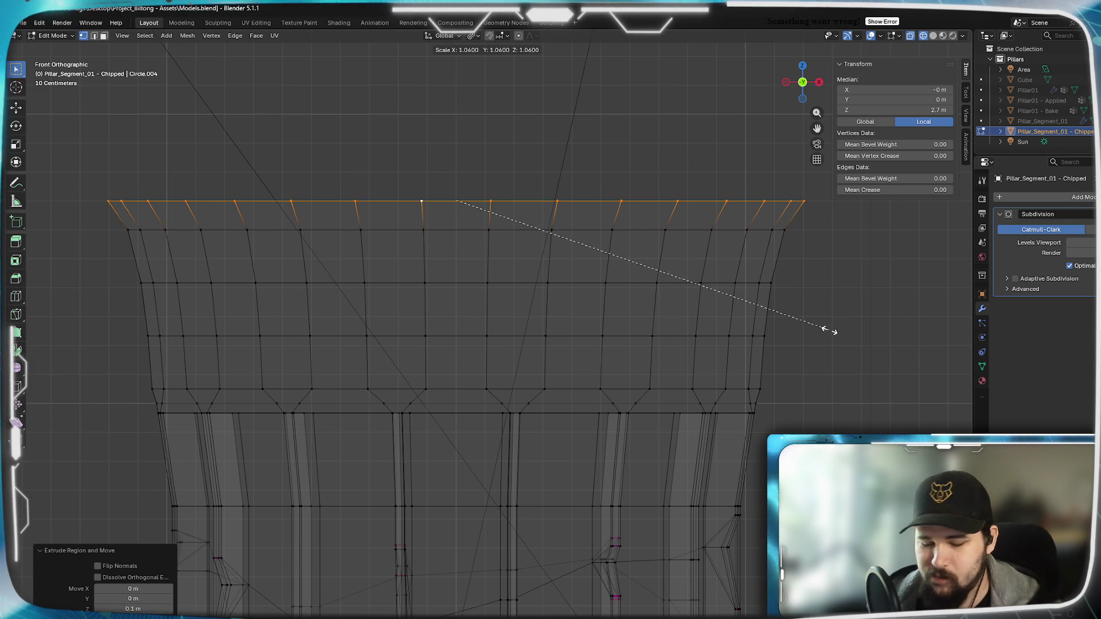
text(1.05)
key(Return)
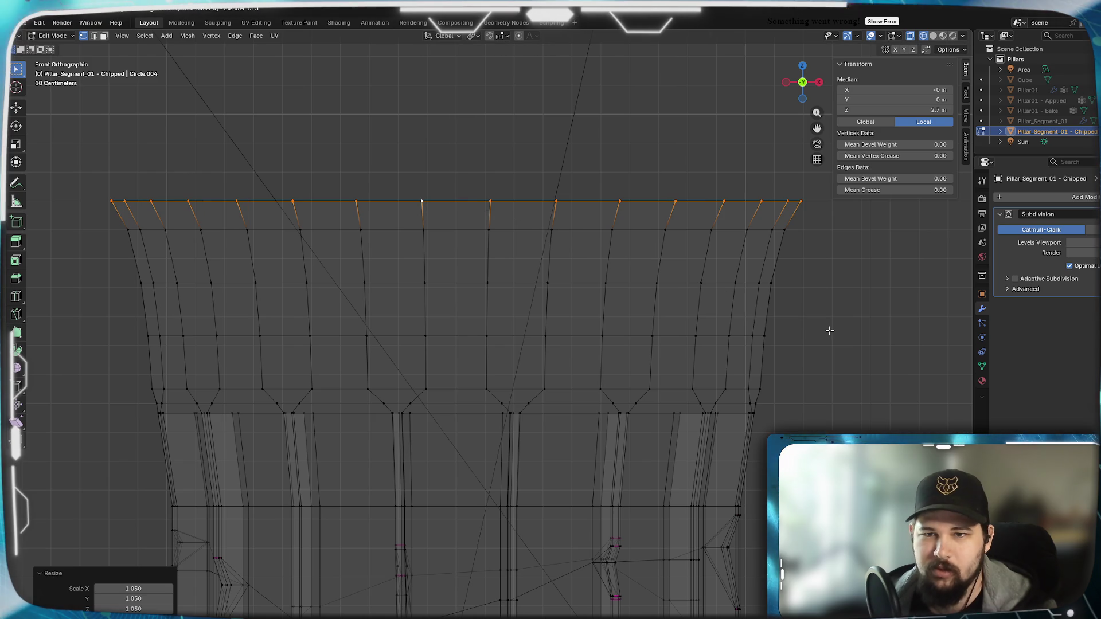
Zoom in on the rim's corner to check the 1.05 flare.
scroll(668, 344, up, 8)
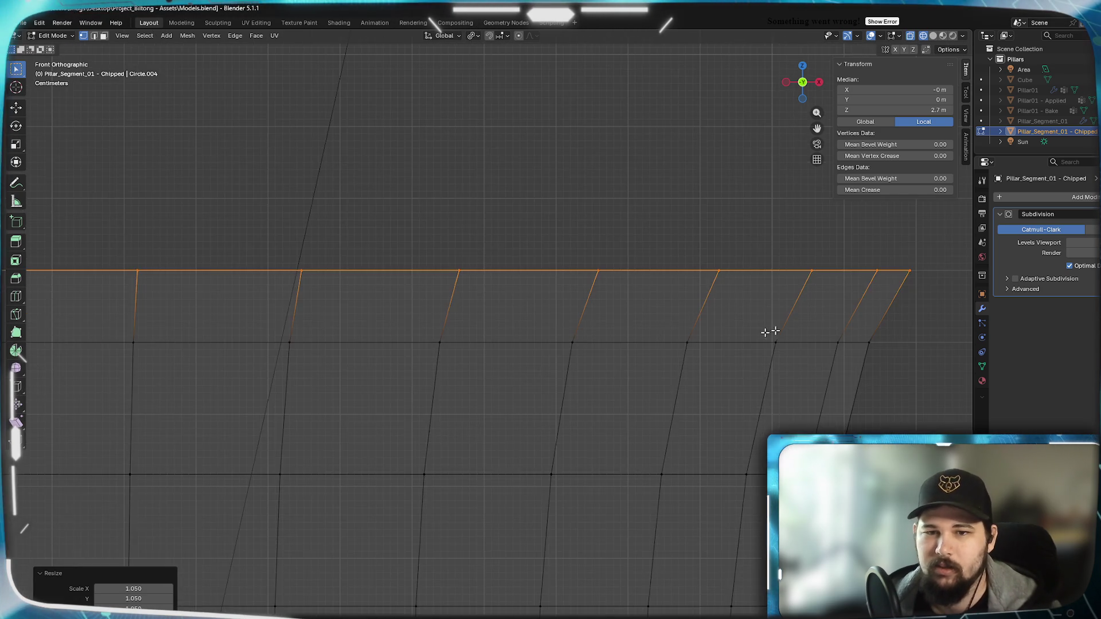
scroll(504, 334, up, 5)
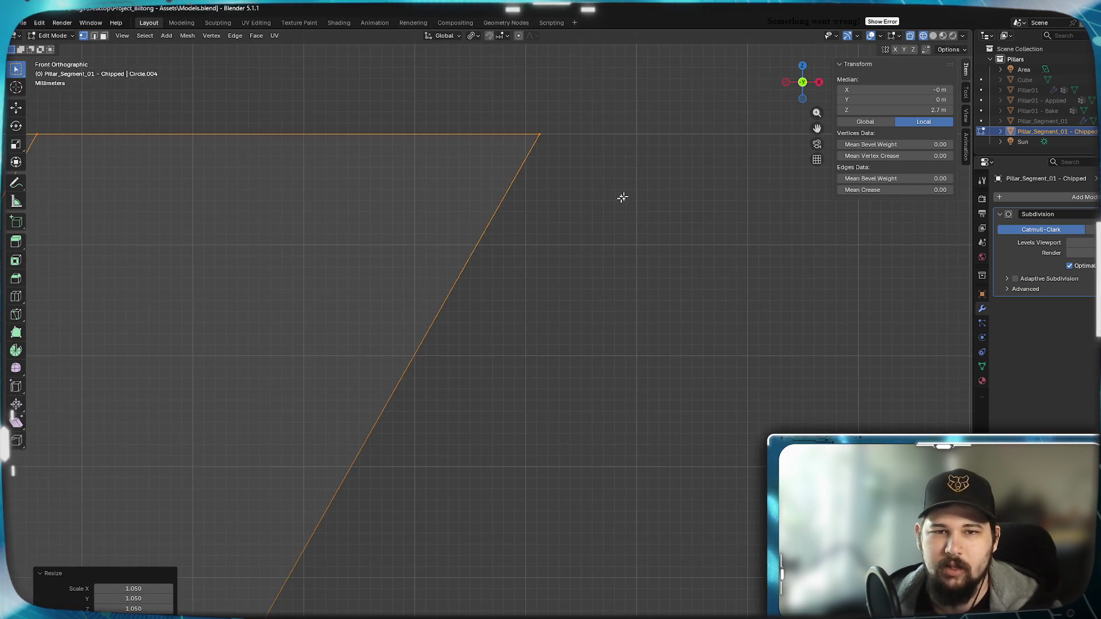
scroll(545, 263, up, 3)
shift+middle_drag(561, 246, 534, 359)
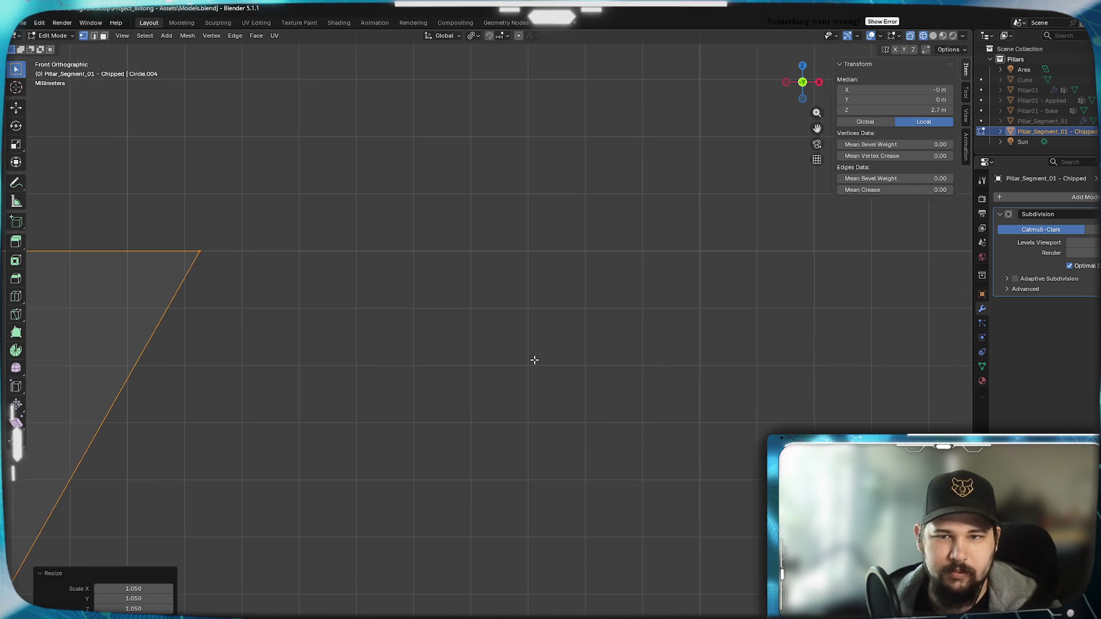
scroll(534, 360, down, 2)
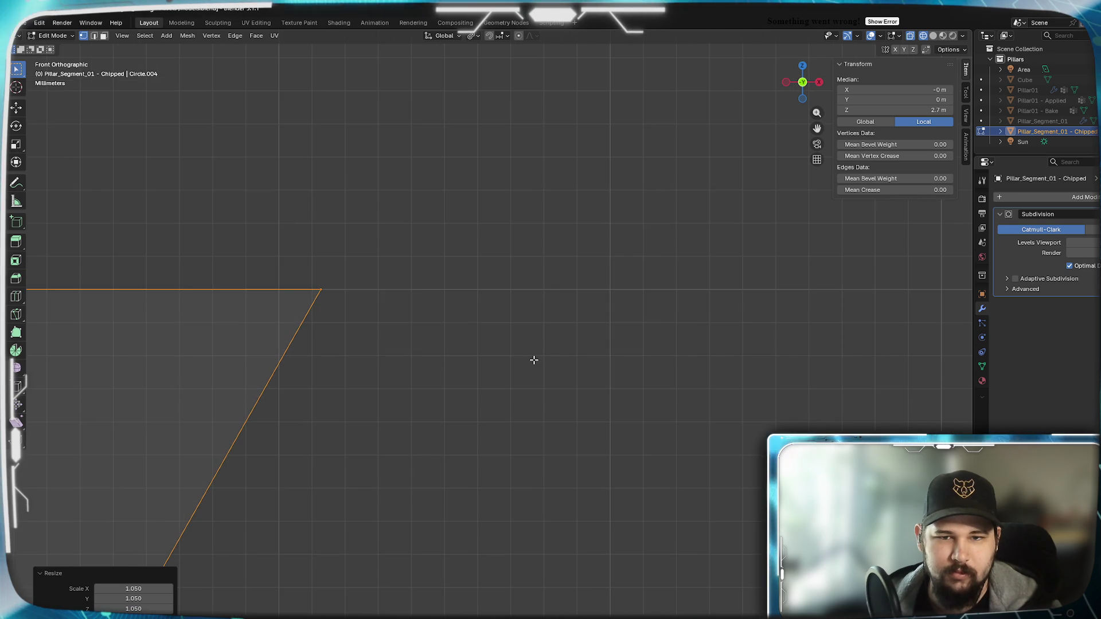
scroll(534, 360, up, 1)
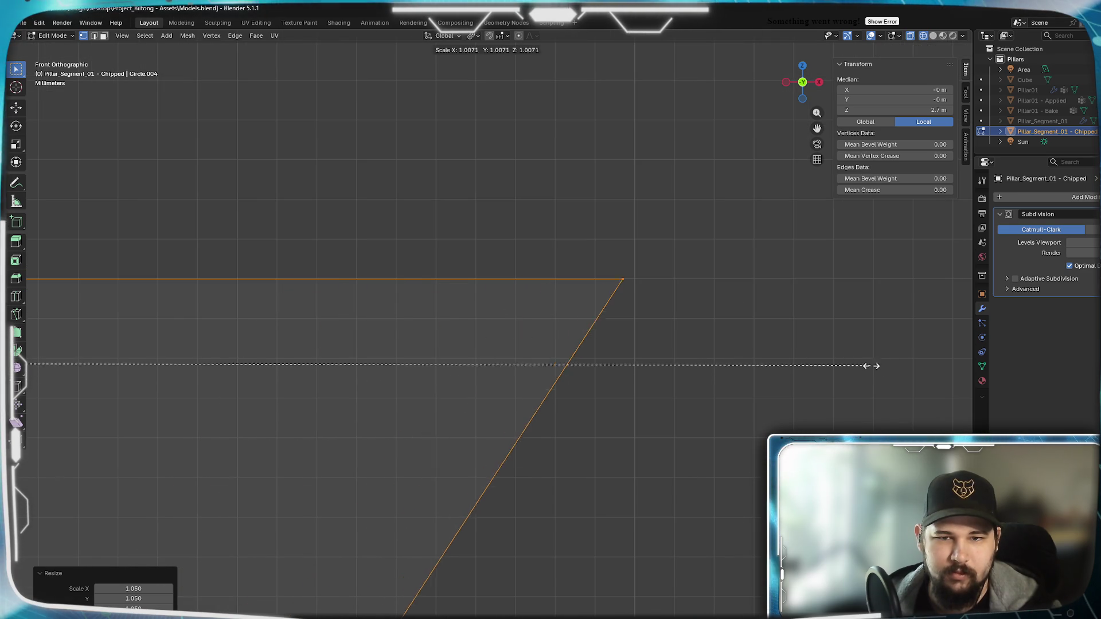
click(882, 361)
mouse_move(651, 282)
shift+middle_down()
mouse_move(528, 319)
mouse_move(686, 280)
mouse_move(539, 368)
mouse_move(668, 293)
mouse_move(678, 297)
mouse_move(616, 316)
shift+middle_up()
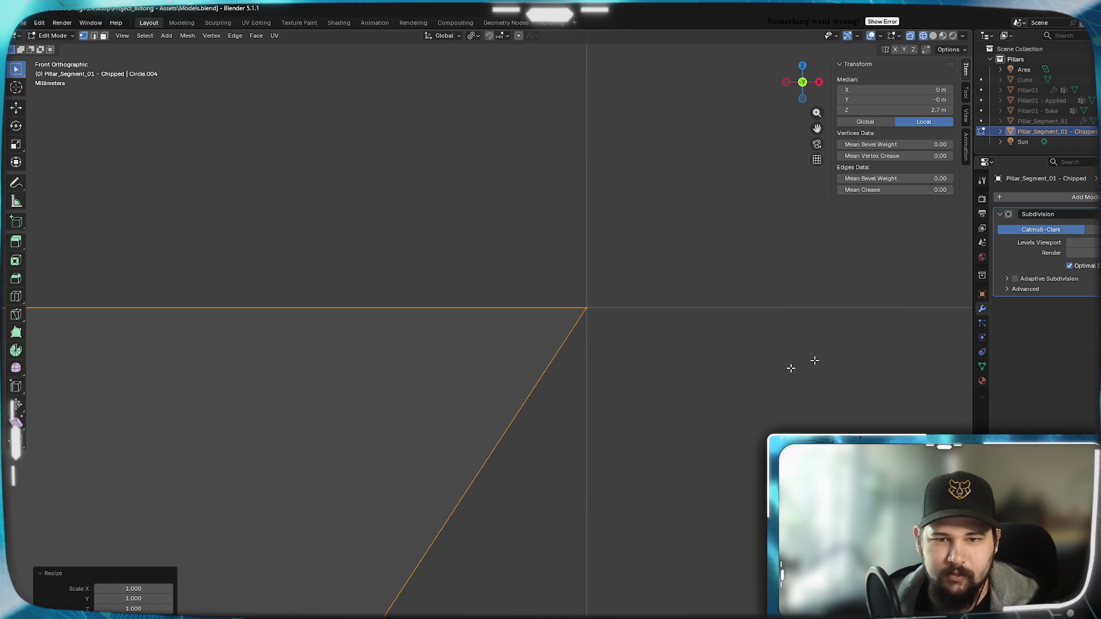
scroll(580, 404, down, 10)
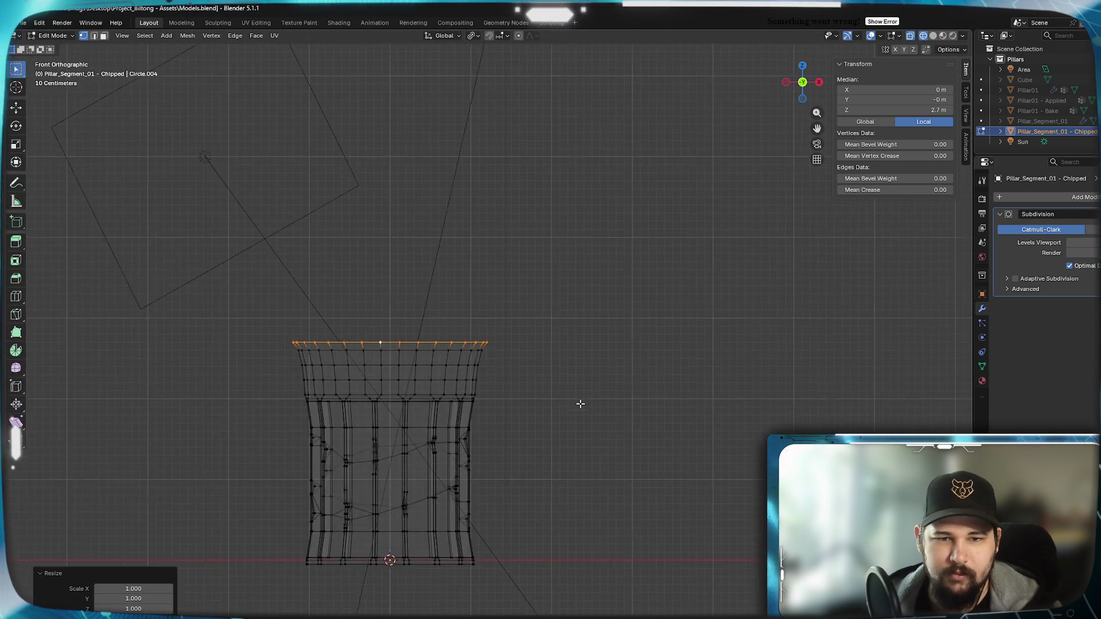
scroll(580, 403, up, 8)
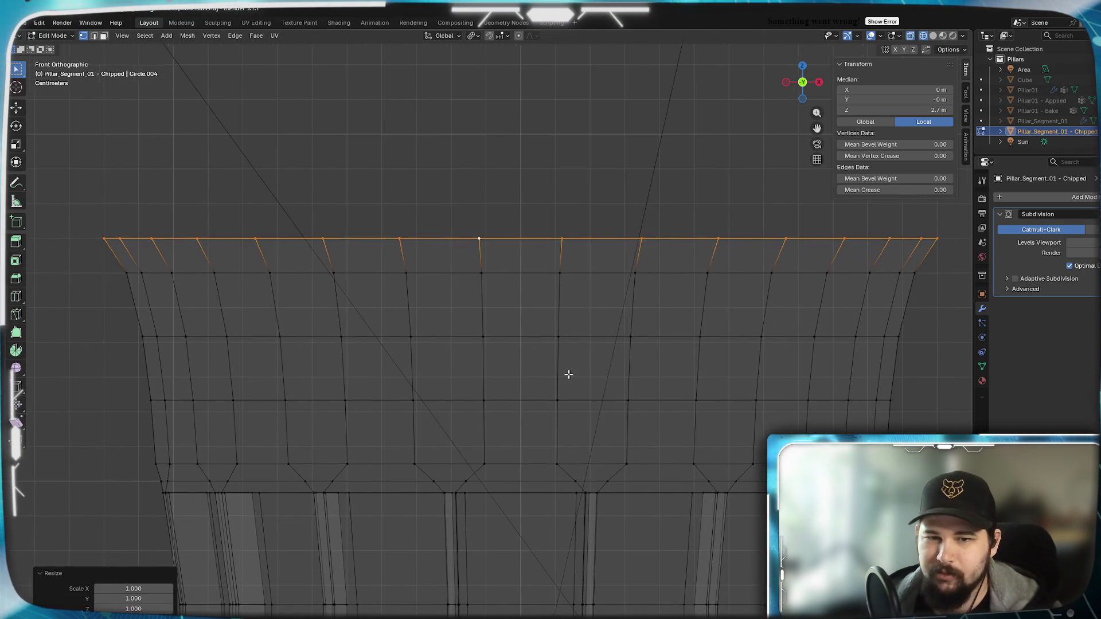
Return to Object Mode and switch the viewport to Solid shading.
key(Tab)
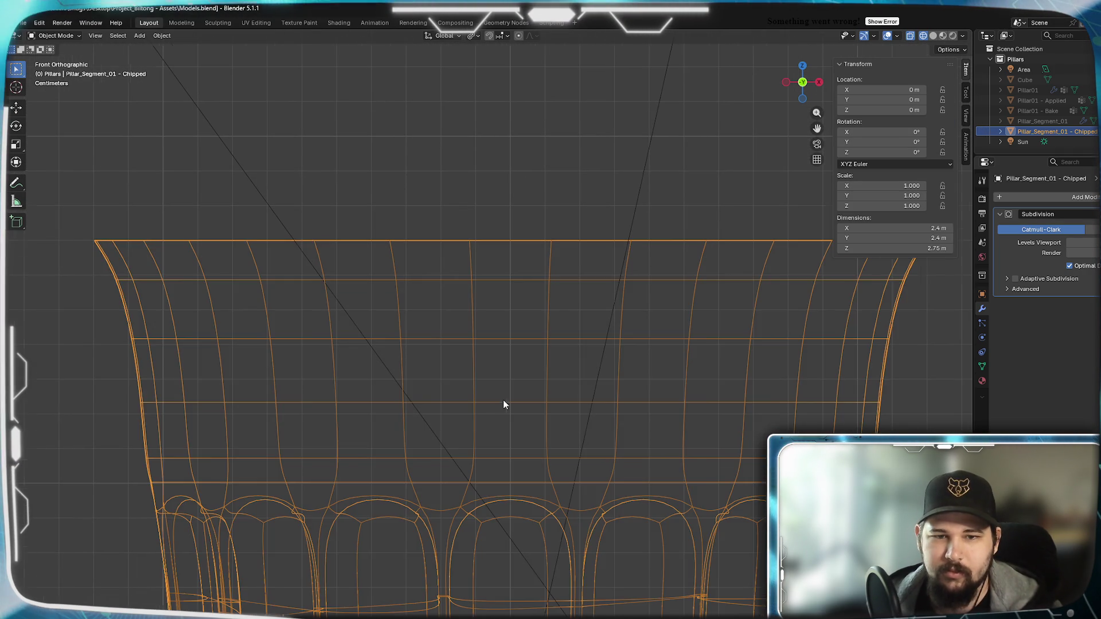
mouse_move(503, 405)
middle_down()
mouse_move(543, 363)
mouse_move(661, 352)
mouse_move(555, 377)
middle_up()
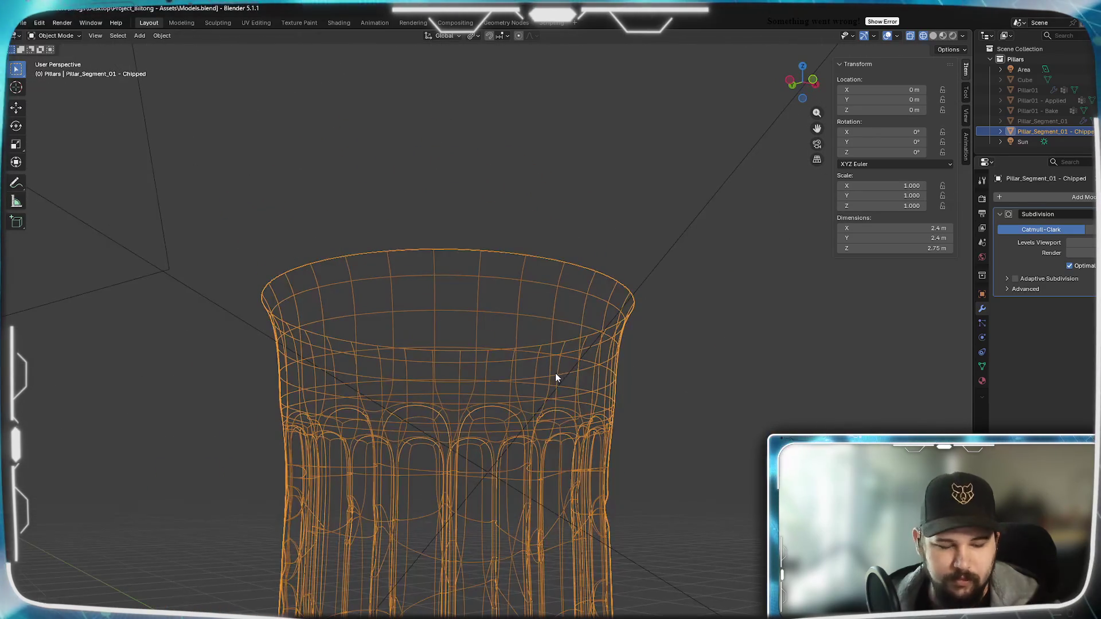
key(z)
click(684, 376)
Orbit around the flared rim from a frontal angle, then bring up the Ionic capital photo in Chrome.
mouse_move(684, 376)
middle_down()
mouse_move(605, 404)
mouse_move(619, 360)
mouse_move(509, 376)
mouse_move(467, 321)
mouse_move(494, 366)
mouse_move(558, 363)
mouse_move(549, 341)
middle_up()
mouse_move(556, 298)
middle_down()
mouse_move(524, 386)
mouse_move(559, 356)
mouse_move(510, 414)
middle_up()
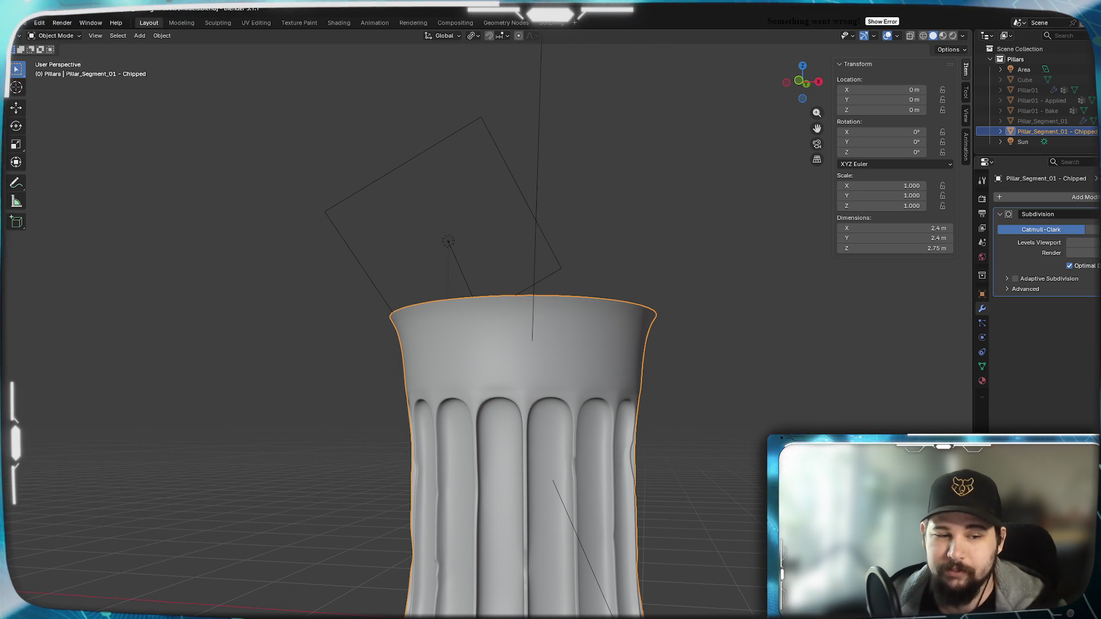
key(alt+Tab)
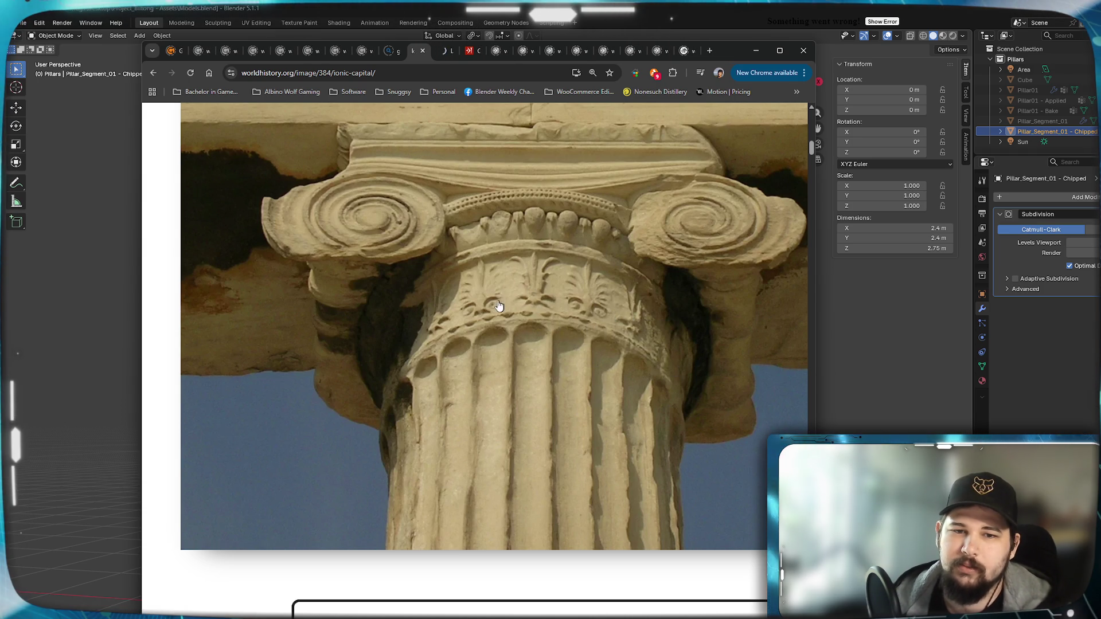
Open the full-size Ionic capital image and scroll over it.
click(446, 54)
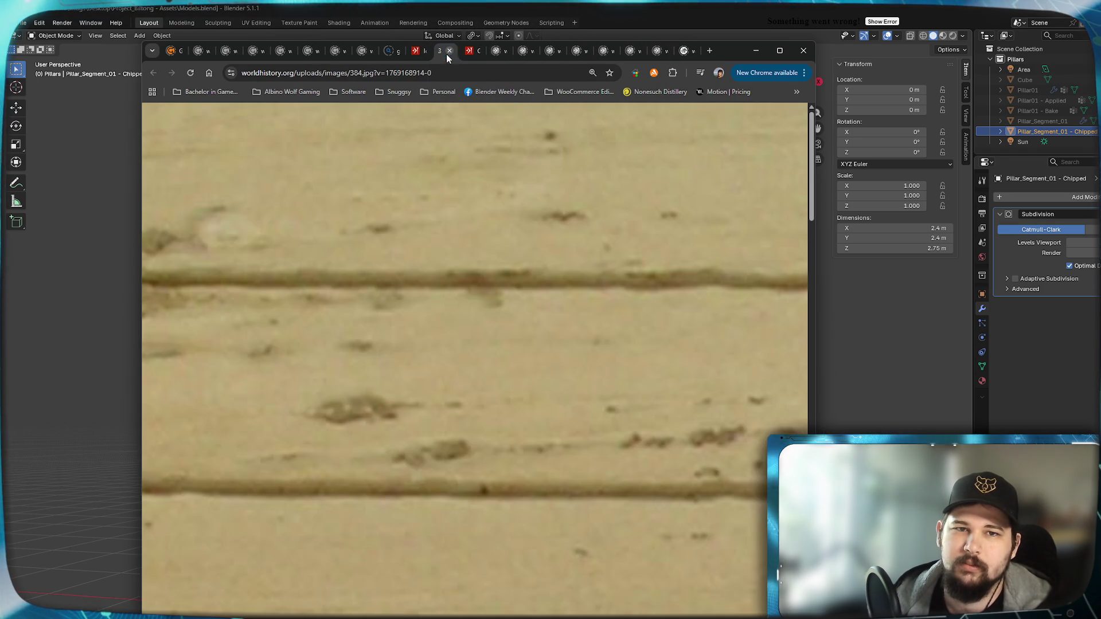
scroll(501, 290, down, 10)
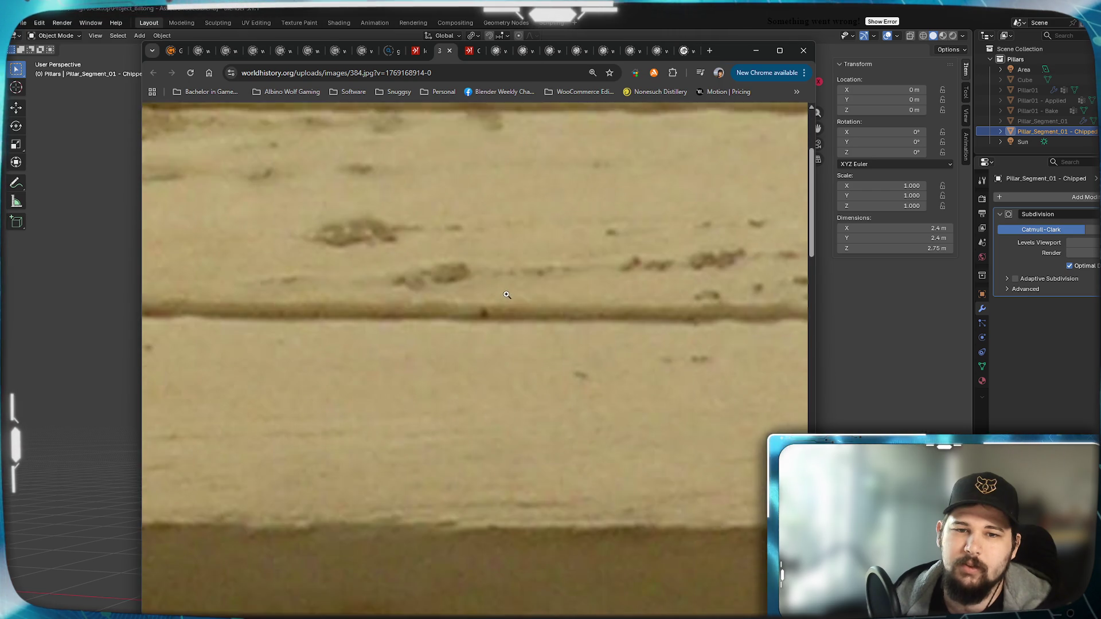
scroll(502, 290, down, 5)
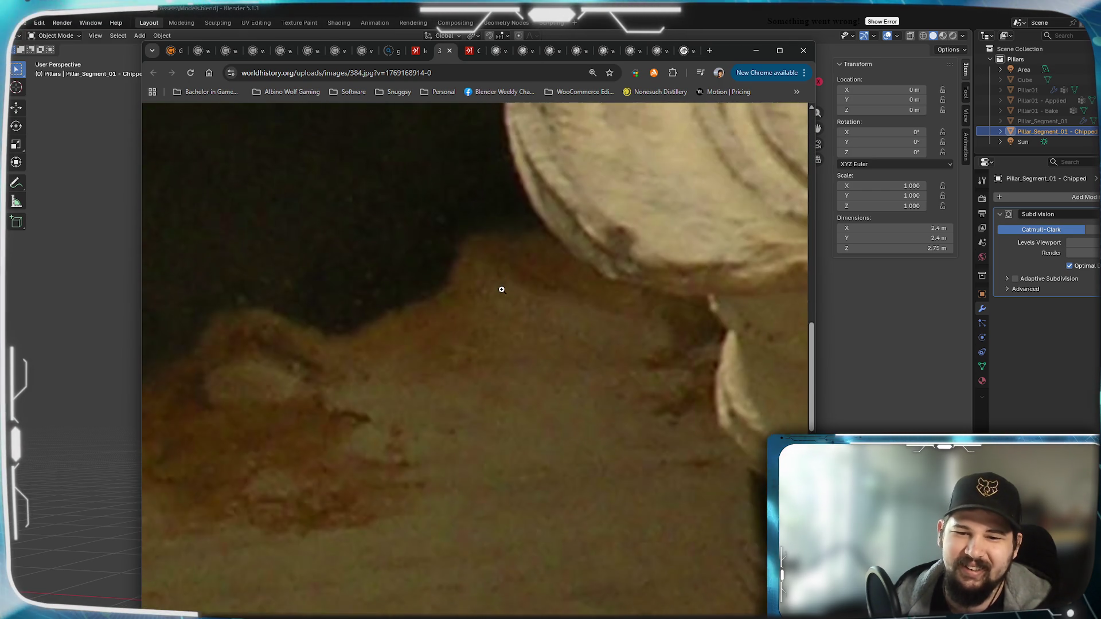
ctrl+scroll(503, 290, up, 2)
ctrl+scroll(503, 290, down, 4)
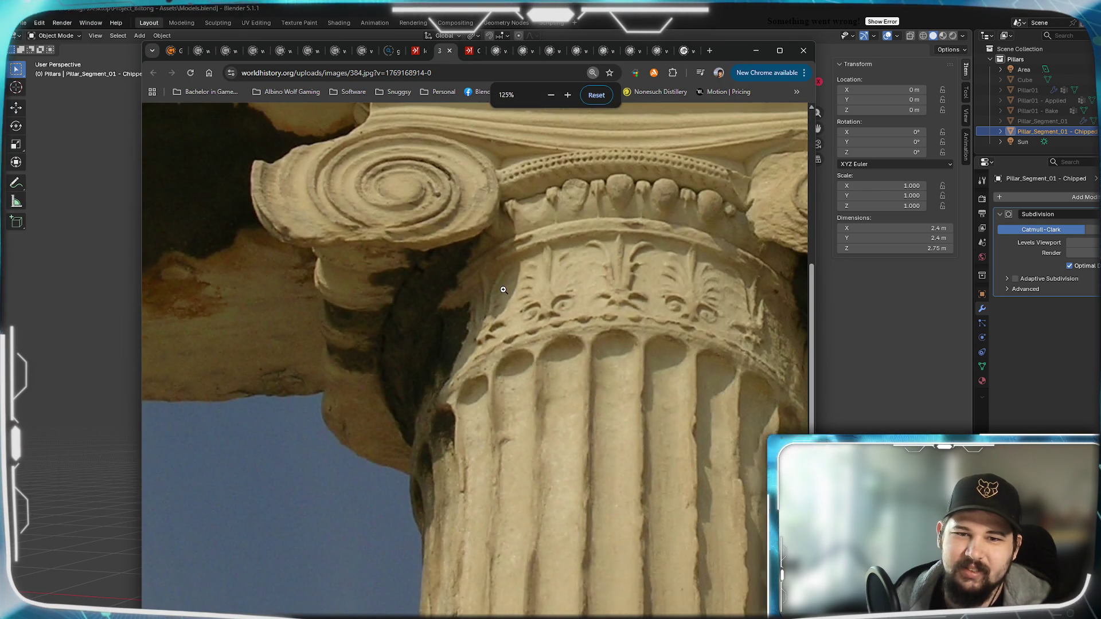
ctrl+scroll(503, 290, up, 1)
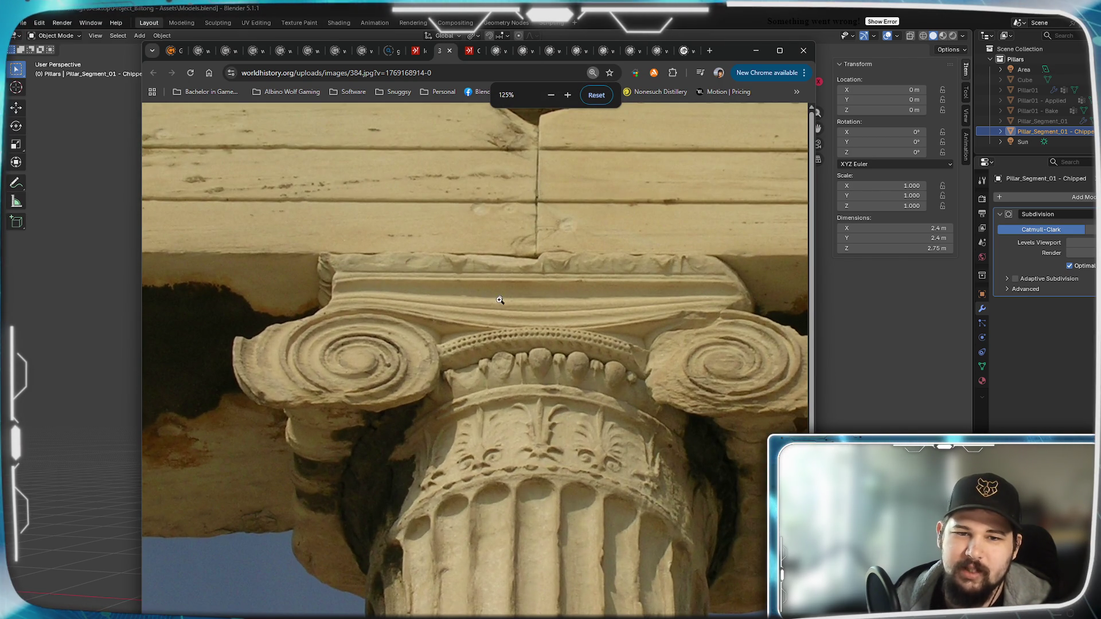
ctrl+scroll(510, 318, up, 2)
scroll(511, 320, down, 5)
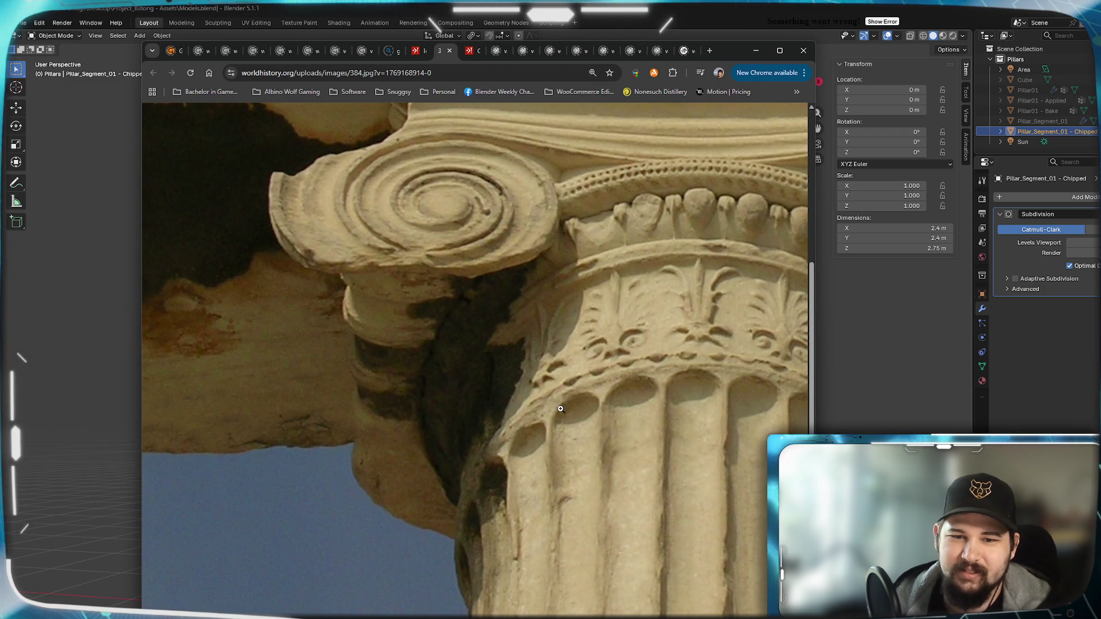
View the capital photo at actual size, scan across its details, then minimize Chrome.
right_click(451, 441)
key(Escape)
click(630, 350)
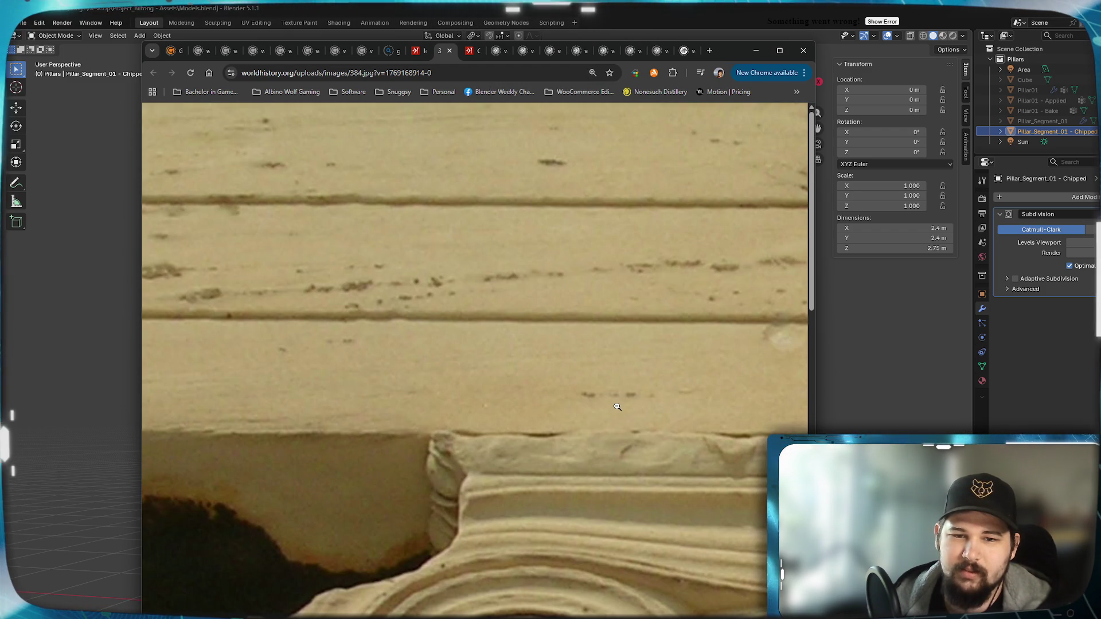
scroll(573, 454, down, 3)
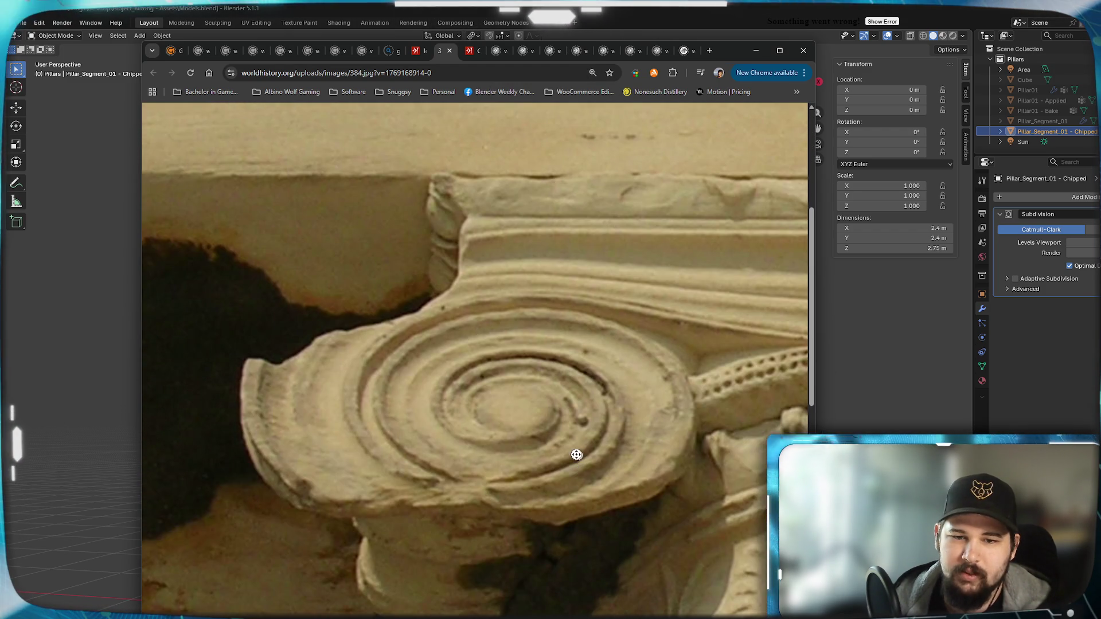
scroll(651, 516, down, 3)
scroll(651, 516, right, 3)
scroll(650, 516, down, 3)
scroll(650, 516, right, 4)
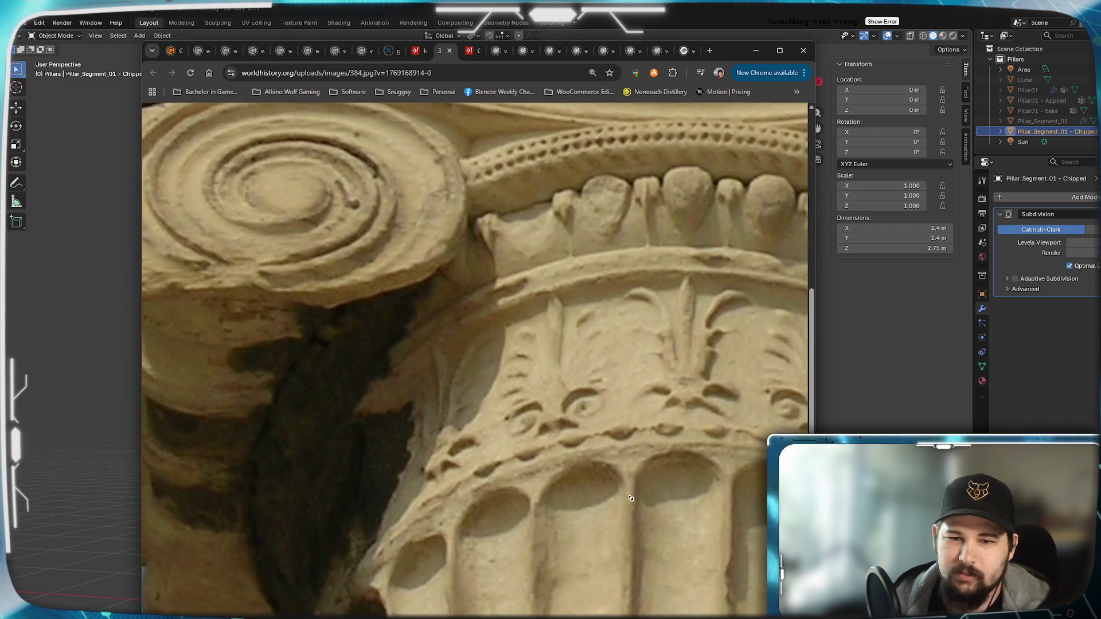
scroll(606, 426, up, 2)
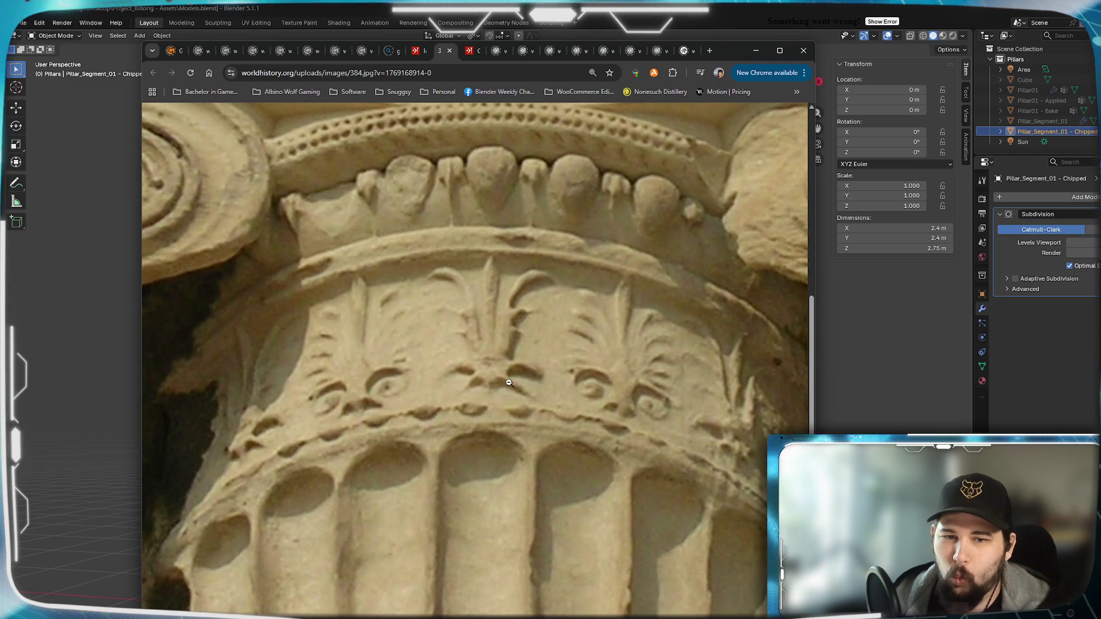
ctrl+scroll(483, 402, up, 2)
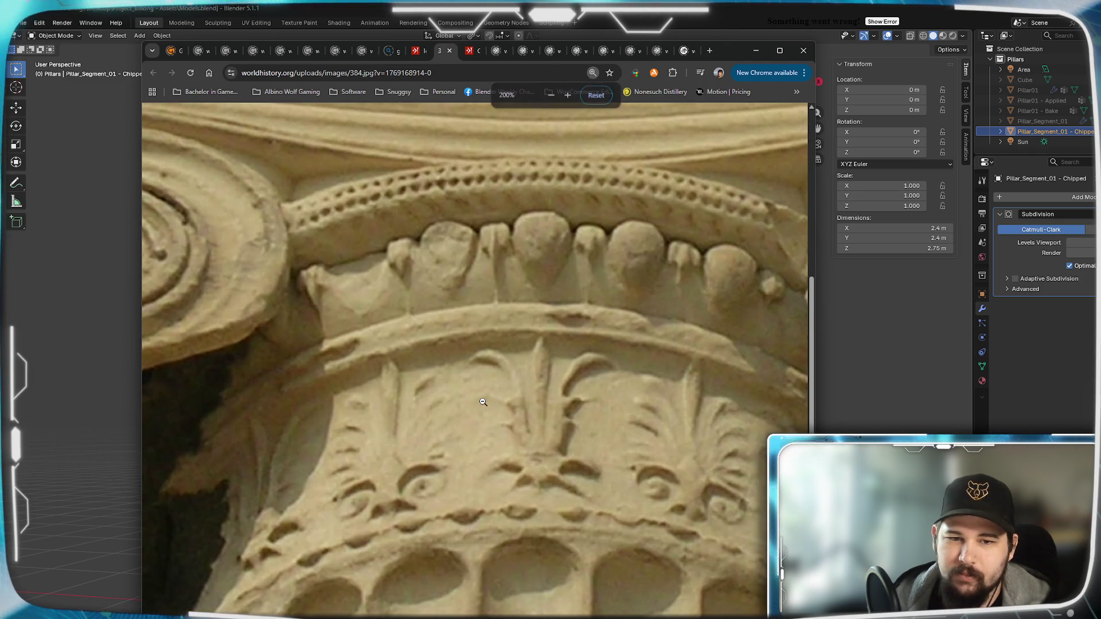
scroll(507, 407, down, 3)
scroll(589, 425, down, 3)
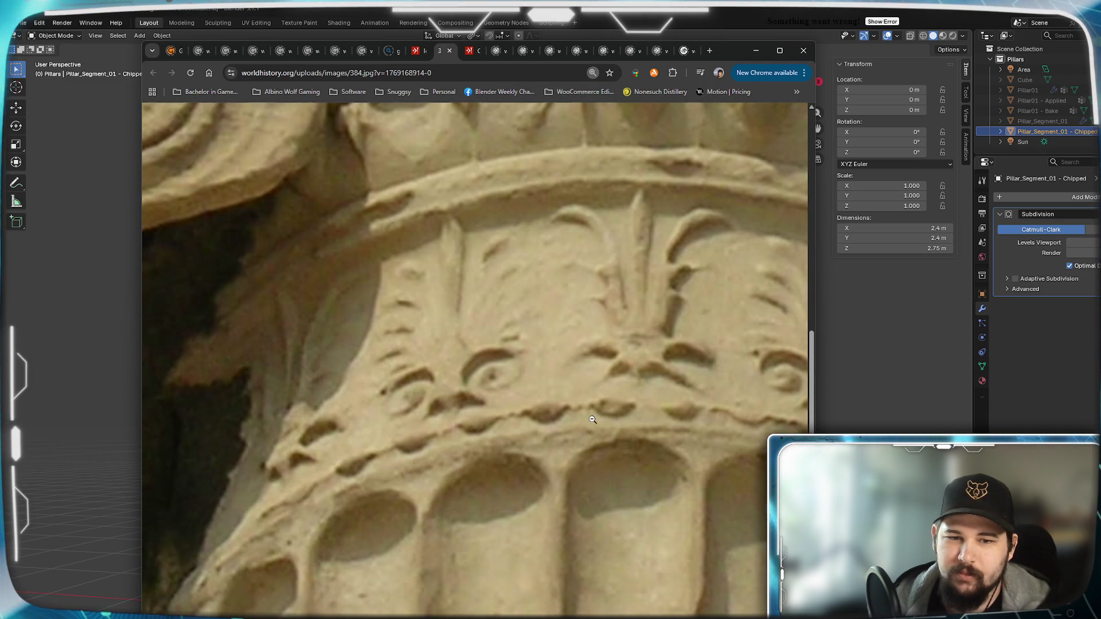
scroll(631, 404, right, 1)
scroll(655, 398, right, 2)
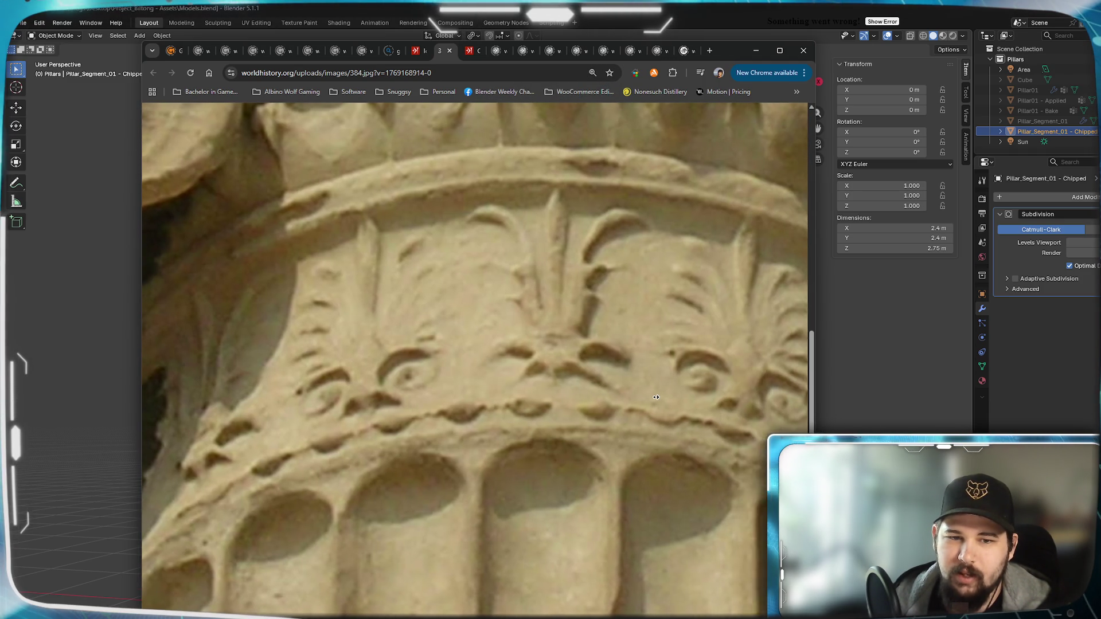
scroll(572, 311, up, 1)
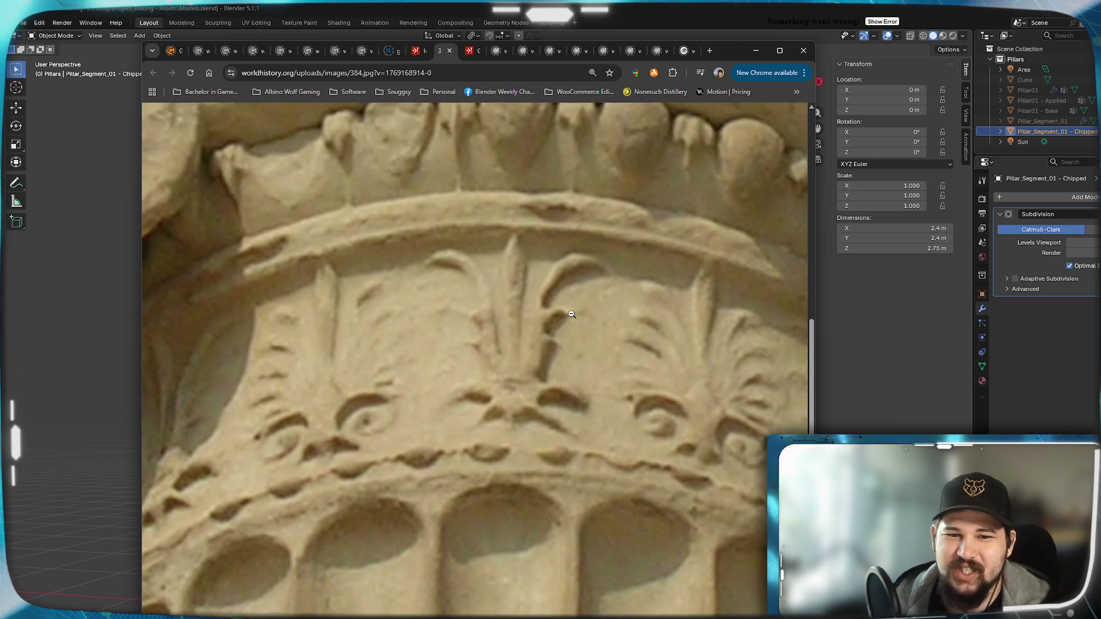
scroll(521, 319, down, 1)
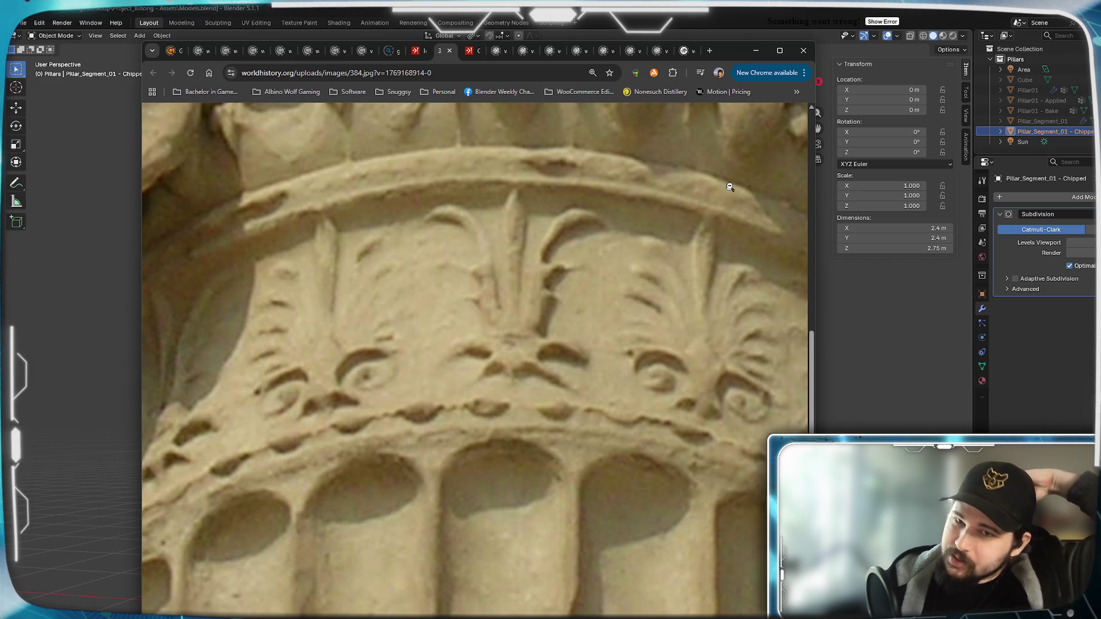
click(756, 55)
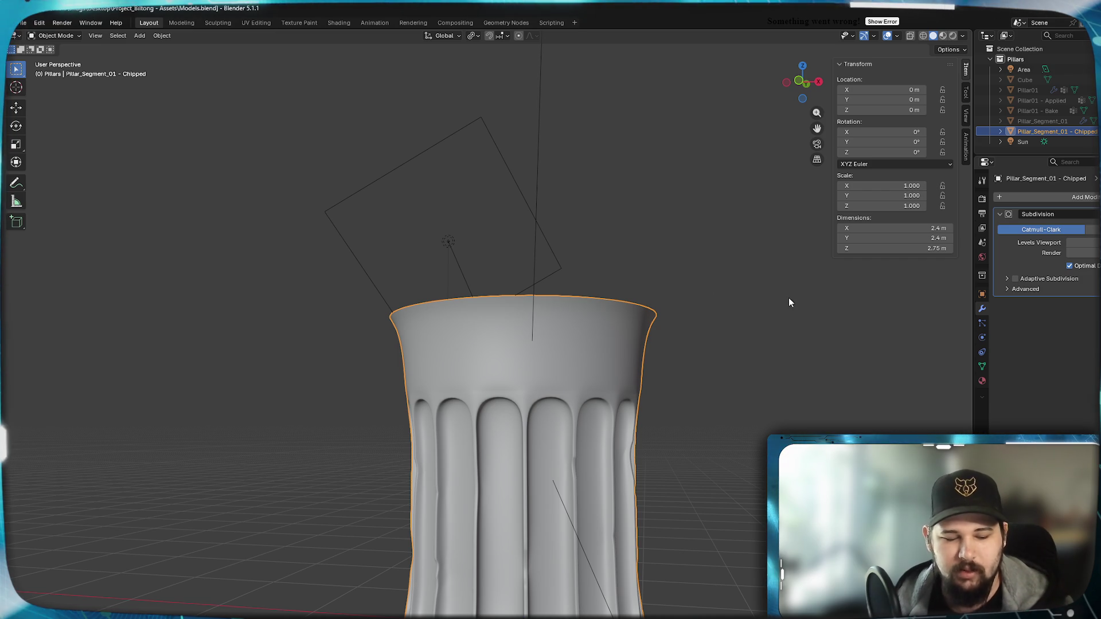
Orbit around the pillar to inspect its flared top rim and flutes.
mouse_move(566, 360)
middle_down()
mouse_move(574, 319)
mouse_move(609, 336)
mouse_move(537, 360)
middle_up()
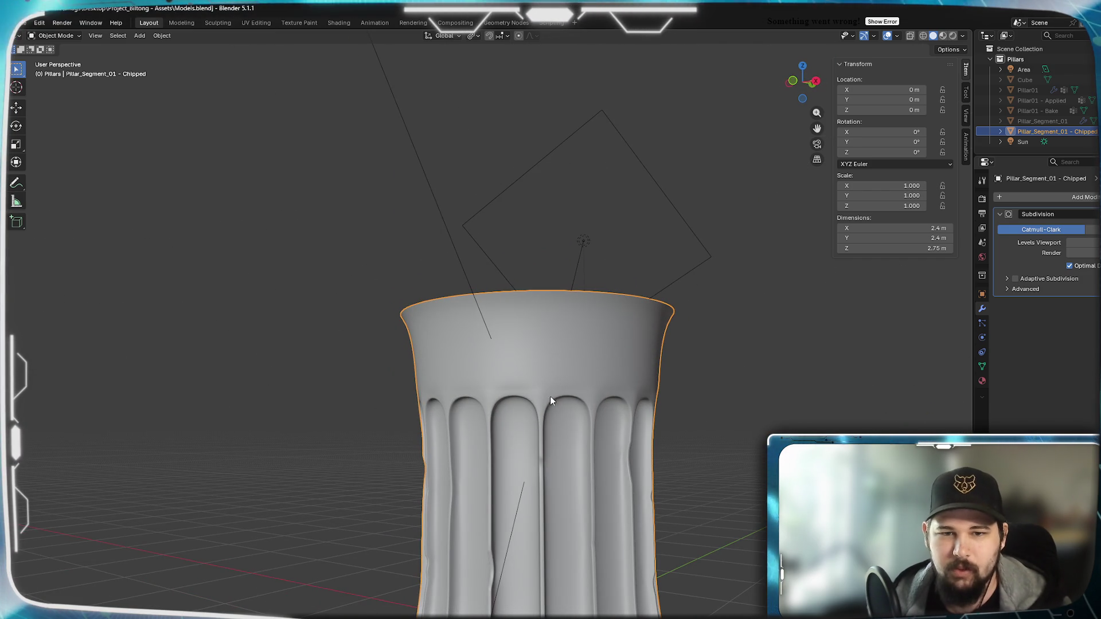
mouse_move(550, 397)
middle_down()
mouse_move(553, 347)
mouse_move(597, 387)
mouse_move(542, 395)
middle_up()
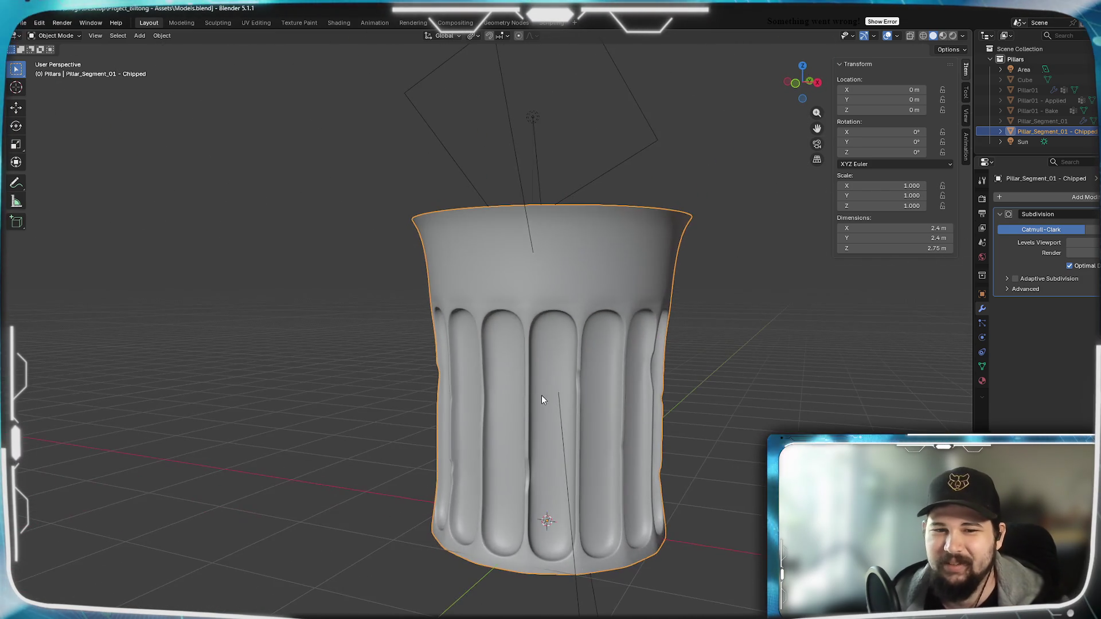
scroll(568, 347, up, 2)
mouse_move(567, 351)
middle_down()
mouse_move(583, 319)
mouse_move(524, 394)
mouse_move(578, 359)
mouse_move(533, 379)
mouse_move(565, 363)
middle_up()
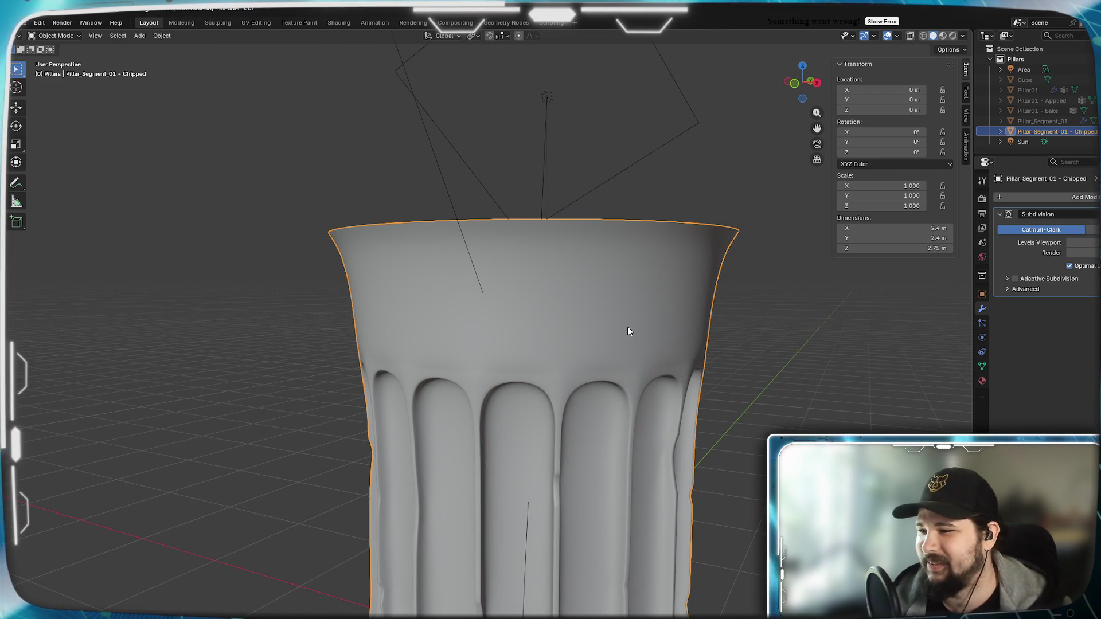
mouse_move(591, 260)
middle_down()
mouse_move(539, 310)
mouse_move(634, 334)
middle_up()
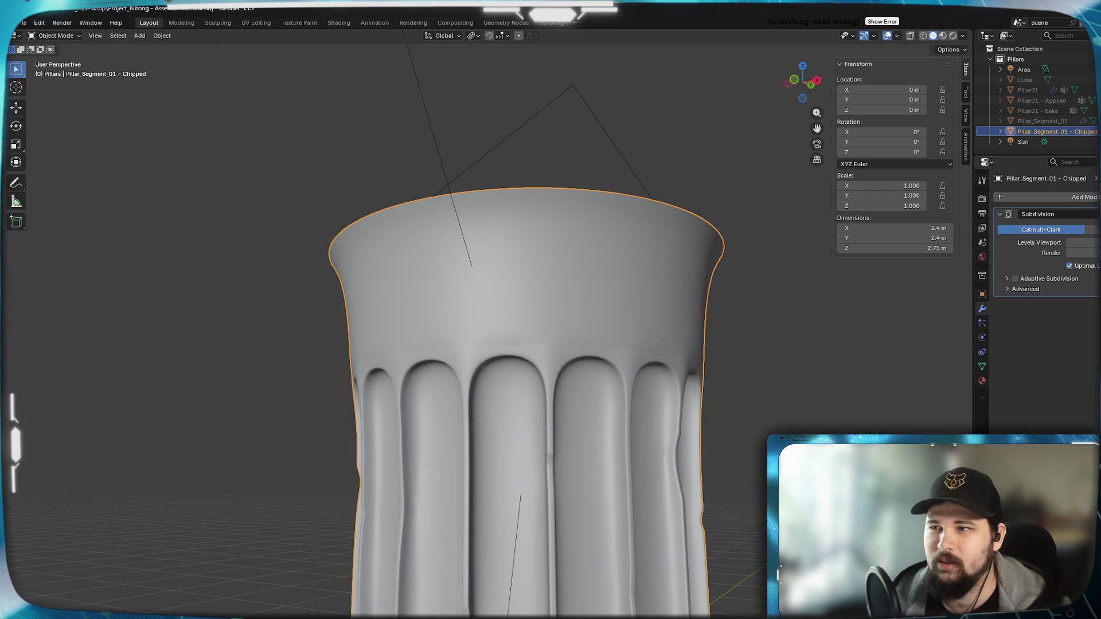
Lower the Subdivision modifier's Levels Viewport twice so the flutes look coarser.
click(1070, 243)
mouse_move(881, 335)
middle_down()
mouse_move(637, 226)
mouse_move(659, 236)
middle_up()
scroll(641, 230, down, 3)
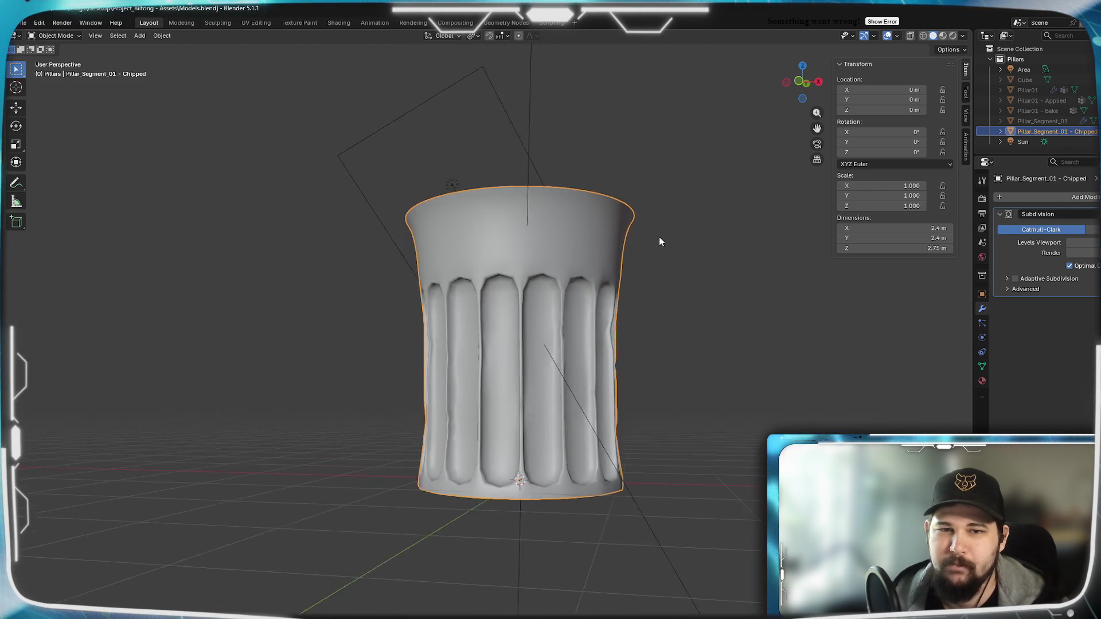
click(1070, 242)
mouse_move(588, 297)
middle_down()
mouse_move(634, 287)
mouse_move(615, 291)
middle_up()
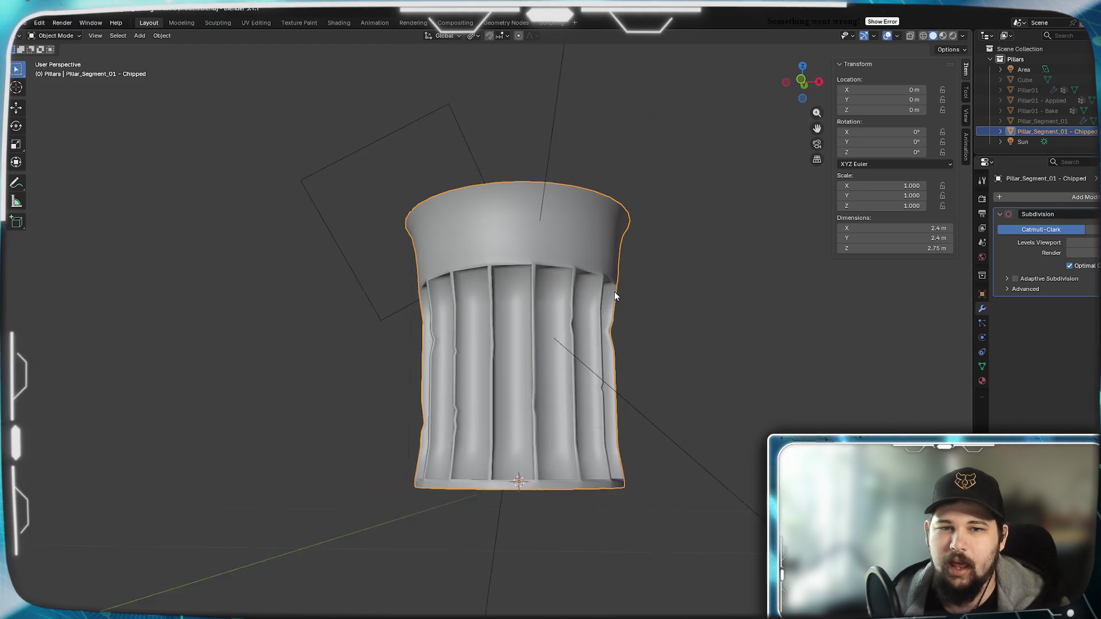
scroll(615, 291, down, 6)
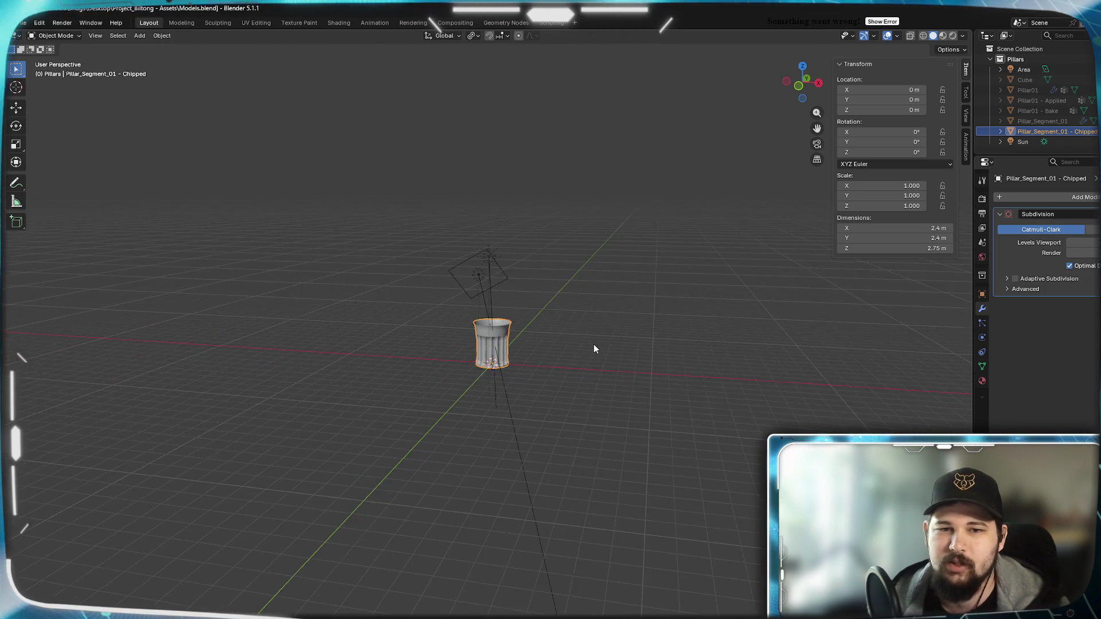
Raise the Subdivision modifier's Levels Viewport again to smooth the flutes and flared rim.
scroll(594, 349, down, 3)
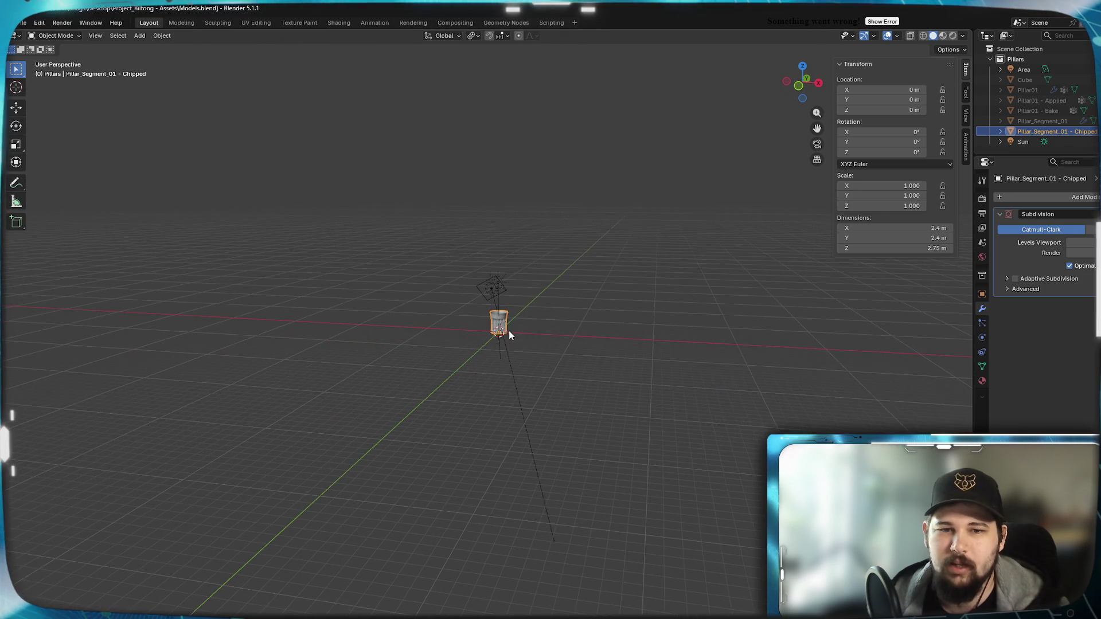
shift+middle_drag(510, 335, 506, 331)
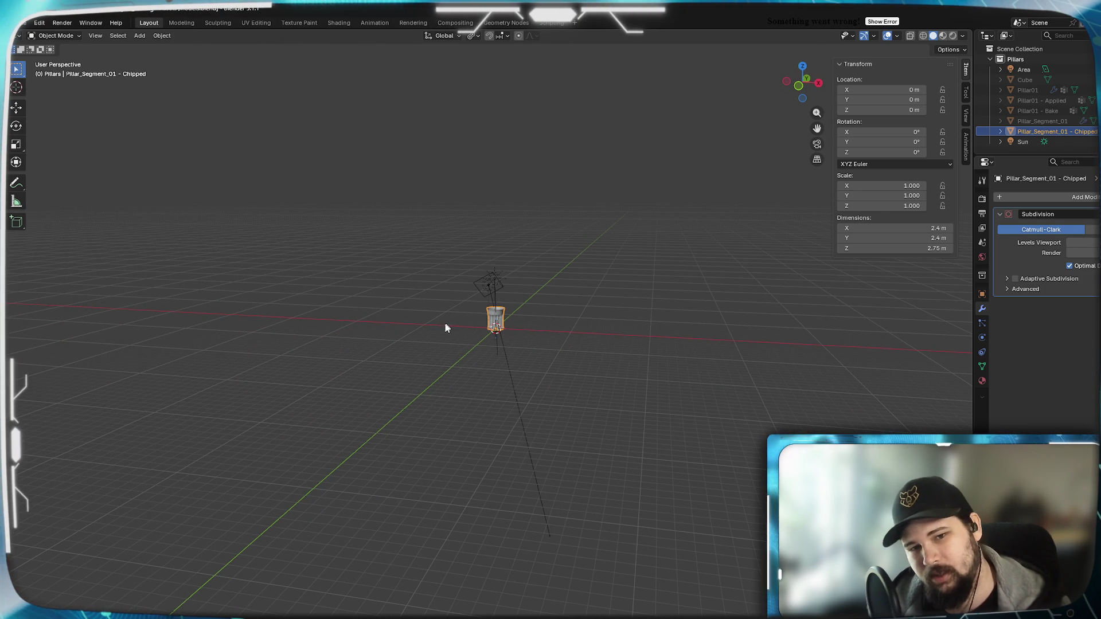
scroll(514, 317, up, 2)
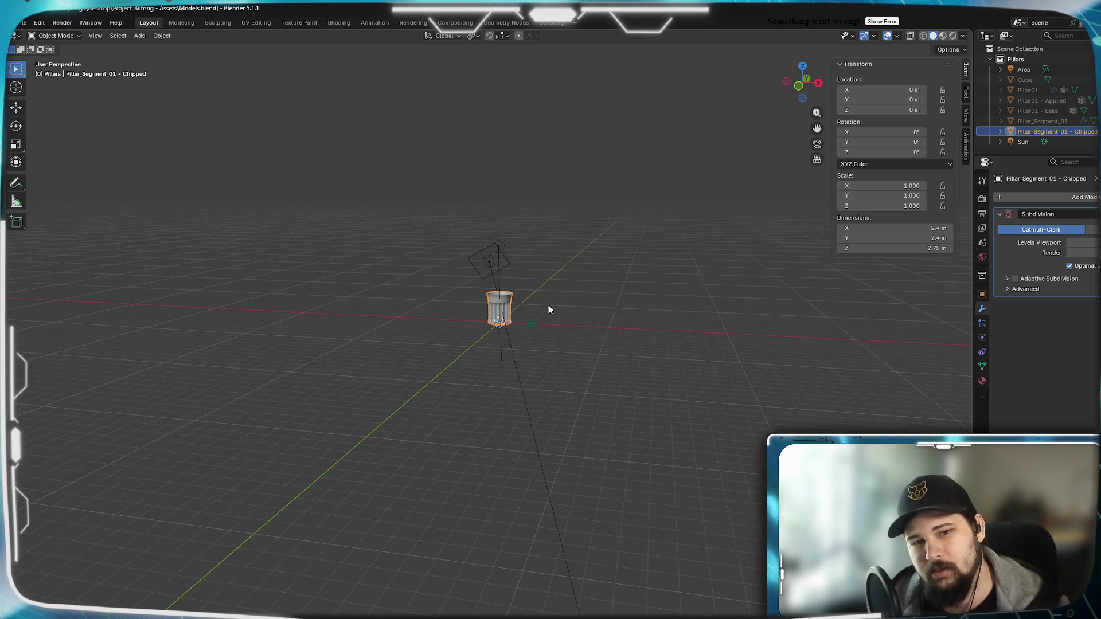
scroll(562, 302, up, 4)
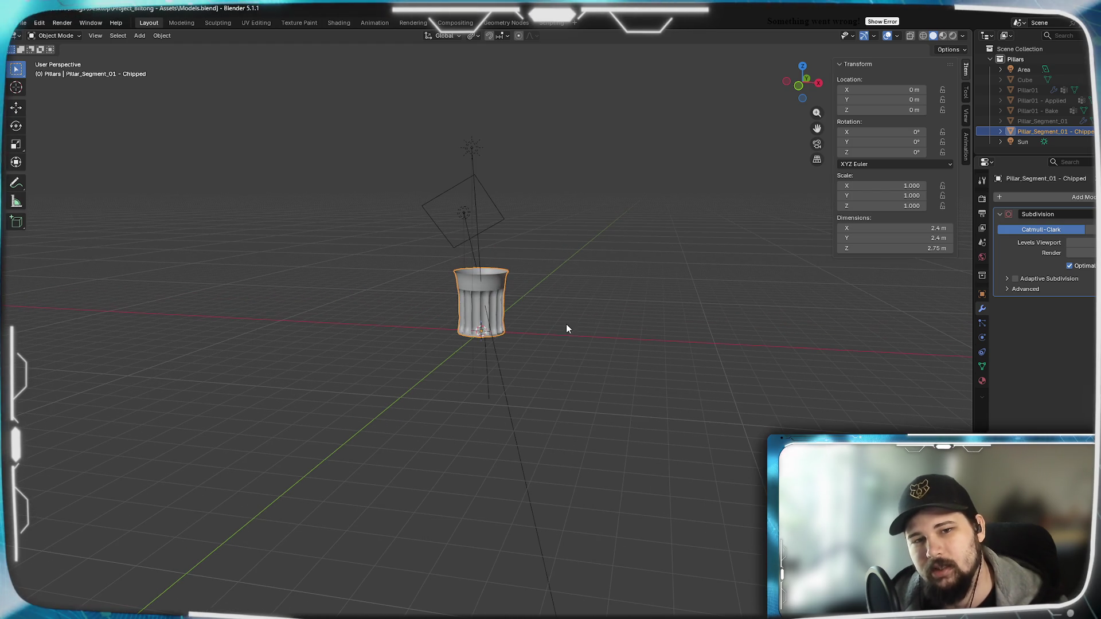
drag(1078, 243, 1084, 243)
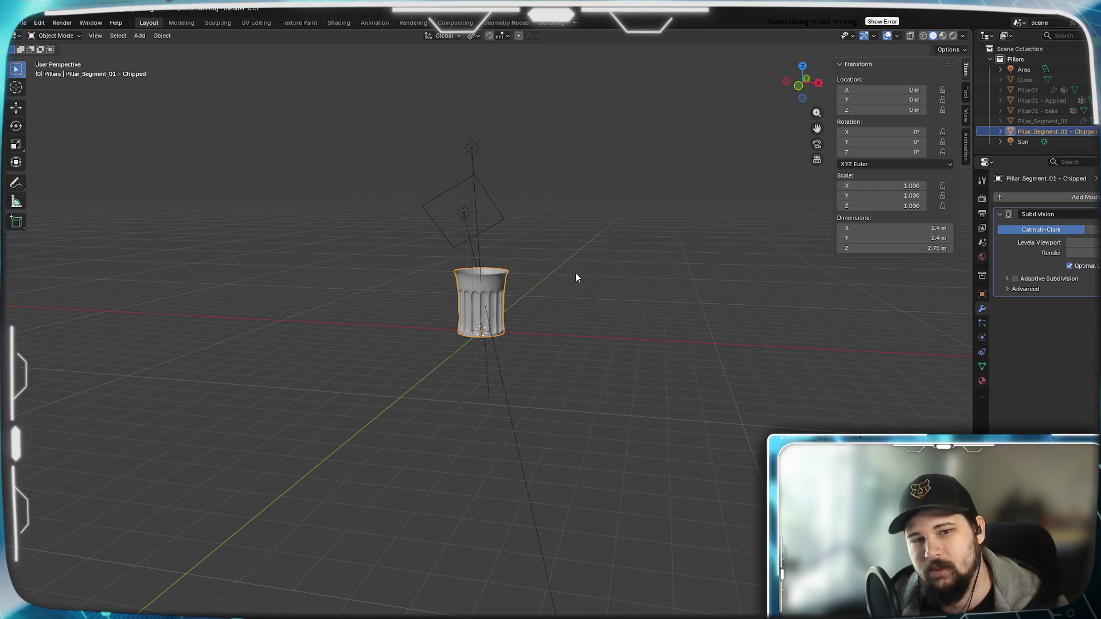
scroll(561, 302, down, 4)
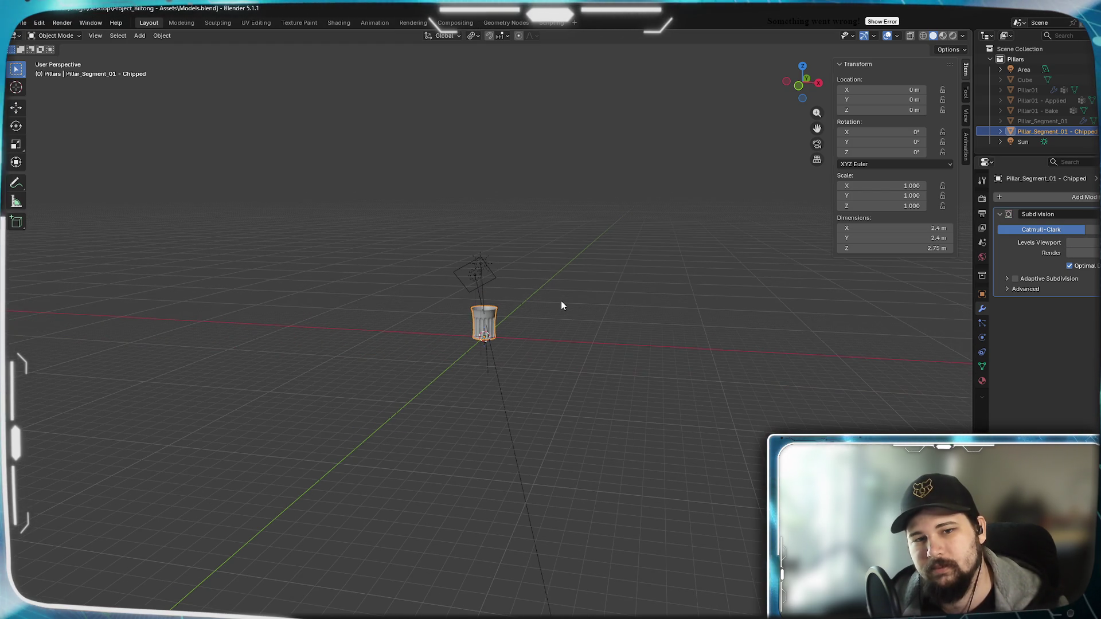
scroll(561, 306, up, 8)
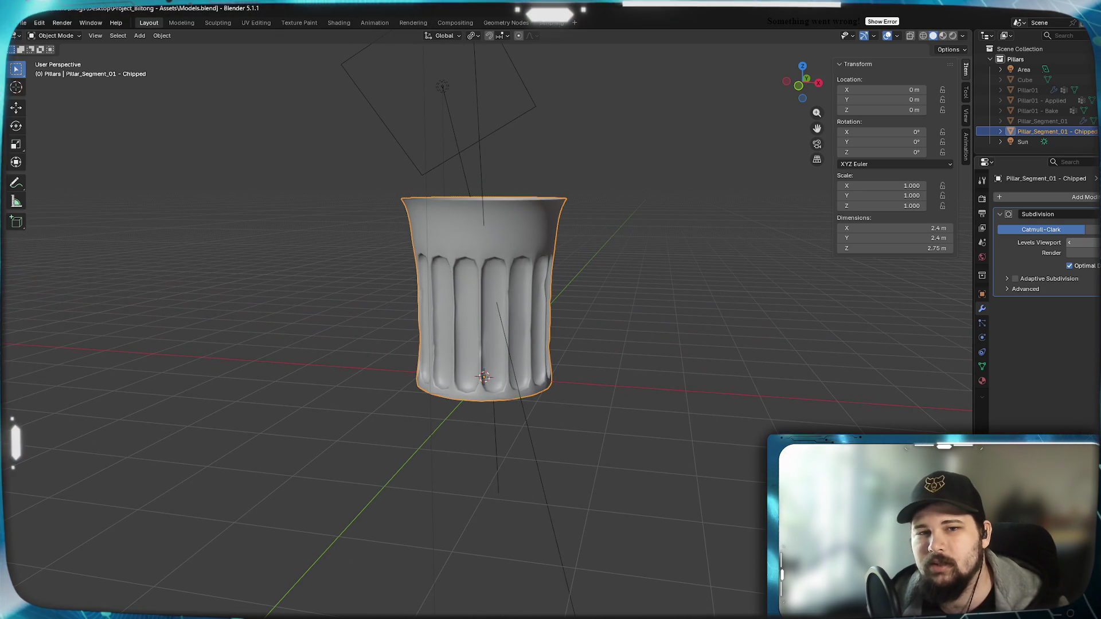
scroll(508, 277, up, 5)
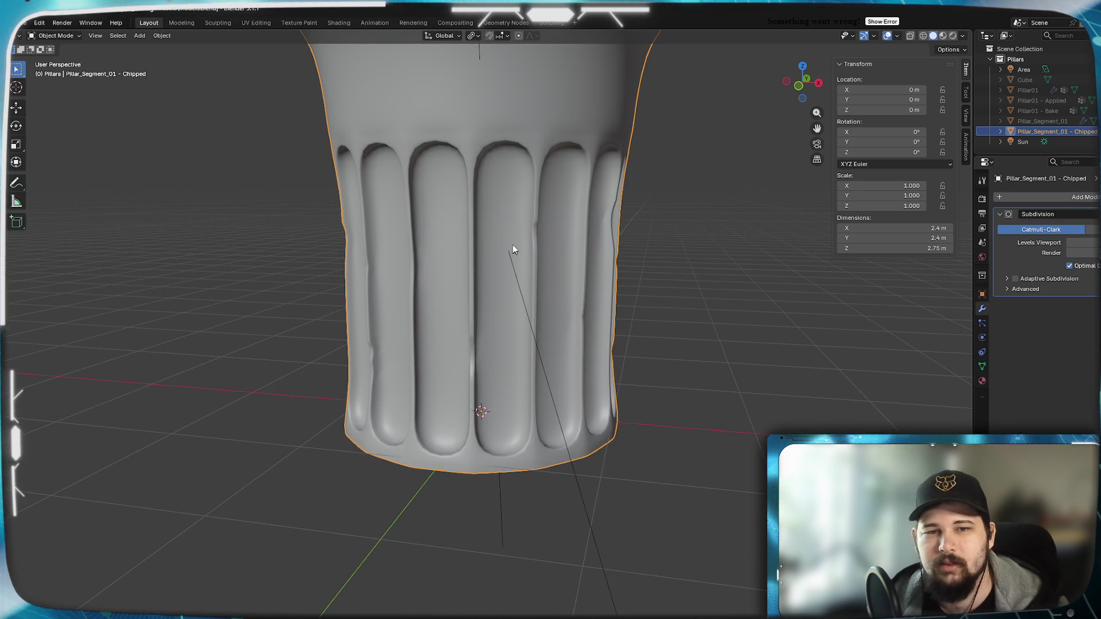
mouse_move(520, 346)
middle_down()
mouse_move(502, 298)
mouse_move(455, 322)
mouse_move(499, 319)
middle_up()
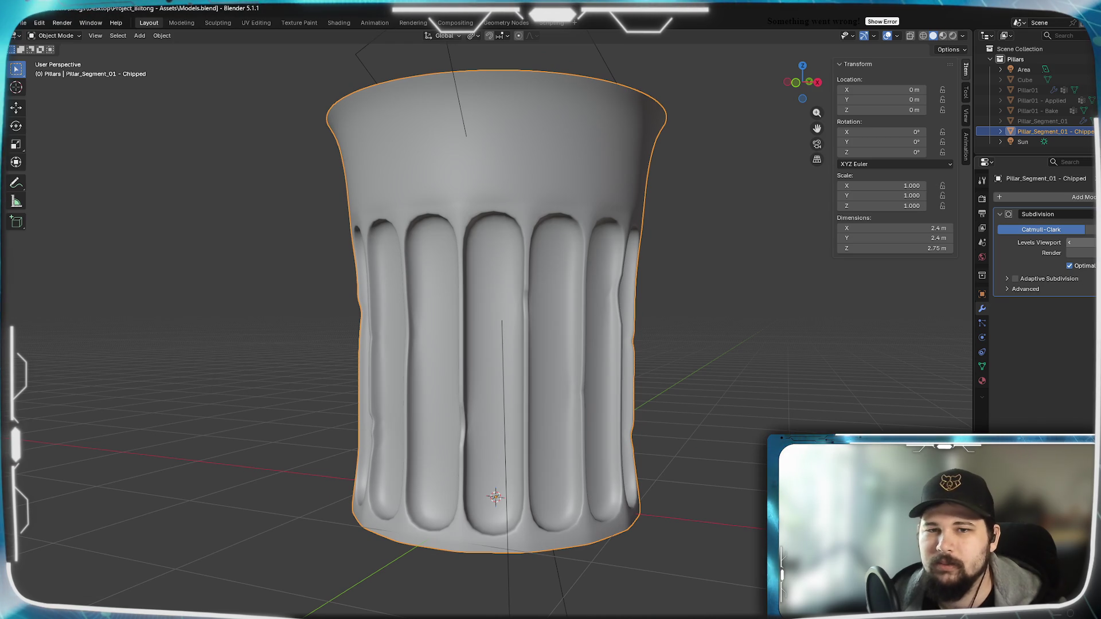
mouse_move(588, 289)
middle_down()
mouse_move(590, 269)
mouse_move(590, 291)
middle_up()
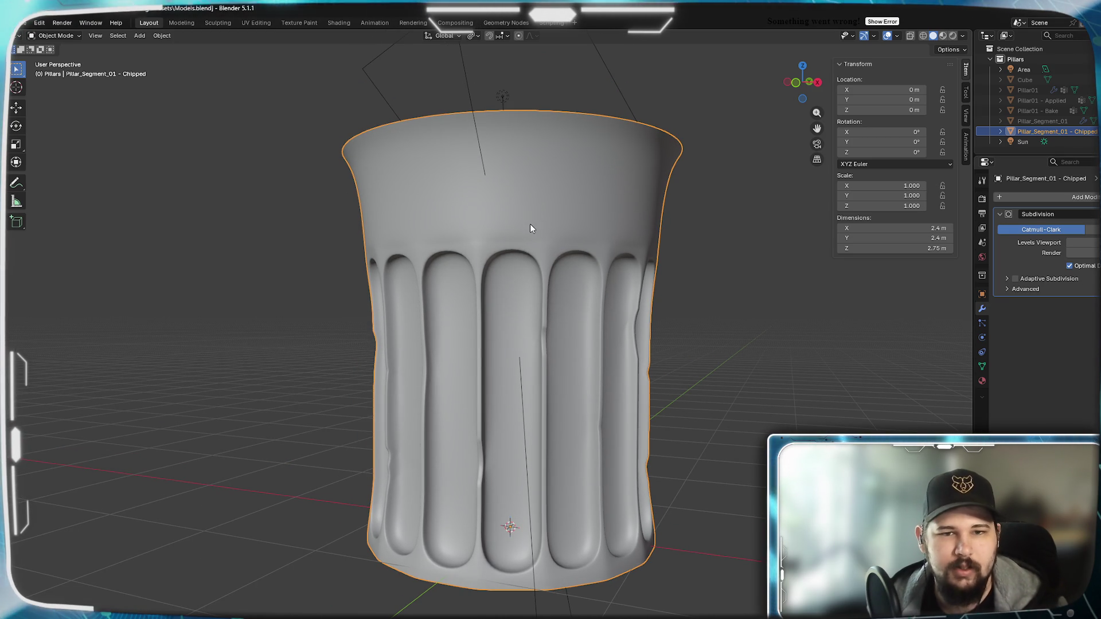
mouse_move(562, 219)
middle_down()
mouse_move(552, 324)
mouse_move(604, 290)
mouse_move(541, 294)
mouse_move(570, 313)
mouse_move(553, 345)
mouse_move(442, 274)
mouse_move(494, 304)
mouse_move(428, 289)
mouse_move(453, 282)
middle_up()
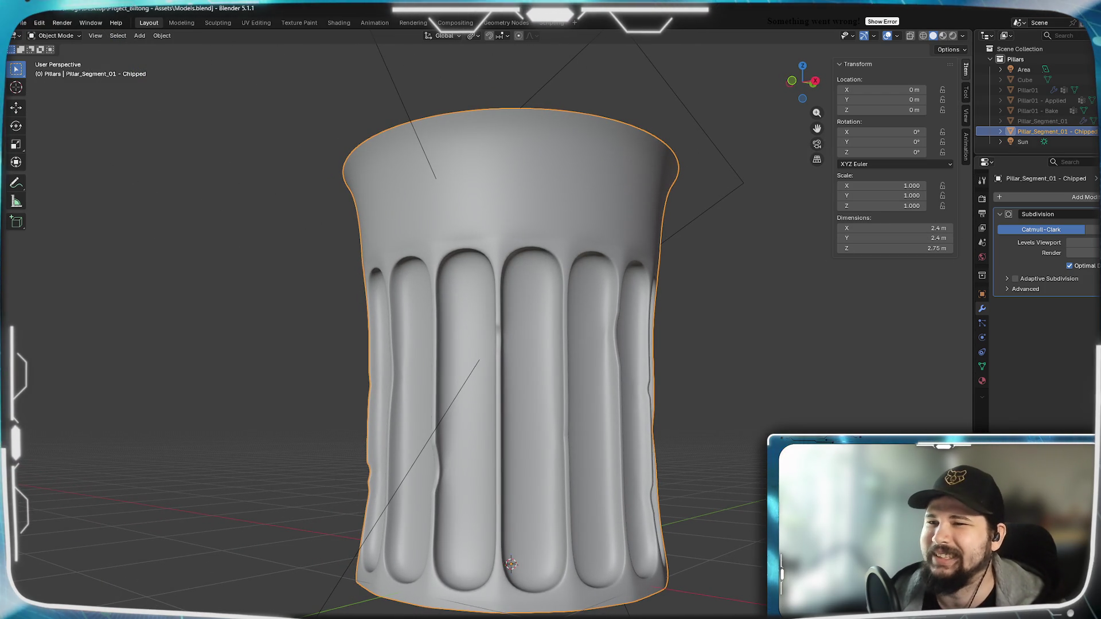
click(1096, 131)
click(1096, 101)
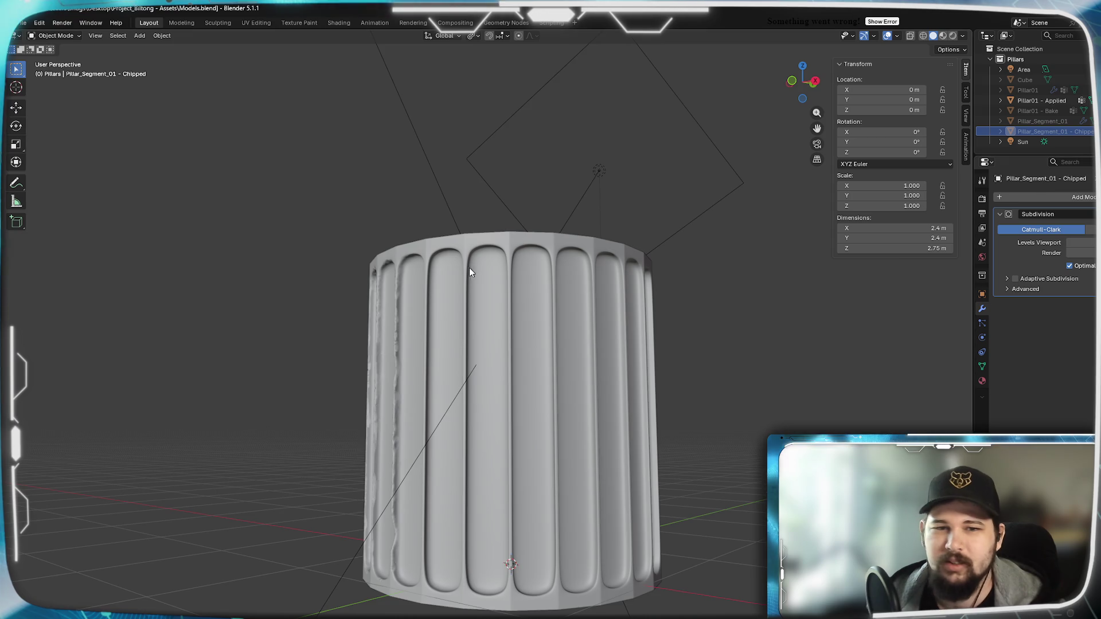
mouse_move(470, 271)
middle_down()
mouse_move(522, 278)
mouse_move(490, 255)
middle_up()
middle_drag(593, 251, 517, 241)
scroll(518, 240, up, 3)
scroll(518, 241, down, 4)
scroll(517, 242, up, 3)
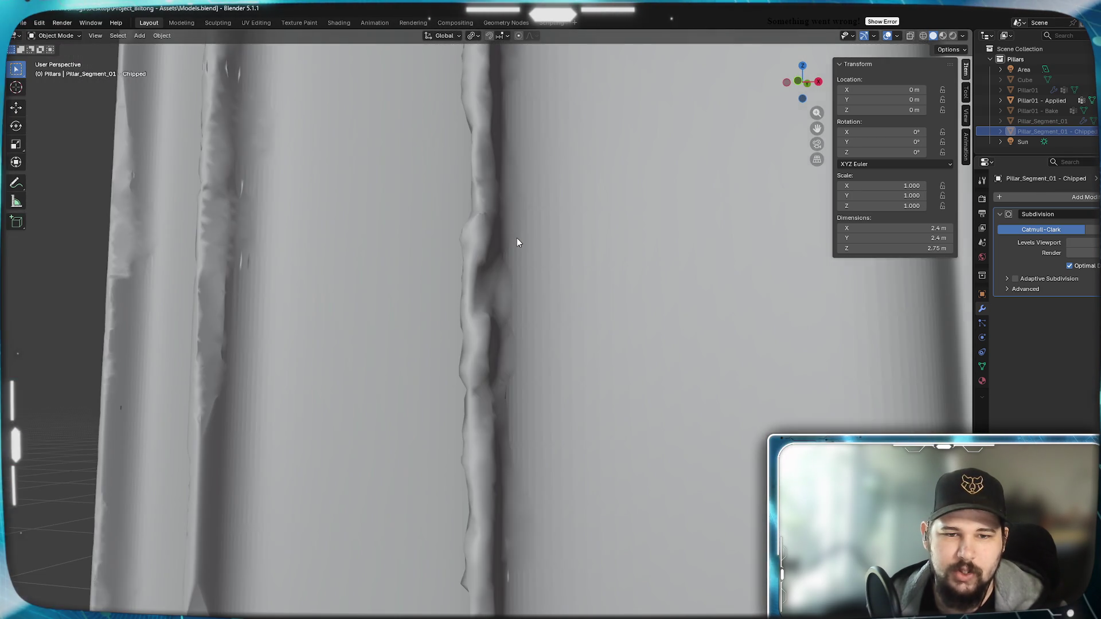
scroll(517, 242, down, 3)
scroll(517, 239, down, 3)
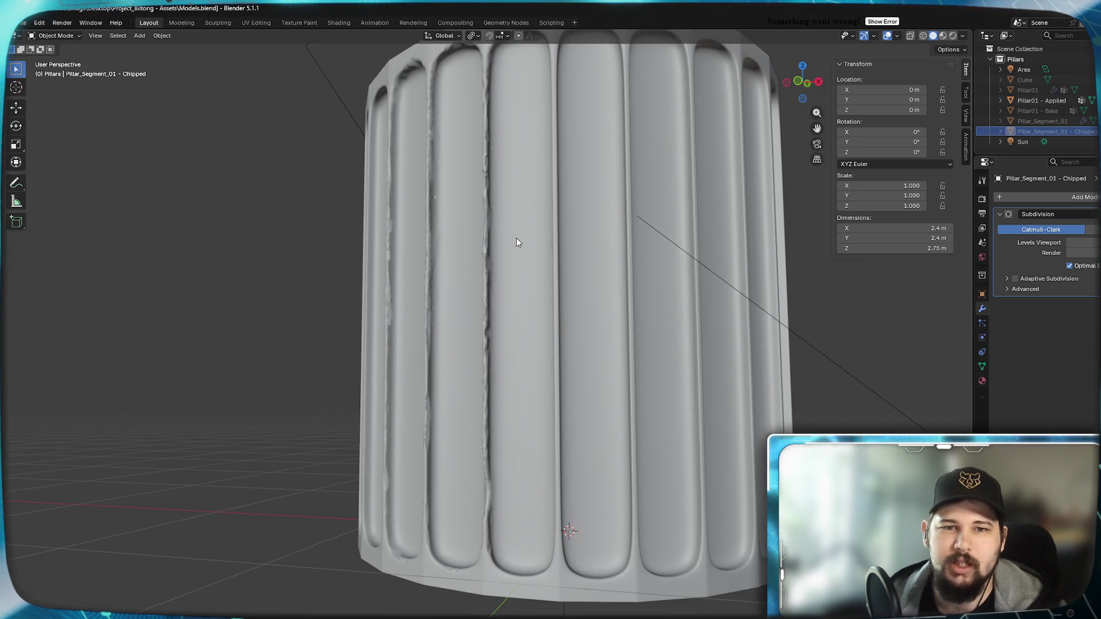
mouse_move(516, 239)
middle_down()
mouse_move(533, 287)
mouse_move(551, 275)
mouse_move(573, 287)
mouse_move(583, 248)
mouse_move(570, 262)
mouse_move(536, 265)
mouse_move(616, 280)
mouse_move(593, 283)
middle_up()
scroll(527, 276, up, 4)
scroll(599, 295, down, 3)
scroll(585, 250, up, 2)
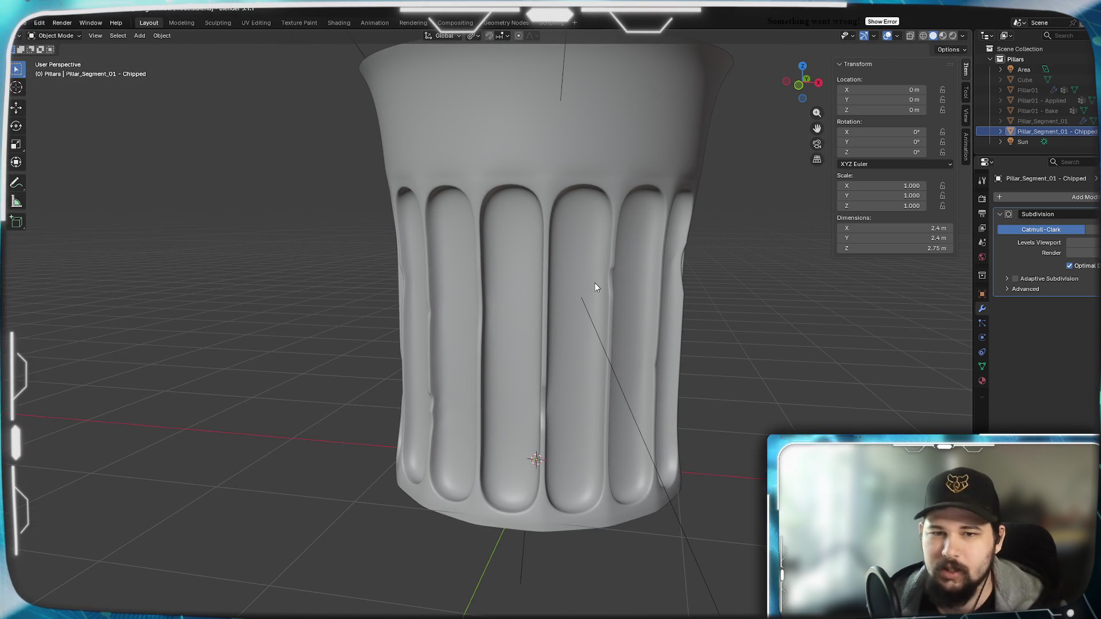
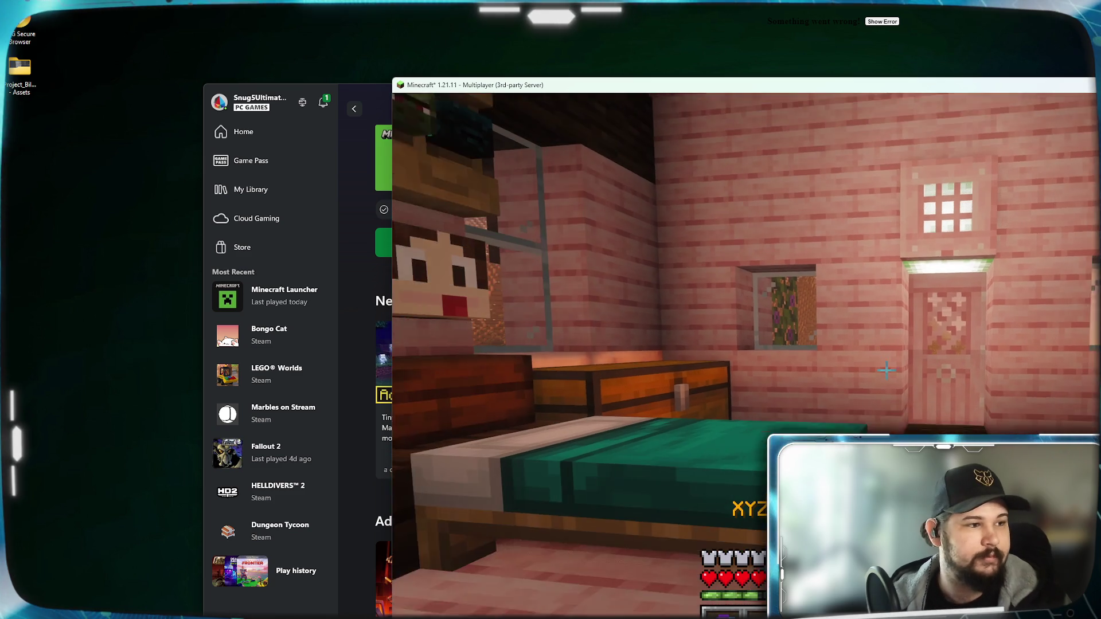
Maximise the Minecraft window in front of the Xbox app and resume the paused game.
key(super)
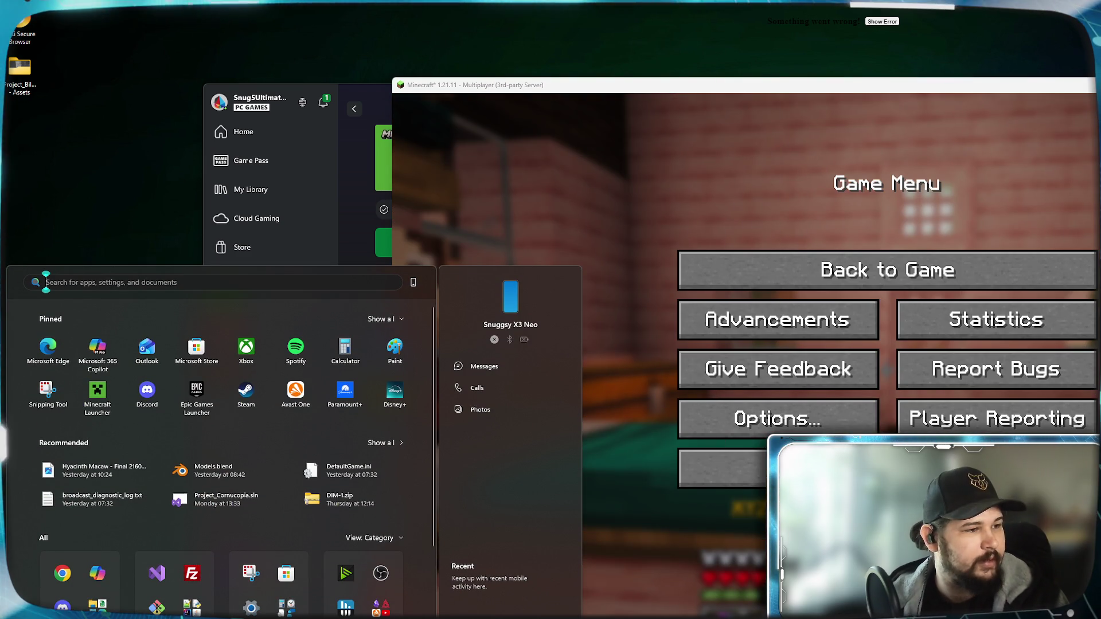
mouse_move(650, 89)
mouse_down()
mouse_move(422, 65)
mouse_move(325, 36)
mouse_up()
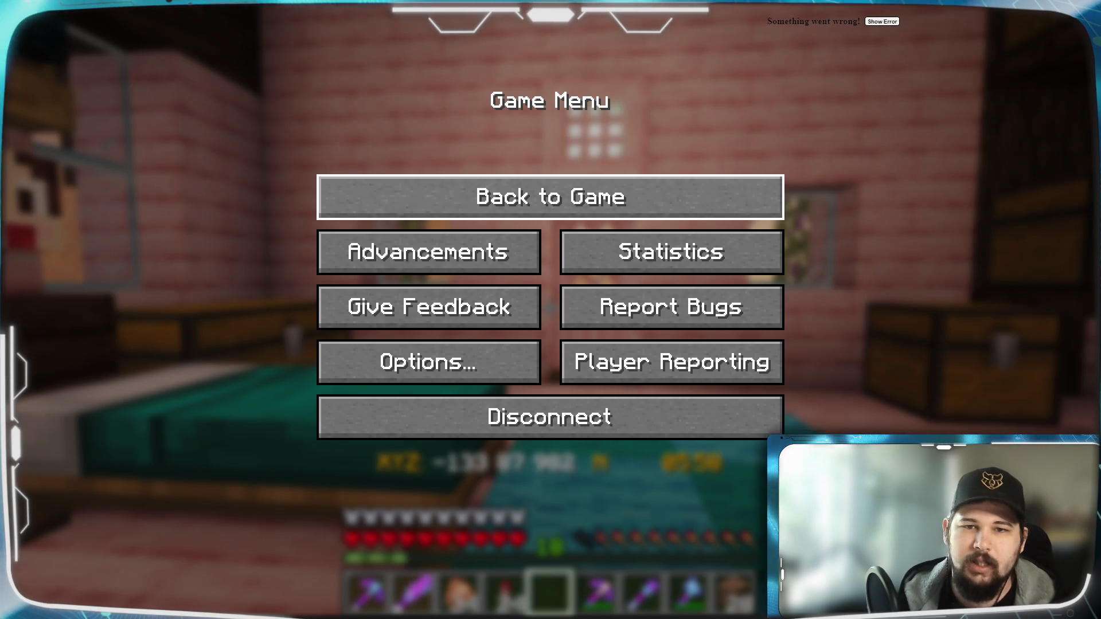
key(Escape)
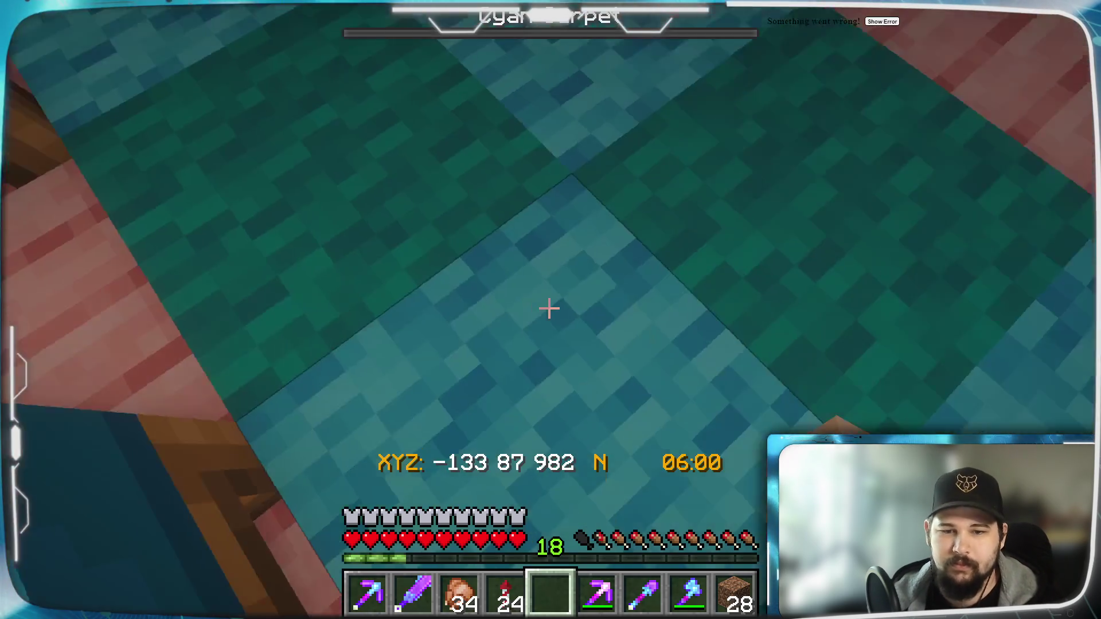
Walk out of the house and climb onto the pink cherry-stair roof.
key(space)
key(w)
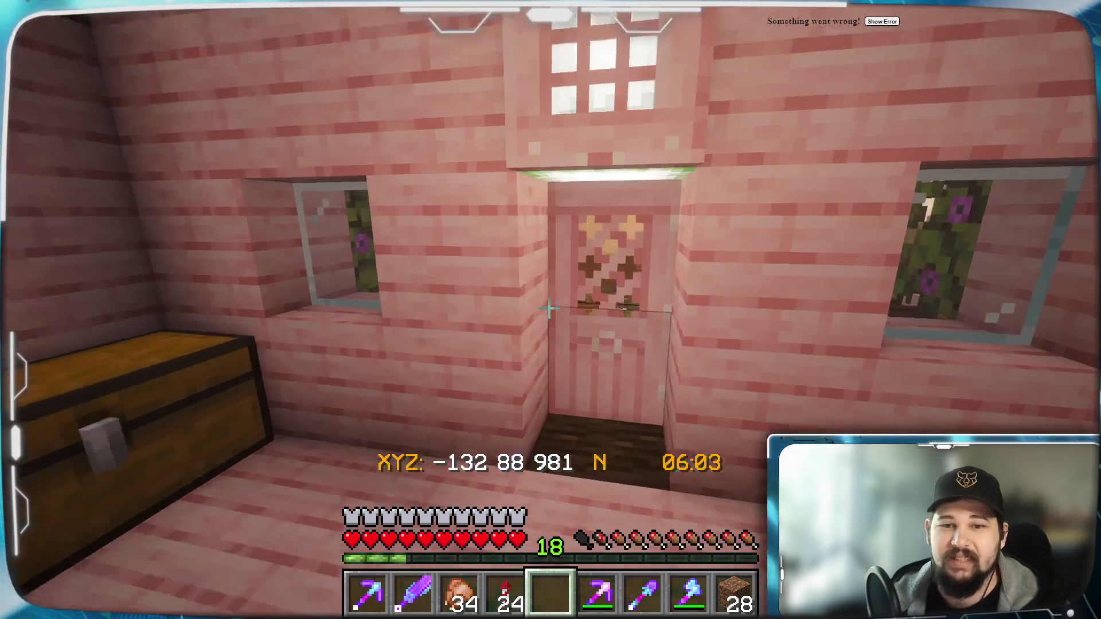
key(w)
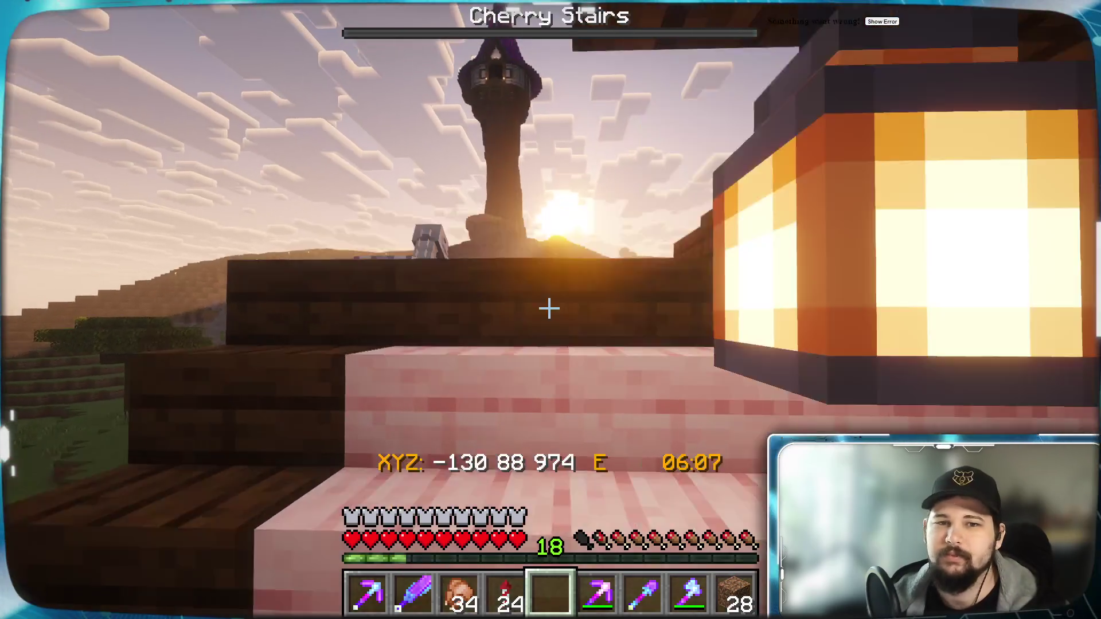
key(w)
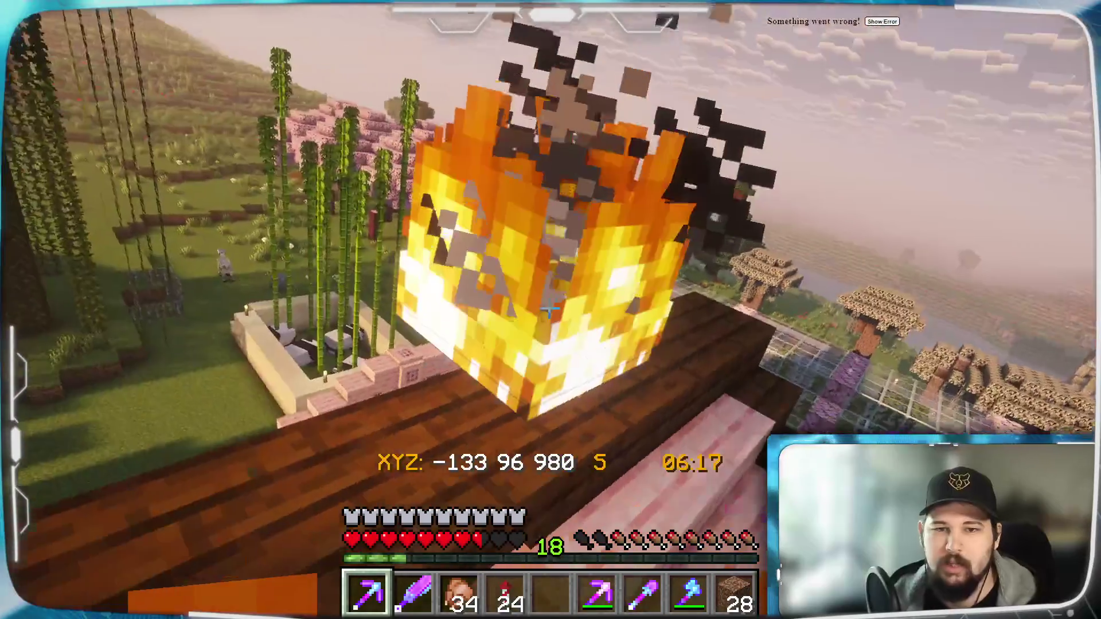
Kill the burning skeleton and skeleton horse with the Netherite Sword and collect the 5 bones.
key(2)
click(550, 309)
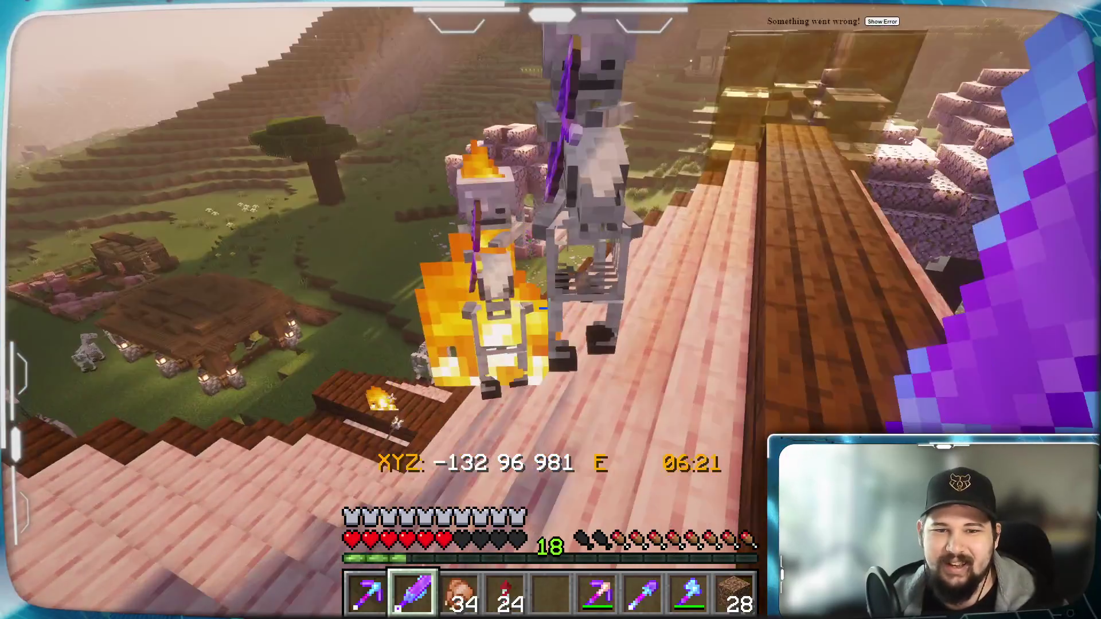
click(549, 310)
click(549, 310)
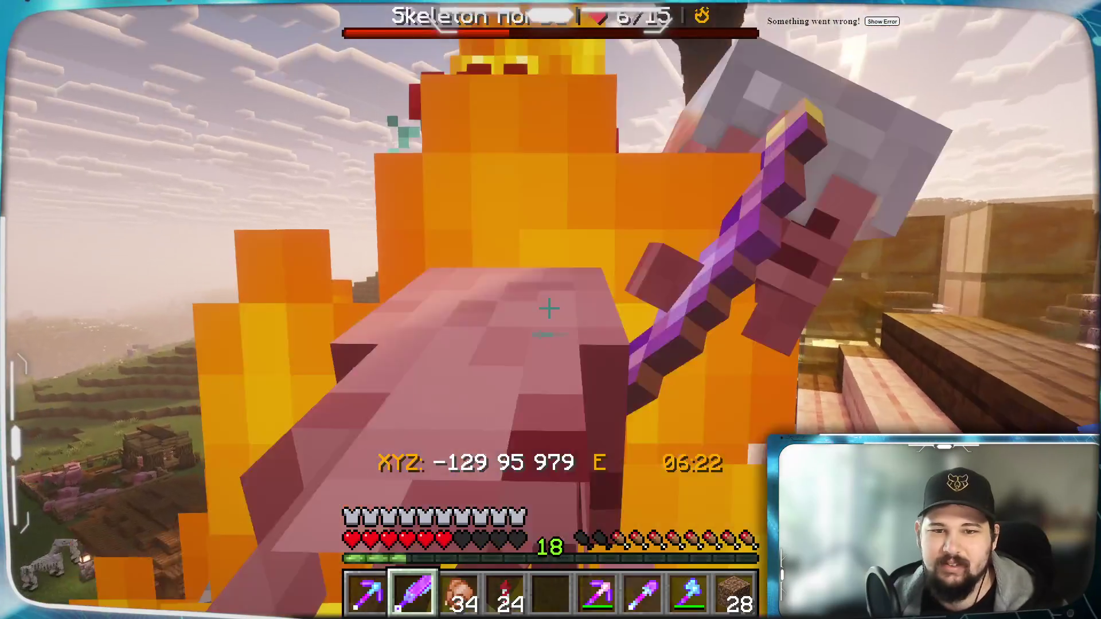
click(549, 310)
click(550, 309)
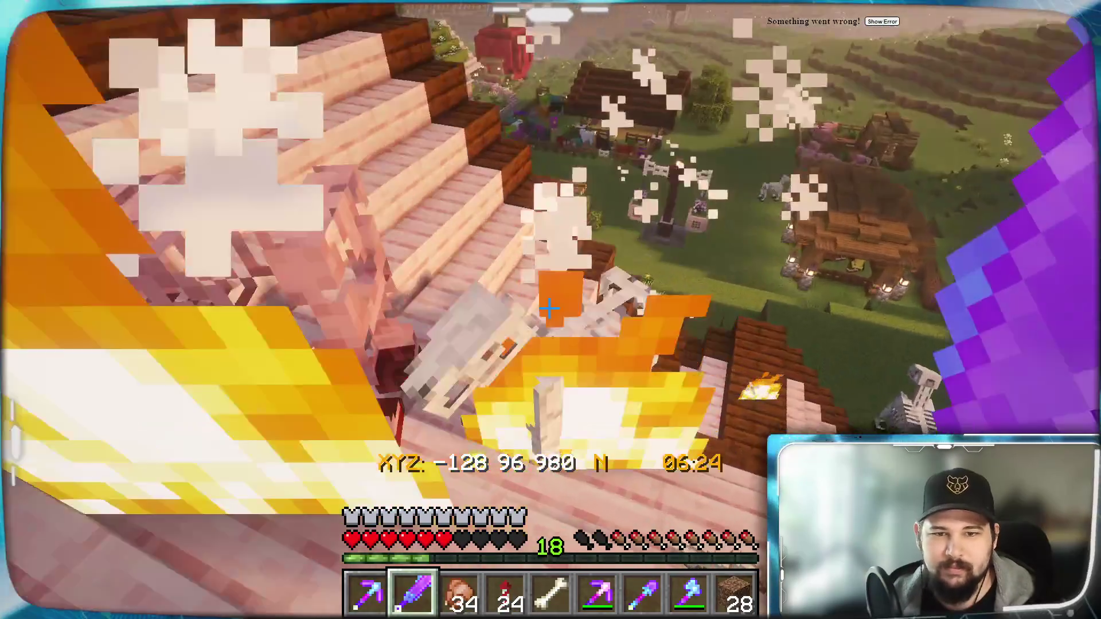
click(549, 310)
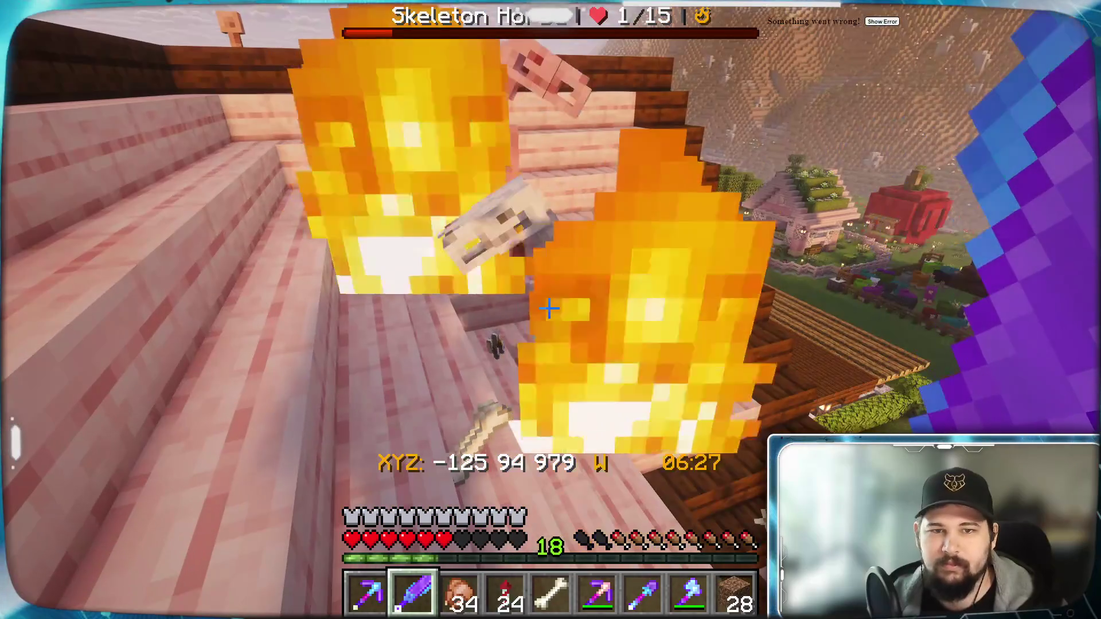
click(550, 310)
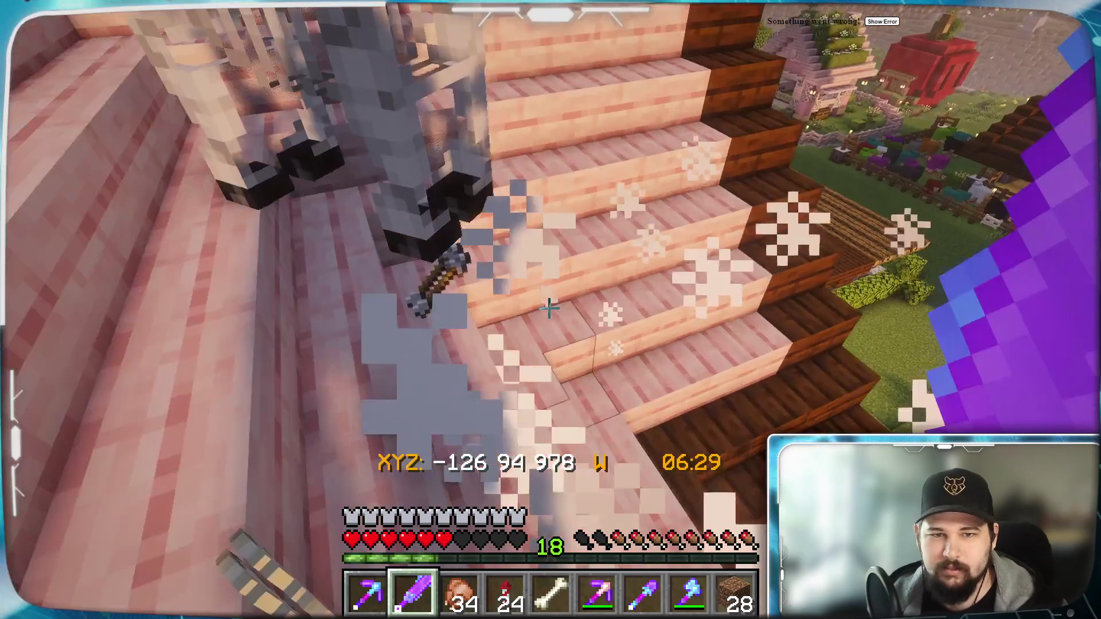
key(w)
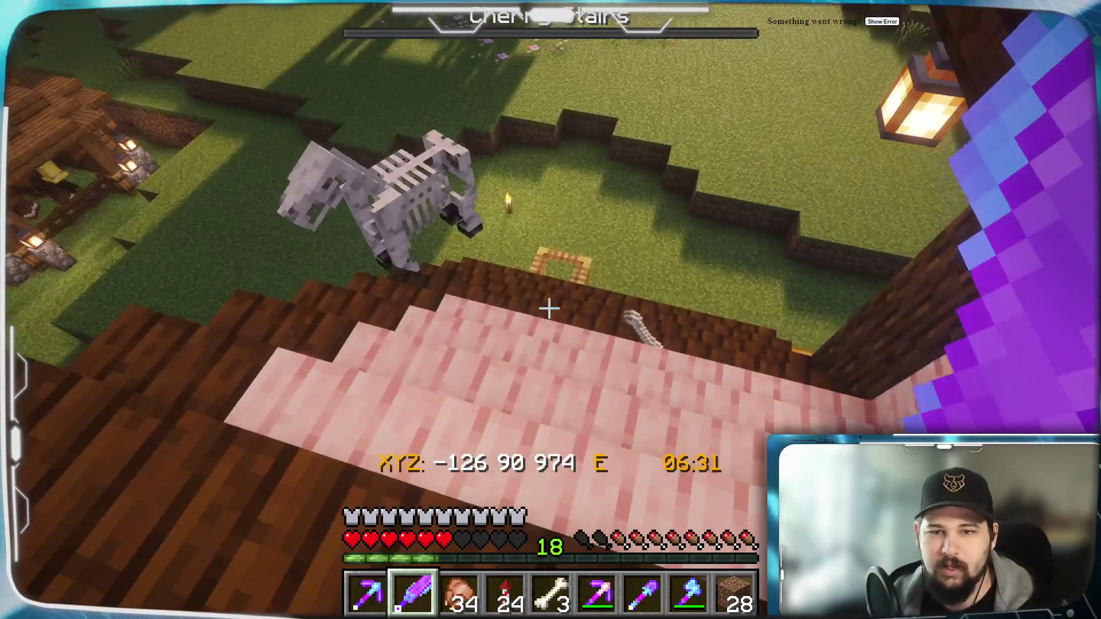
key(w)
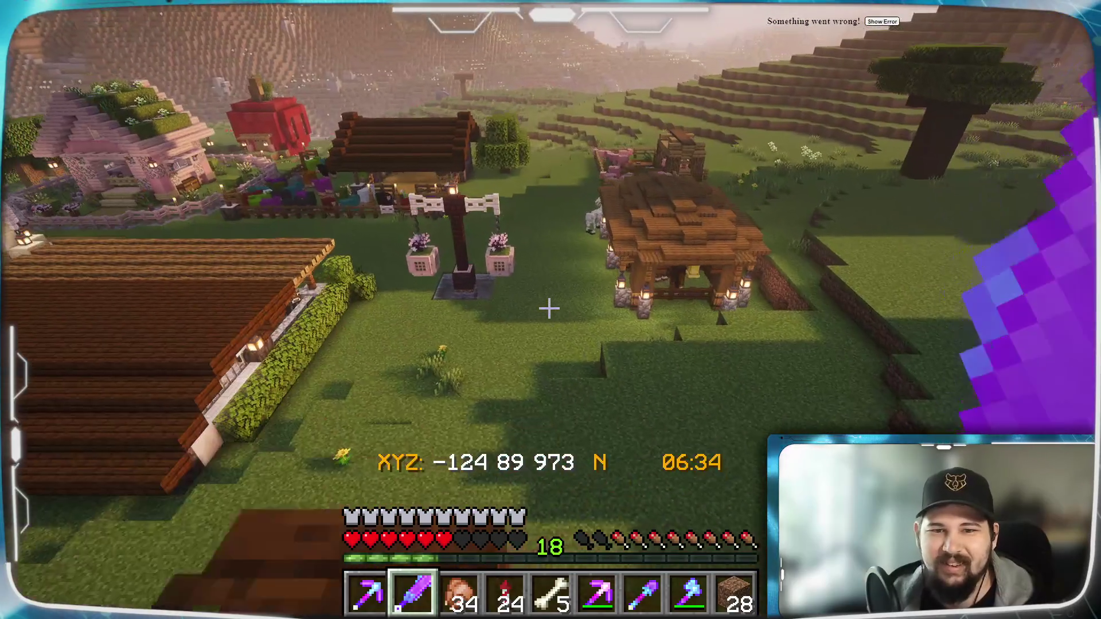
Check the inventory, then eat the Cooked Chicken from hotbar slot 3 to refill hunger.
key(e)
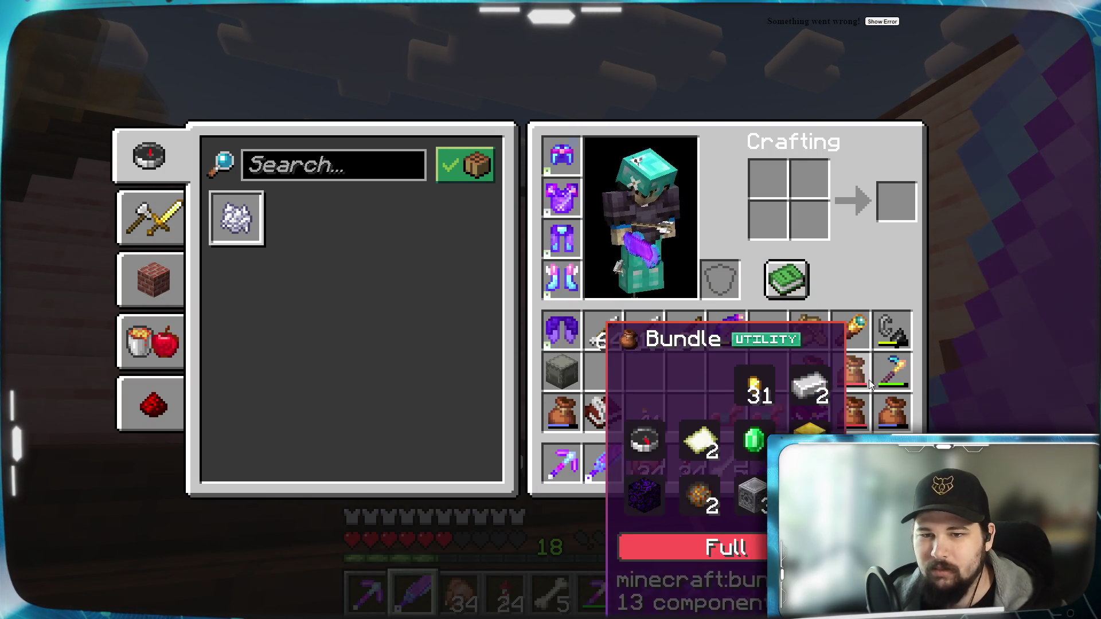
key(e)
key(3)
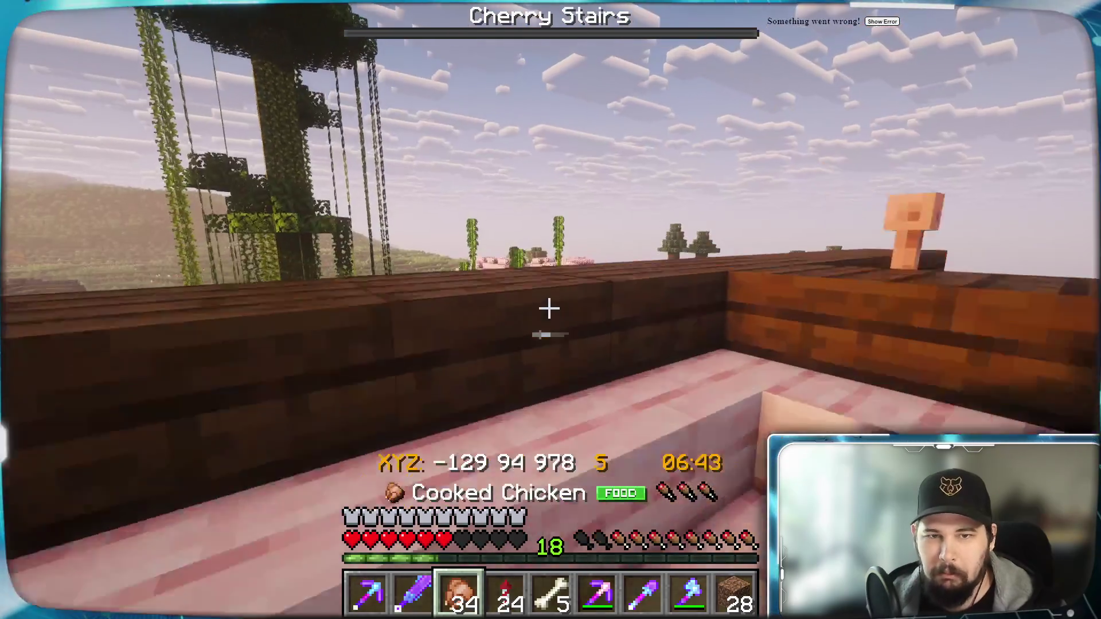
right_drag(549, 308, 549, 309)
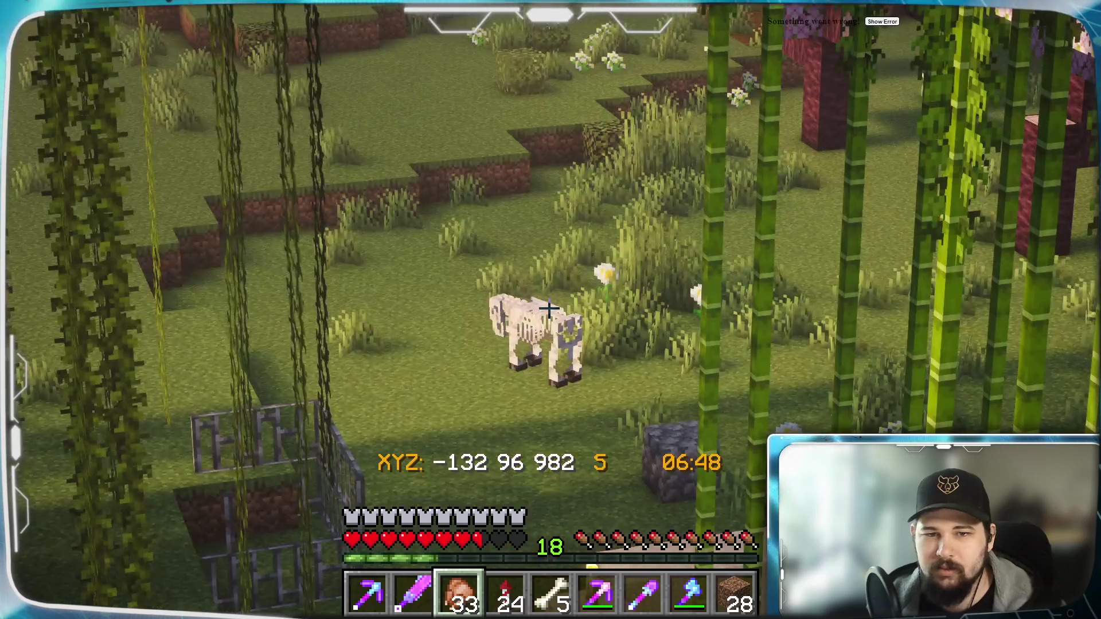
Walk east off the roof and across the grass ledges to the storage house, opening its door.
key(w)
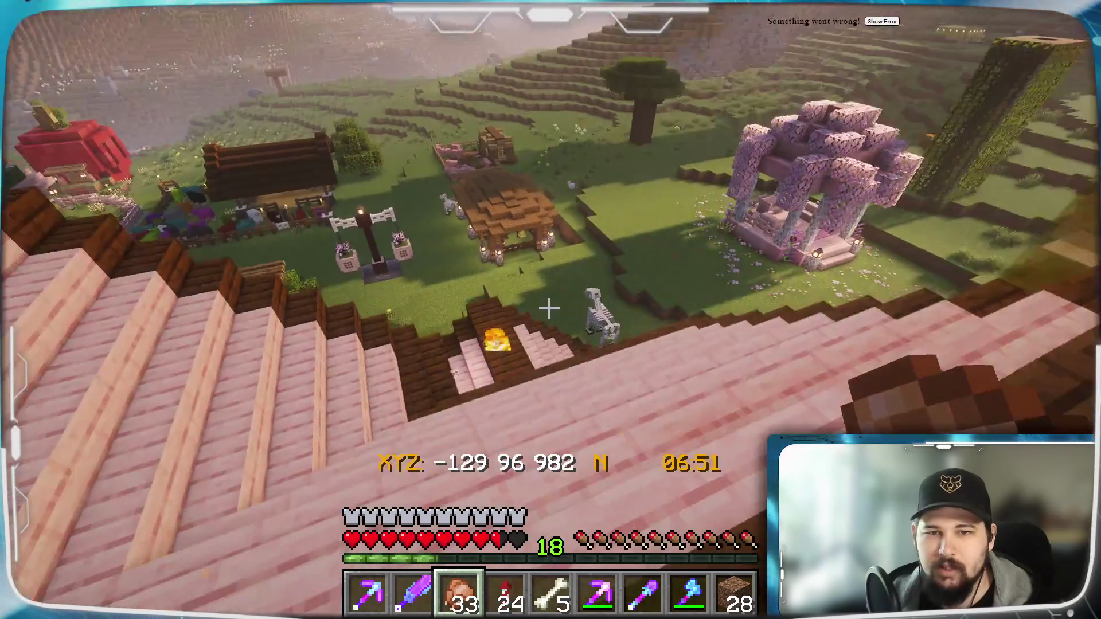
key(w)
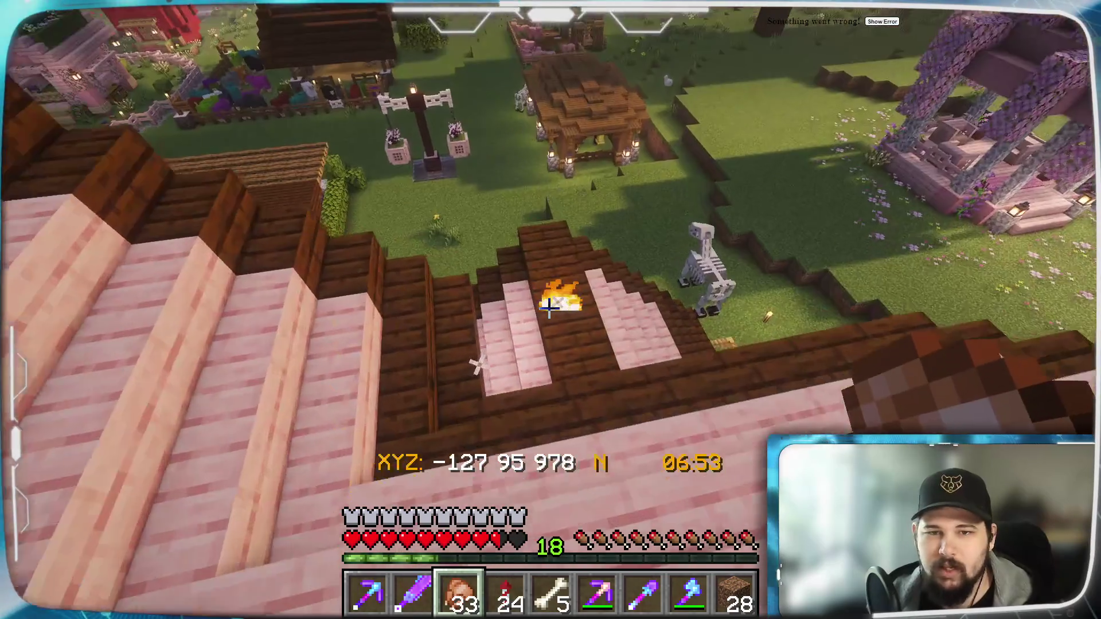
key(w)
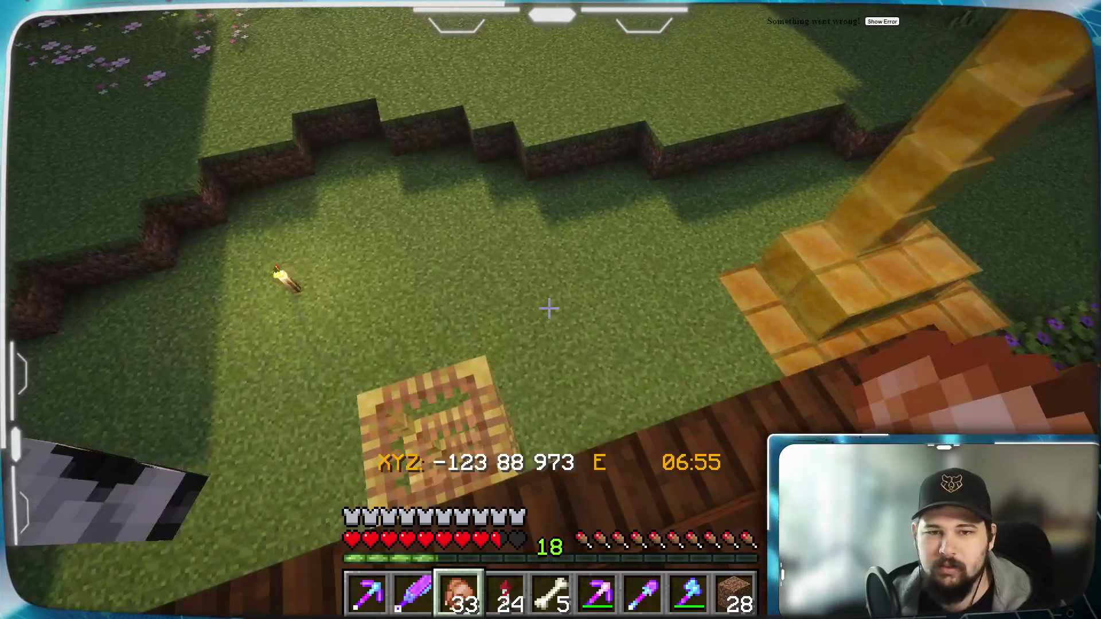
key(w)
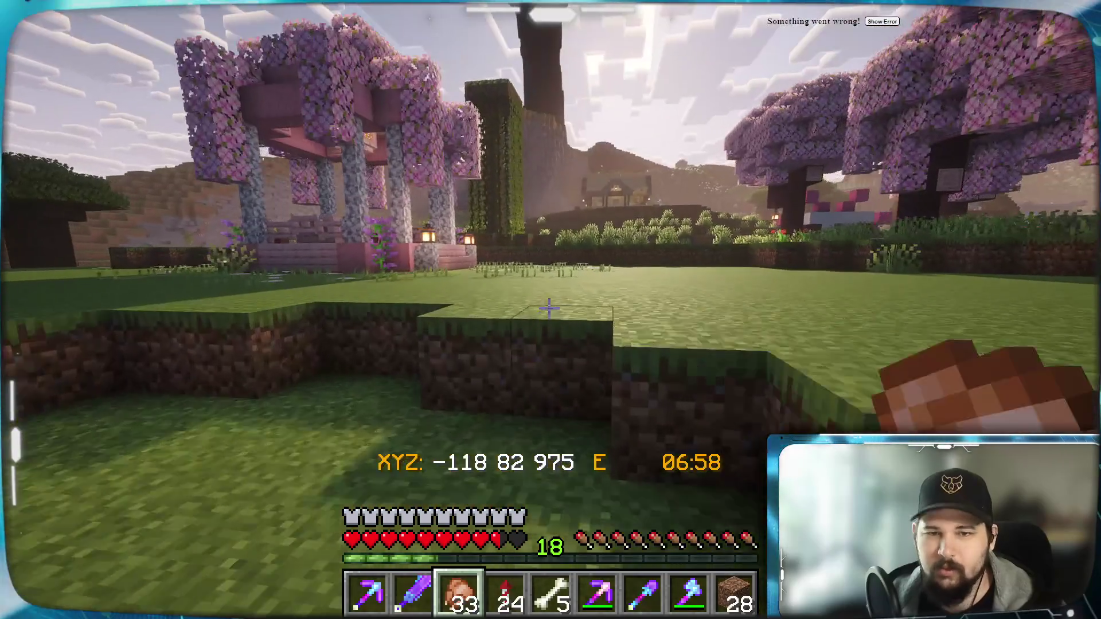
key(w)
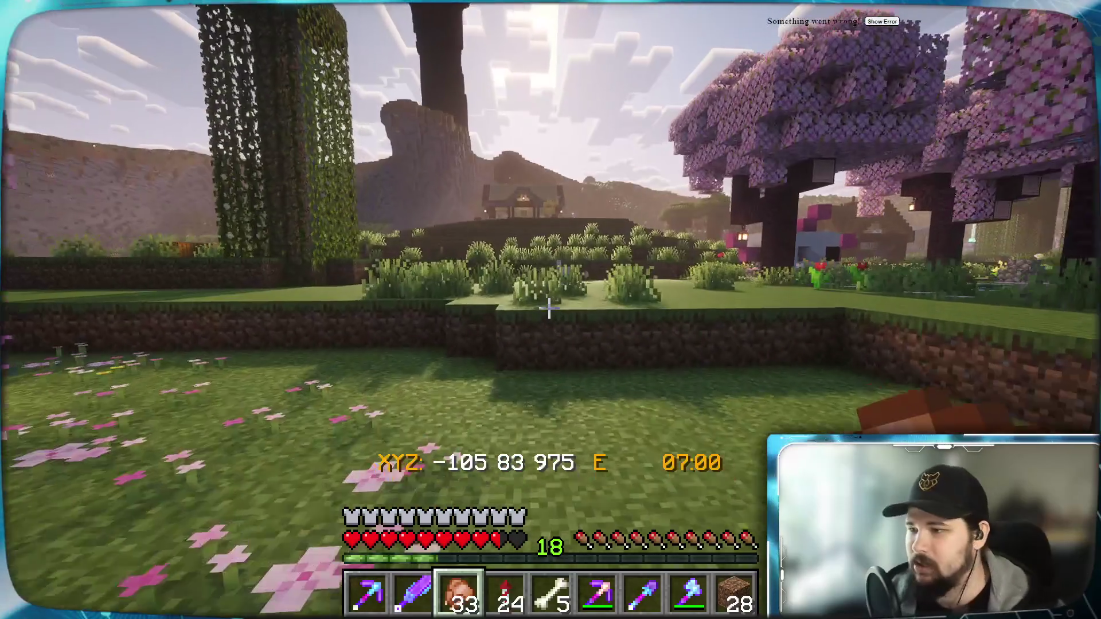
key(w)
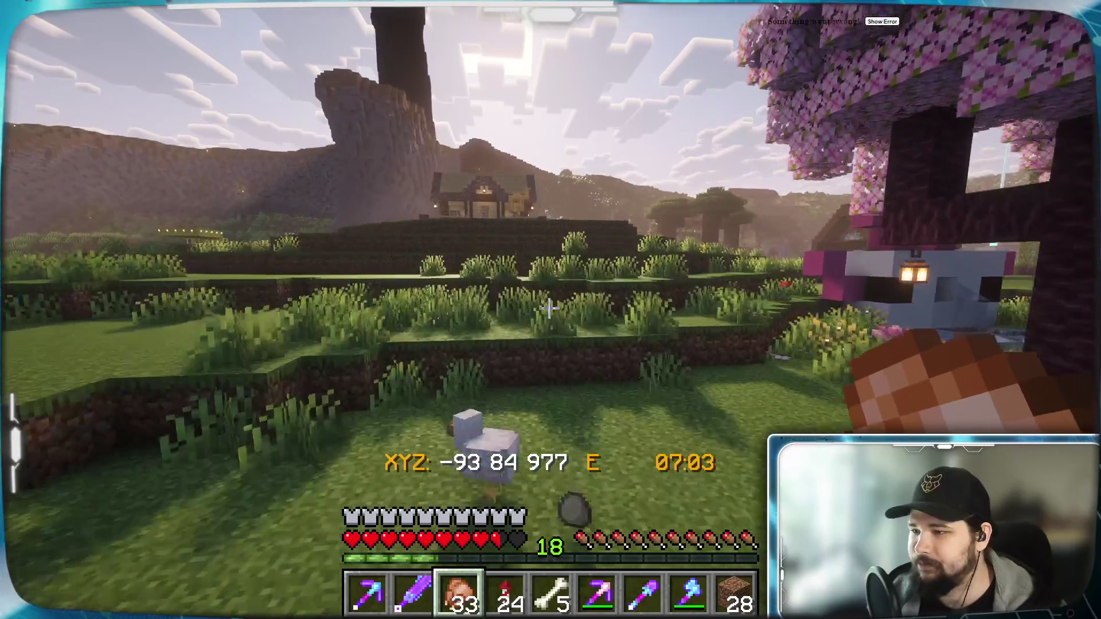
key(w)
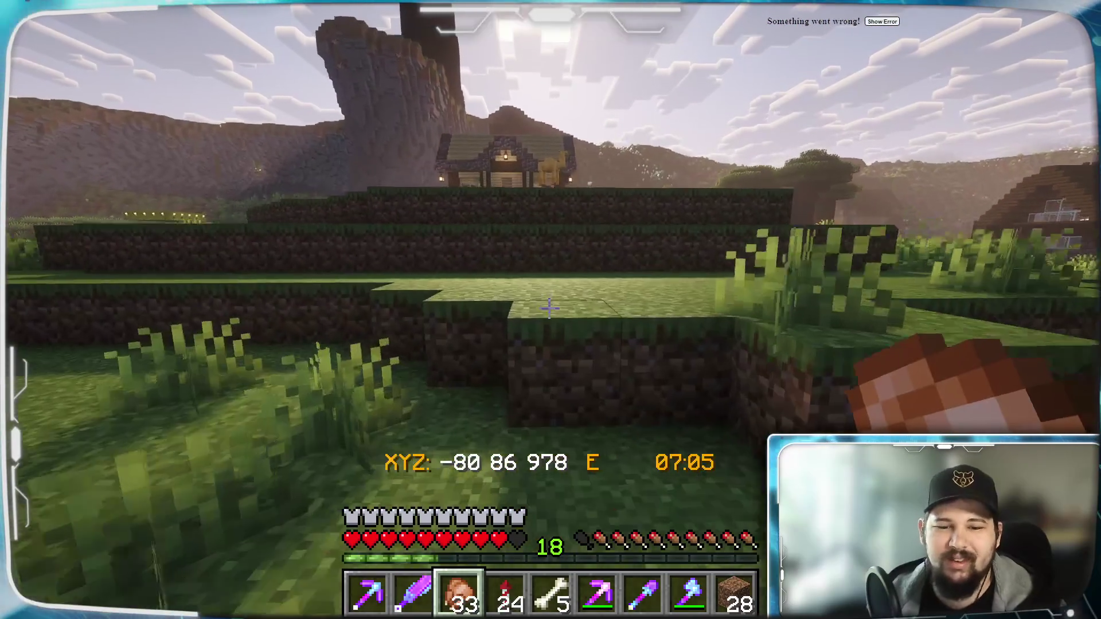
key(w)
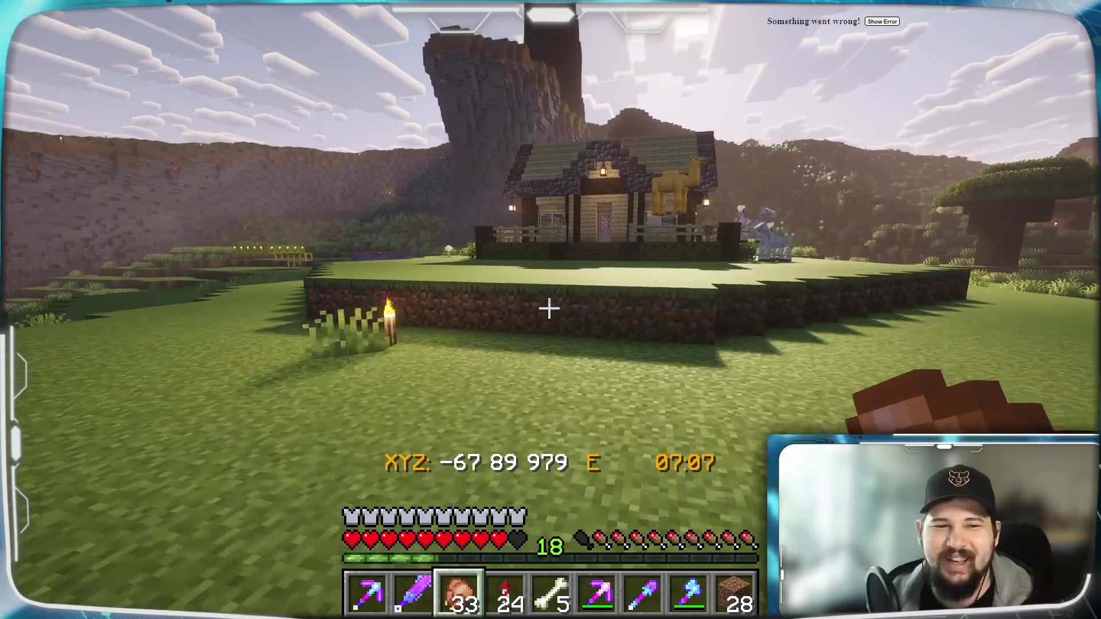
key(w)
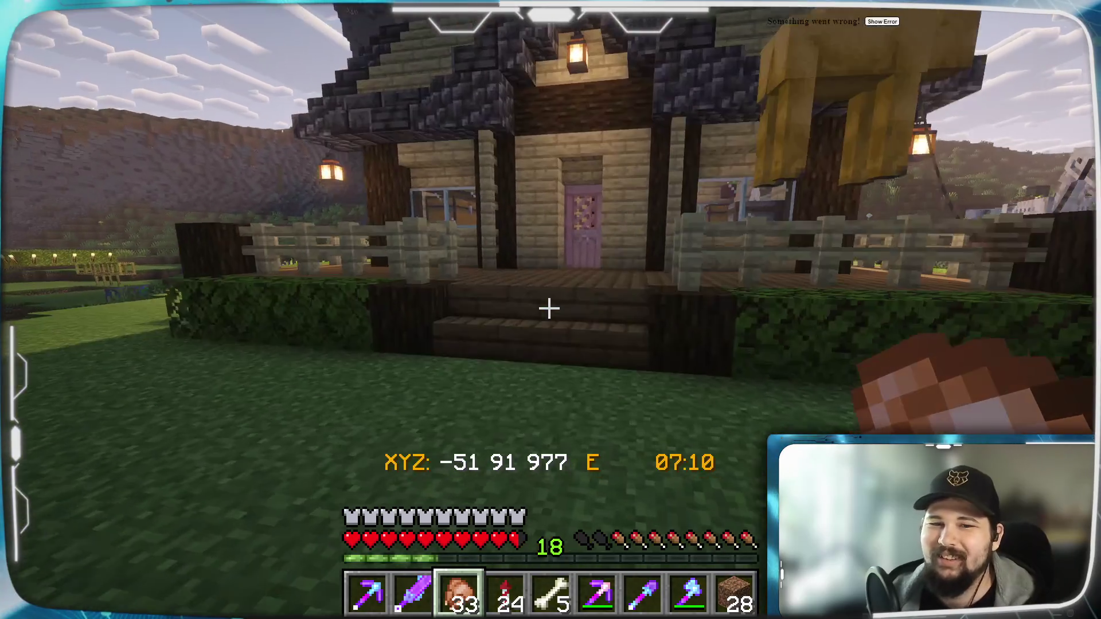
key(w)
right_click(548, 308)
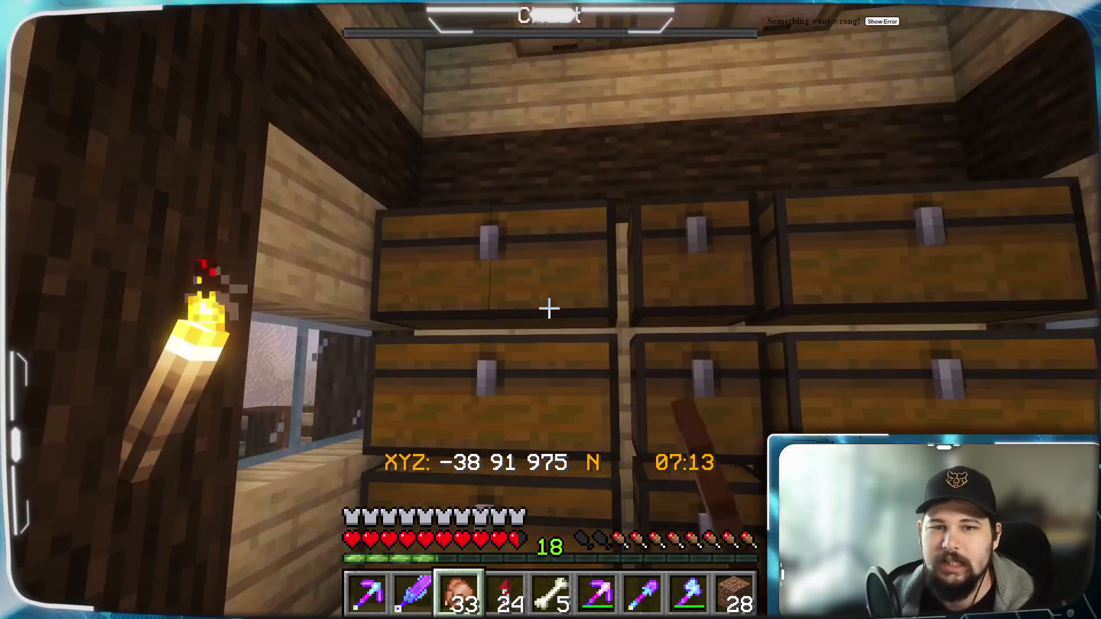
Browse the first large chests, including the lower chest of grey blocks.
right_click(549, 309)
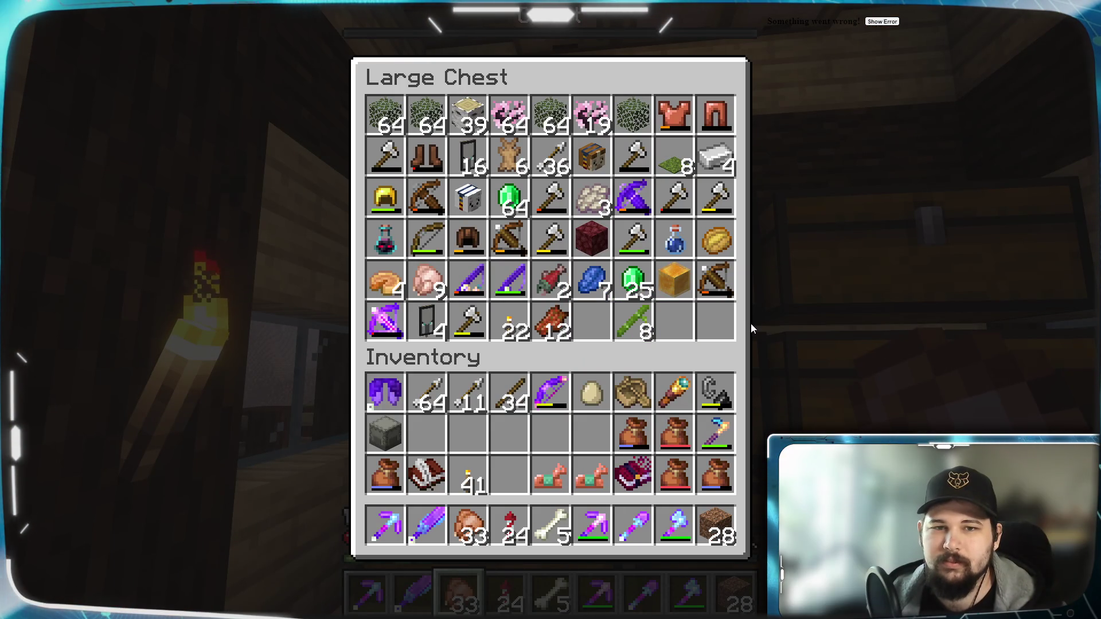
key(Escape)
right_click(550, 310)
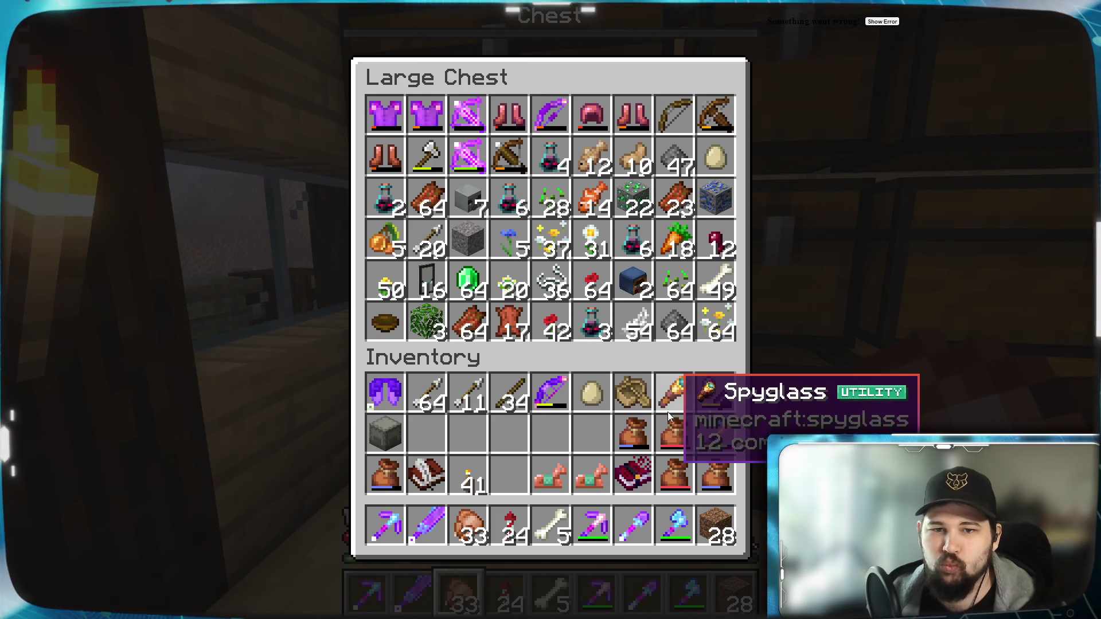
key(Escape)
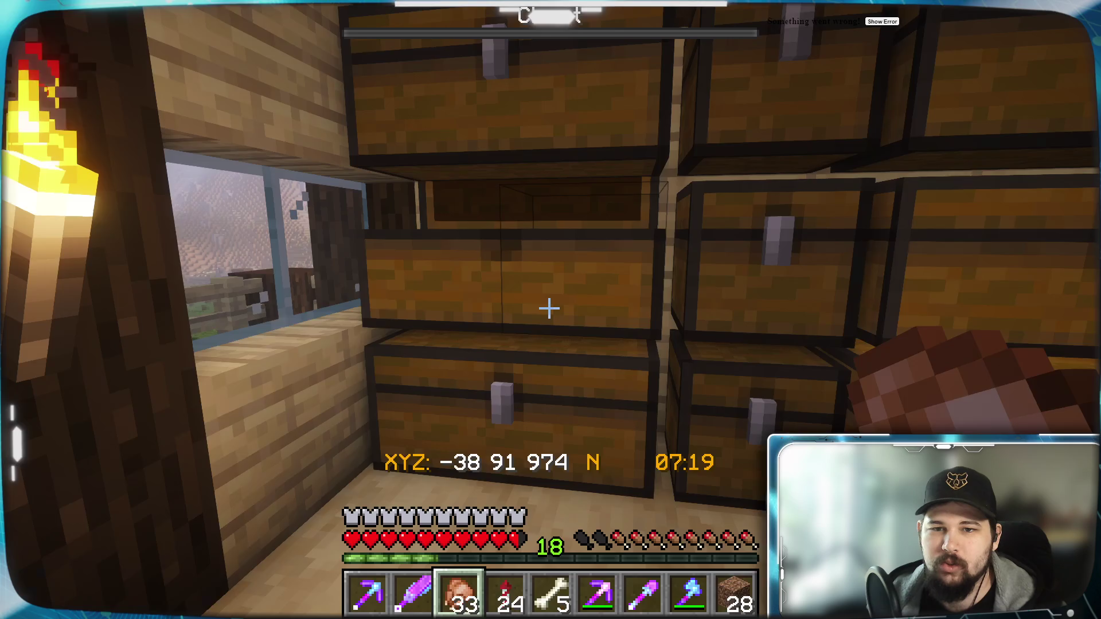
right_click(549, 309)
key(Escape)
Check the upper chests holding tools and armour, potions and food, and plants.
right_click(549, 308)
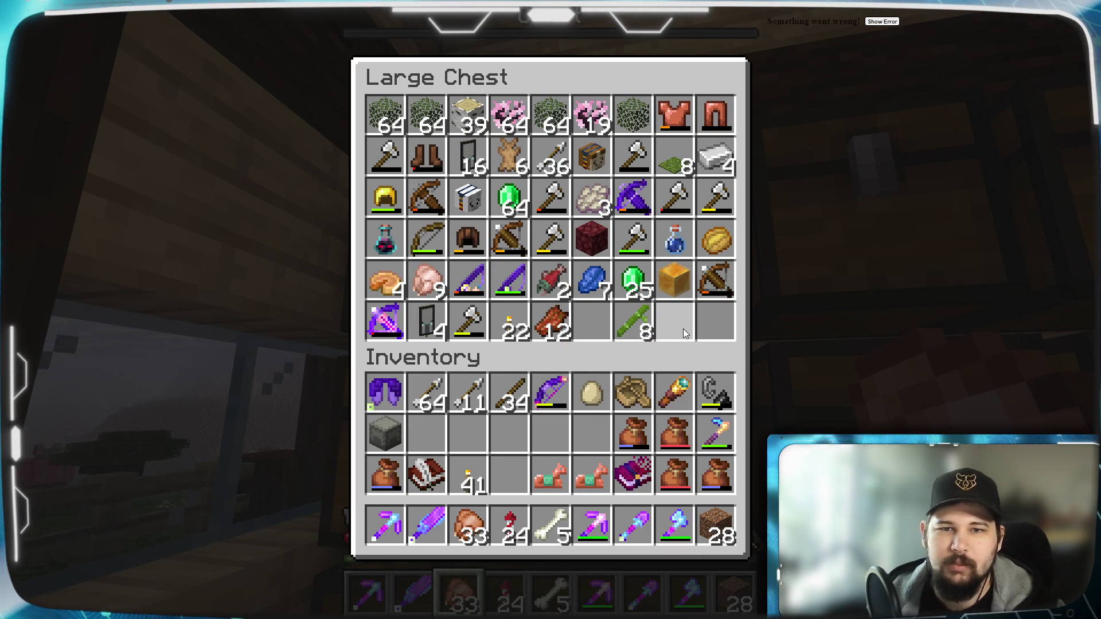
key(Escape)
right_click(549, 308)
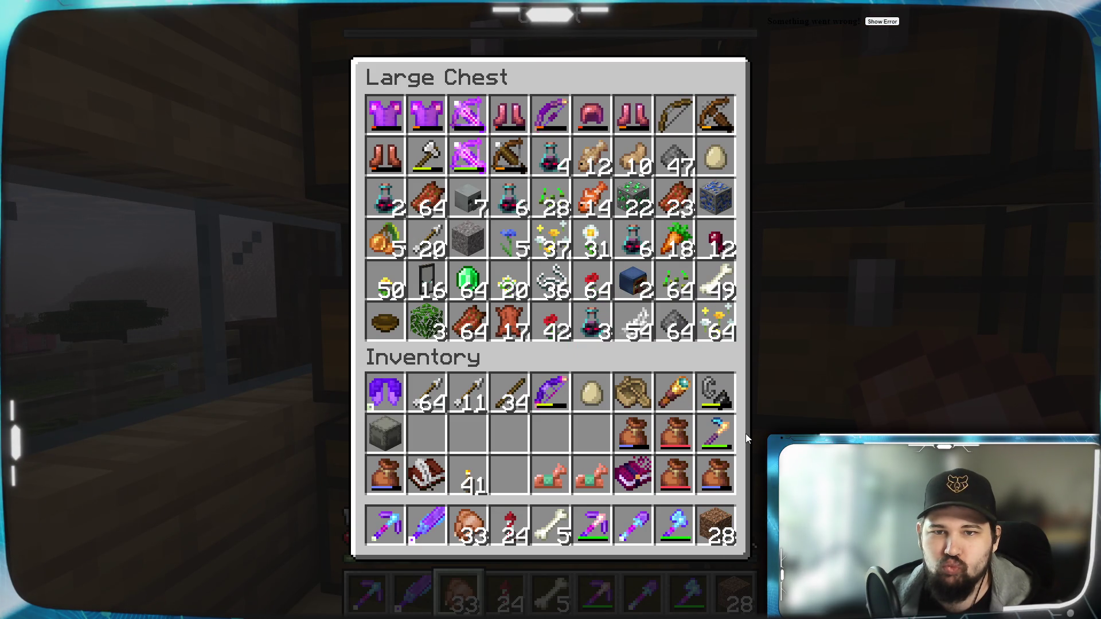
key(Escape)
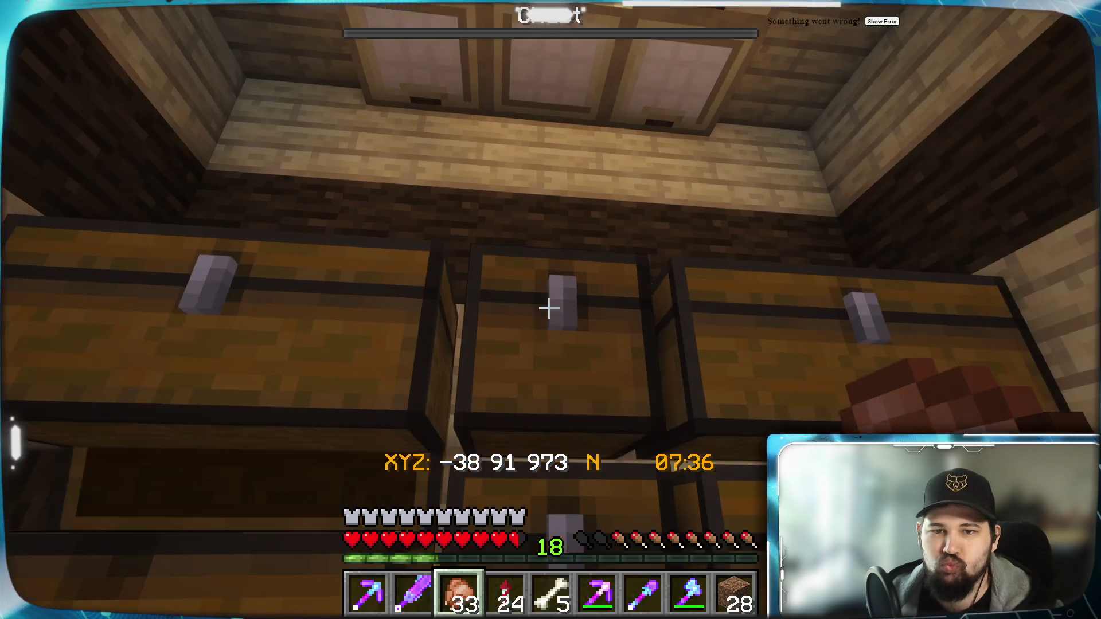
right_click(549, 308)
key(Escape)
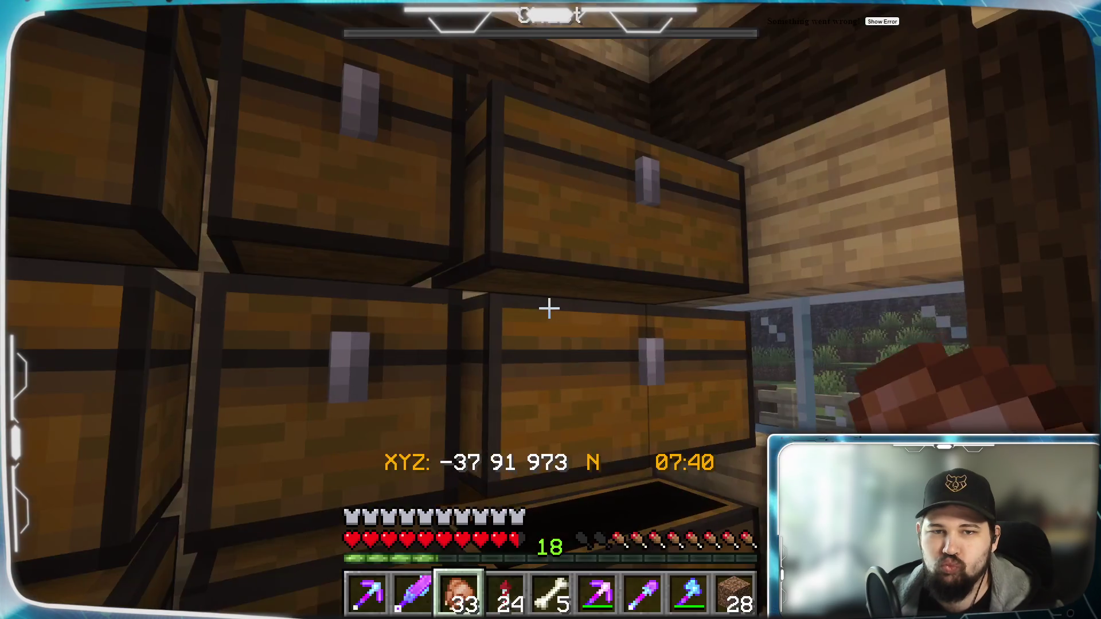
right_click(549, 308)
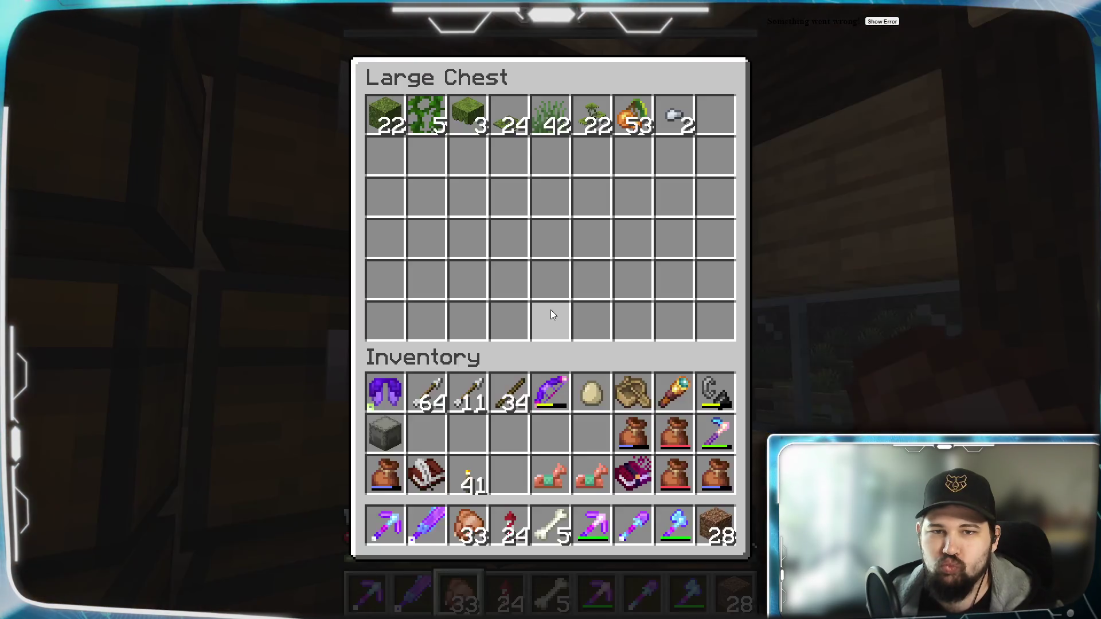
key(Escape)
Walk out onto the porch and south, eating the raw food to refill hunger.
key(w)
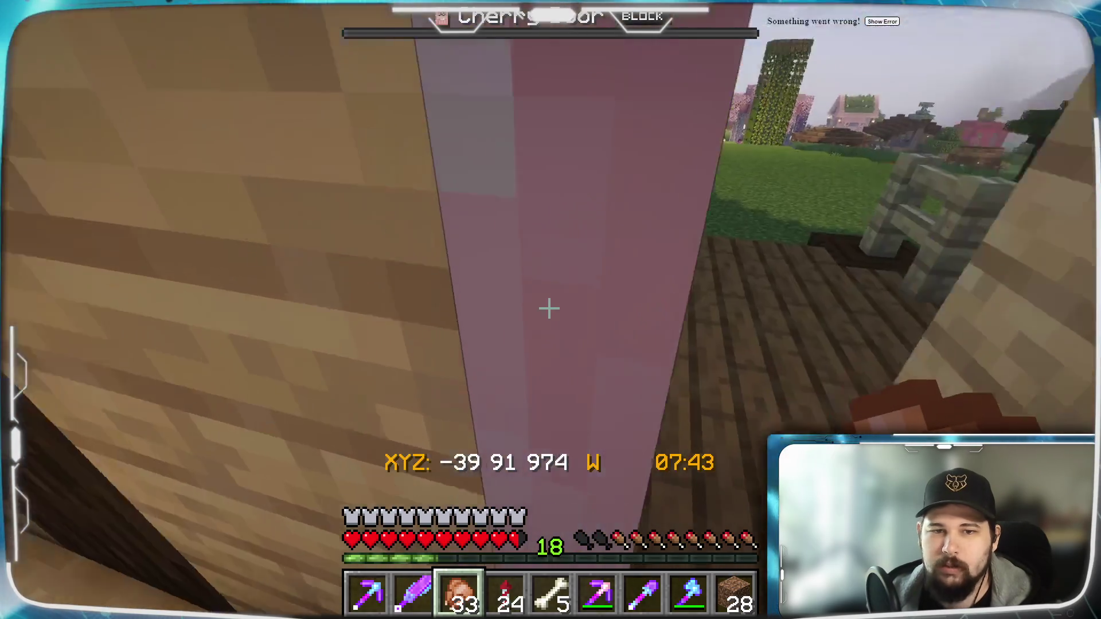
key(w)
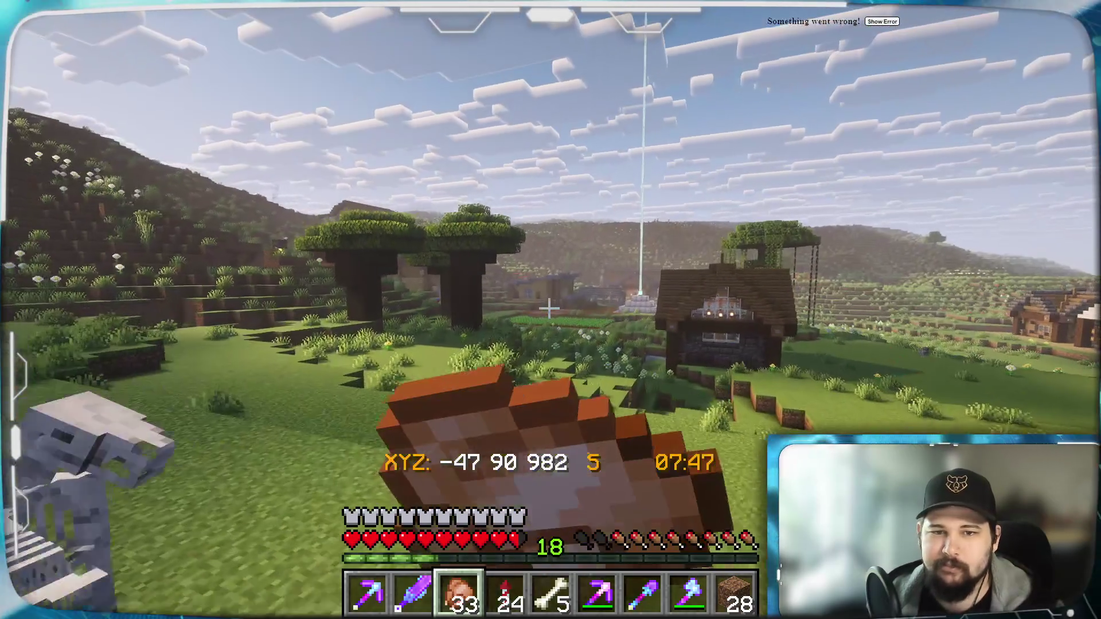
right_click(549, 308)
Walk down the hill past the farm and climb the stairs into the house beside the nether portal.
key(w)
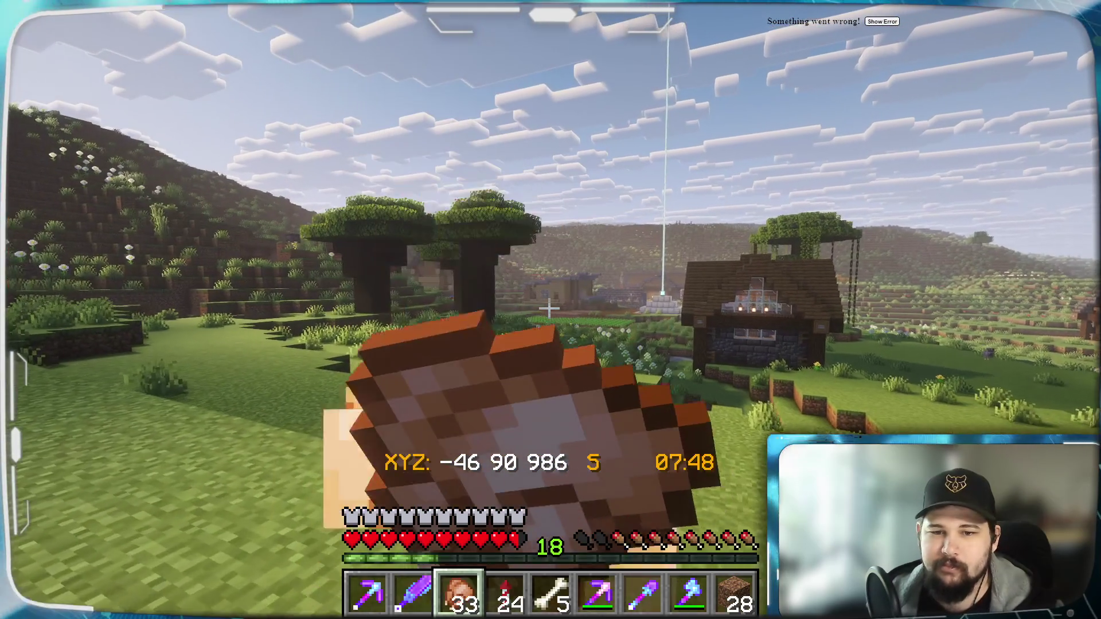
key(w)
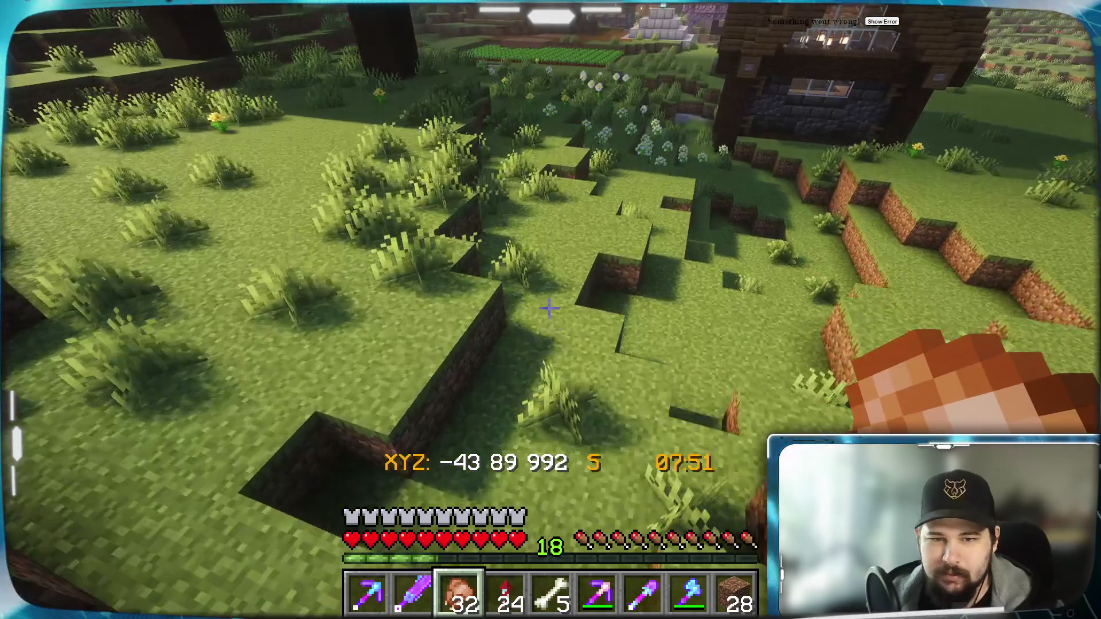
key(w)
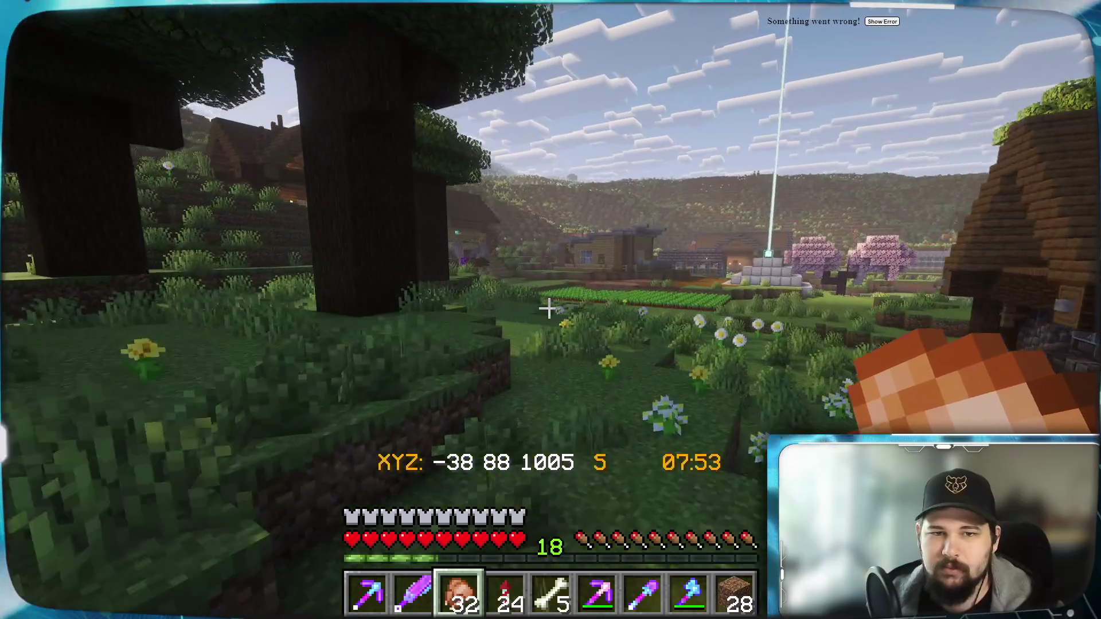
key(w)
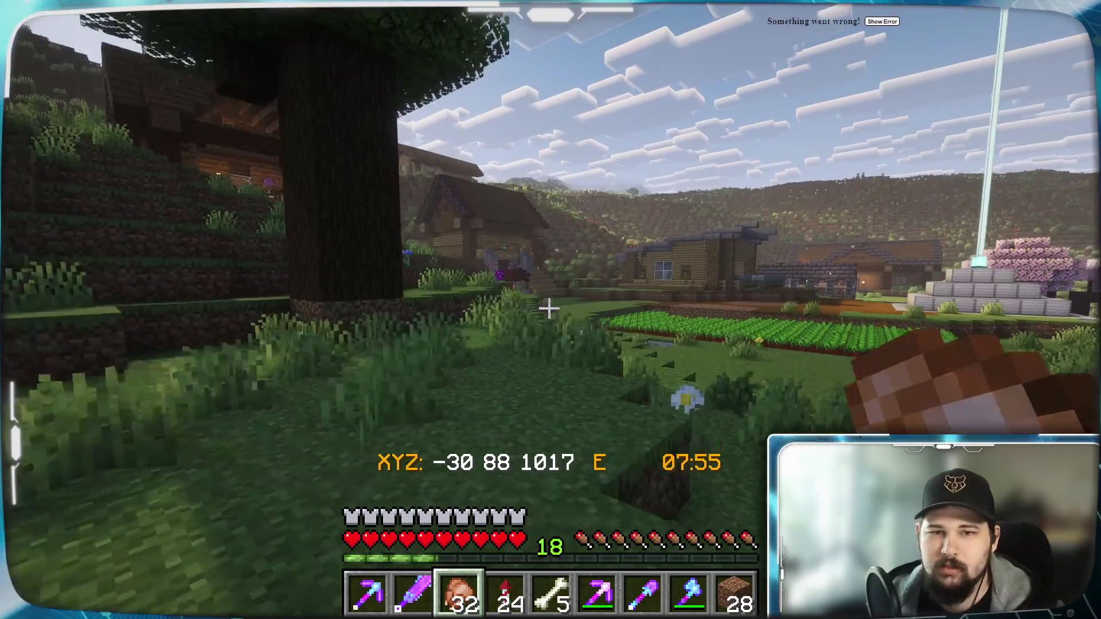
key(w)
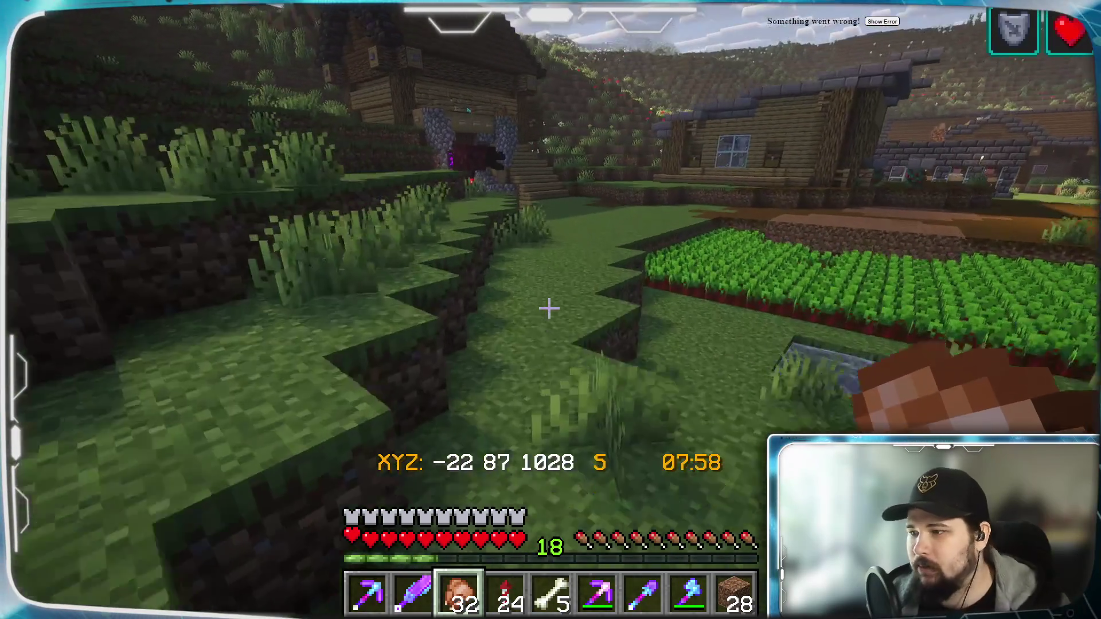
key(w)
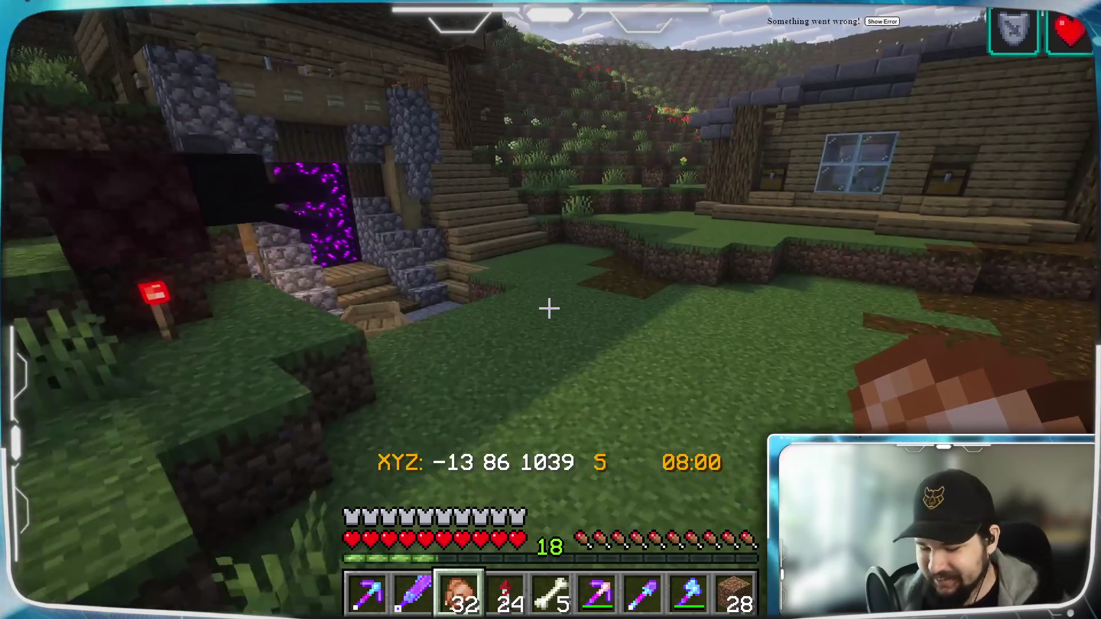
key(w)
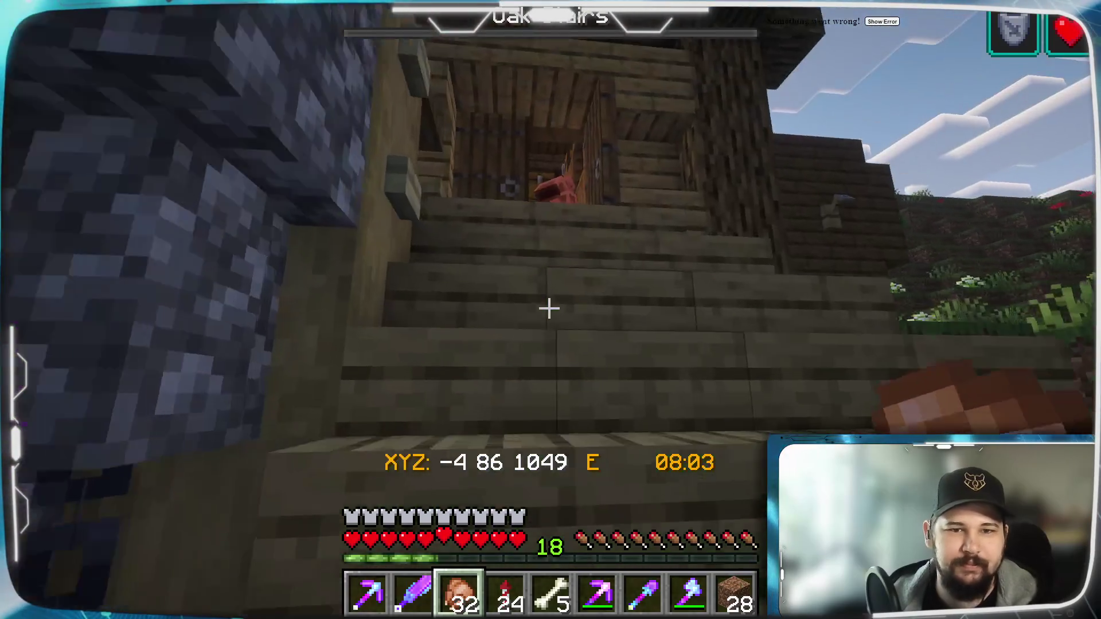
key(w)
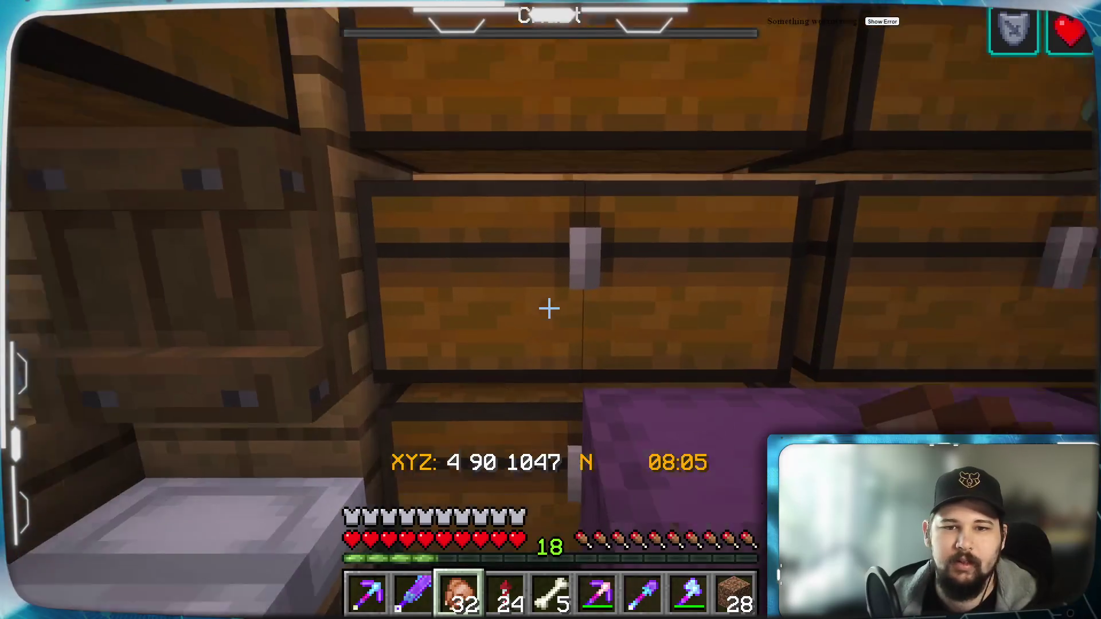
Take the stack of 3 leads from the large utility chest into the hotbar.
right_click(548, 308)
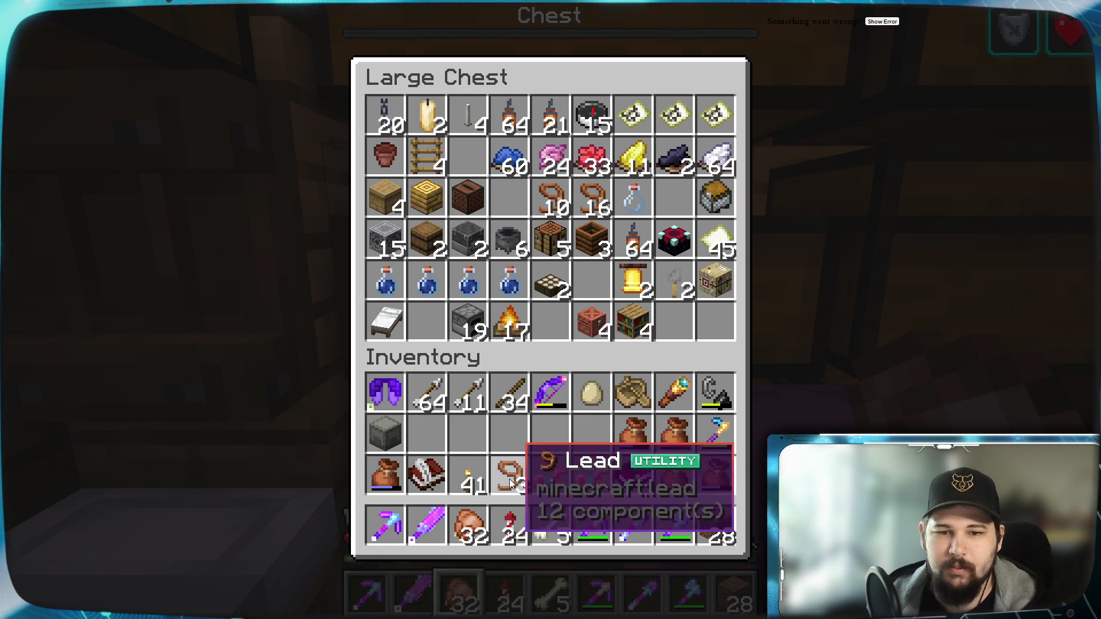
click(511, 476)
key(Escape)
Leave the house and head west through the village with the Lead selected in the hotbar.
key(w)
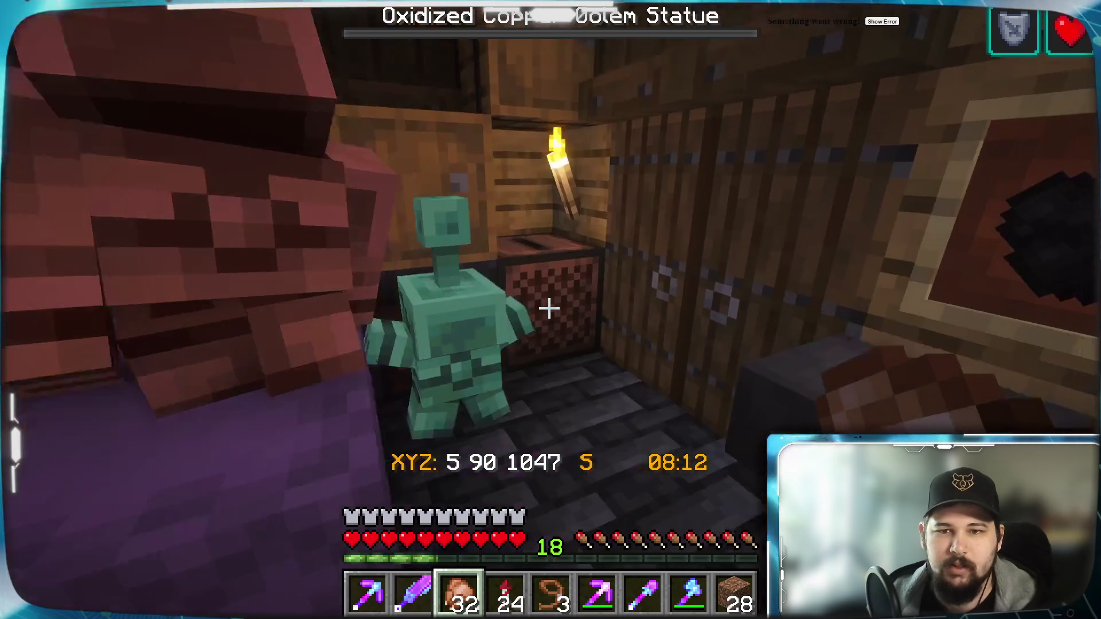
key(w)
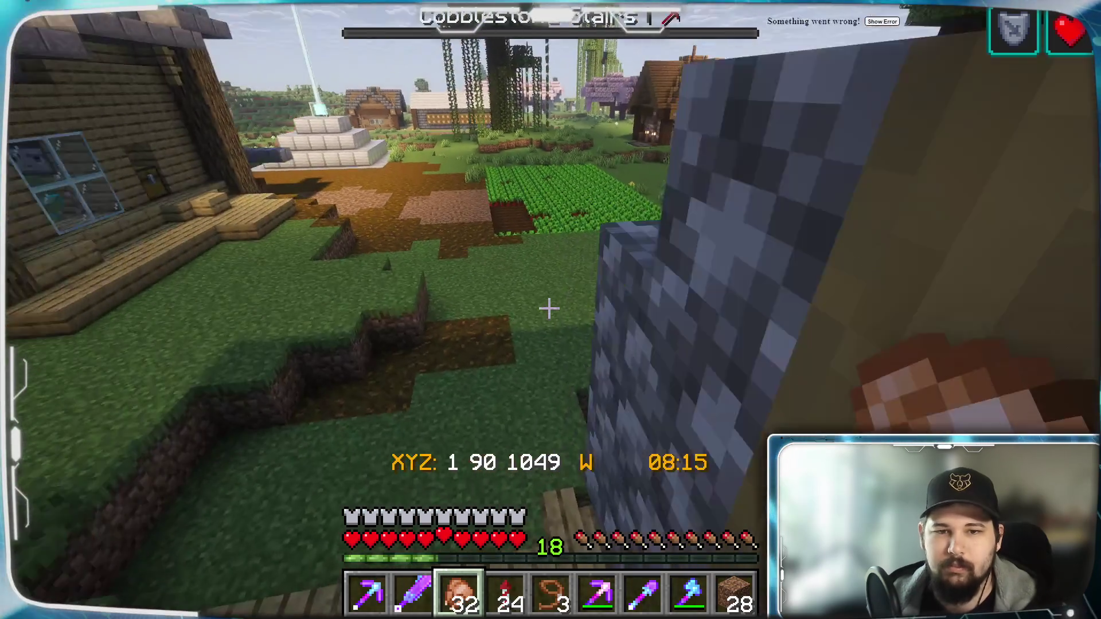
key(w)
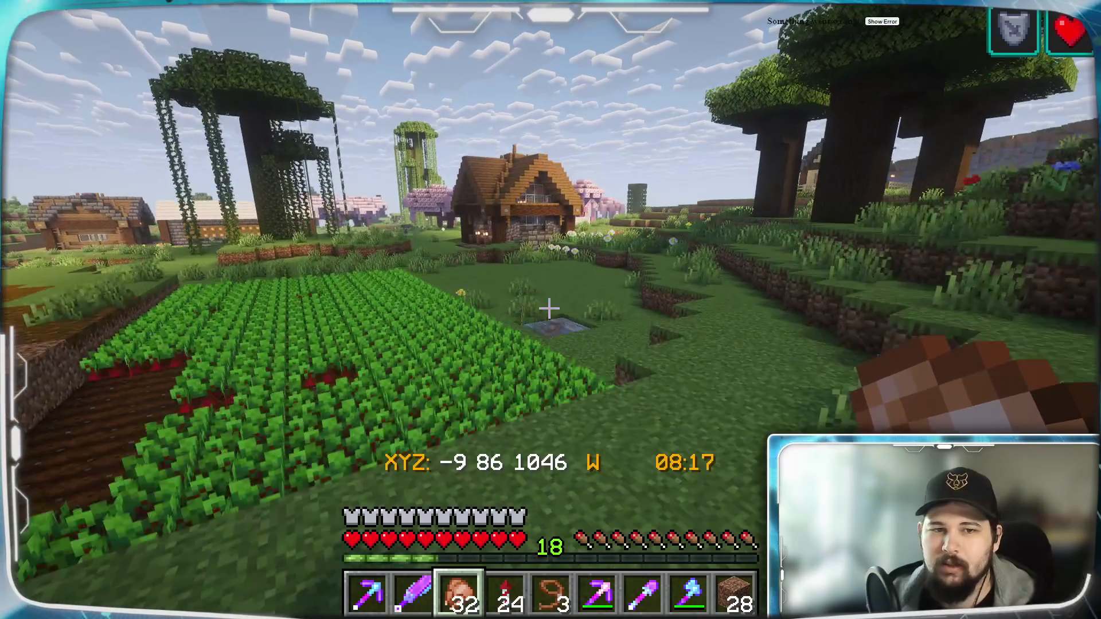
key(w)
scroll(549, 308, down, 4)
scroll(549, 308, up, 2)
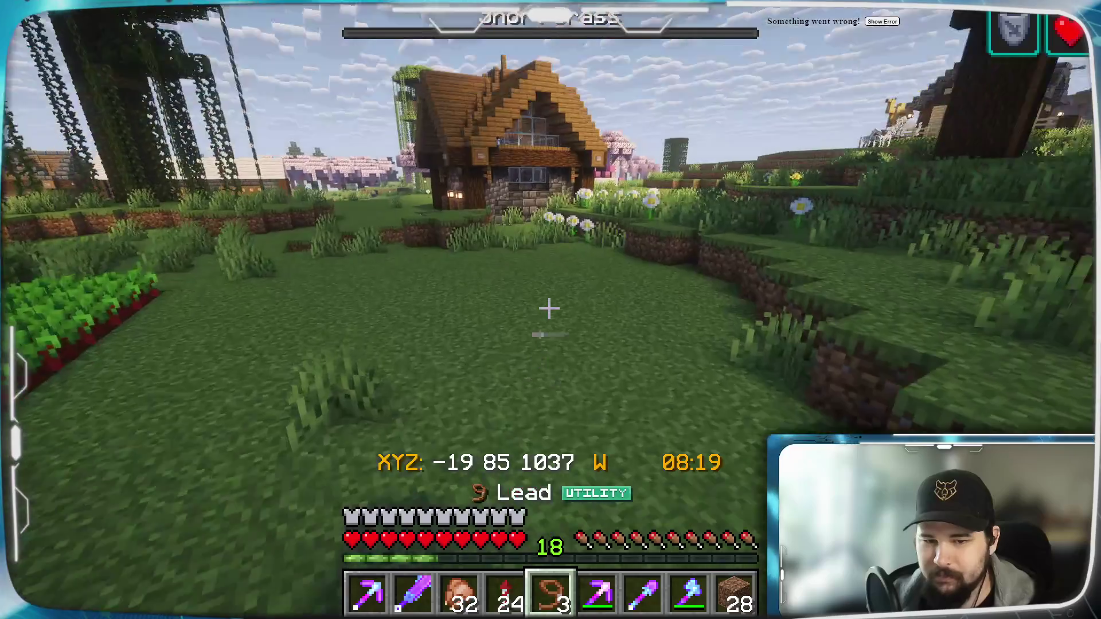
key(w)
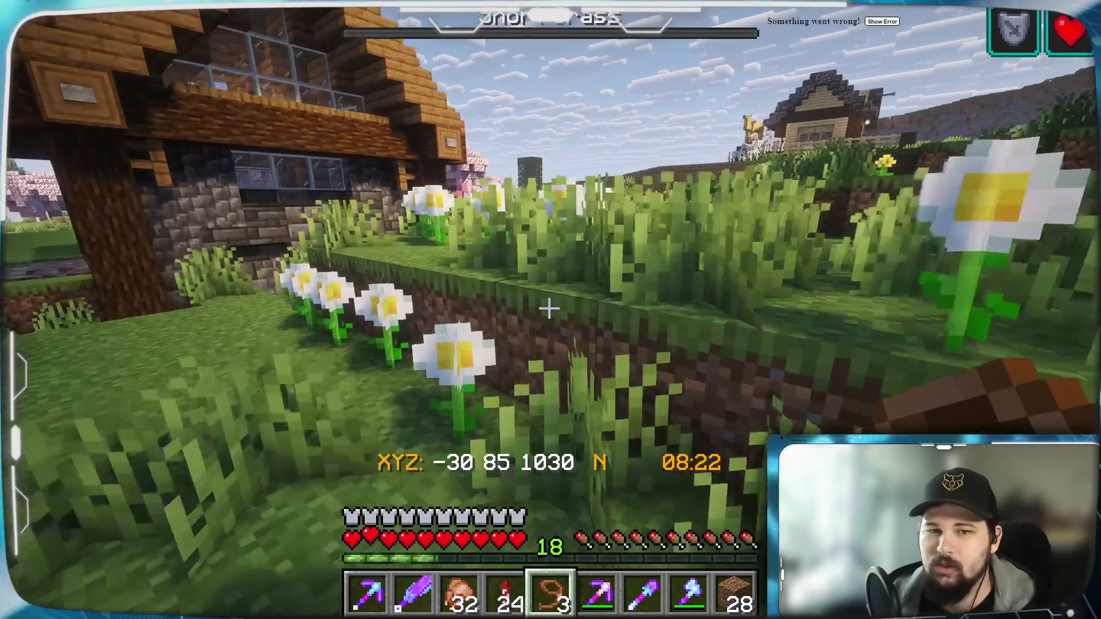
key(w)
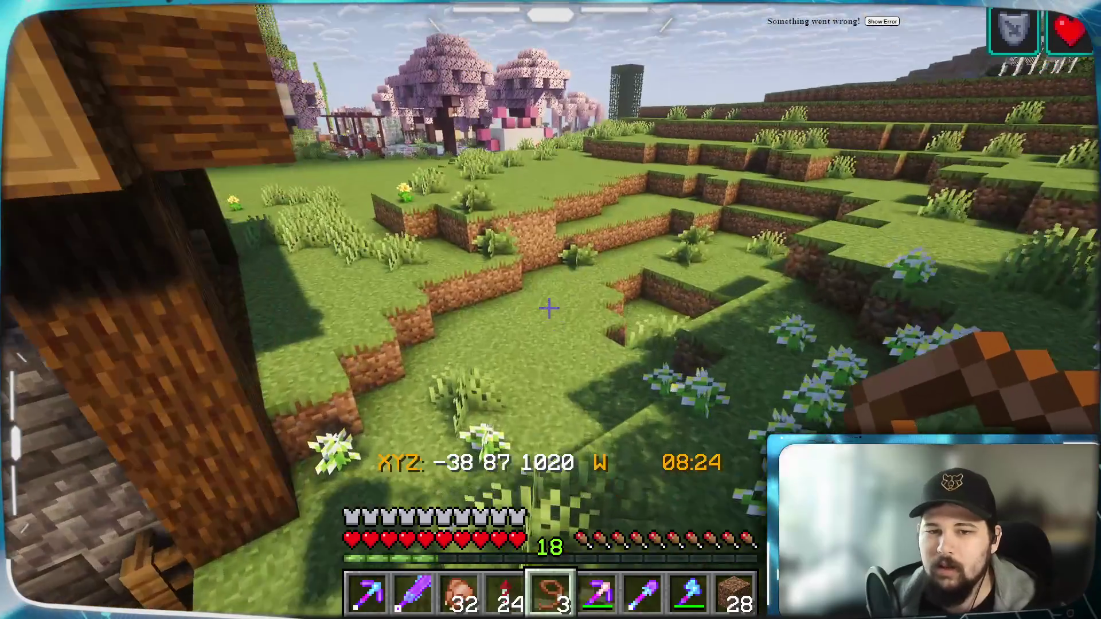
Cross the field west past the cherry trees toward the greenhouse, then pause the game.
key(w)
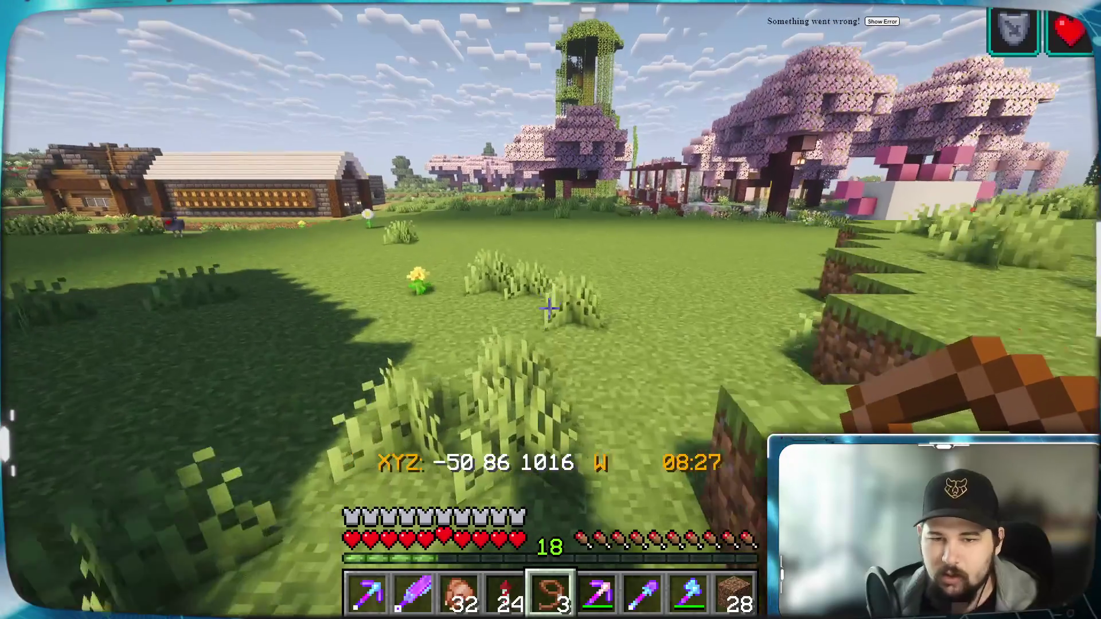
key(w)
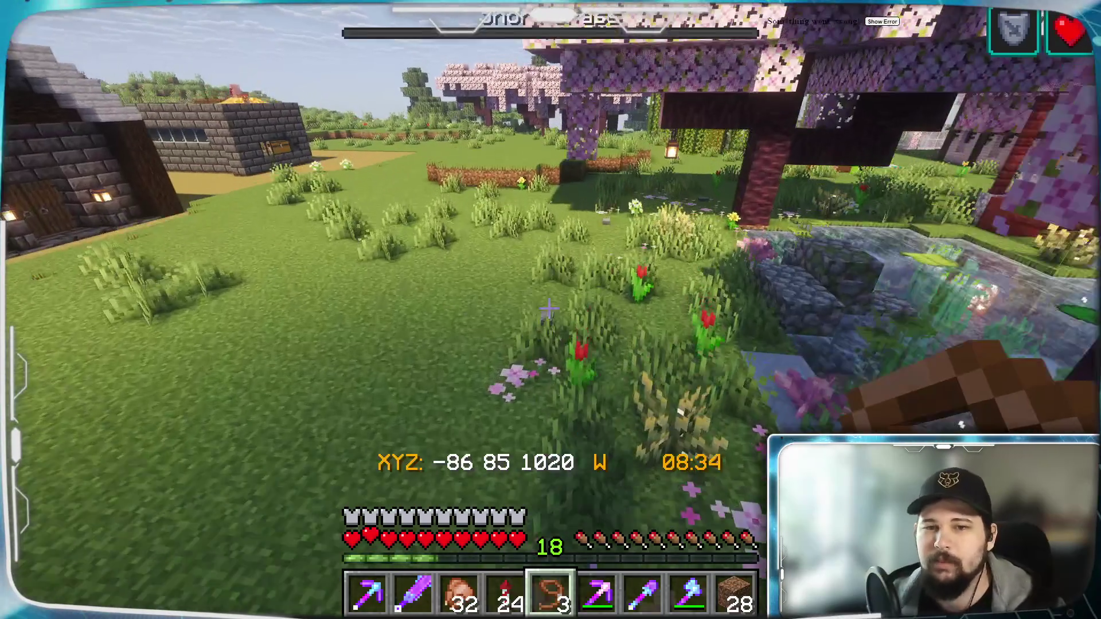
key(w)
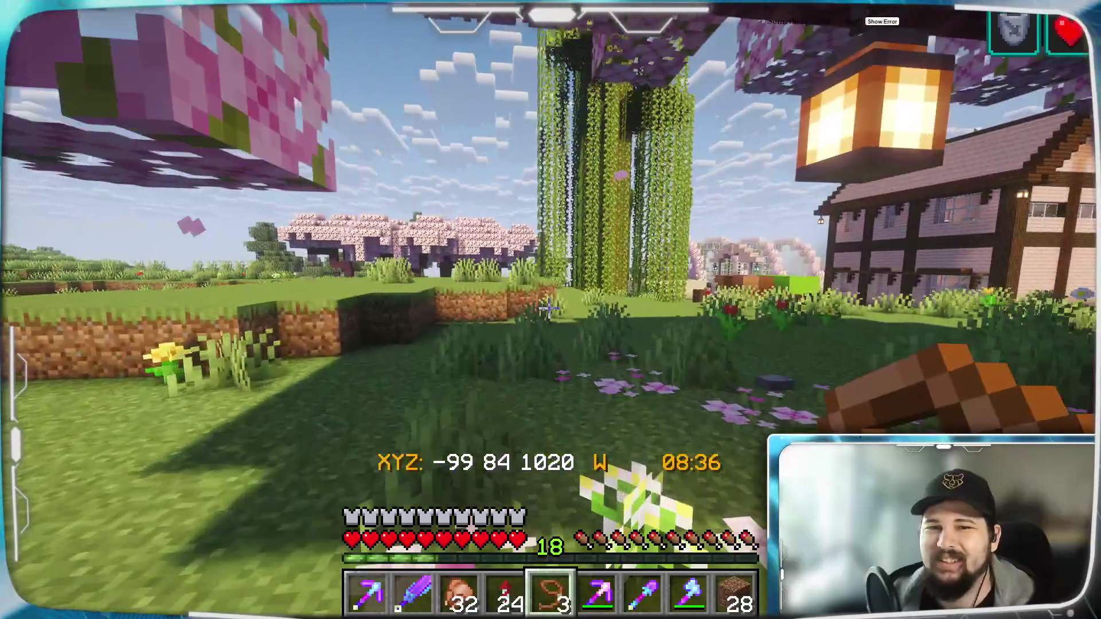
key(w)
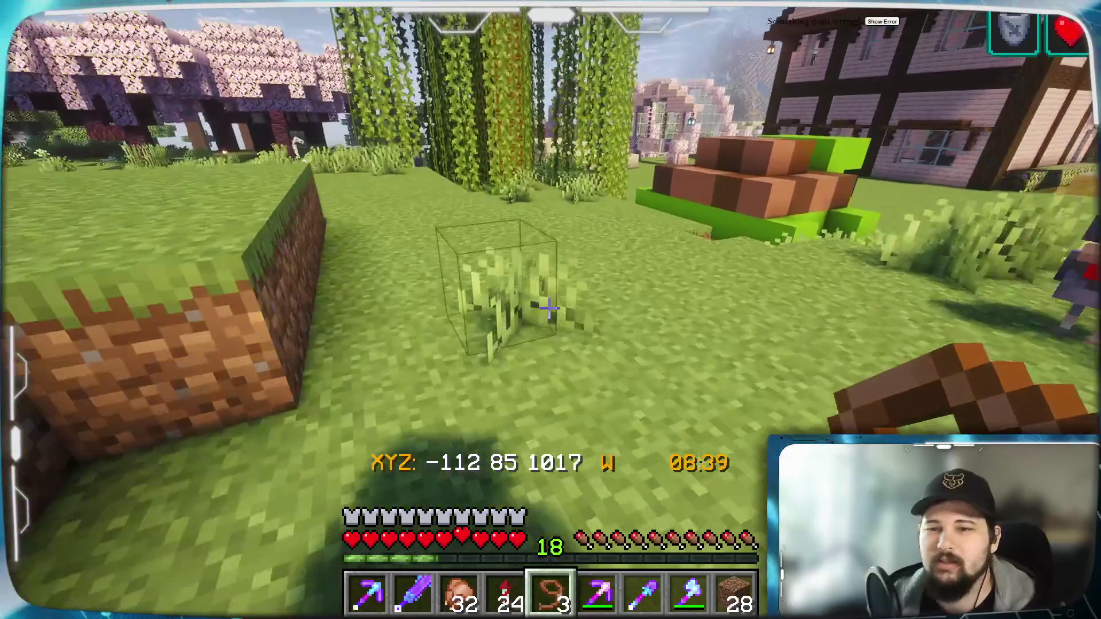
key(w)
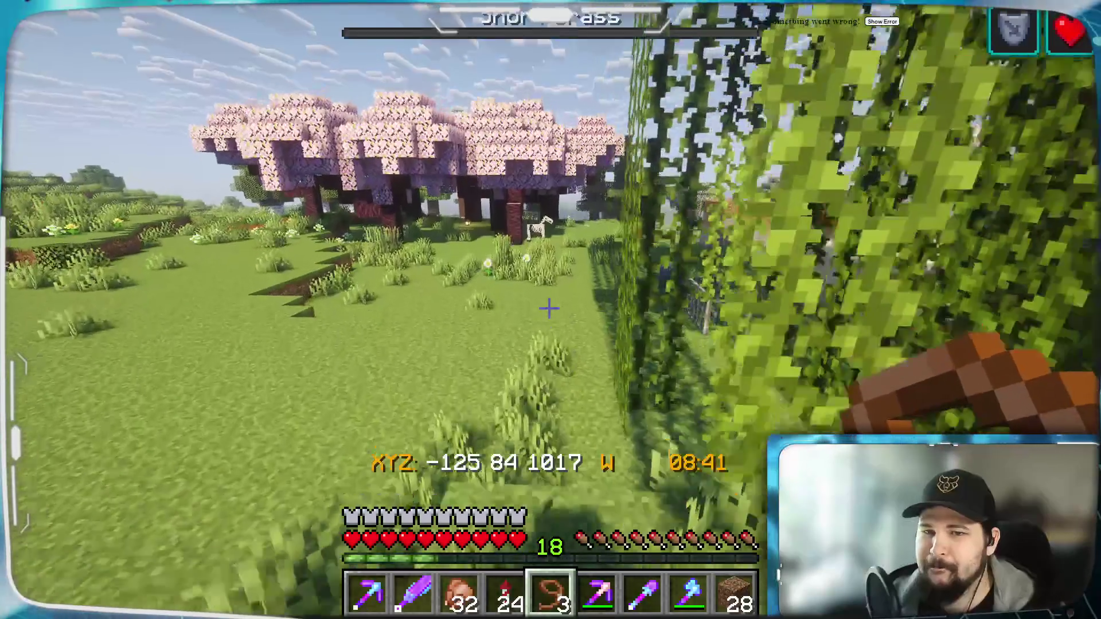
key(w)
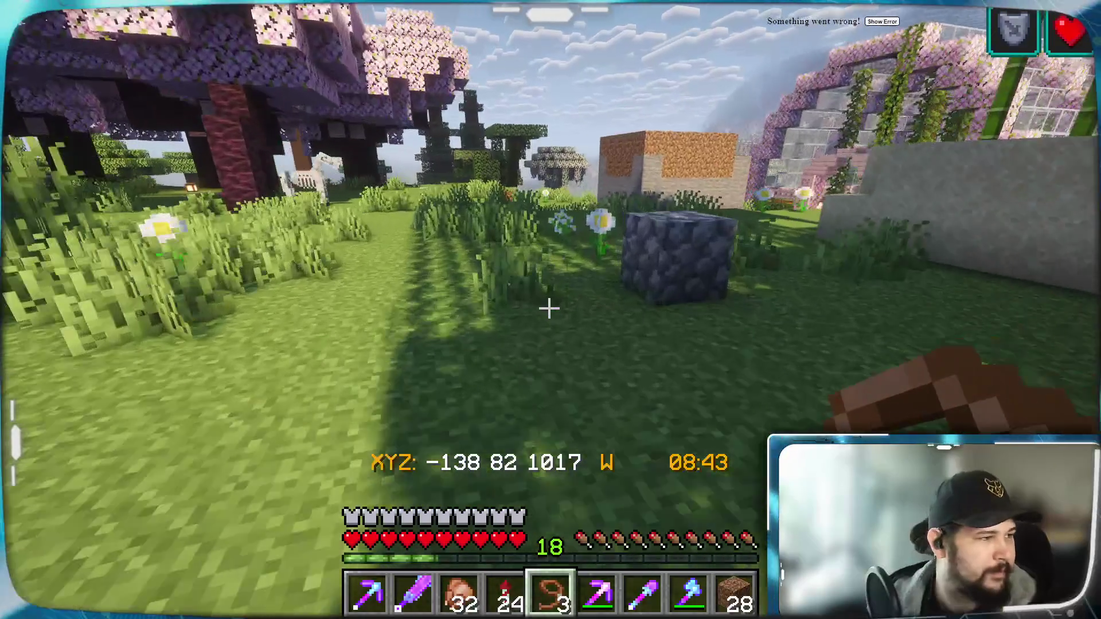
key(w)
key(Escape)
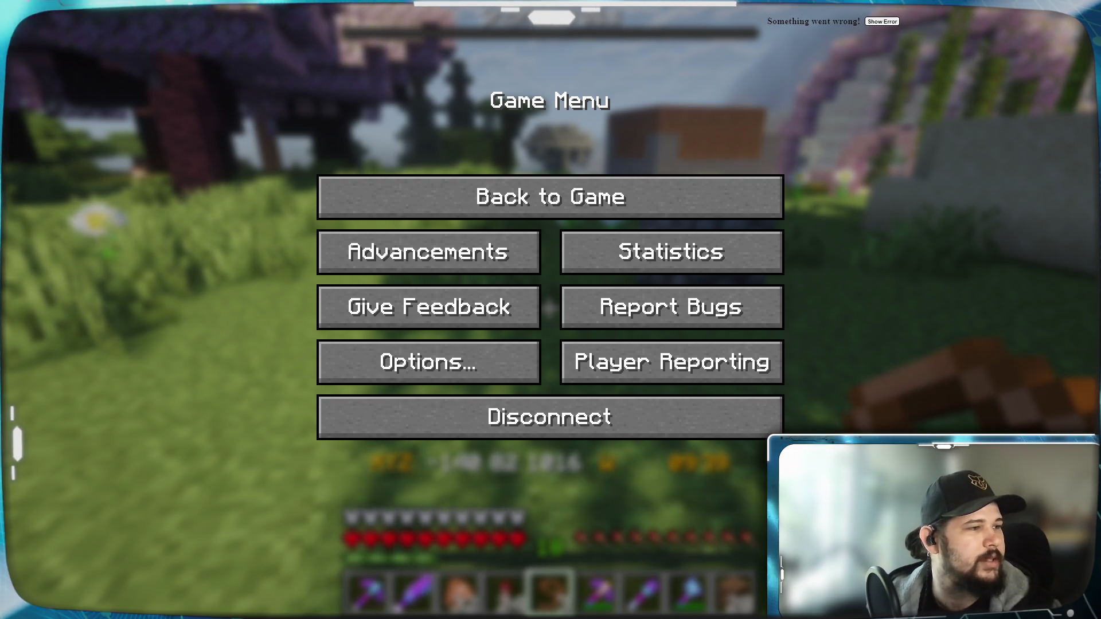
Return to gameplay beside the iron-bar fence near the cherry houses.
key(Escape)
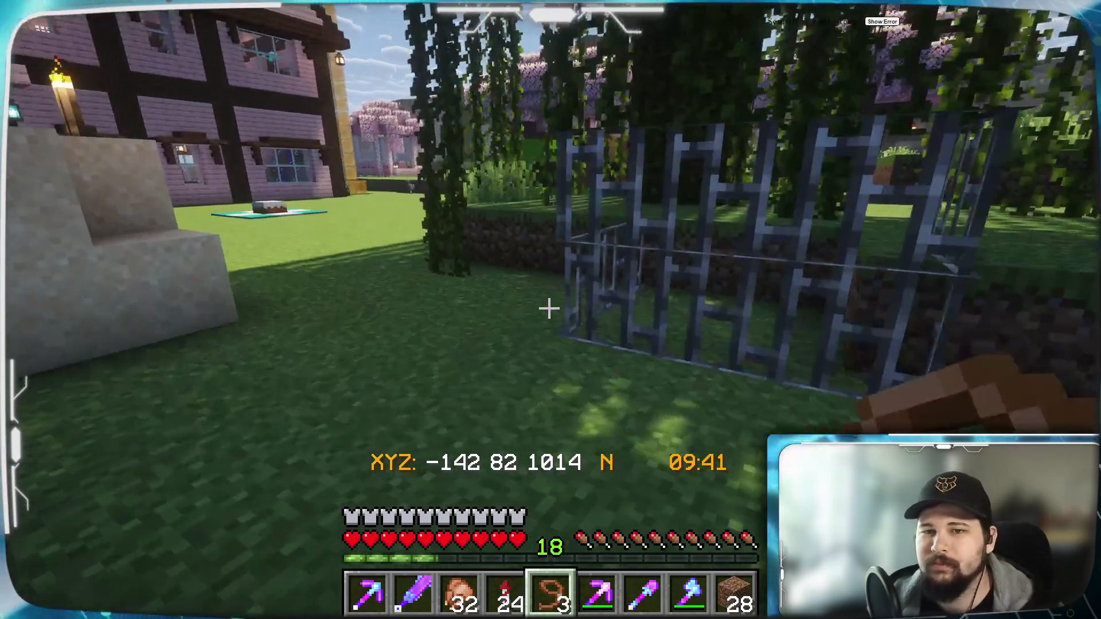
Turn toward the skeleton horse and make for the pink timber house.
key(w)
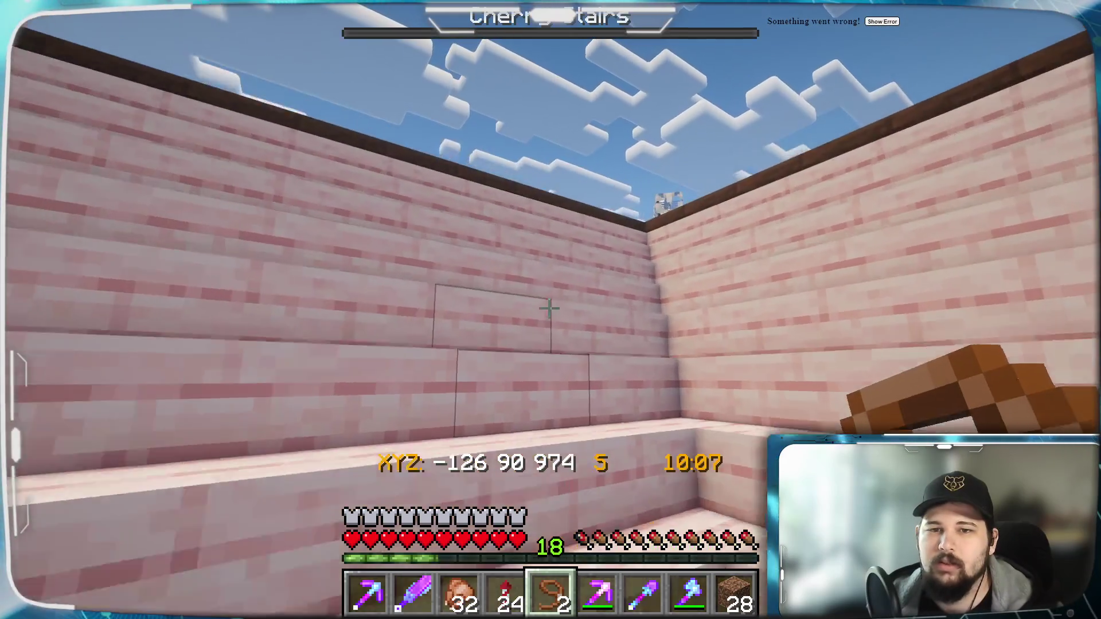
Leash both skeleton horses on the roof, lead them down to the grass, and pick leads into slot 5.
key(space)
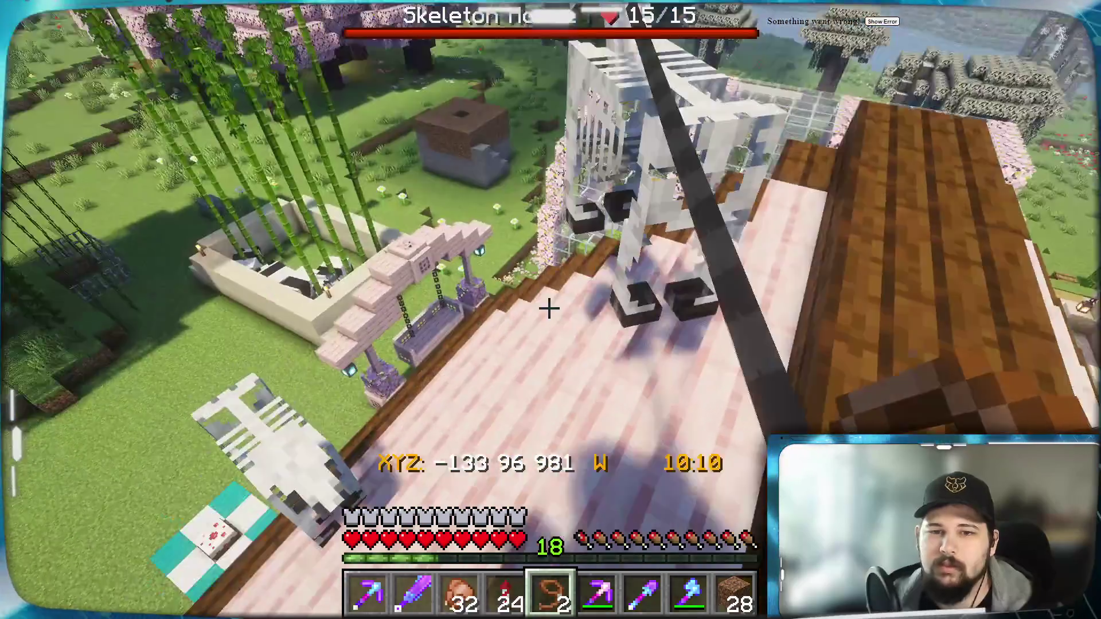
right_click(549, 308)
right_click(549, 309)
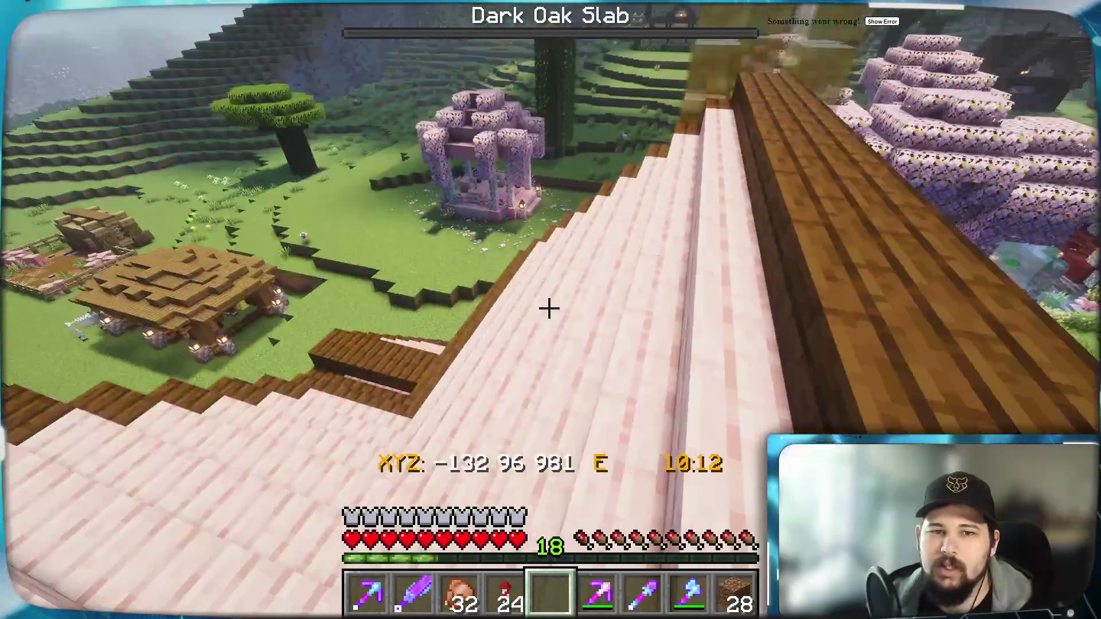
key(w)
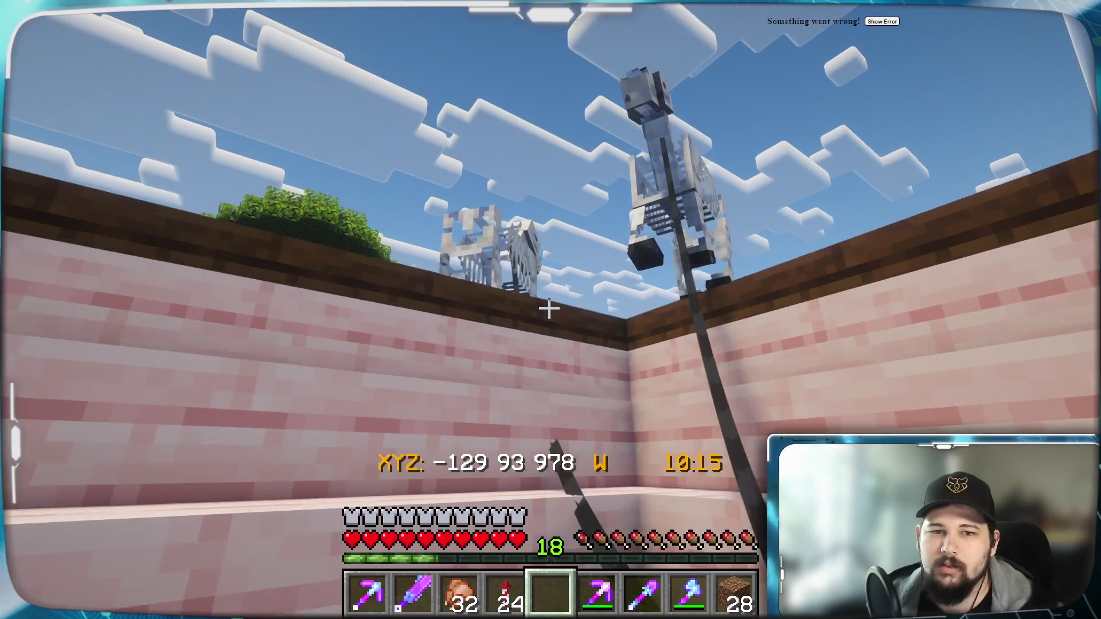
key(w)
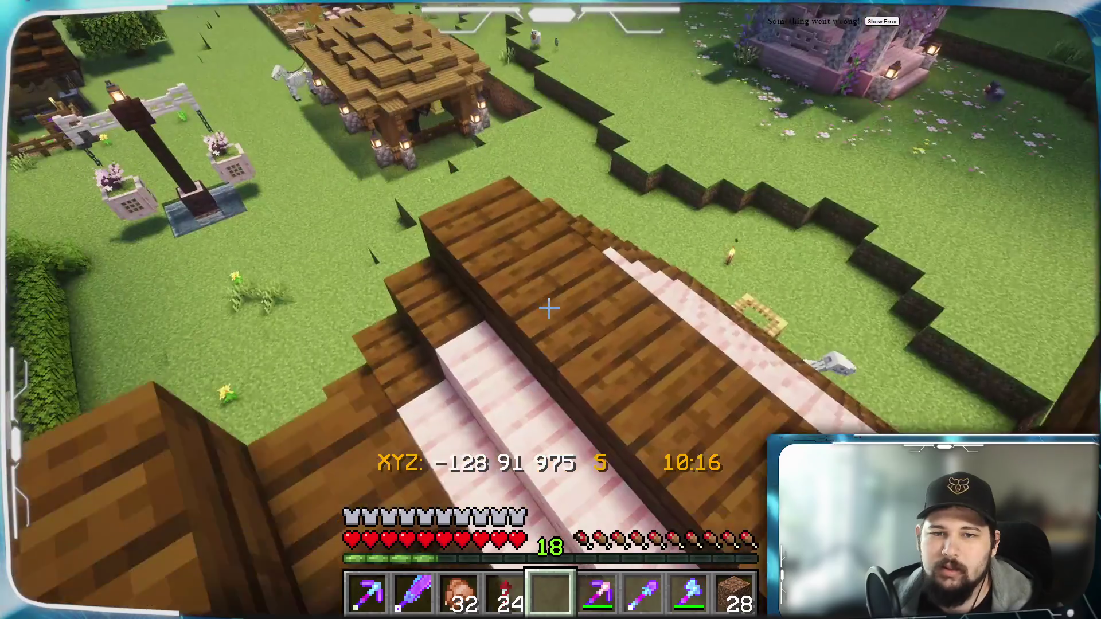
middle_click(549, 308)
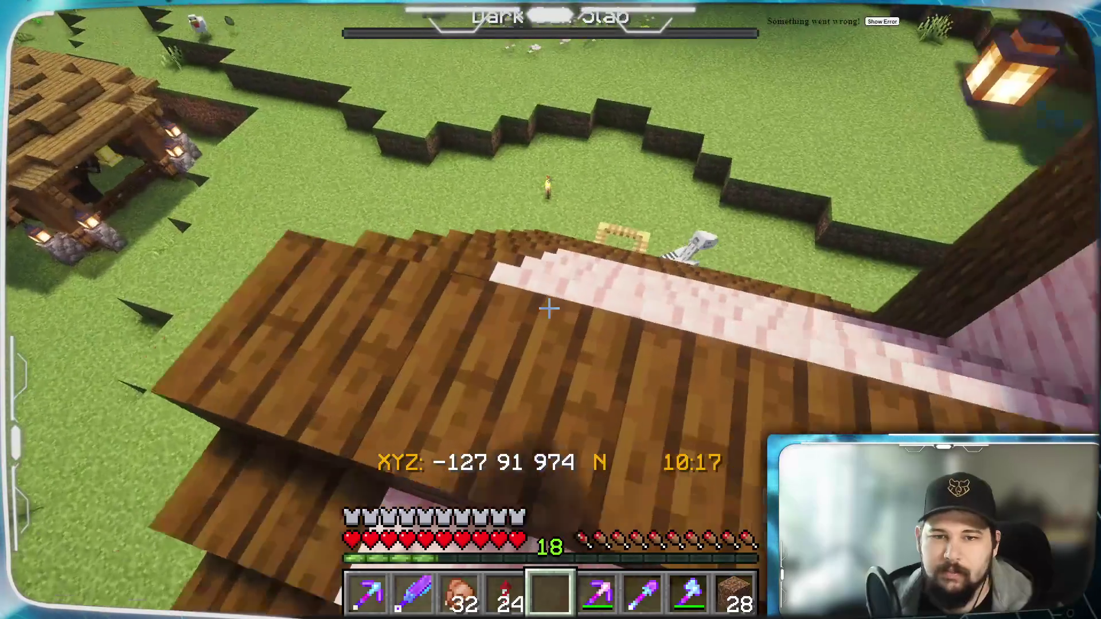
key(w)
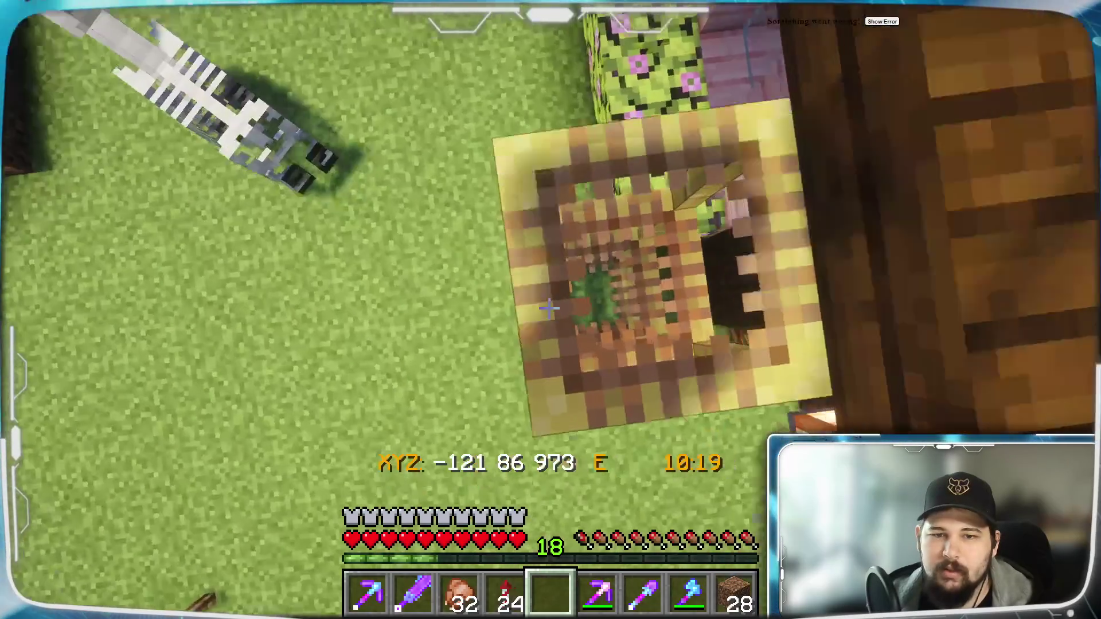
key(w)
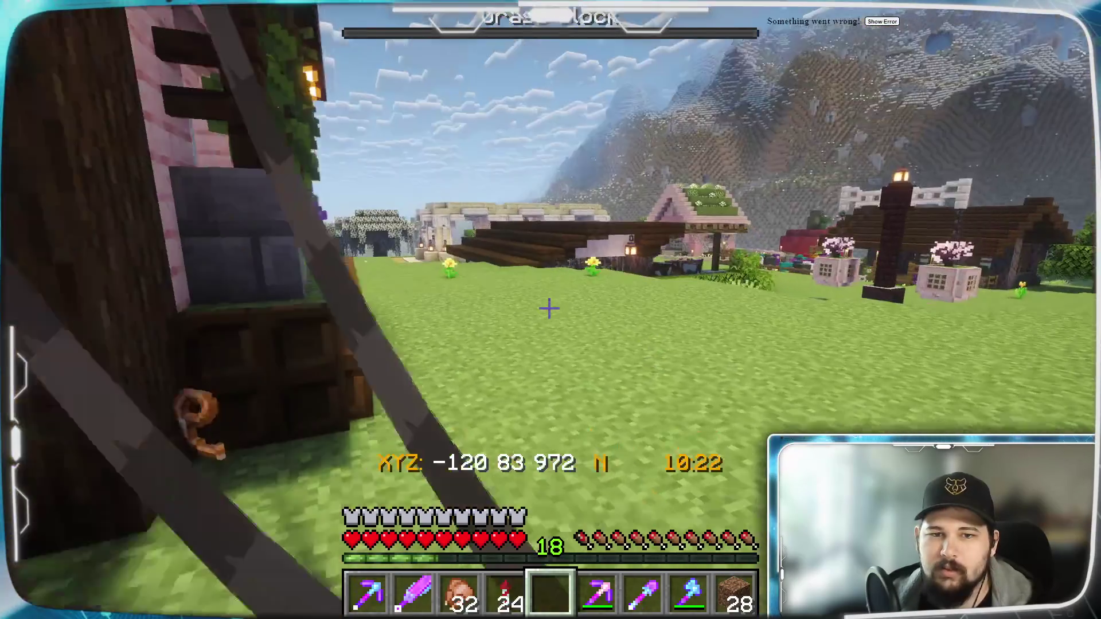
middle_click(548, 308)
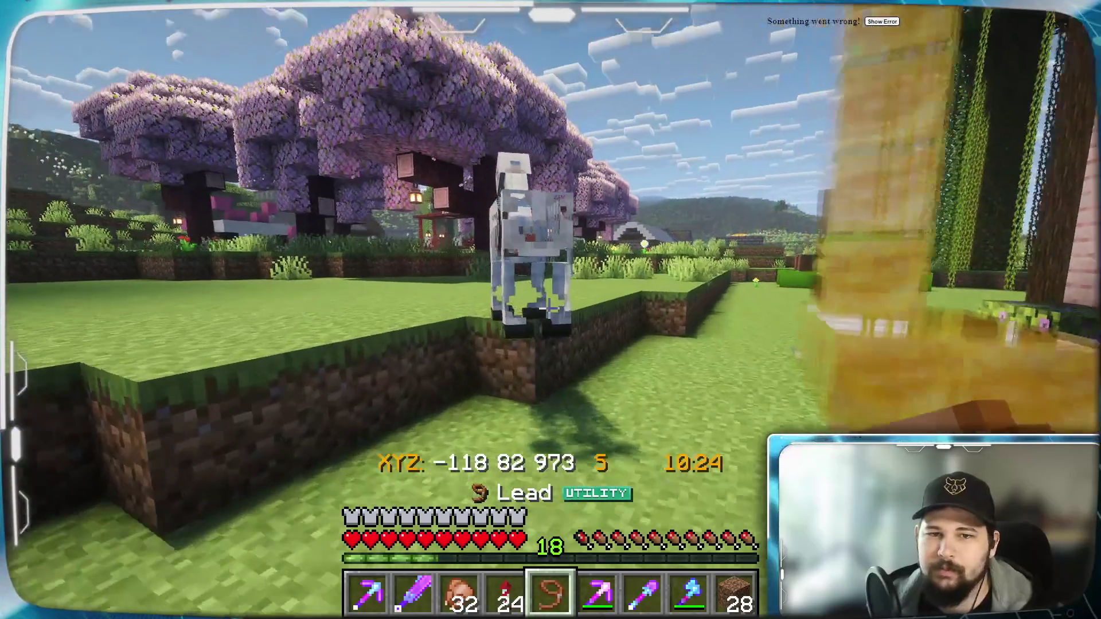
Leash the next skeleton horse and lead the horses north to the wooden stable.
right_click(548, 309)
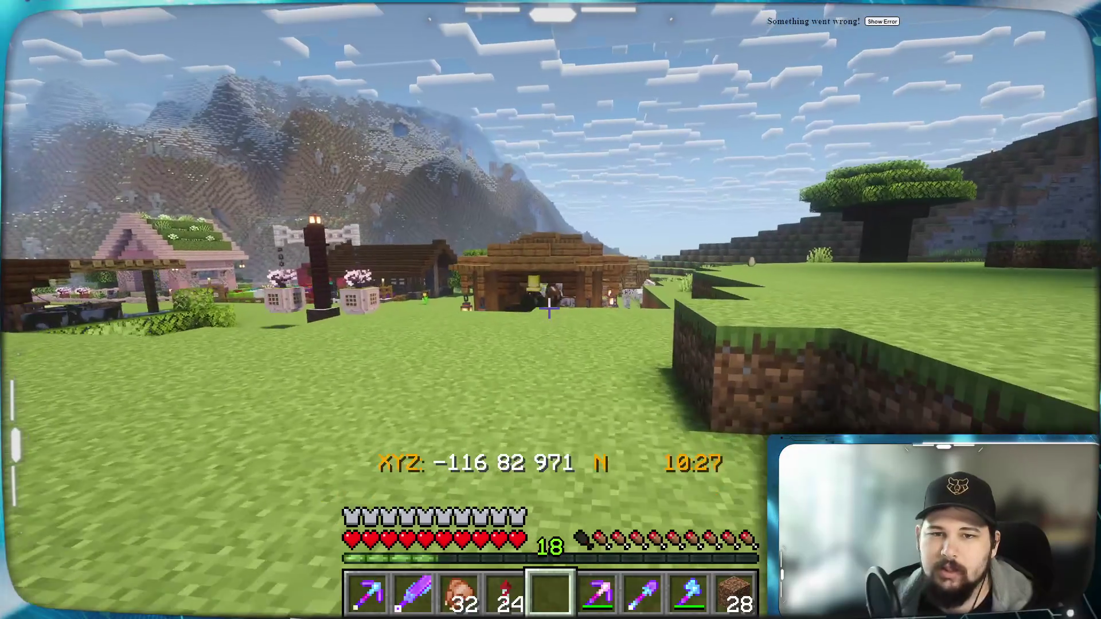
key(w)
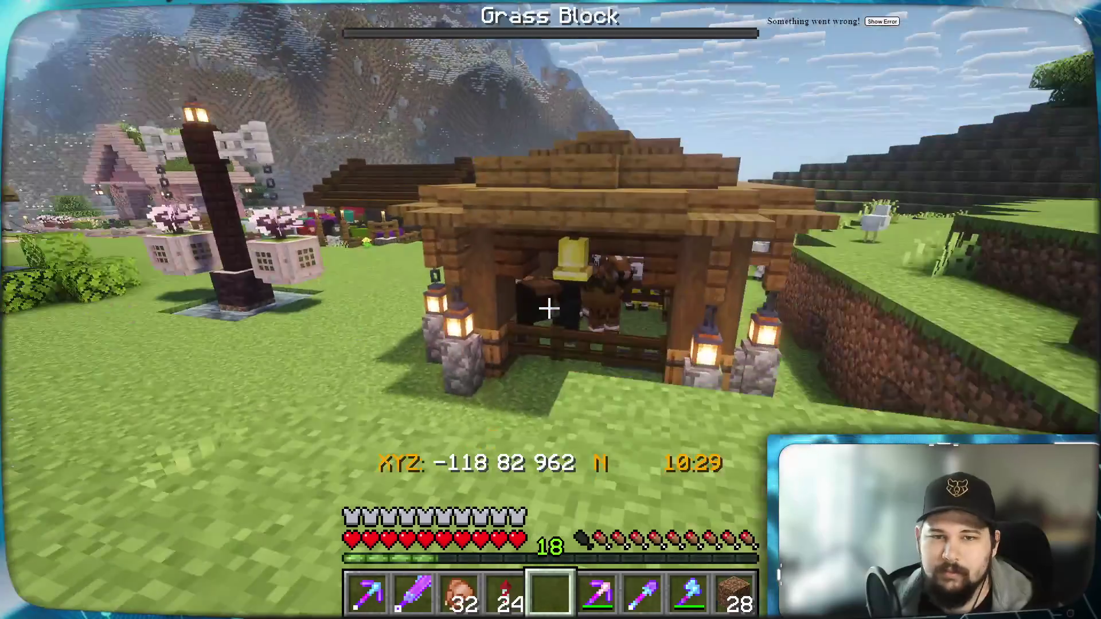
key(w)
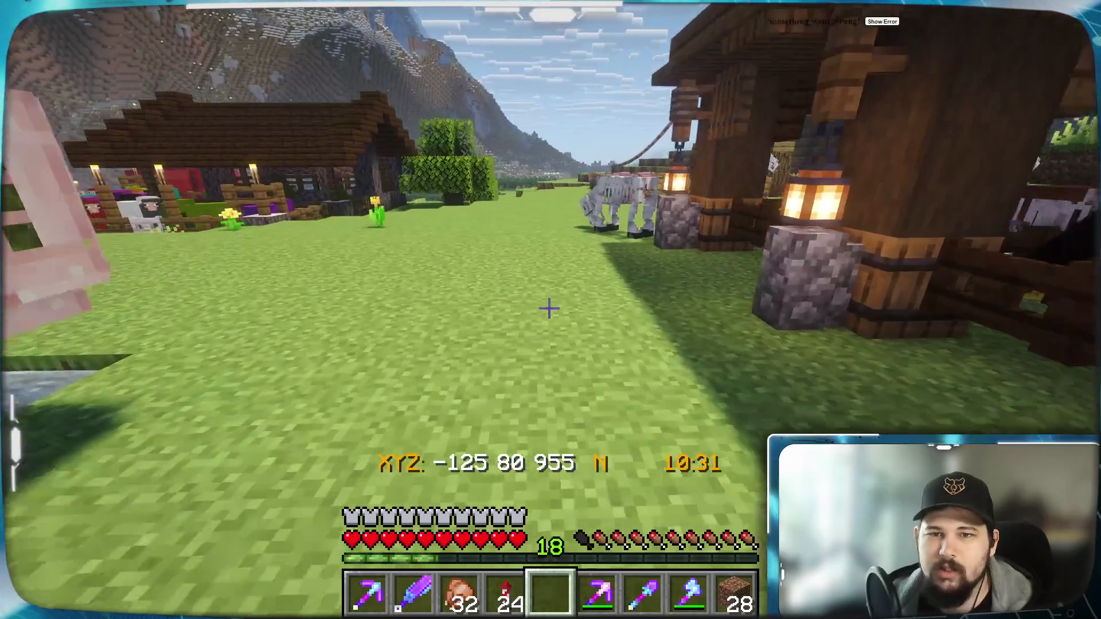
key(w)
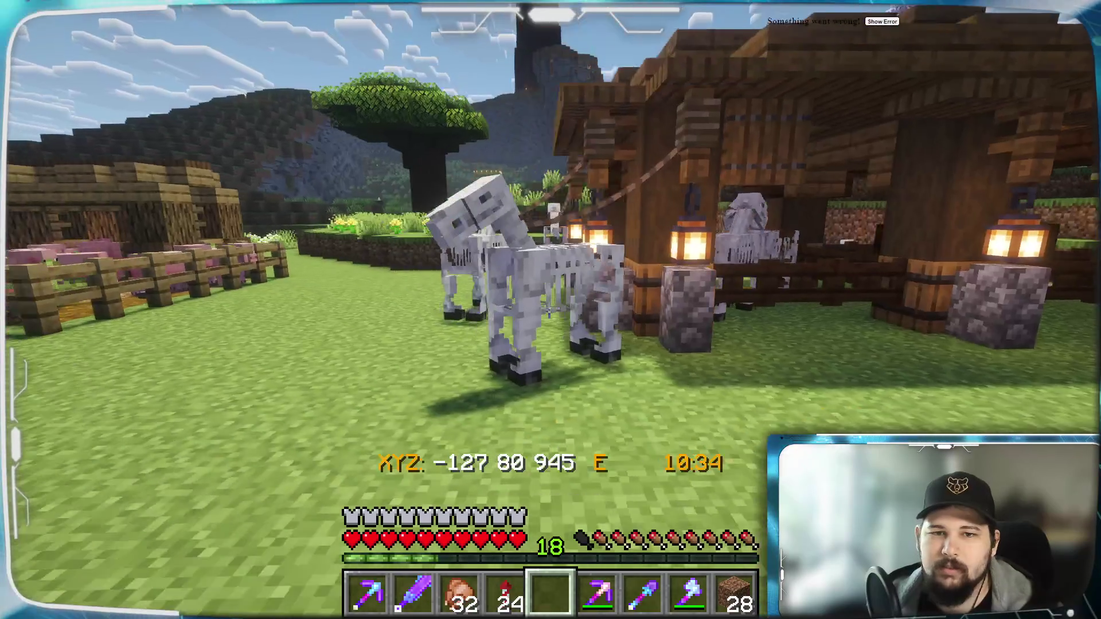
key(a)
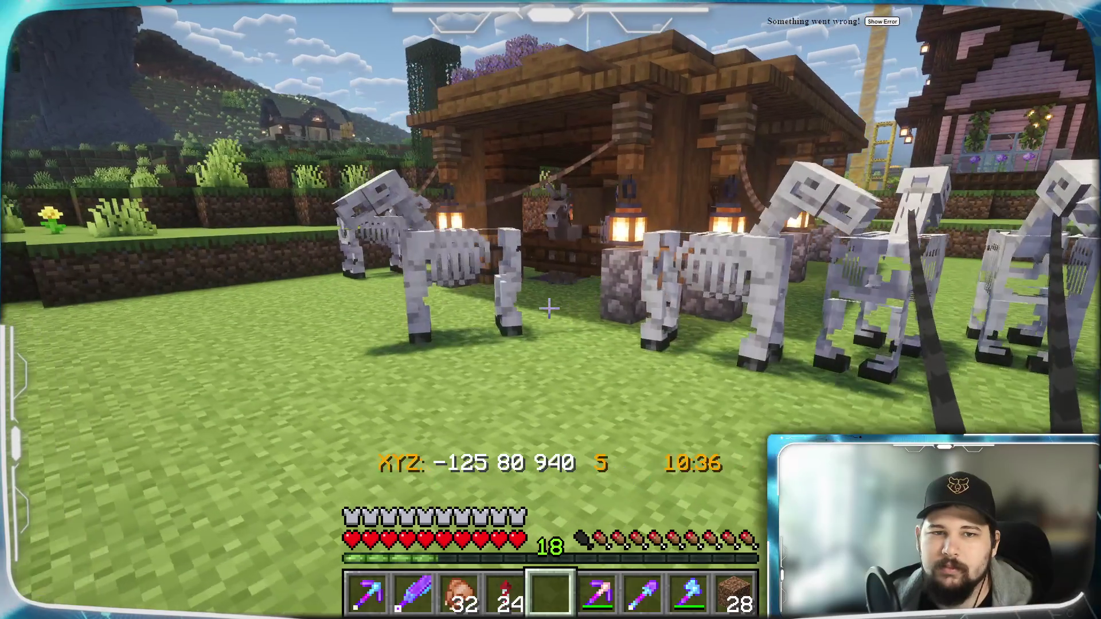
key(a)
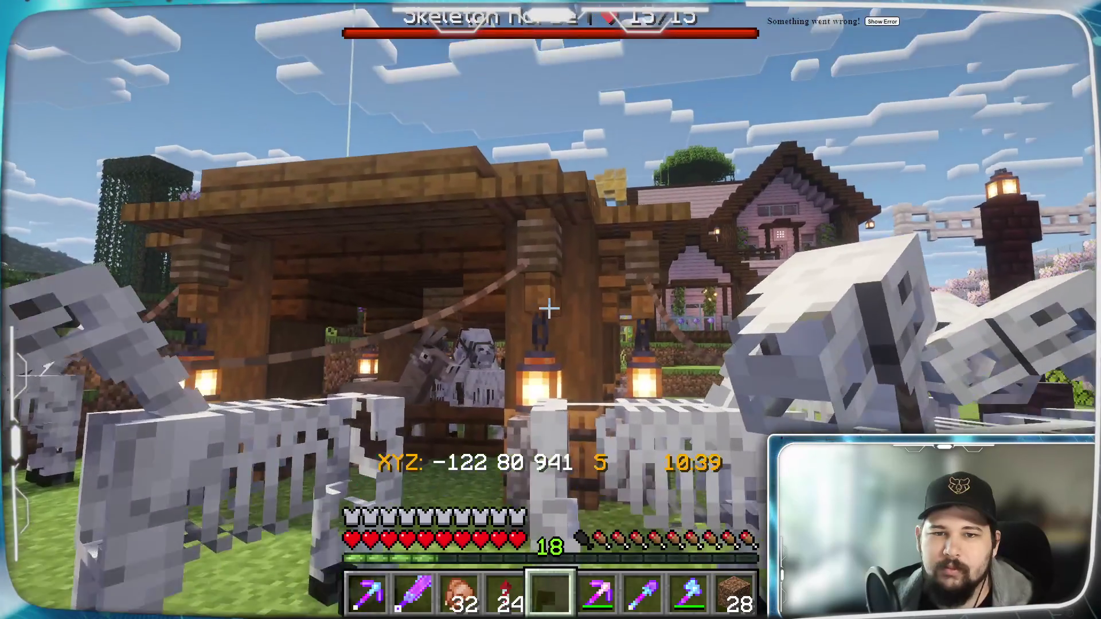
key(s)
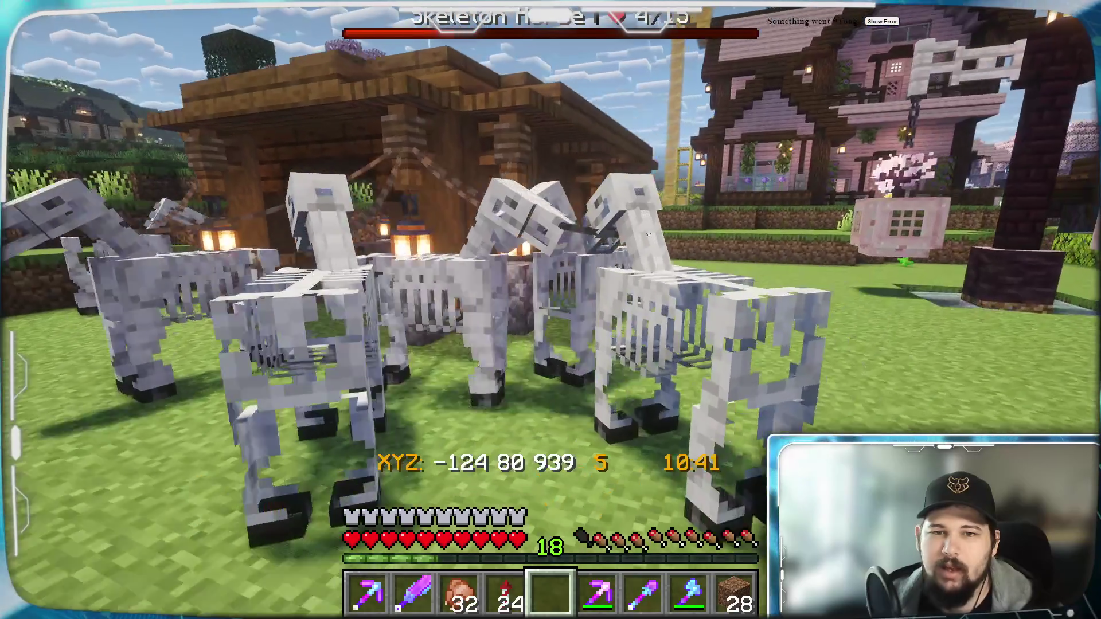
key(w)
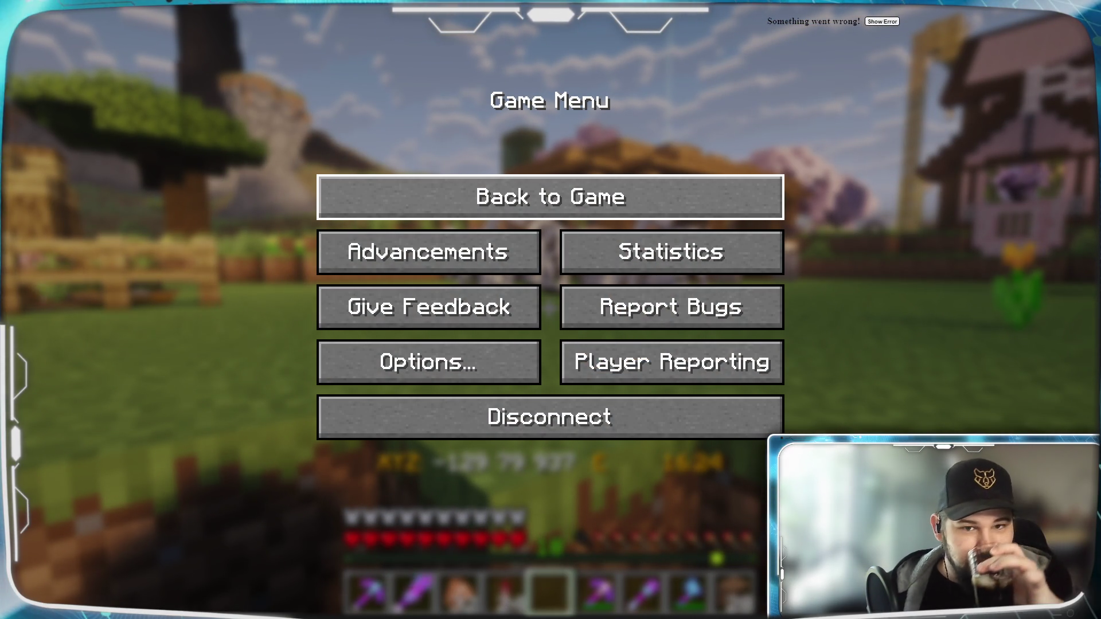
Close the Game Menu with Esc to resume play beside the leashed skeleton horses.
key(Escape)
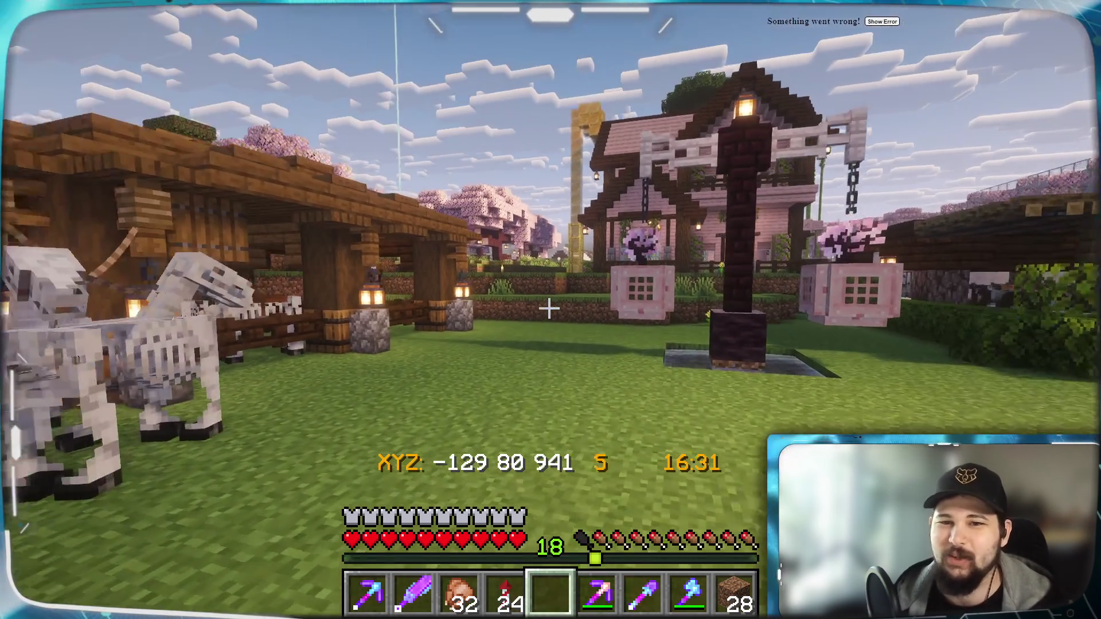
Walk east past the gazebo and eat cooked chicken from hotbar slot 3.
key(w)
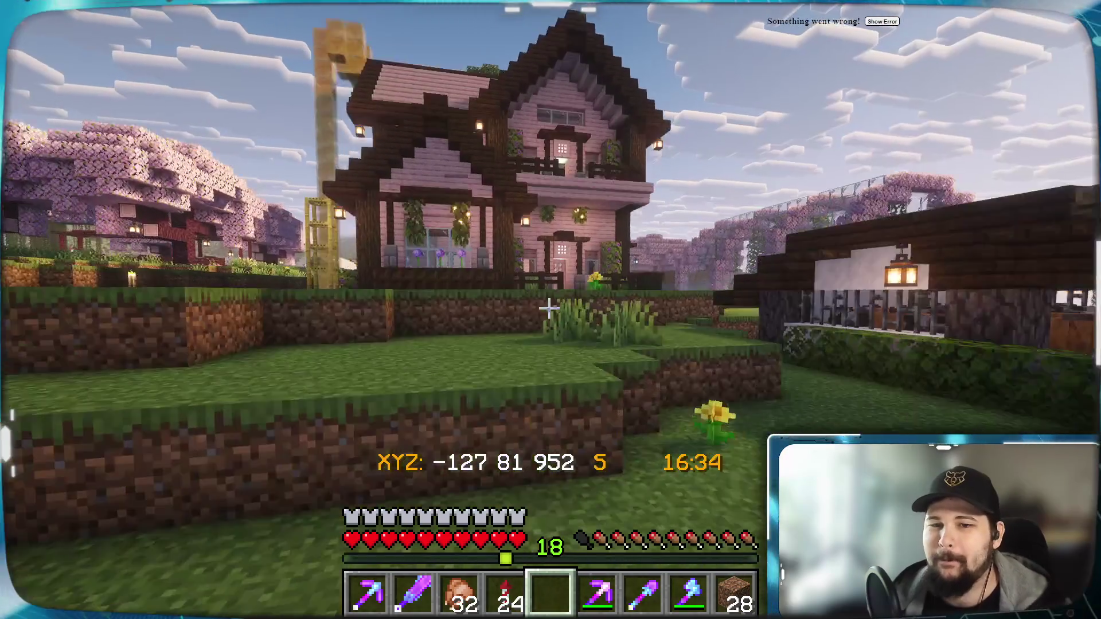
key(w)
key(w)
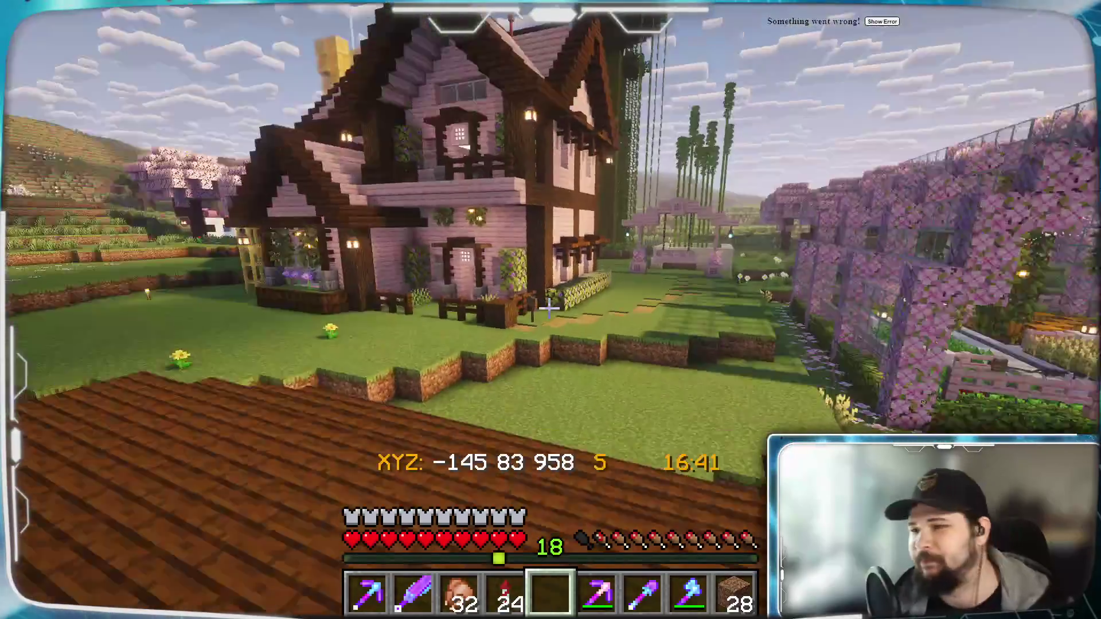
key(w)
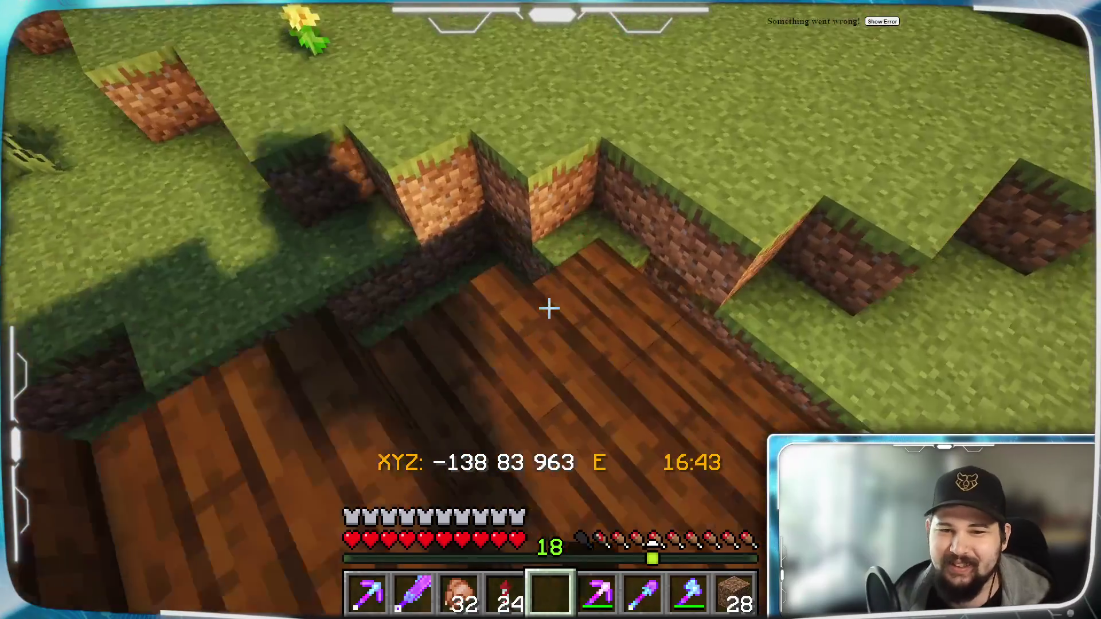
key(w)
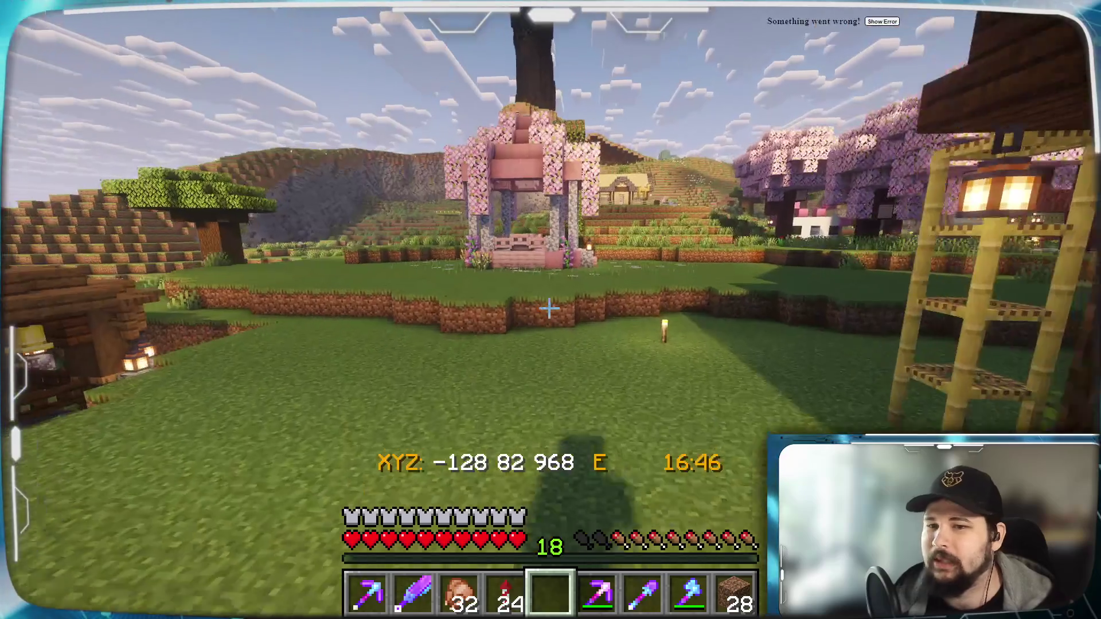
key(w)
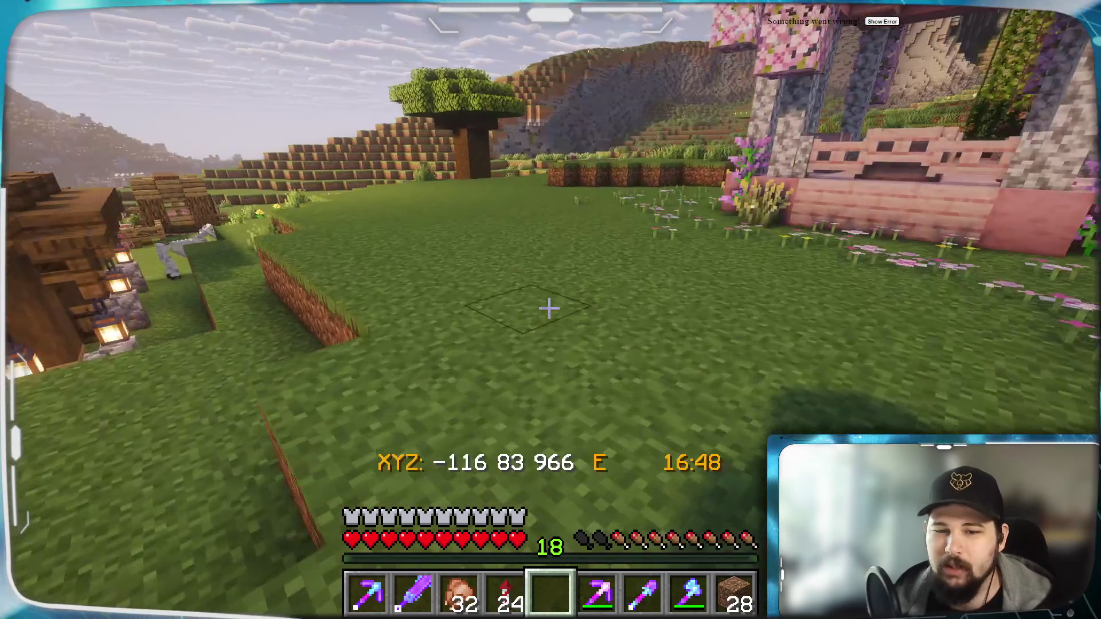
key(3)
key(w)
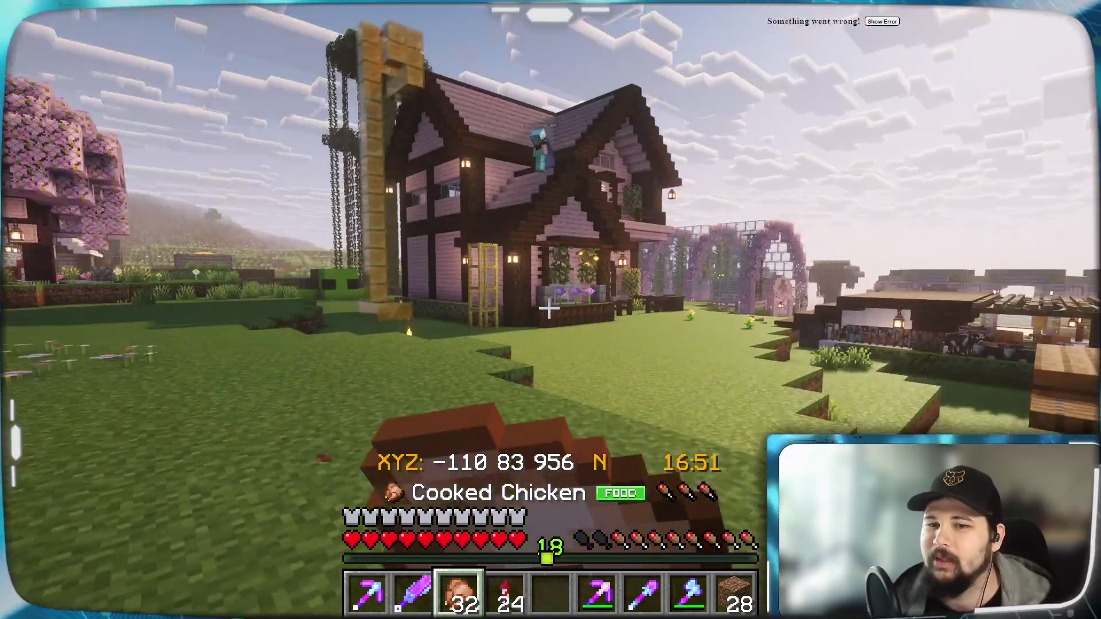
right_drag(550, 309, 550, 308)
Walk south to the other player and briefly check the inventory.
key(w)
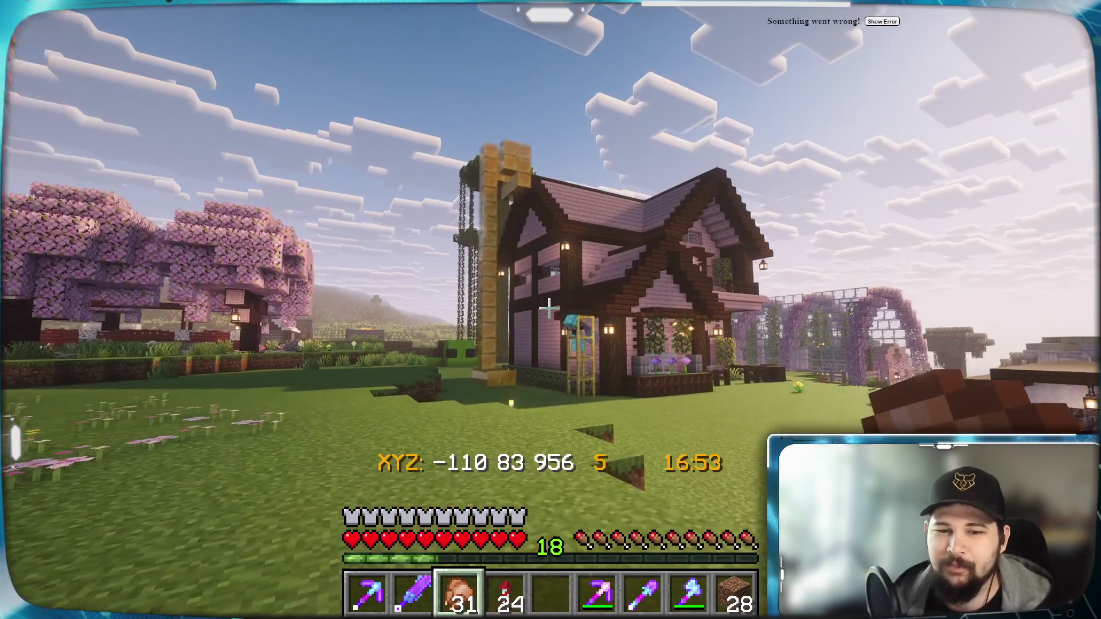
key(w)
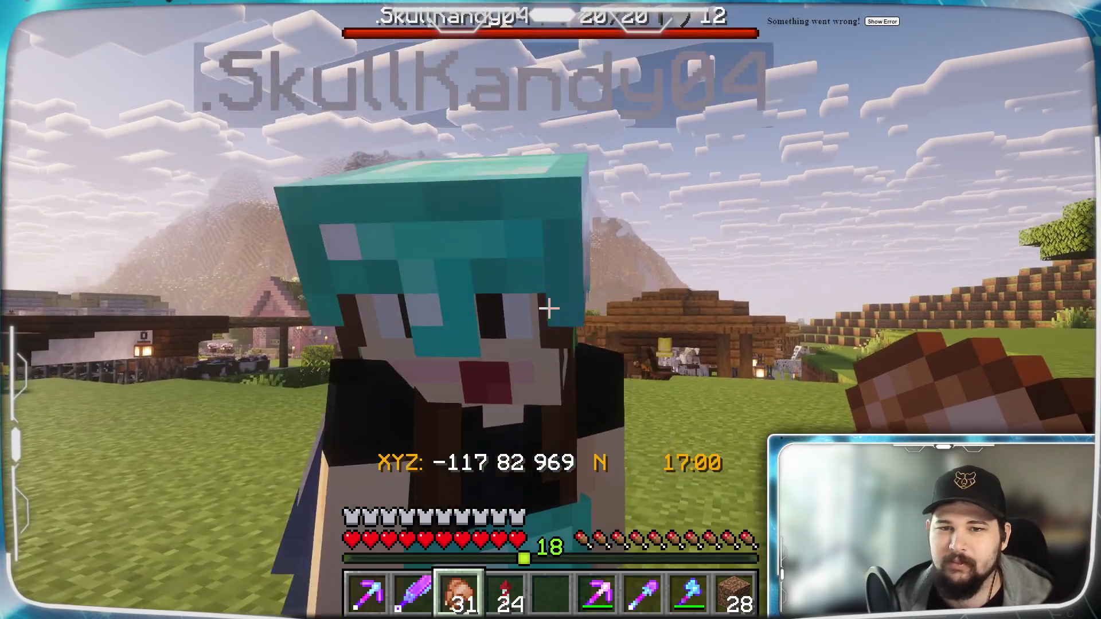
key(e)
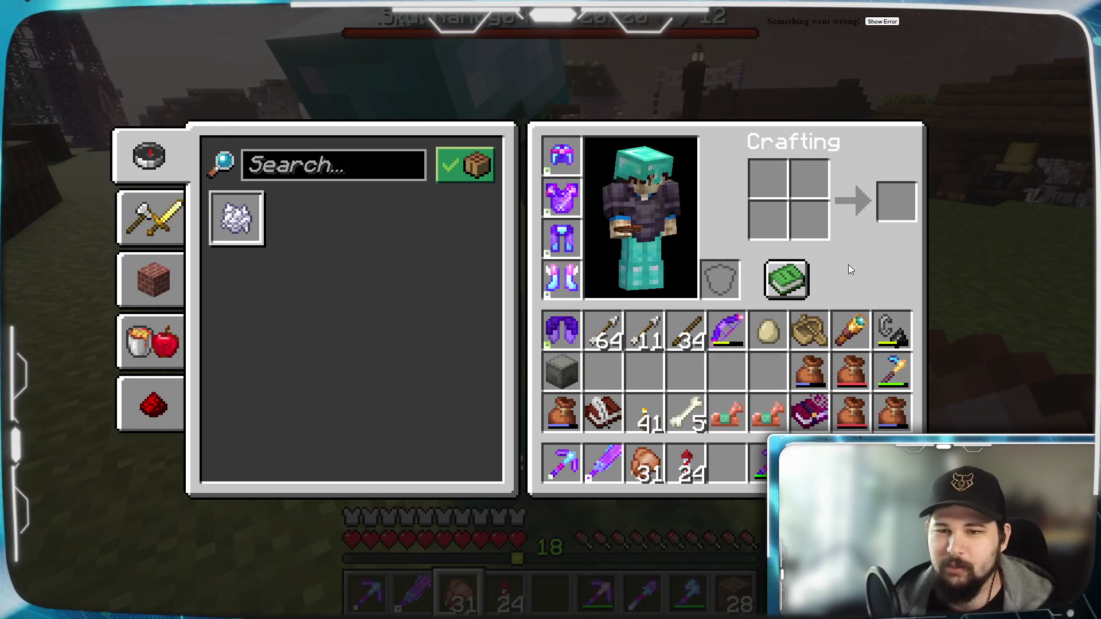
key(e)
Sprint east up the slope to the yellow house and open its cherry door.
key(w)
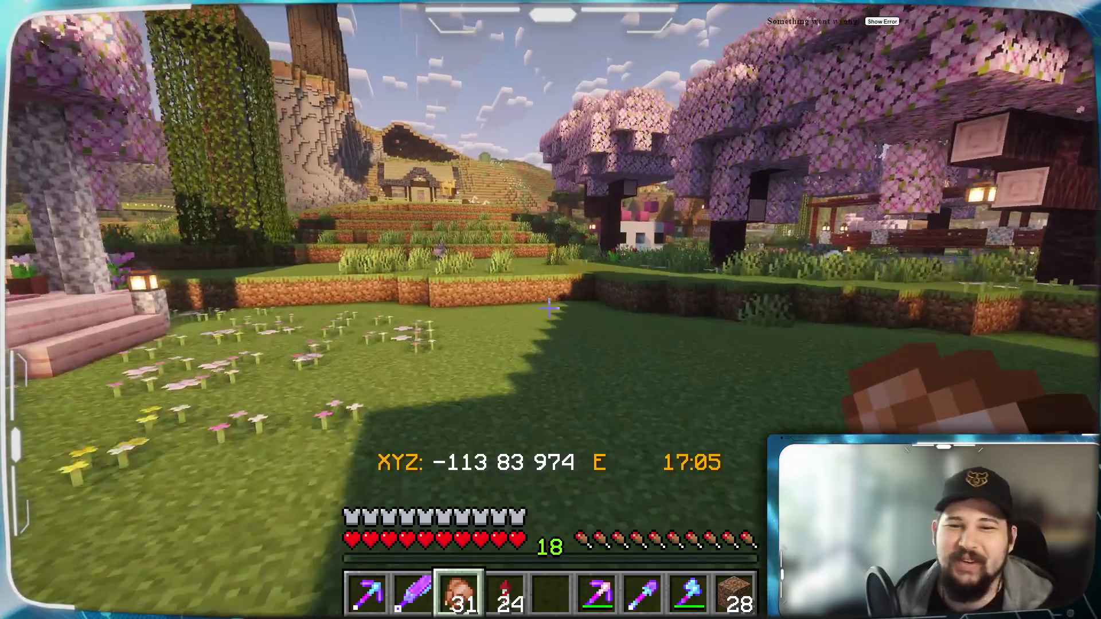
key(w)
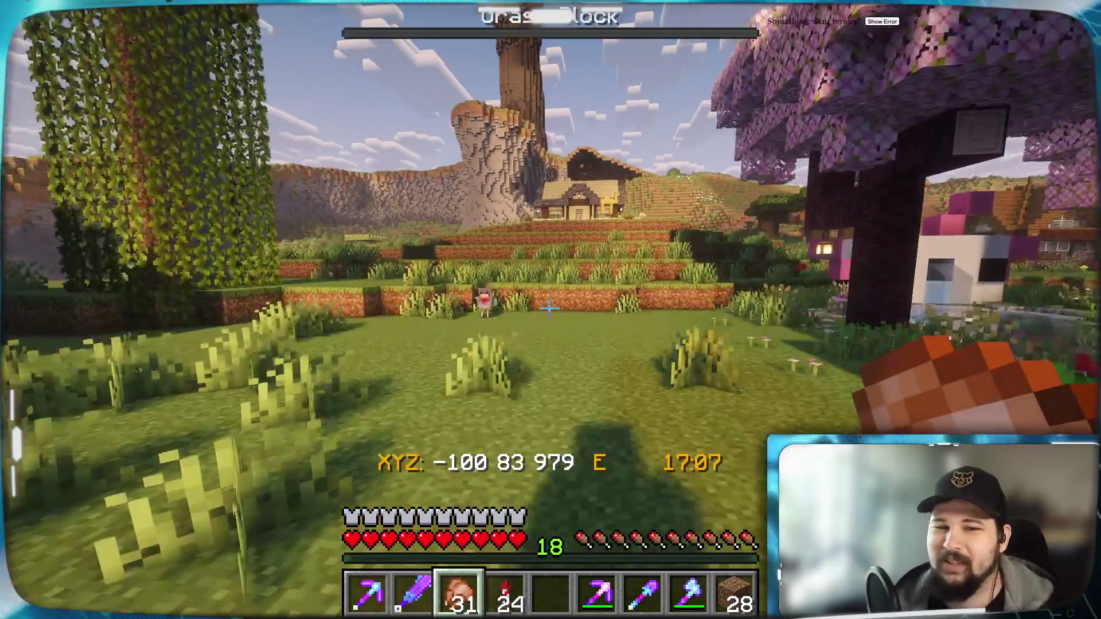
key(w)
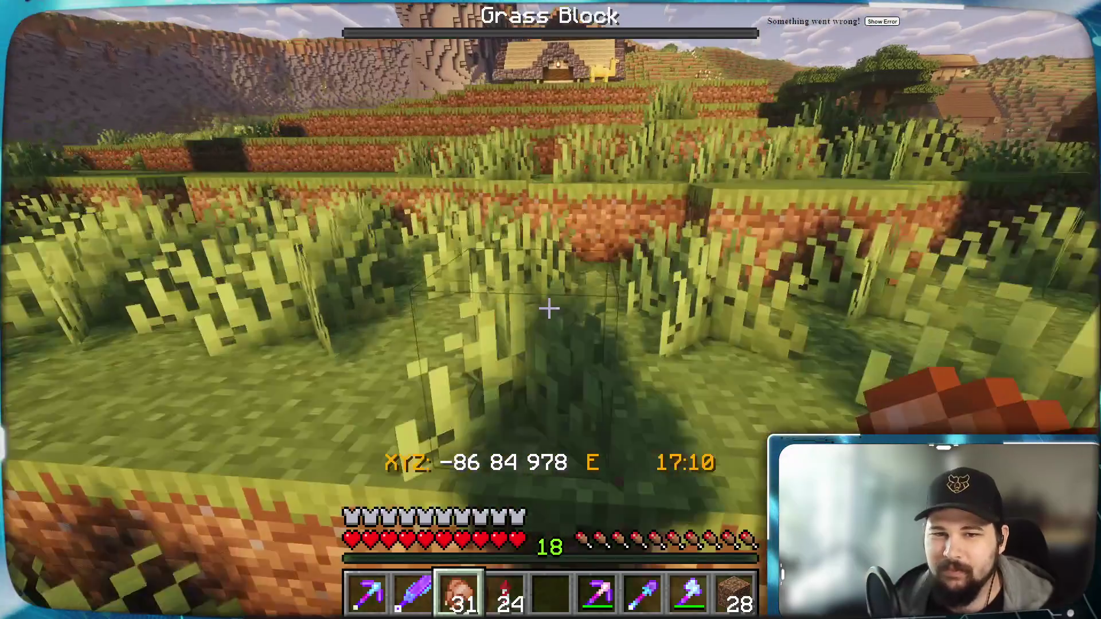
key(w)
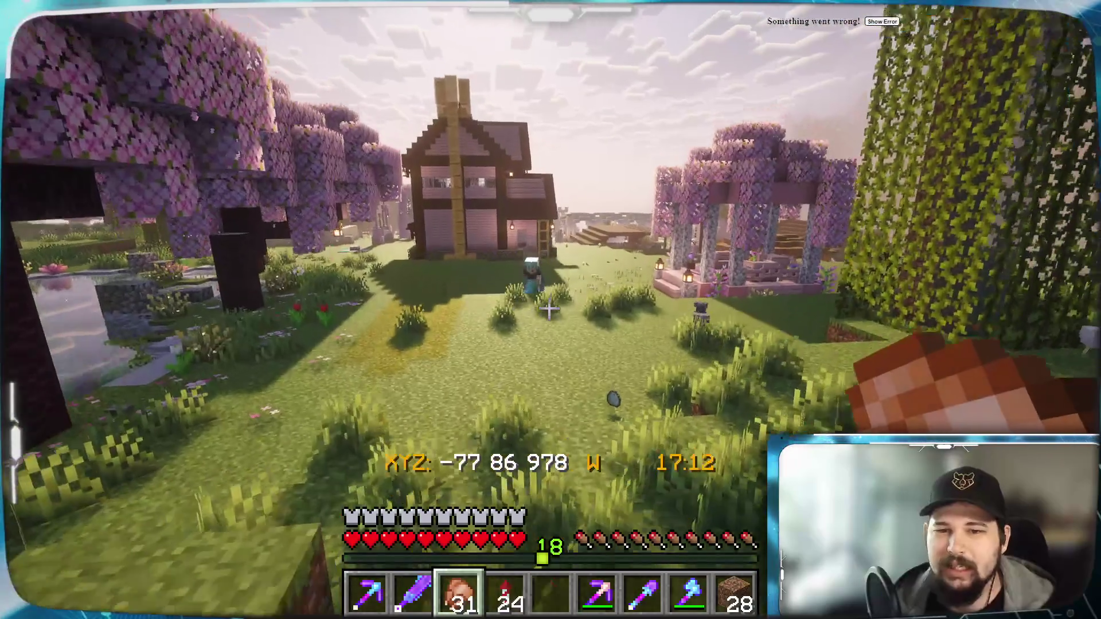
key(w)
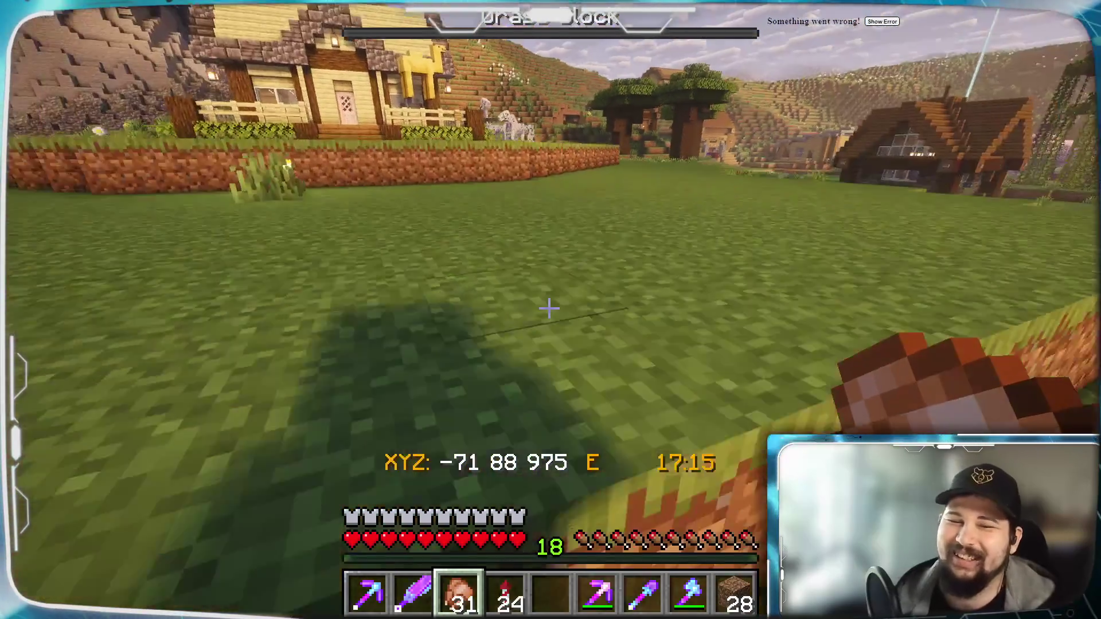
key(w)
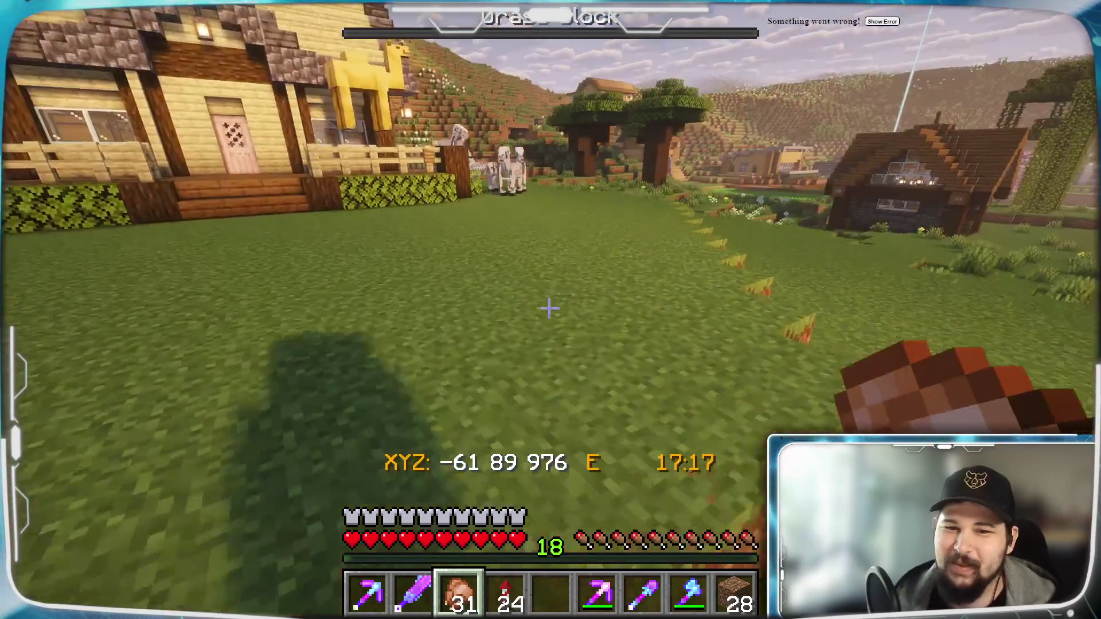
key(w)
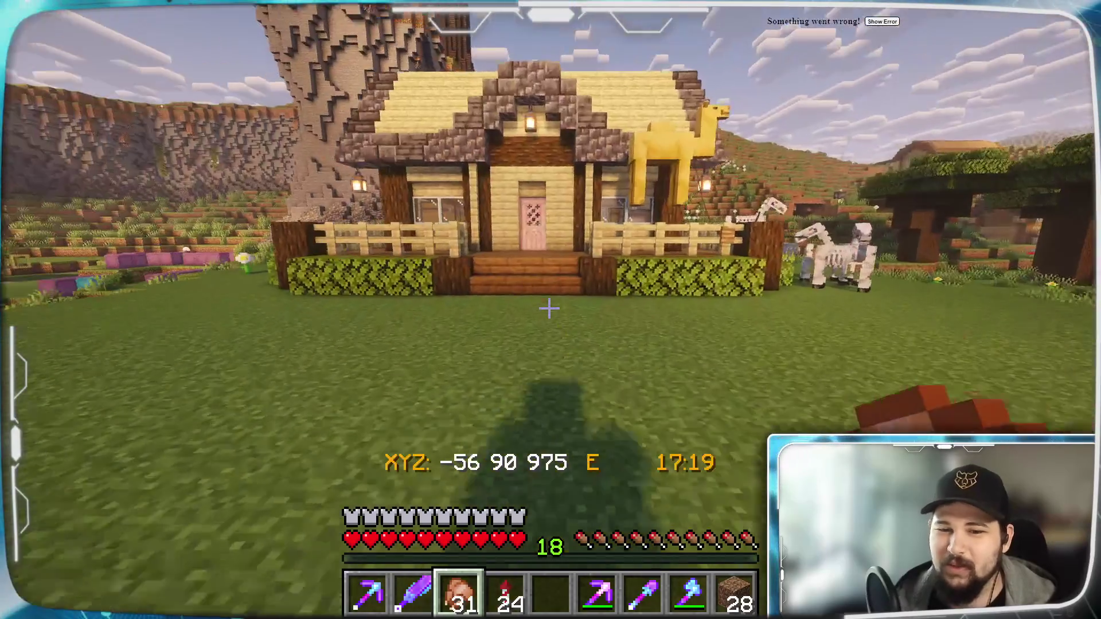
key(w)
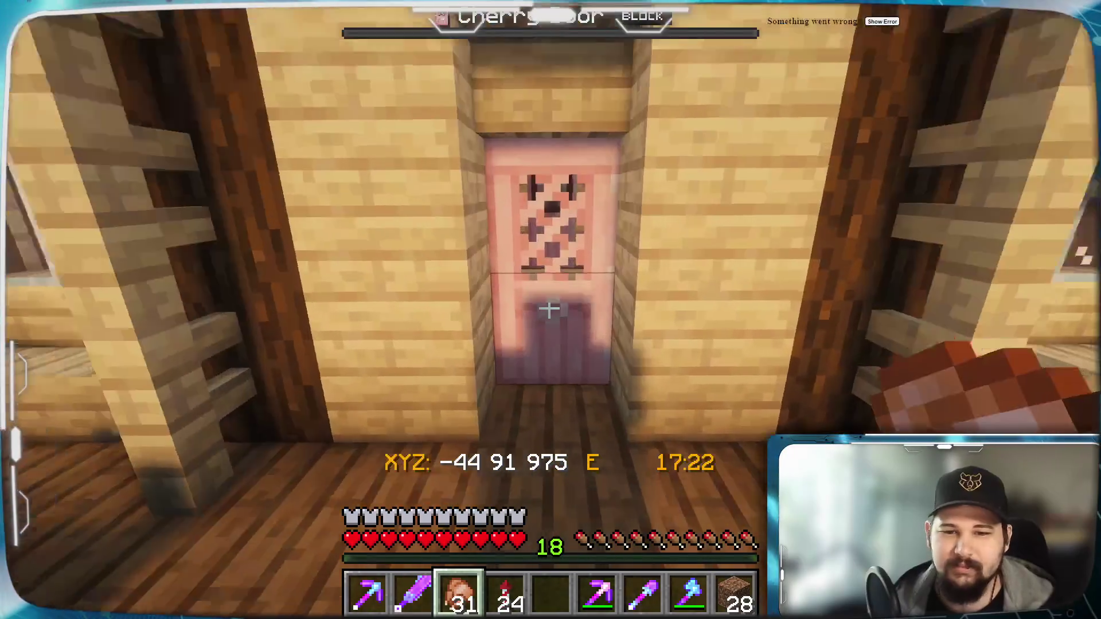
right_click(549, 309)
Enter the house, open the large chest, and move three bundles into it.
key(w)
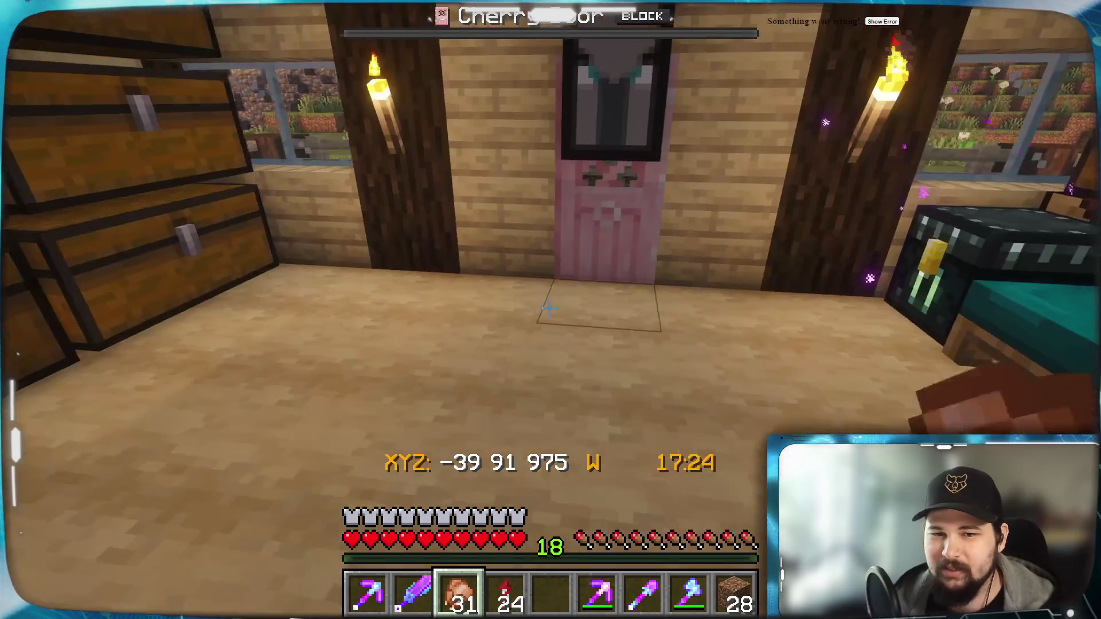
key(w)
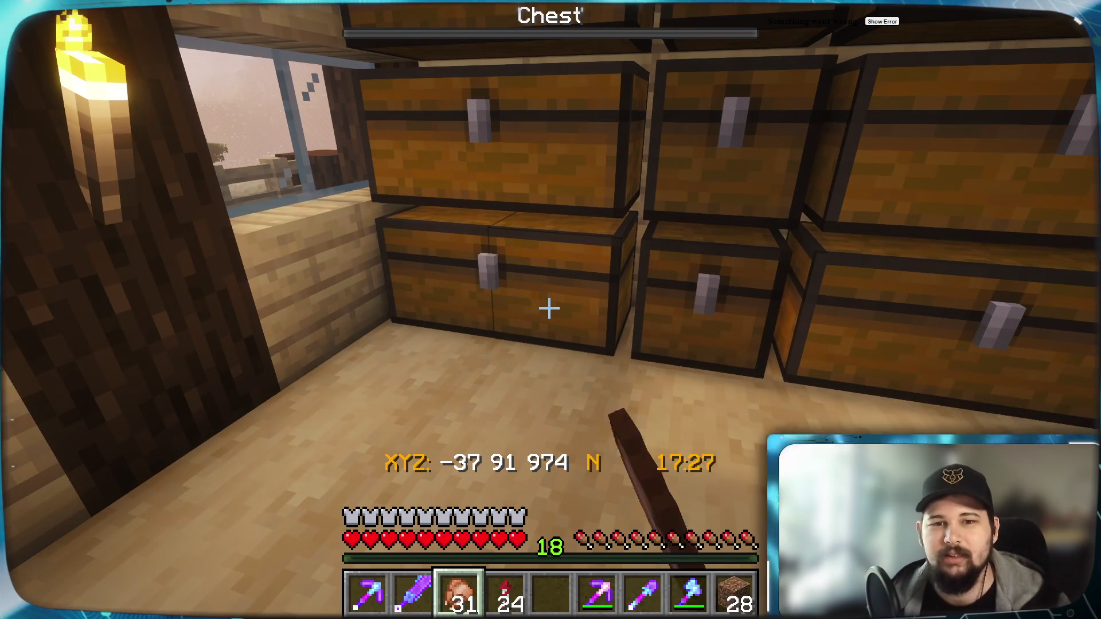
right_click(550, 309)
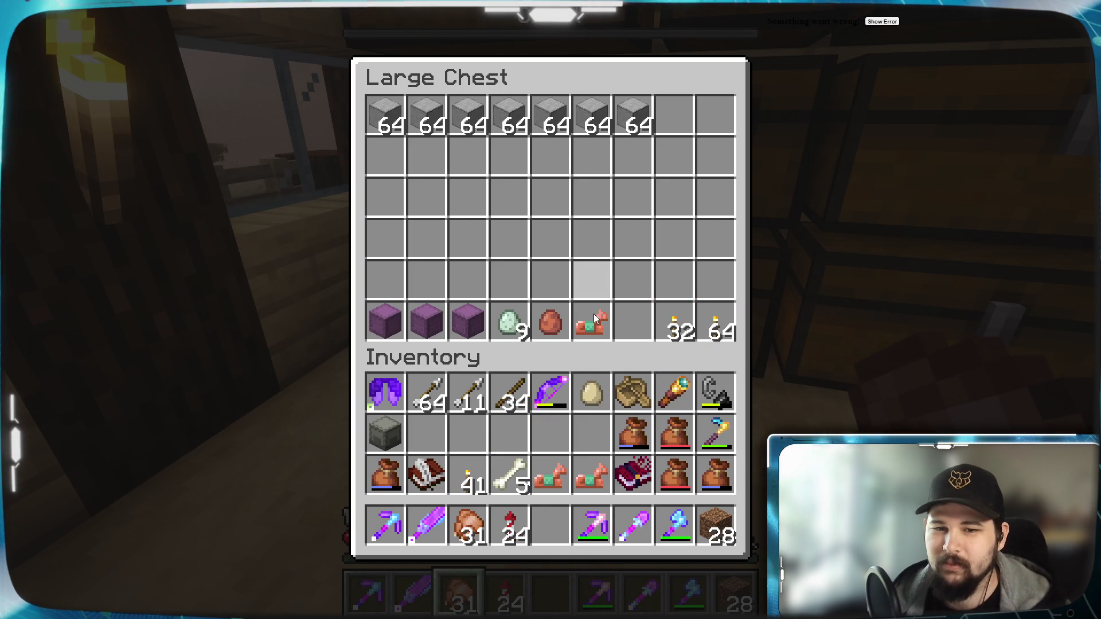
click(679, 476)
click(716, 238)
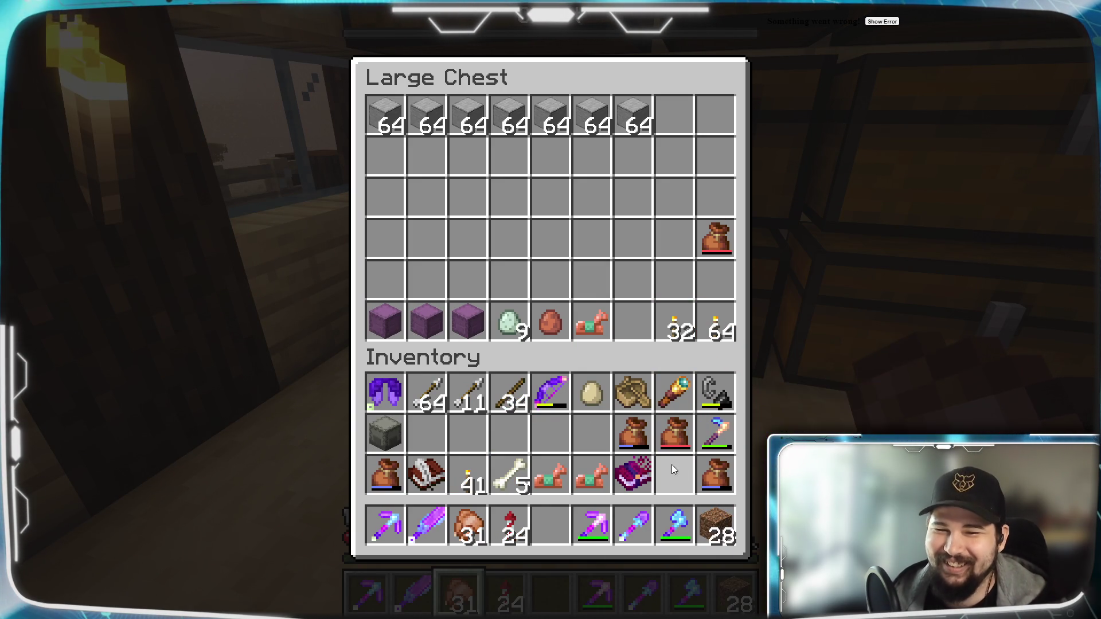
click(679, 434)
click(675, 238)
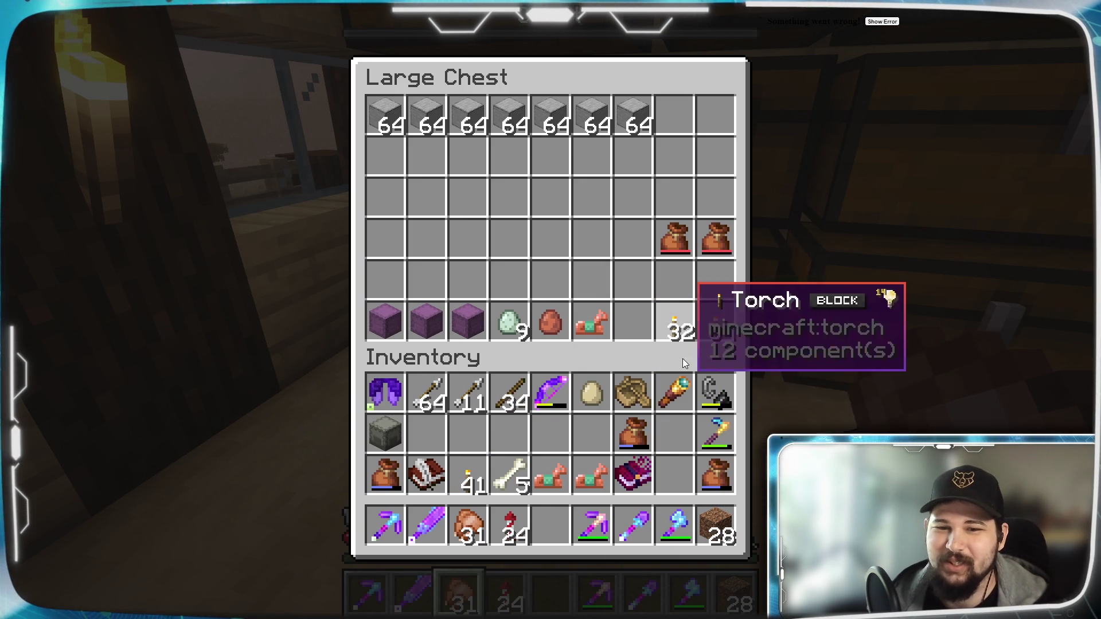
click(634, 437)
click(643, 247)
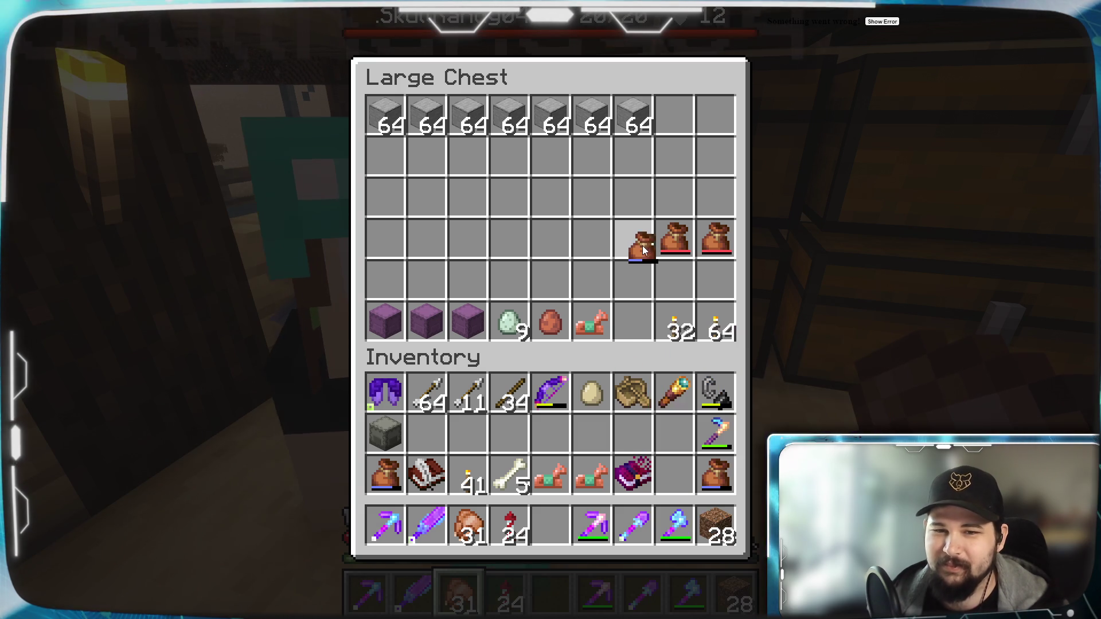
Store the enchanted book, another item, the 5 bones and the egg in the chest.
click(633, 474)
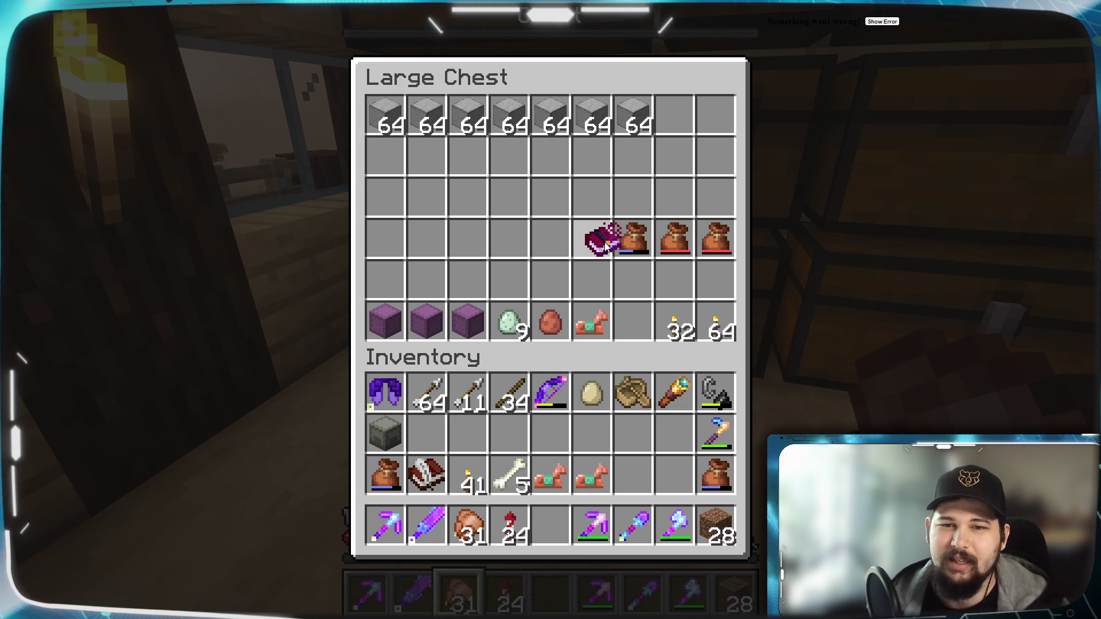
click(593, 239)
click(596, 476)
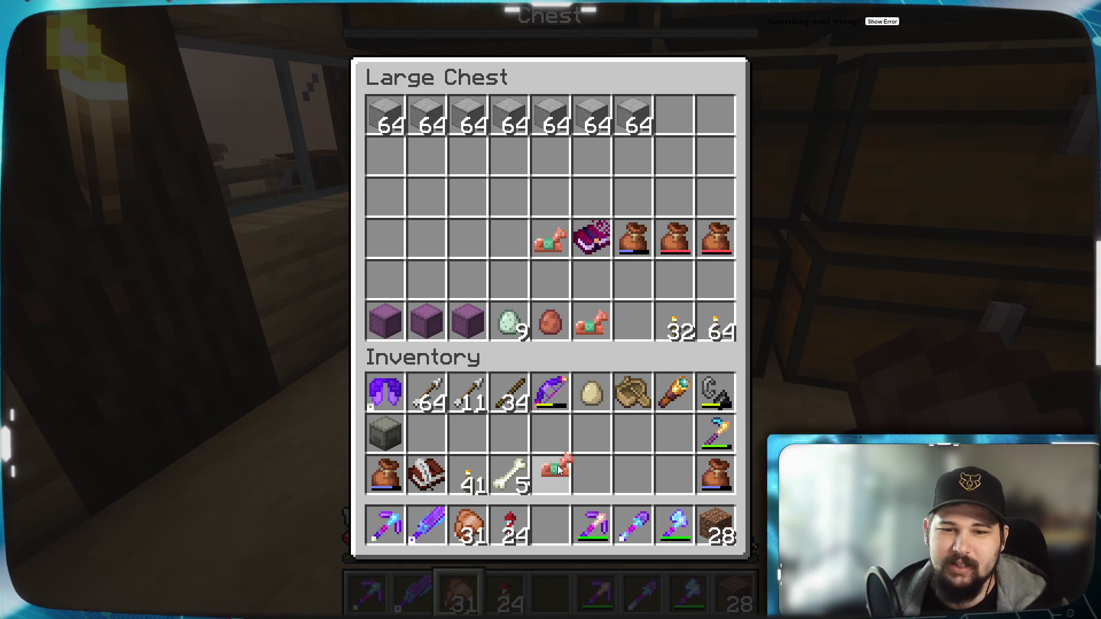
click(518, 482)
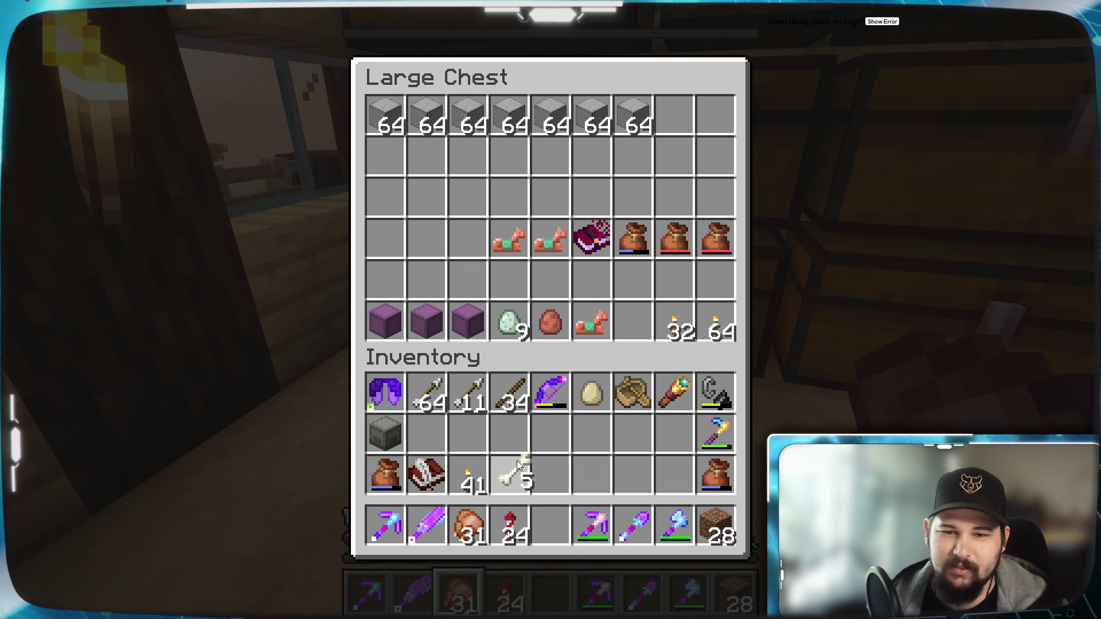
click(603, 398)
click(426, 238)
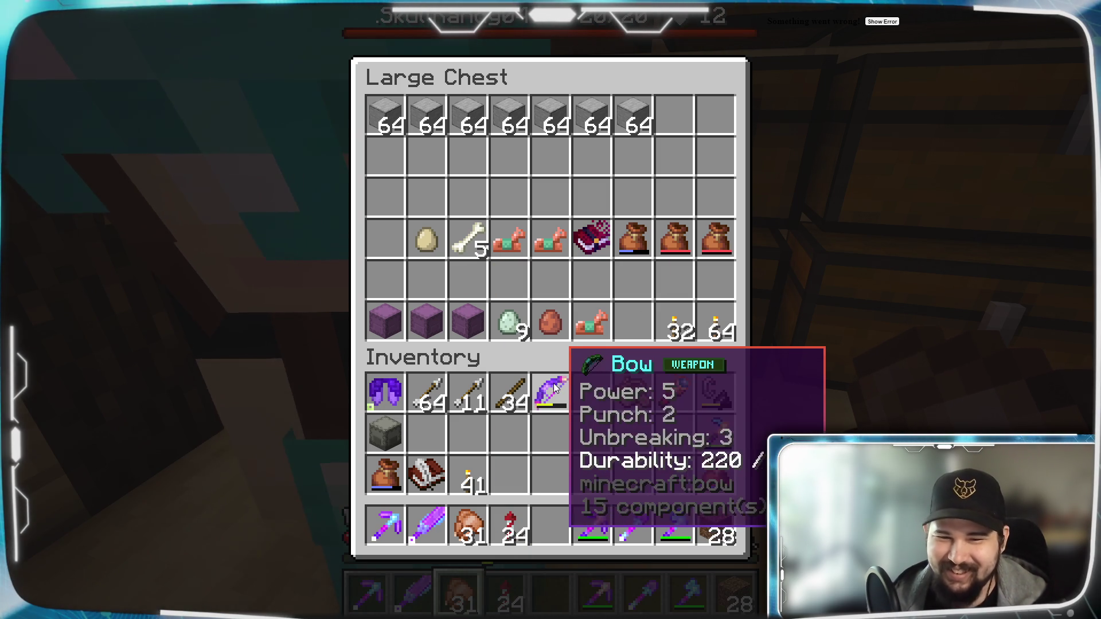
Close the large chest and open the inventory to review its contents.
key(Escape)
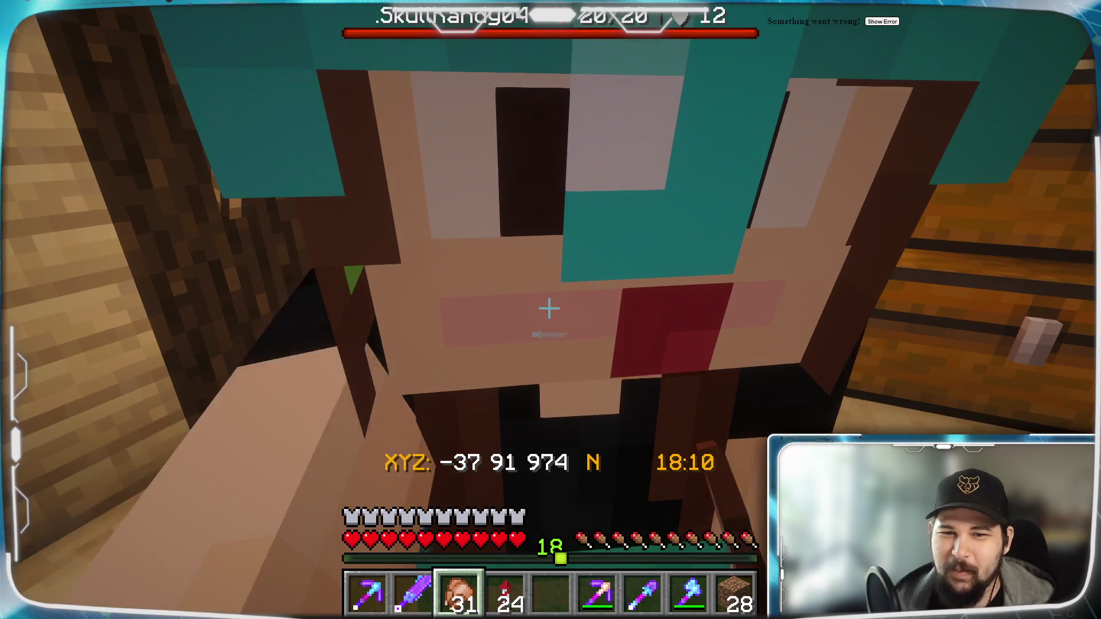
key(e)
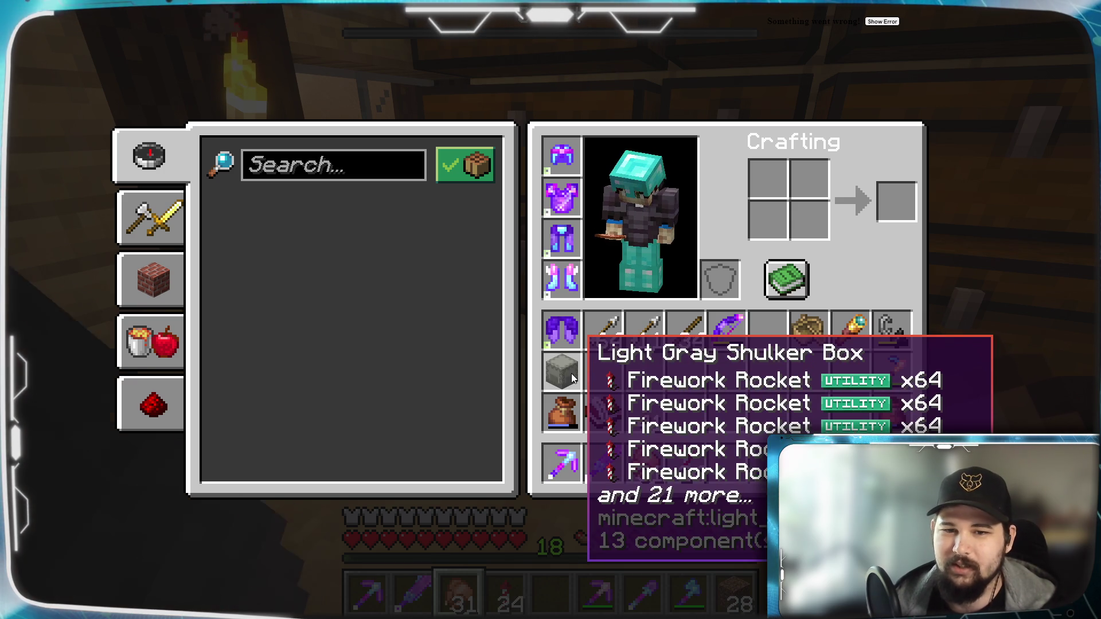
Reopen the large chest holding the bundles and move the full bundle to an empty slot.
key(e)
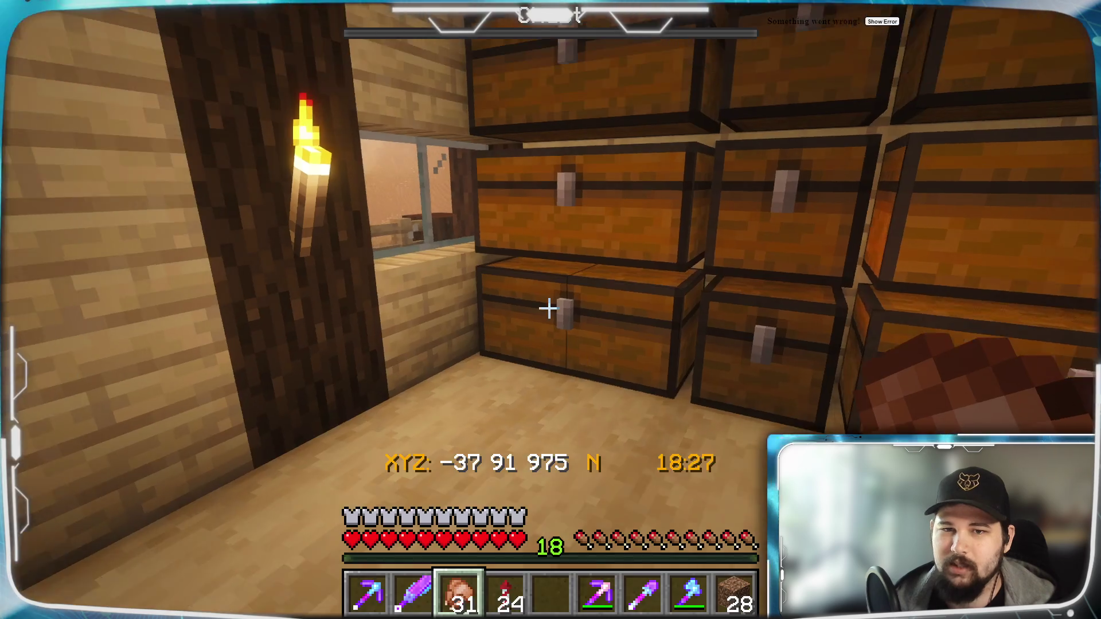
right_click(549, 309)
key(e)
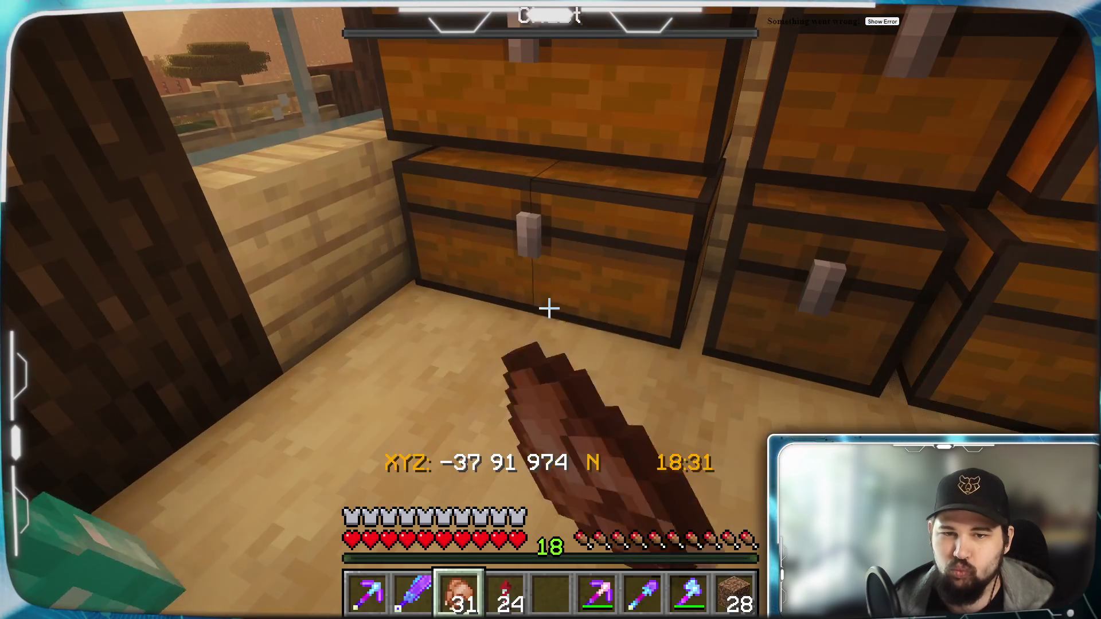
right_click(550, 309)
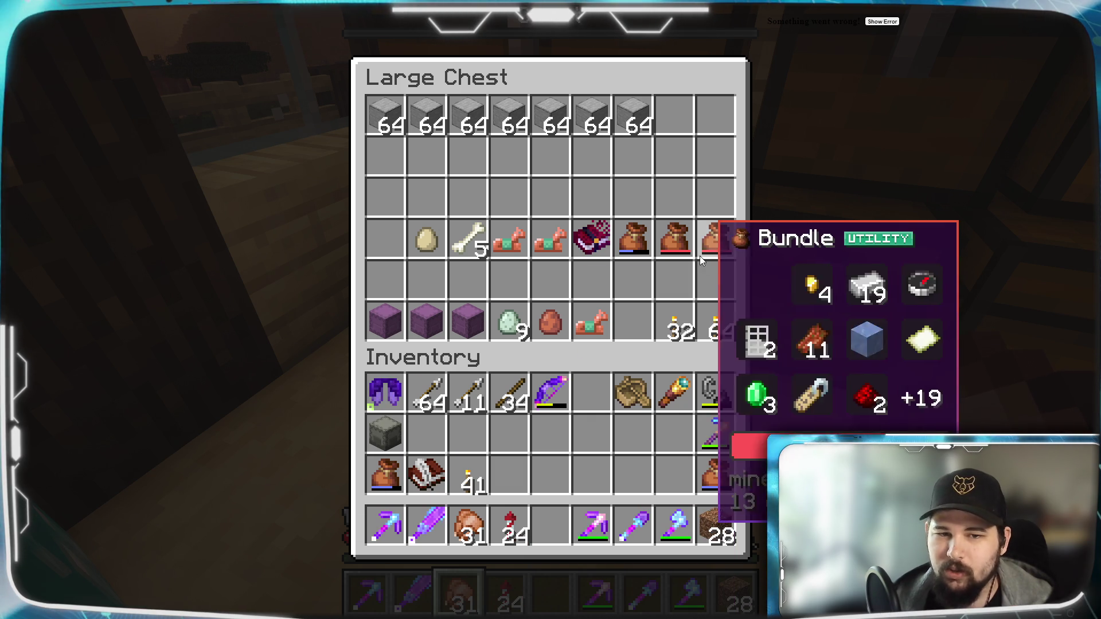
scroll(717, 241, down, 4)
scroll(717, 239, up, 1)
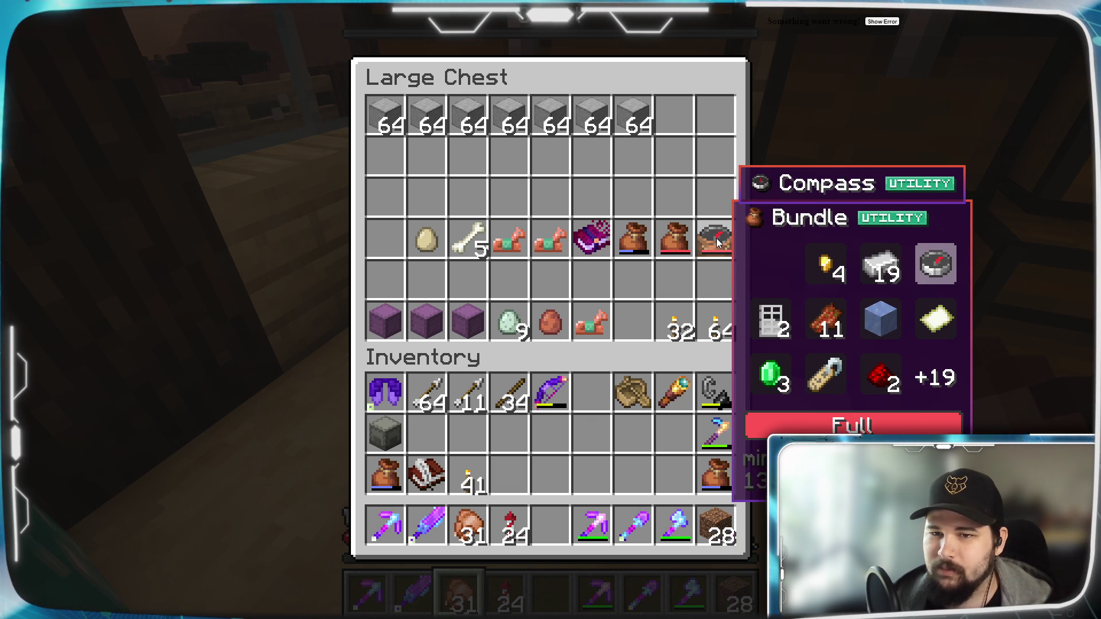
click(721, 235)
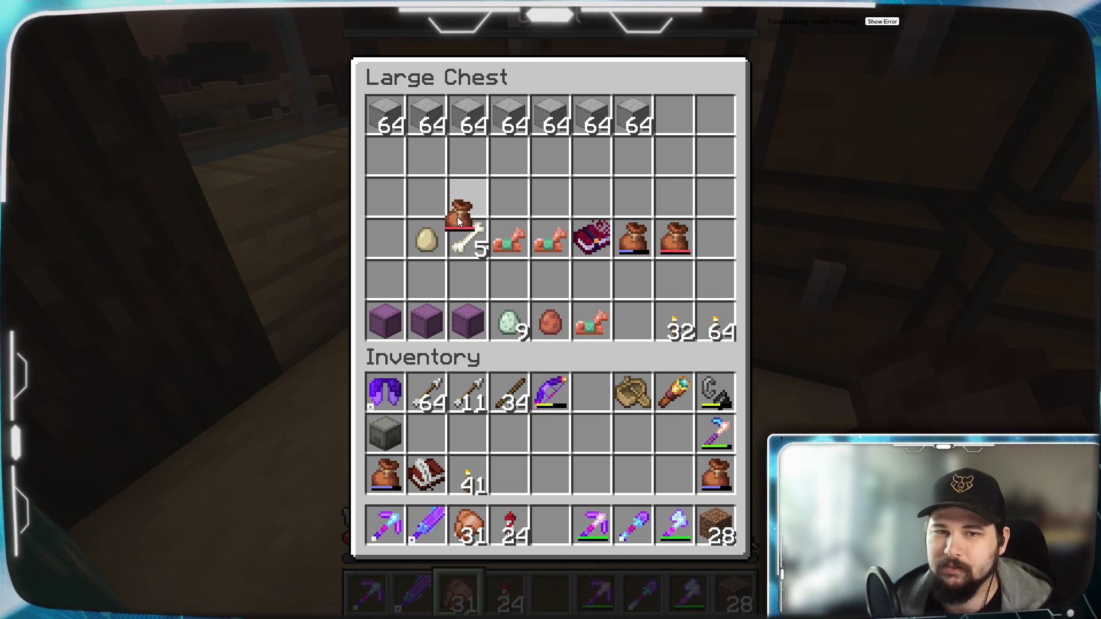
click(394, 201)
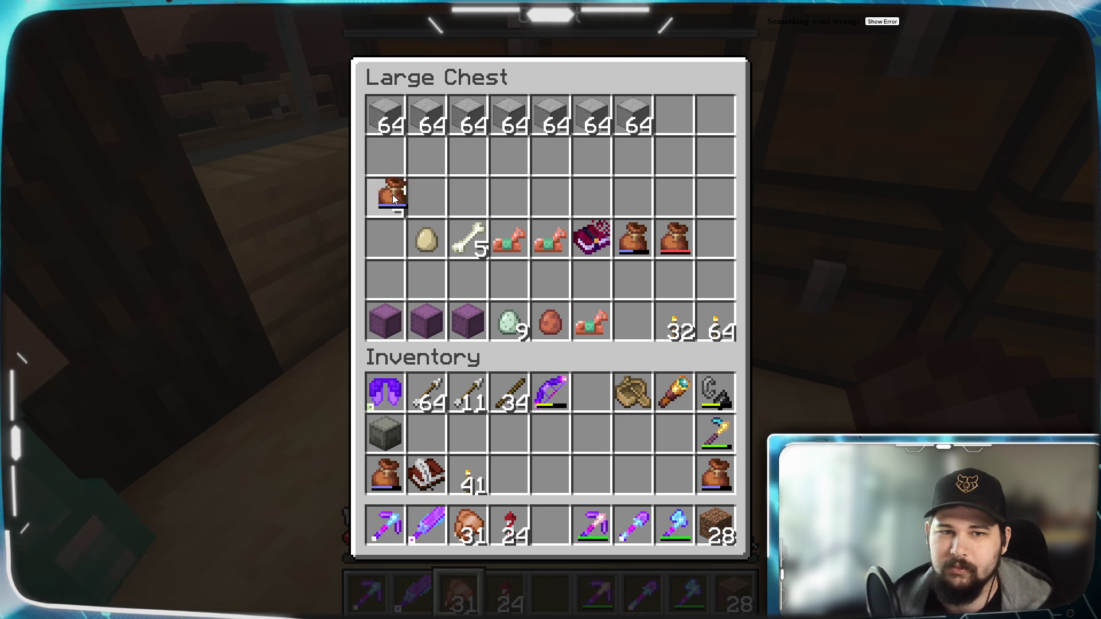
Unpack the full bundle, including the compass, into the inventory, return it, and close the chest.
click(394, 198)
right_click(431, 432)
right_click(470, 436)
click(512, 437)
right_click(514, 439)
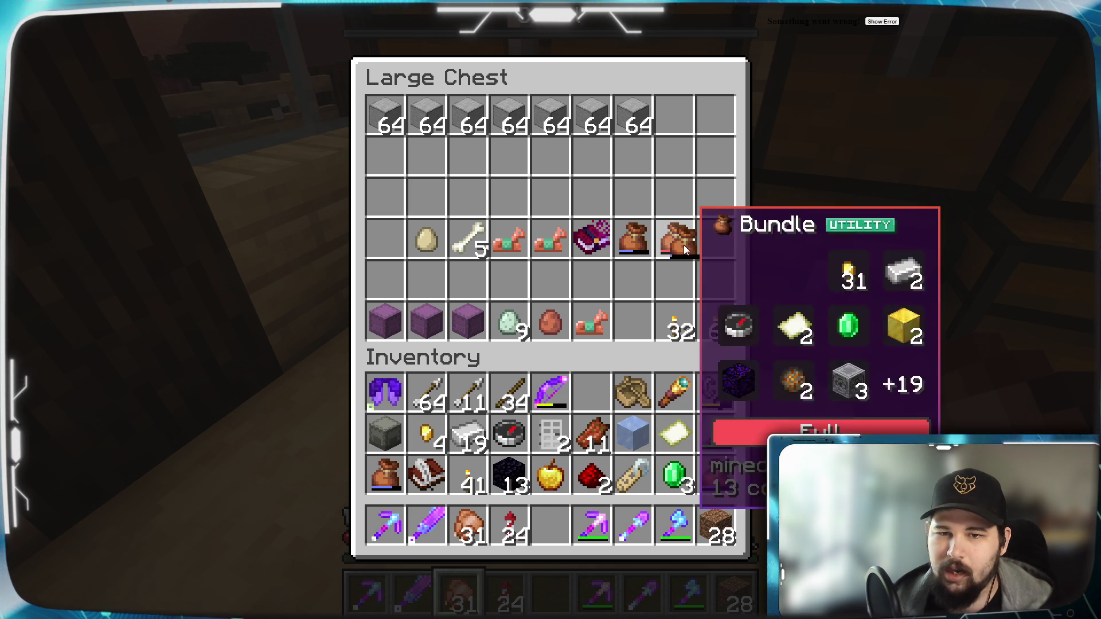
click(725, 286)
key(Escape)
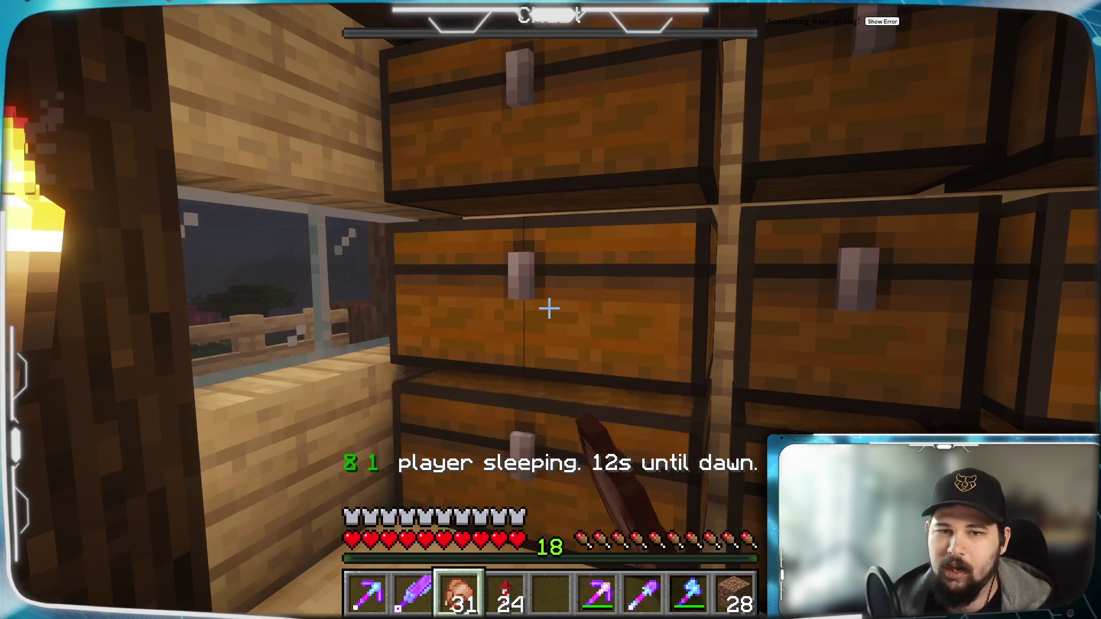
Add leather to one chest, then store gold nuggets, iron ingots, compass, iron bars and emeralds in another.
right_click(549, 308)
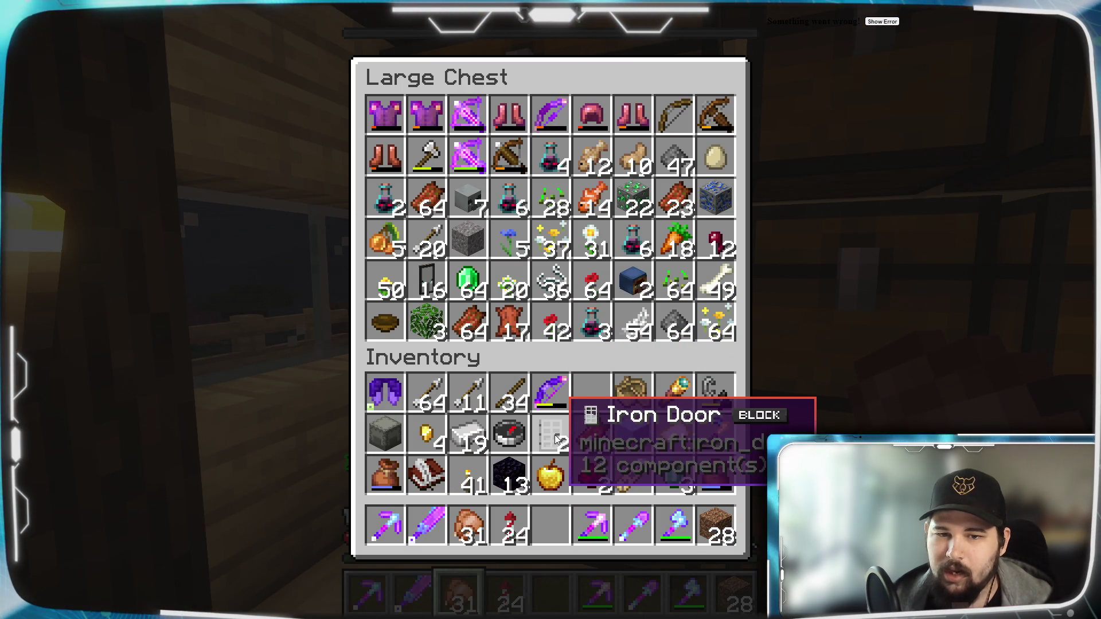
shift+click(604, 446)
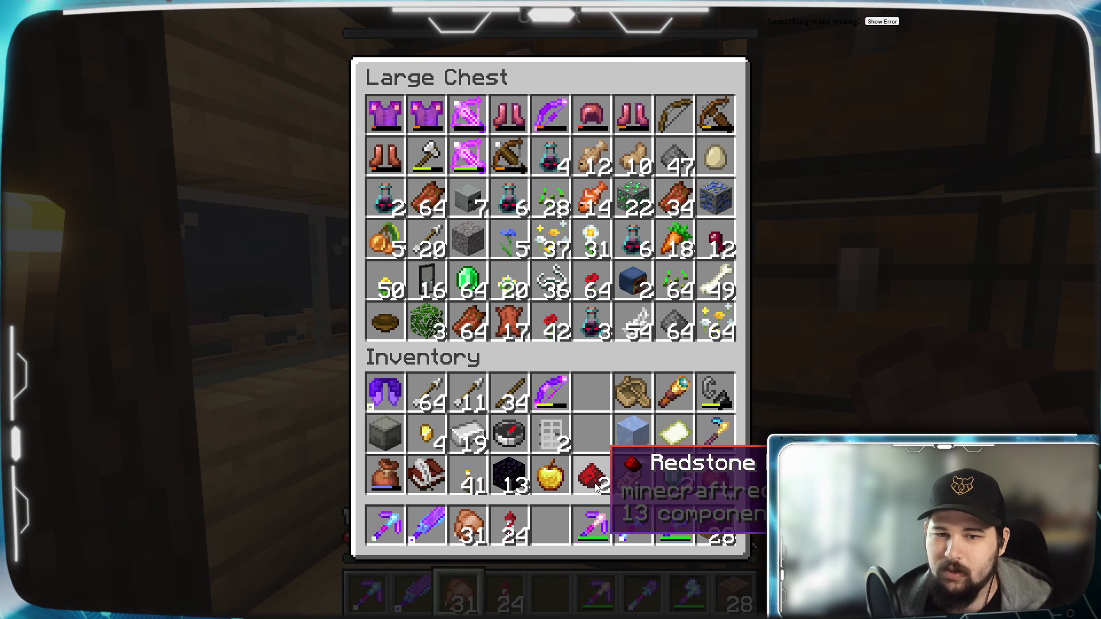
key(Escape)
right_click(551, 309)
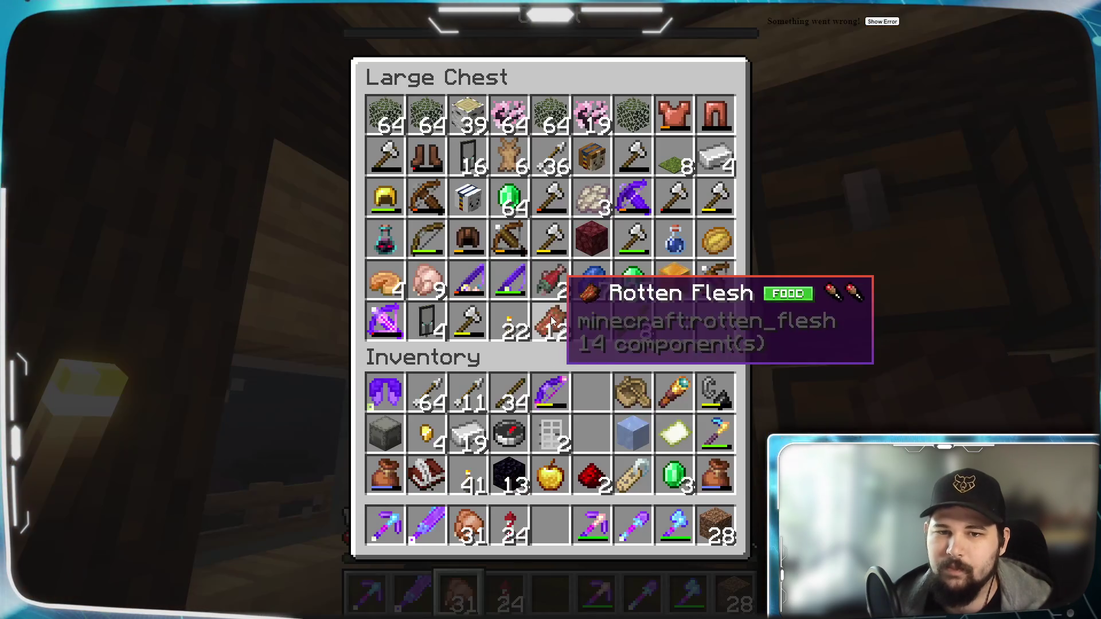
shift+click(429, 439)
shift+click(469, 436)
shift+click(529, 435)
shift+click(550, 434)
shift+click(591, 434)
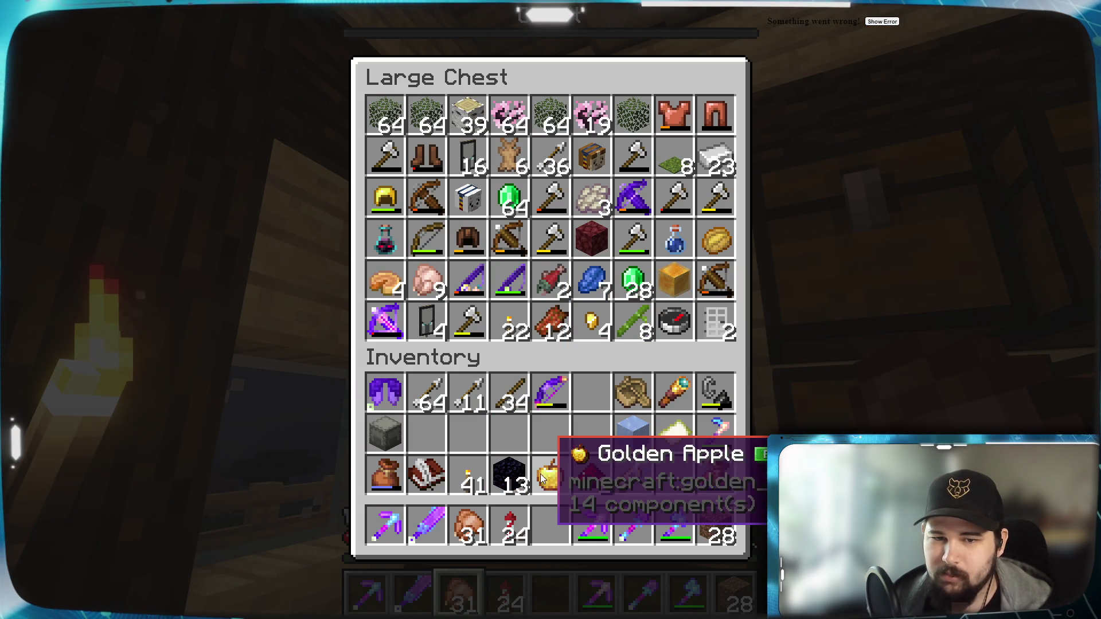
key(Escape)
Unpack the leather, dirt and obsidian from the bundles and return the bundle to the chest.
key(e)
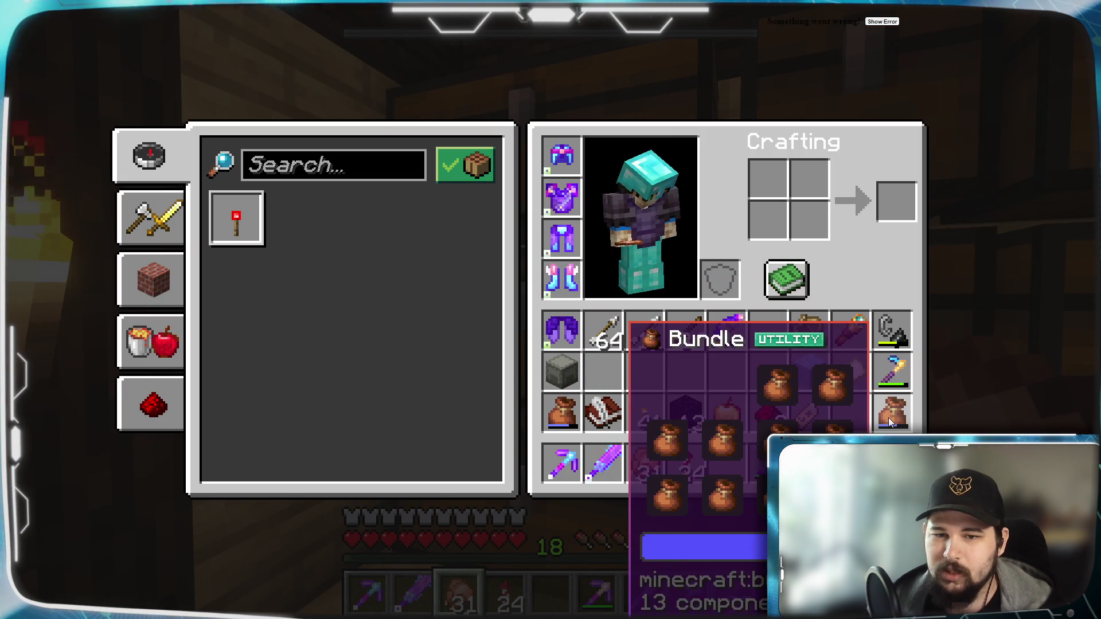
key(Escape)
right_click(551, 309)
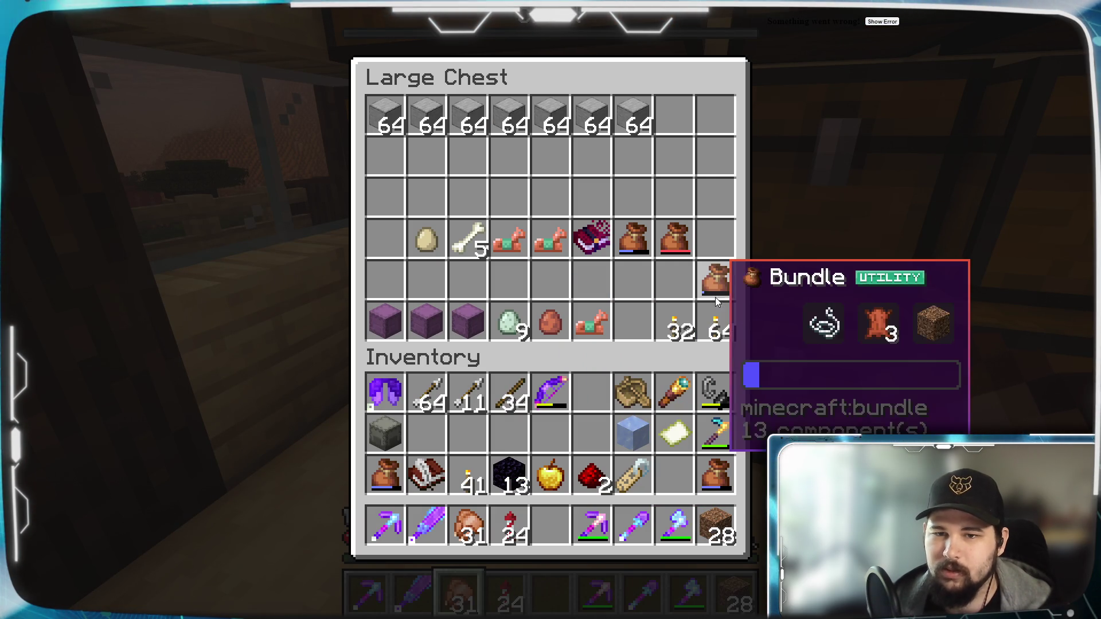
click(715, 293)
right_click(463, 432)
right_click(509, 433)
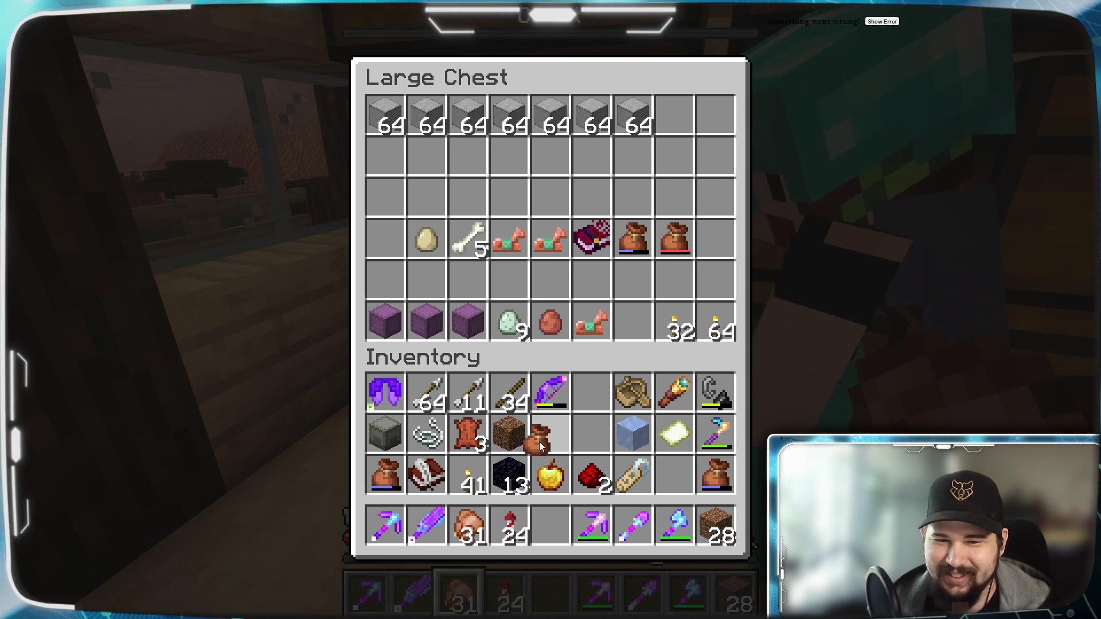
click(675, 476)
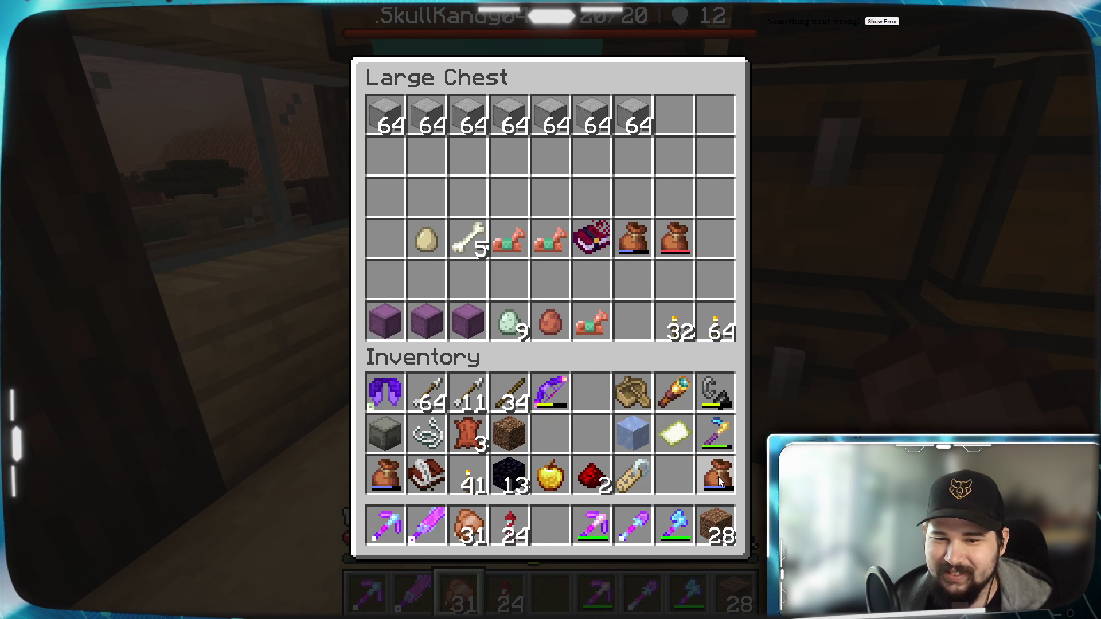
click(631, 236)
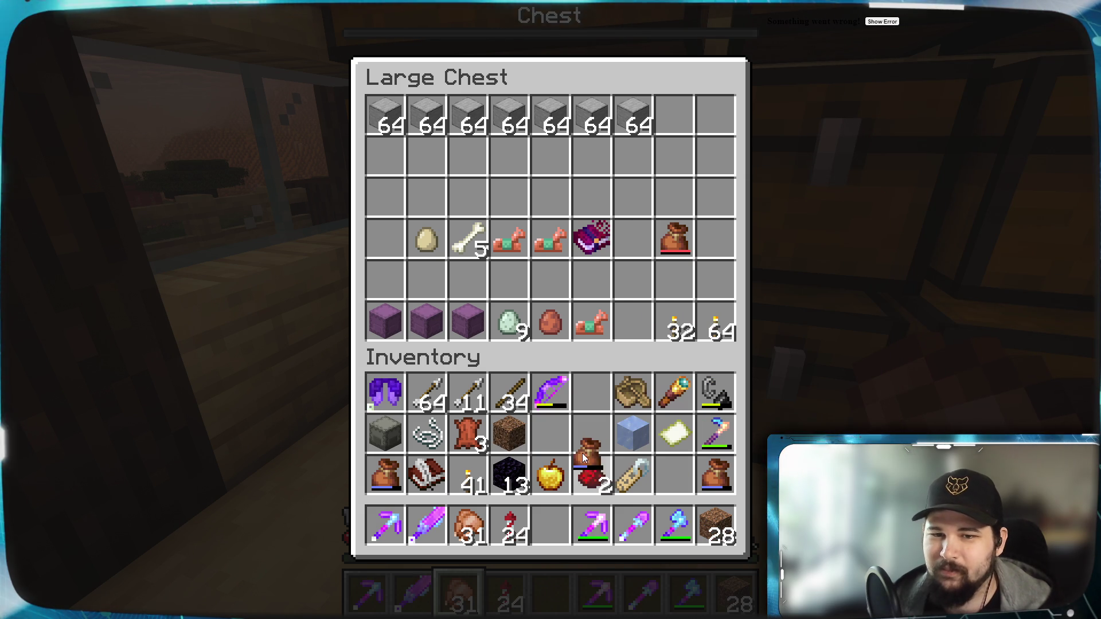
right_click(669, 477)
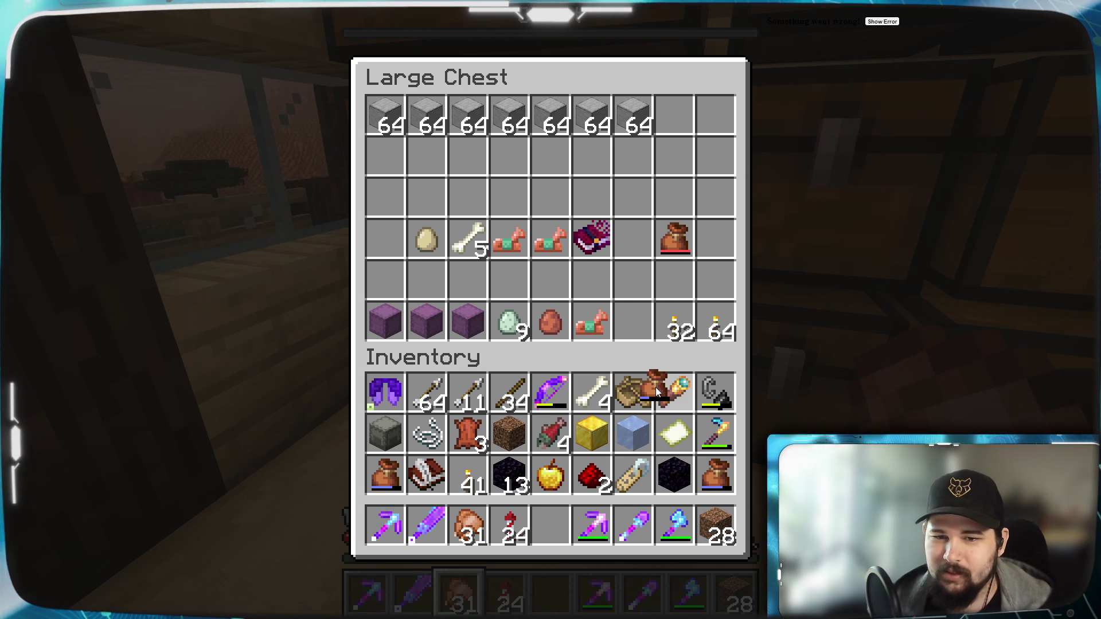
click(634, 322)
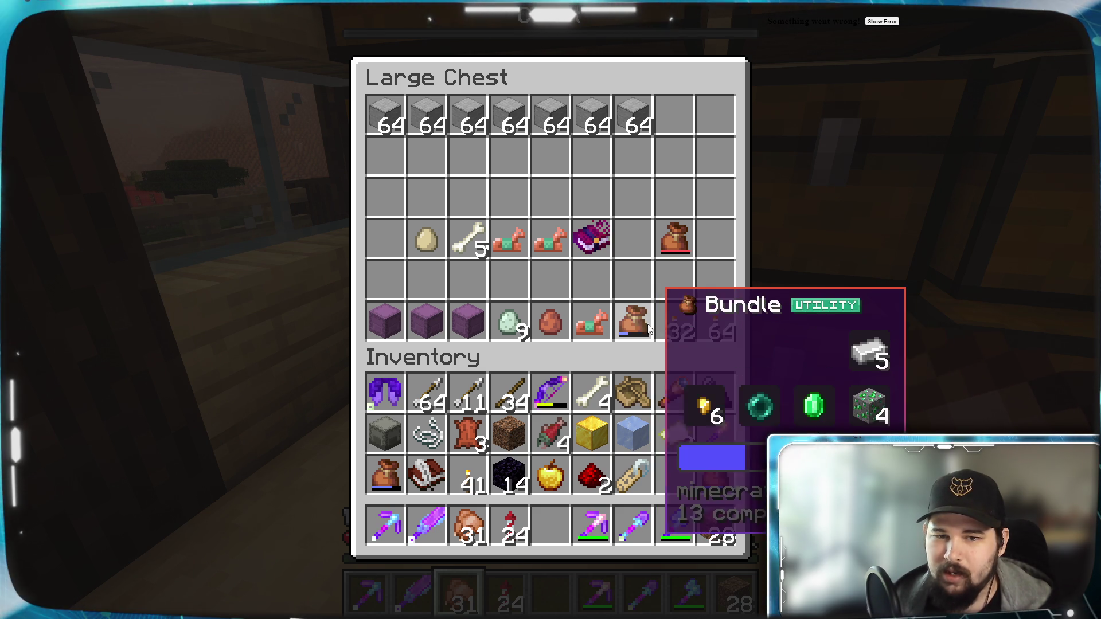
Store the bones, string and another small stack in the neighbouring chest.
key(e)
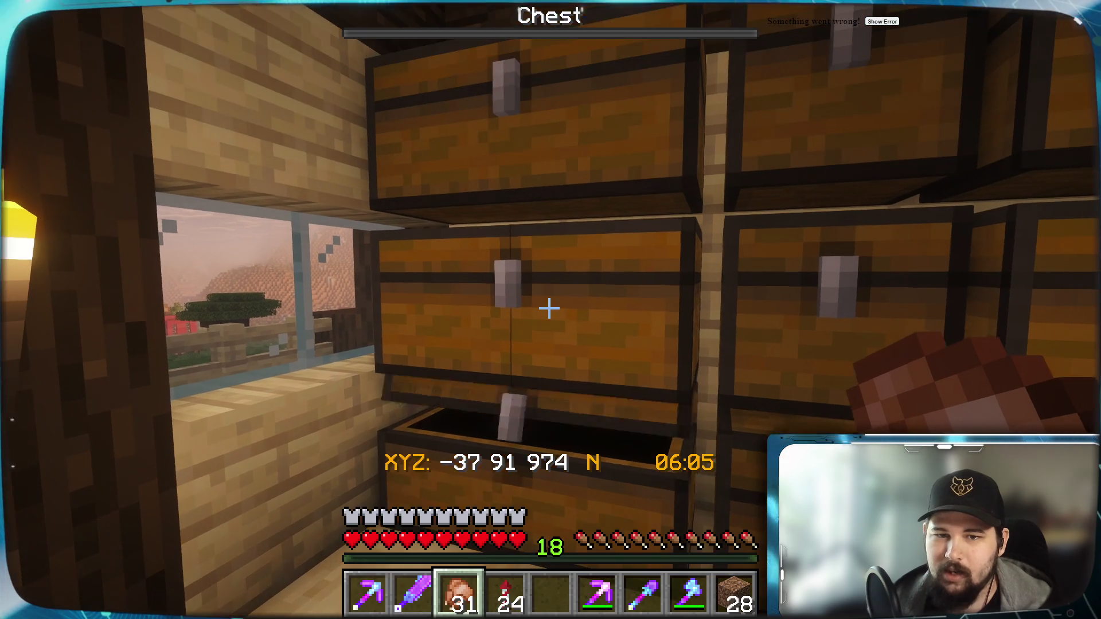
right_click(551, 310)
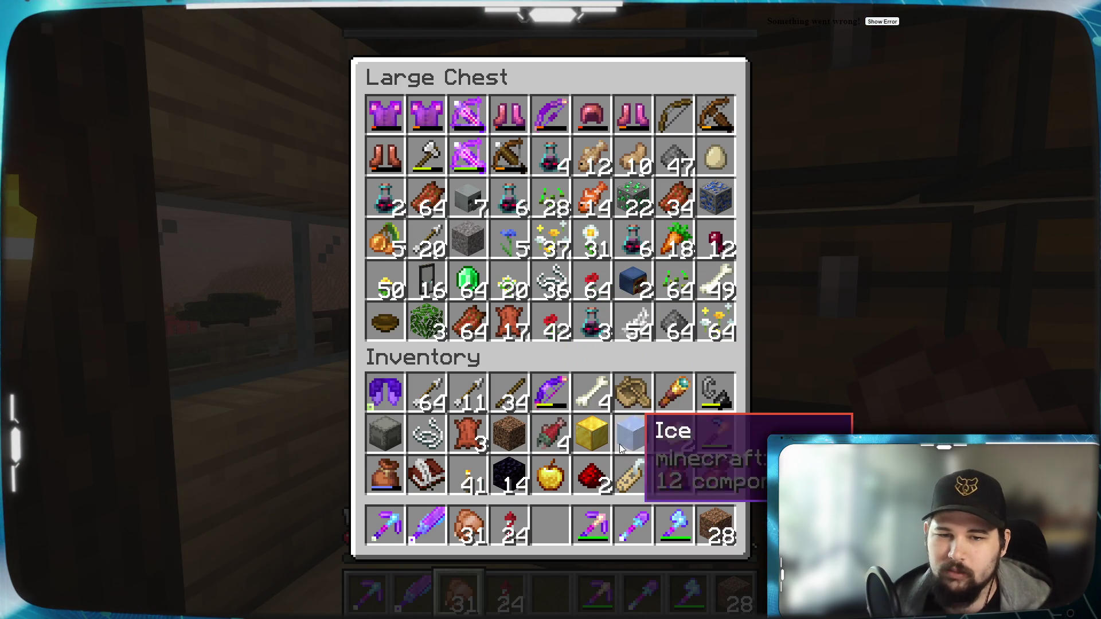
shift+click(591, 393)
shift+click(427, 436)
shift+click(468, 435)
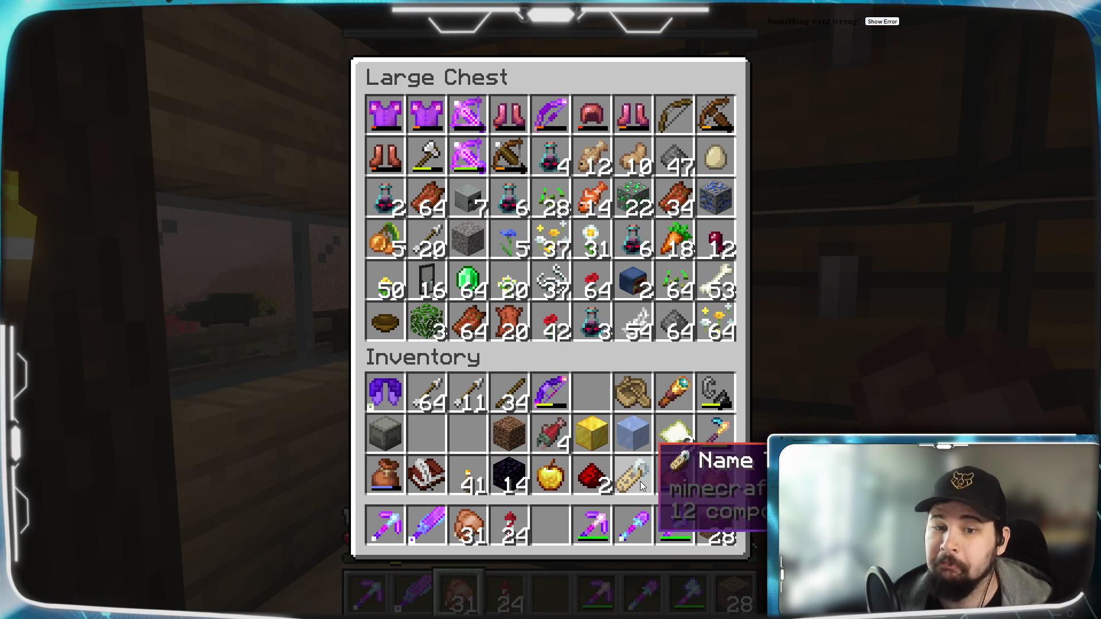
key(Escape)
In the tools and ores chest, unpack iron ingots, gold nuggets, ender pearl and emerald from the bundle.
right_click(549, 309)
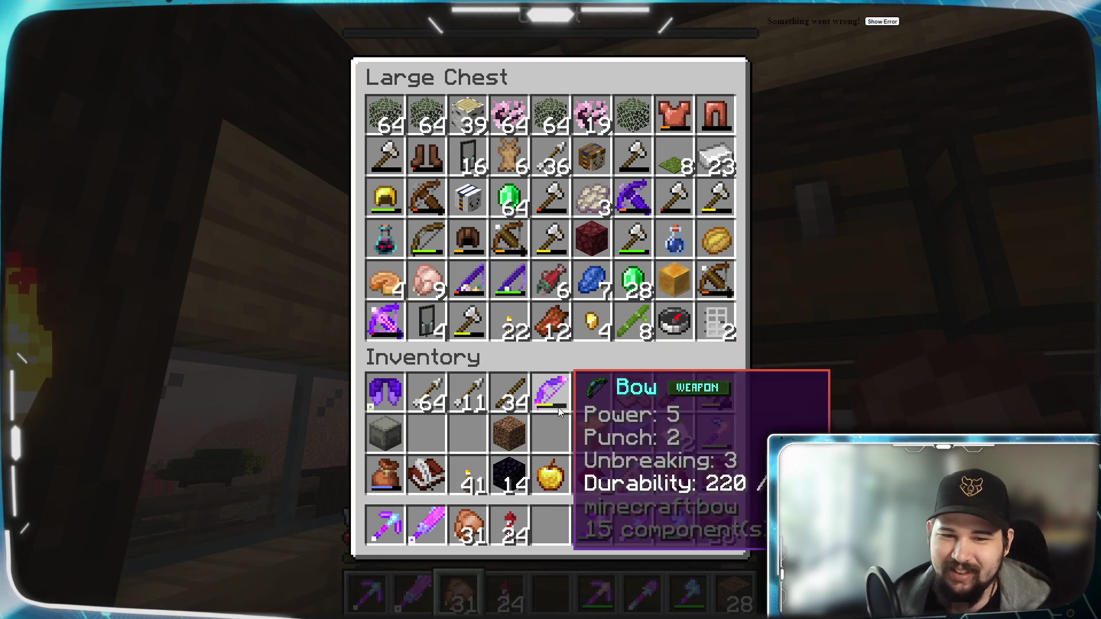
right_click(677, 477)
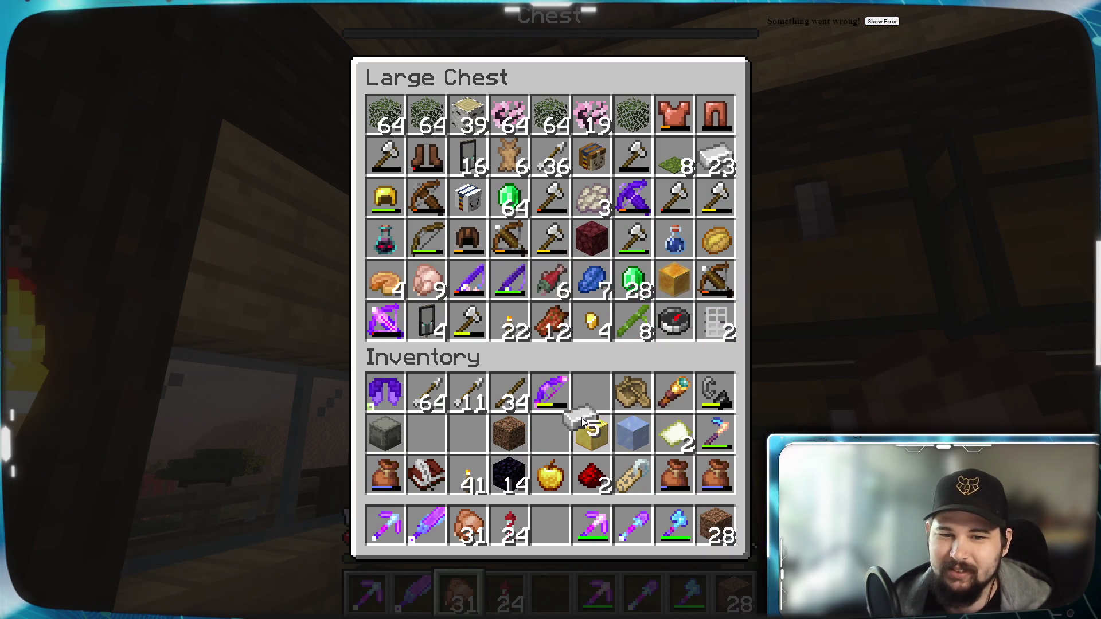
click(591, 394)
right_click(660, 485)
click(551, 435)
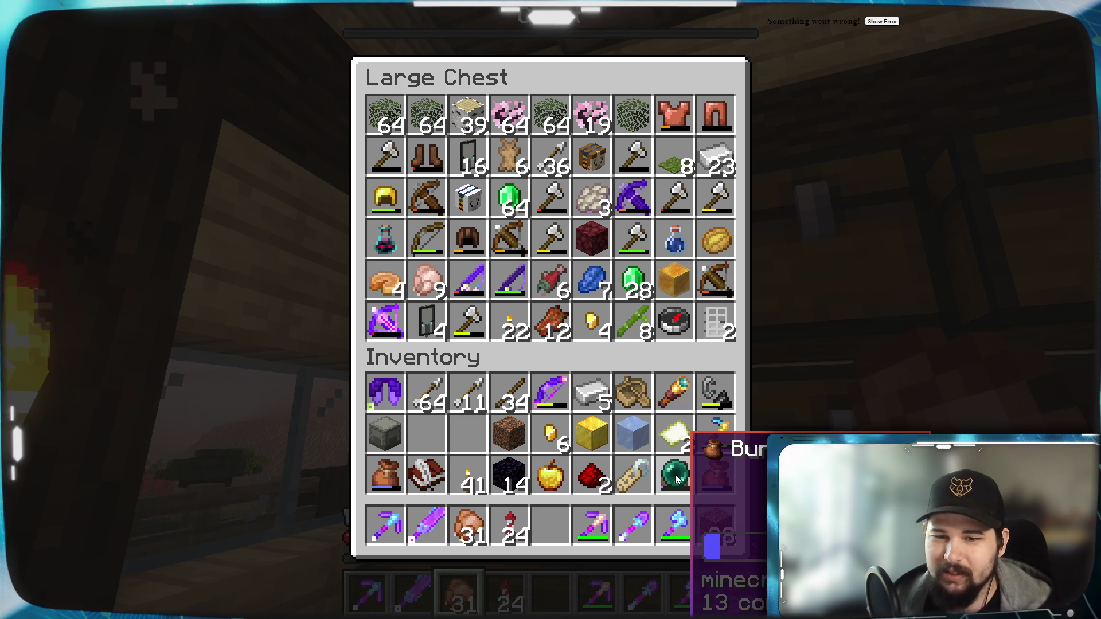
right_click(674, 476)
click(463, 435)
right_click(675, 476)
click(634, 281)
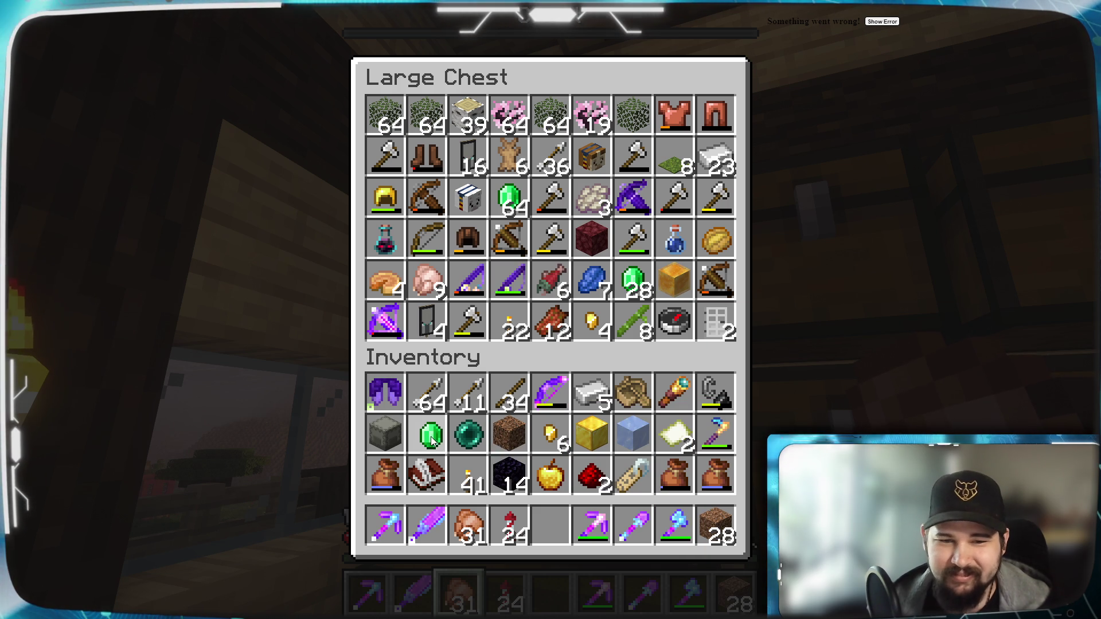
Store the iron ingots and gold nuggets in the chest and take out the emerald ore.
shift+click(551, 434)
shift+click(590, 394)
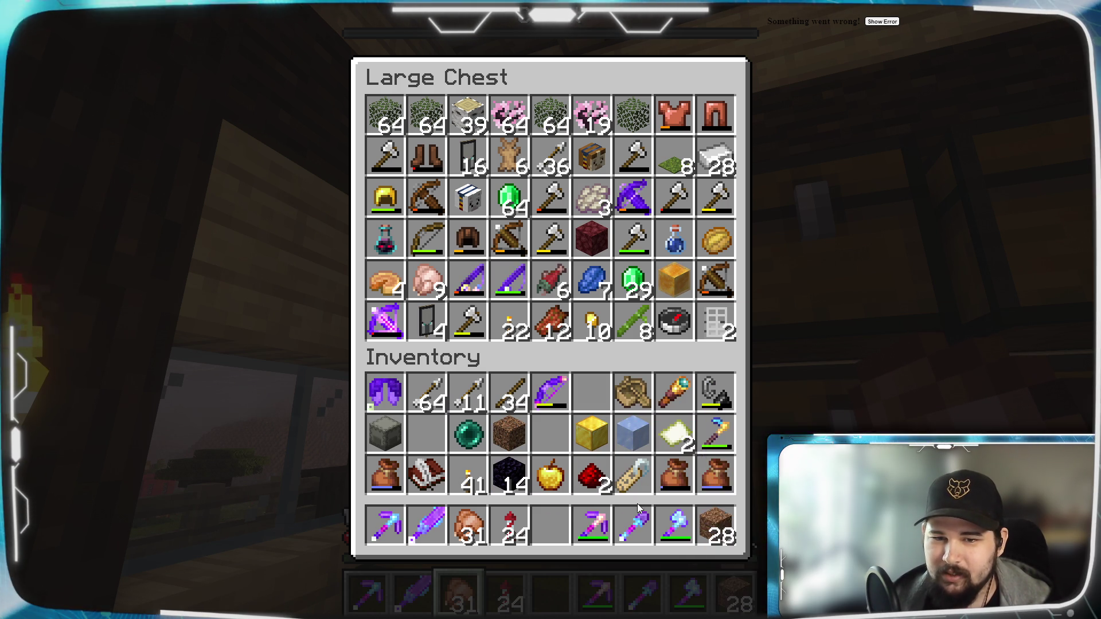
right_click(675, 485)
click(590, 395)
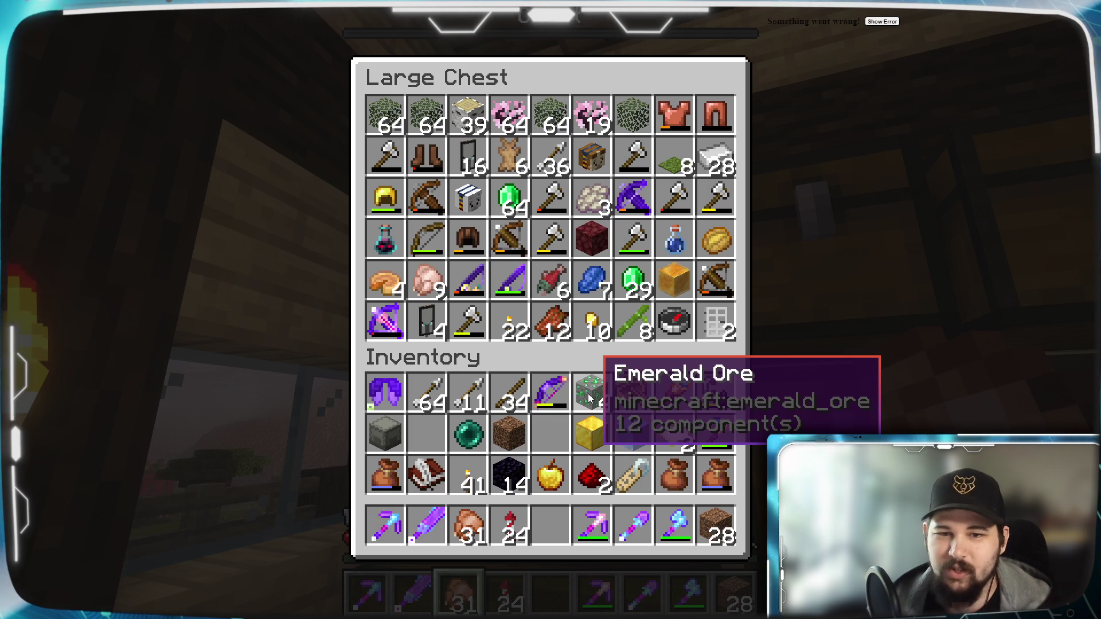
key(Escape)
Put the spare empty bundle in the armour chest and move the full bundle to the hotbar.
right_click(550, 309)
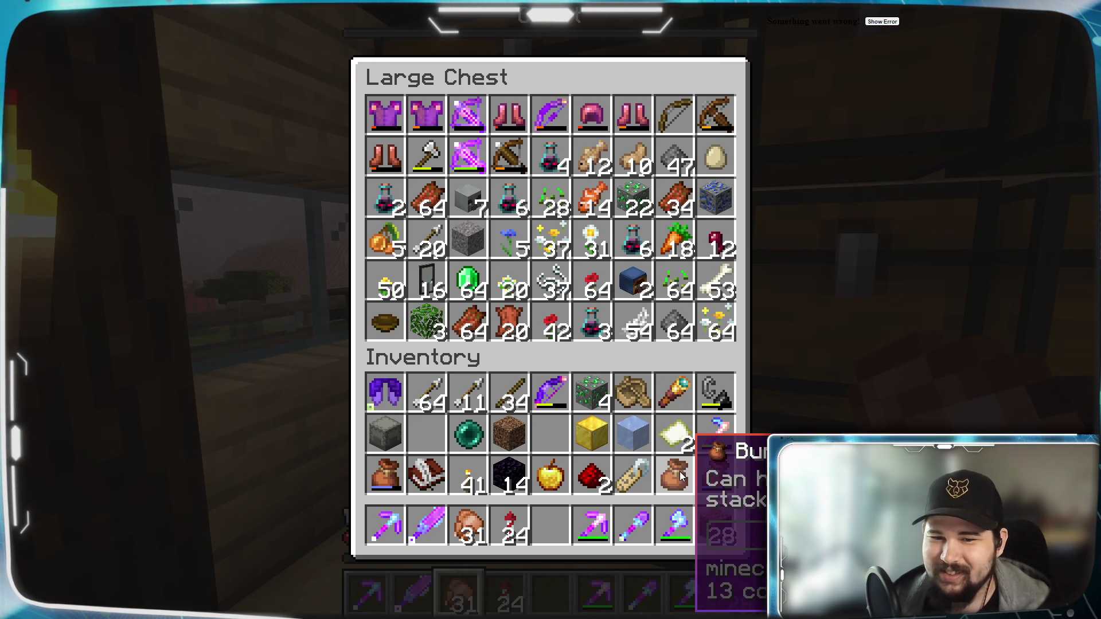
right_click(675, 475)
key(Escape)
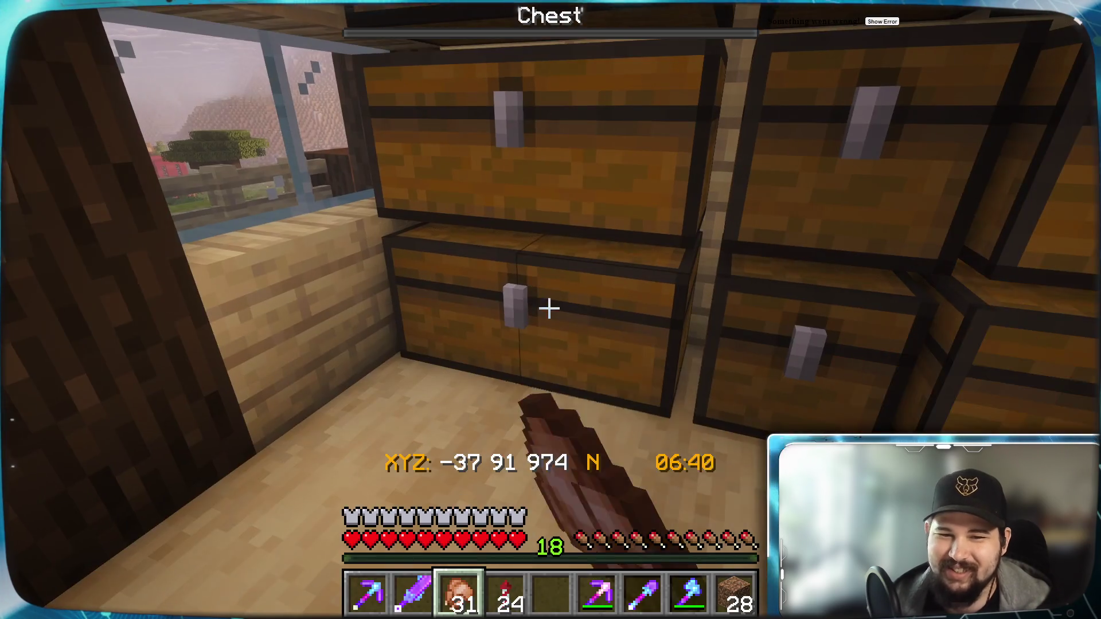
right_click(550, 310)
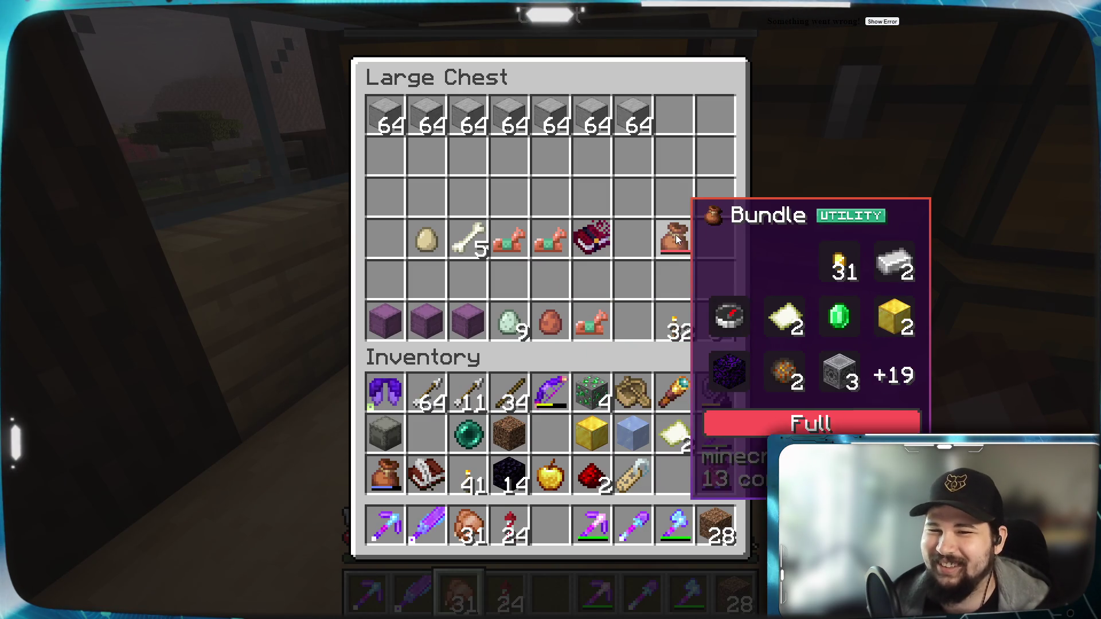
click(675, 235)
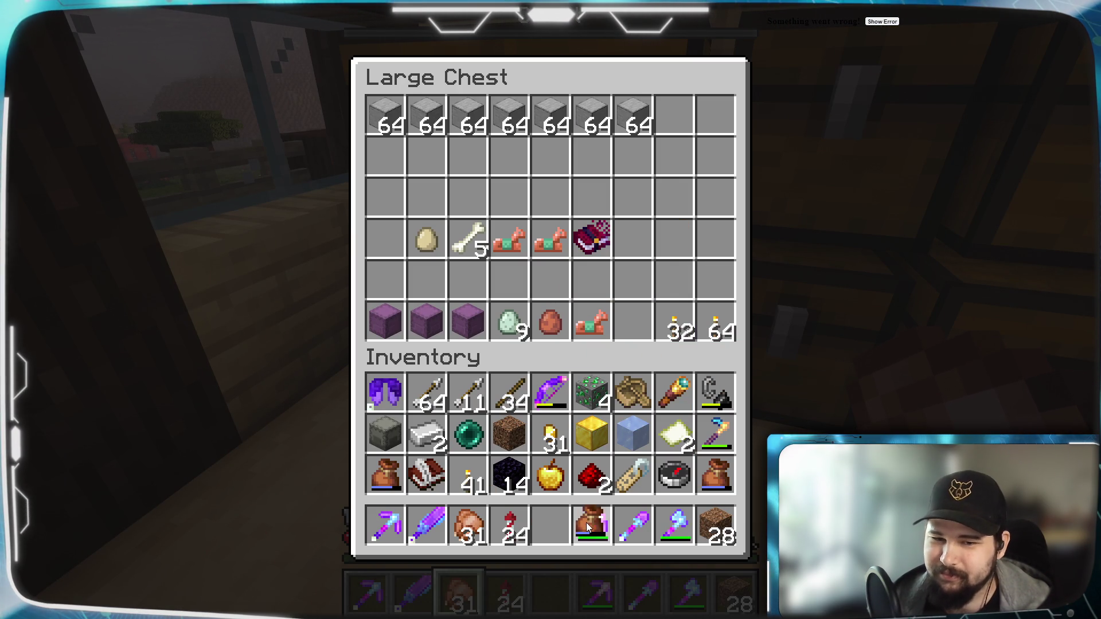
click(555, 529)
key(Escape)
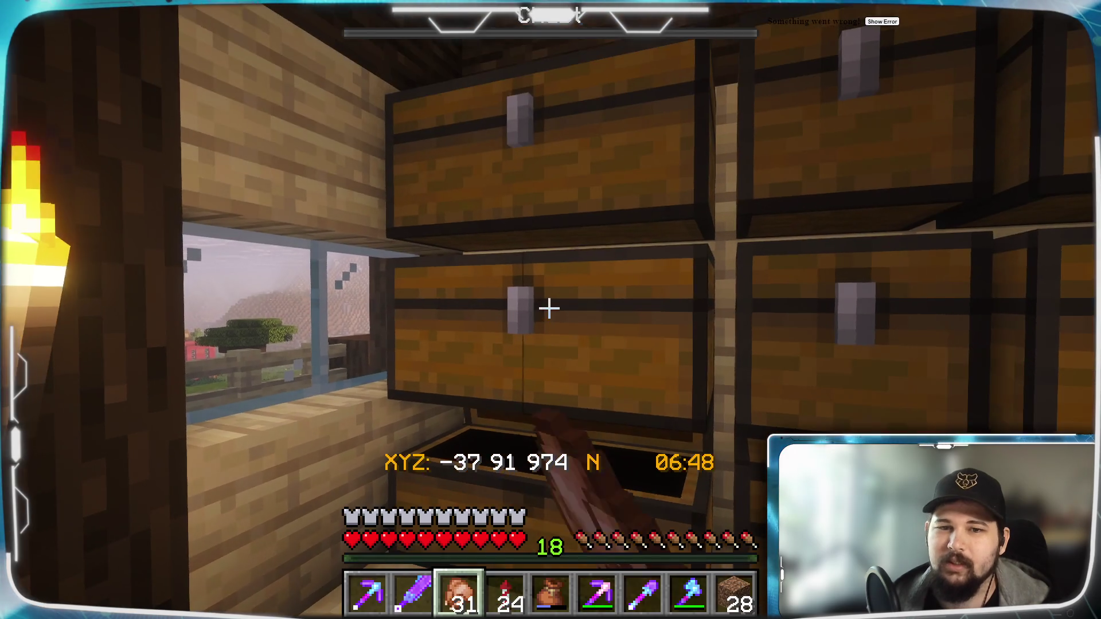
Store the iron ingots in the chest of iron and torches.
right_click(551, 309)
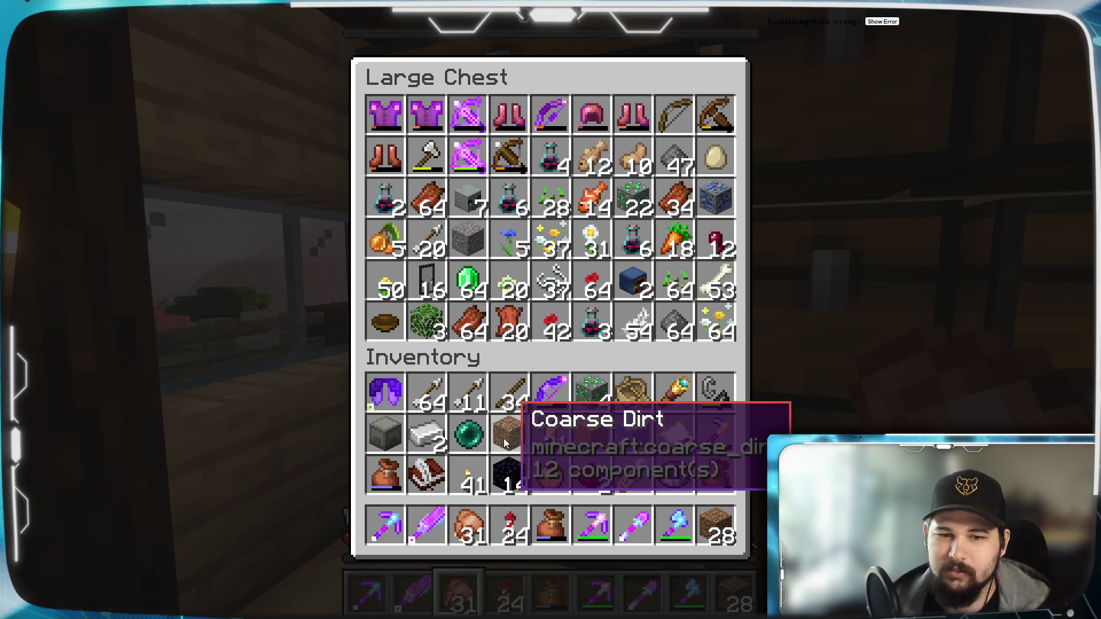
key(Escape)
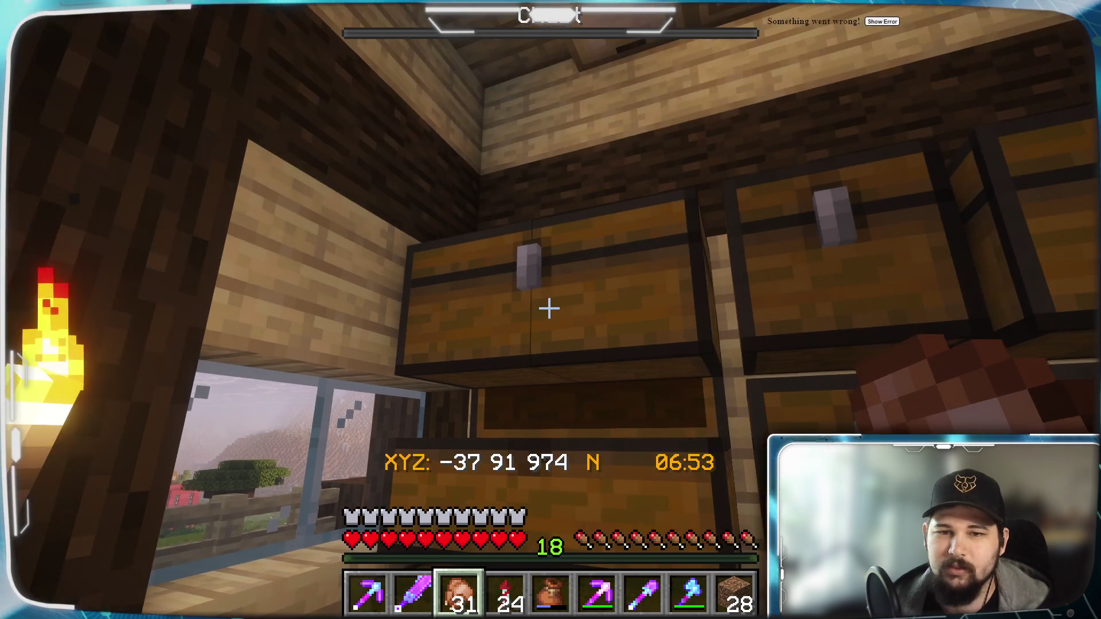
right_click(550, 310)
shift+click(427, 434)
Store the torches, then unpack the paper, an emerald and gold blocks, merging the gold into its stack.
shift+click(551, 431)
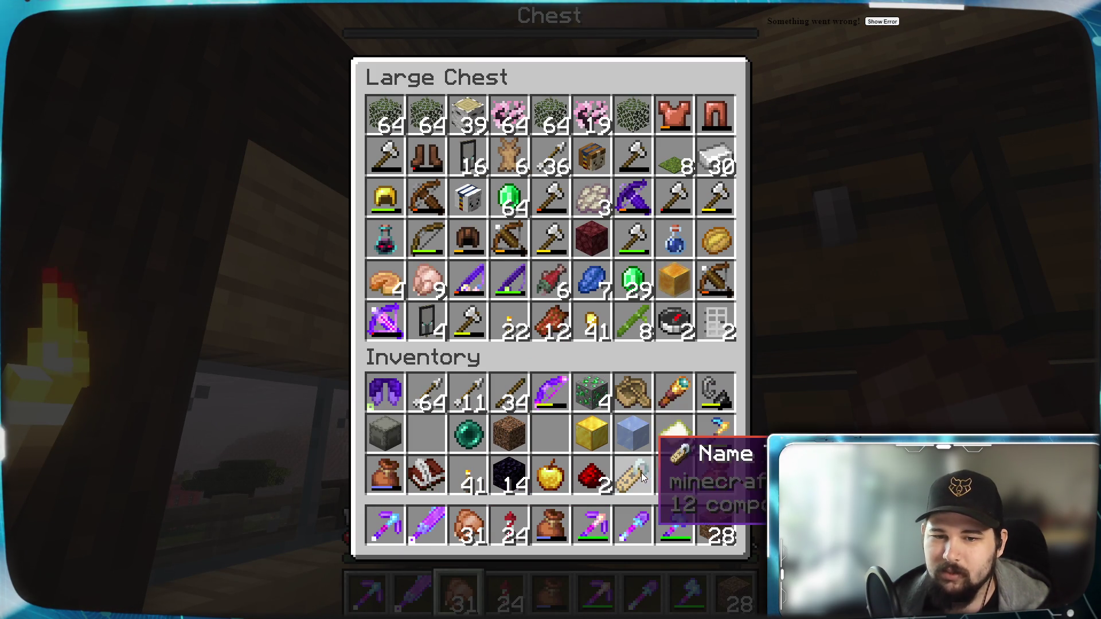
right_click(563, 531)
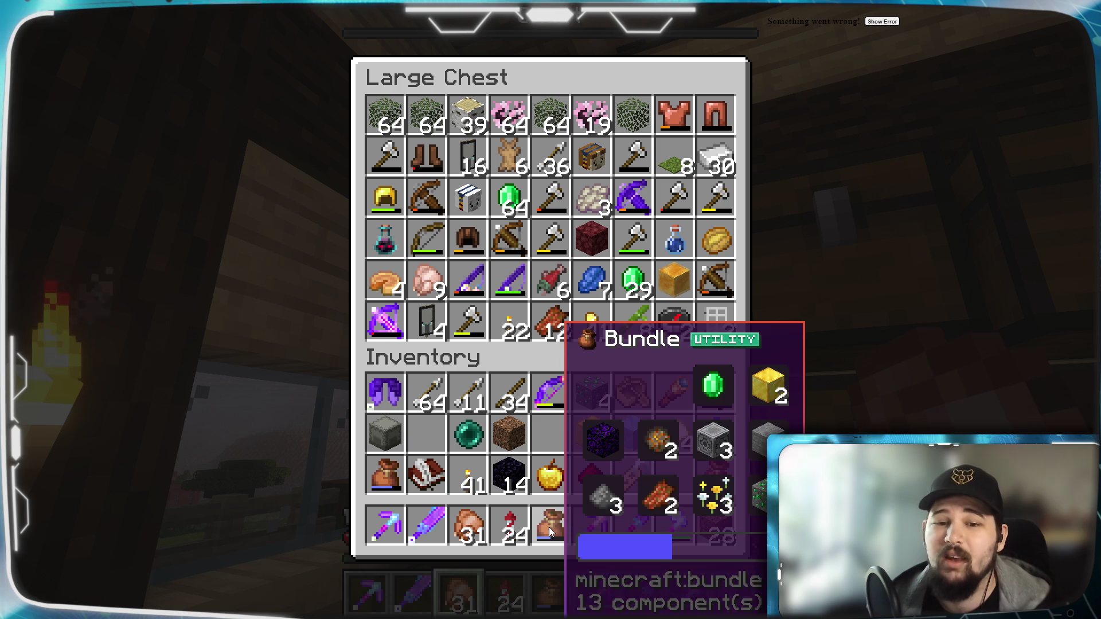
right_click(549, 527)
click(674, 479)
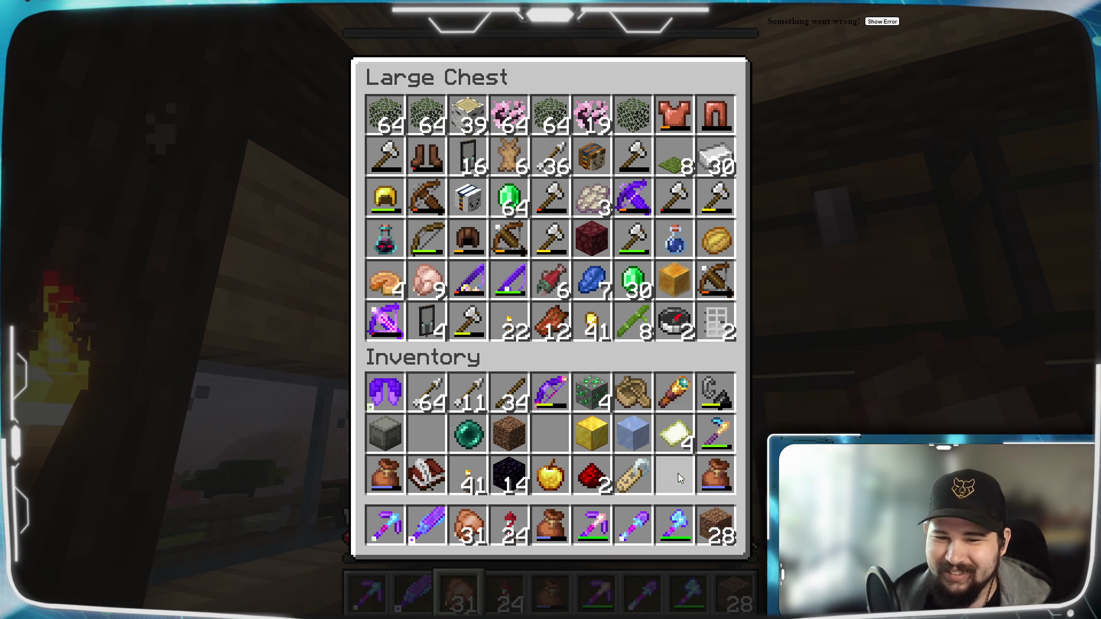
right_click(550, 523)
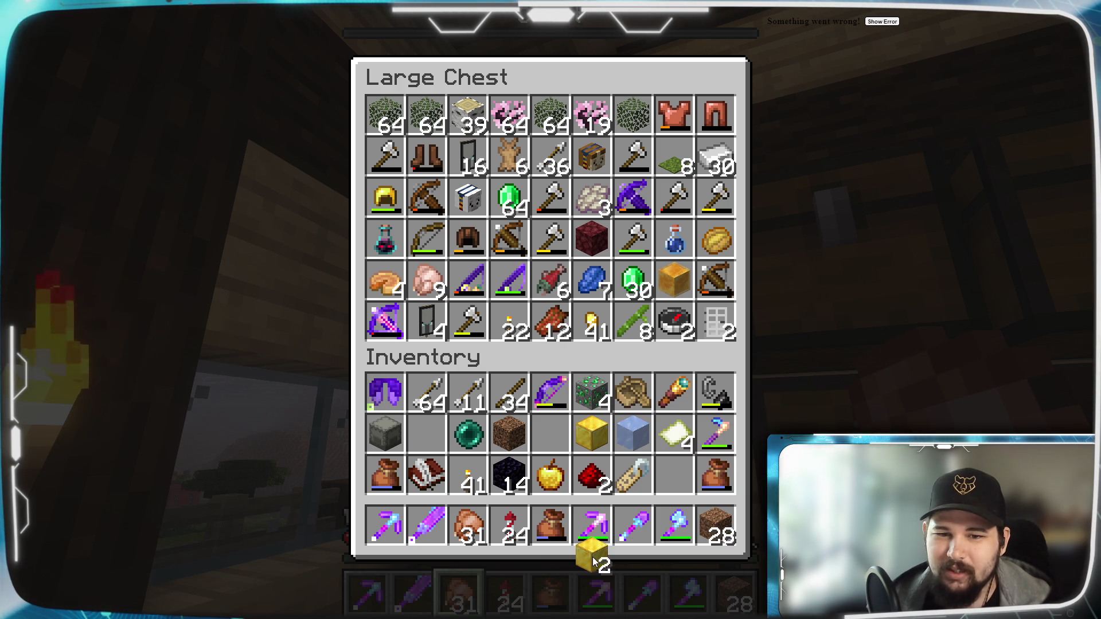
click(592, 436)
Unpack the obsidian, fire charges and lodestones into empty slots and close the chest.
right_click(544, 528)
click(547, 442)
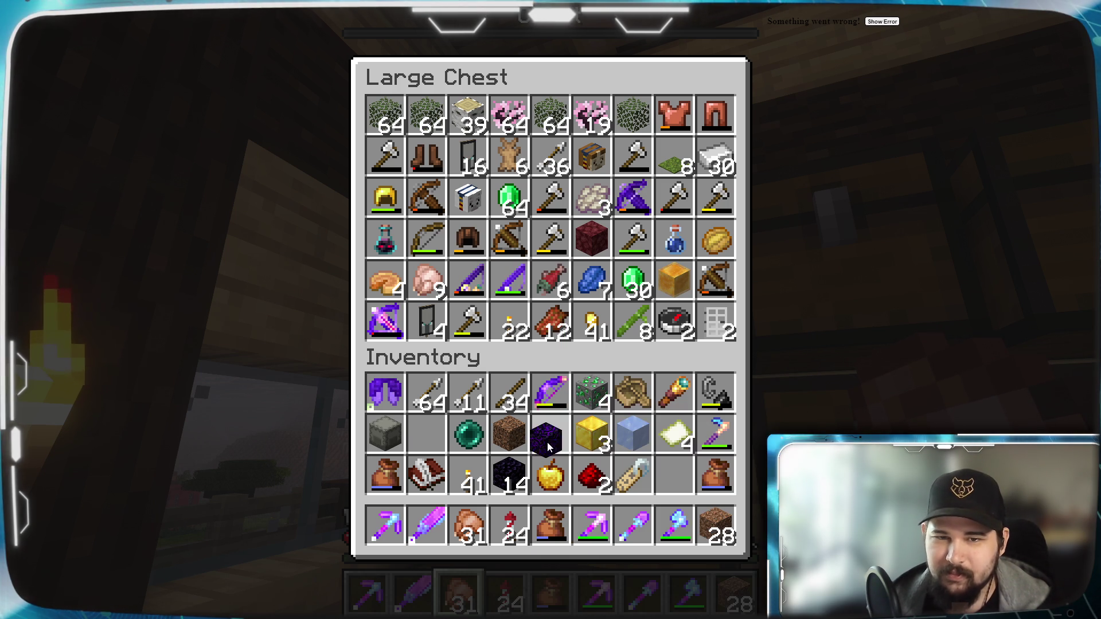
right_click(559, 520)
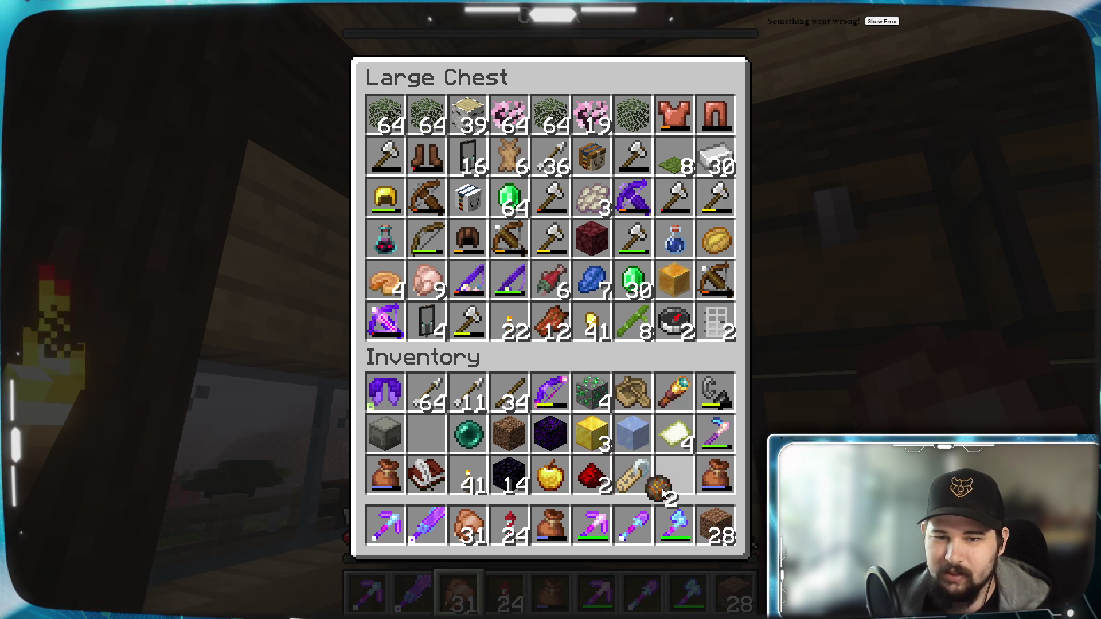
click(665, 482)
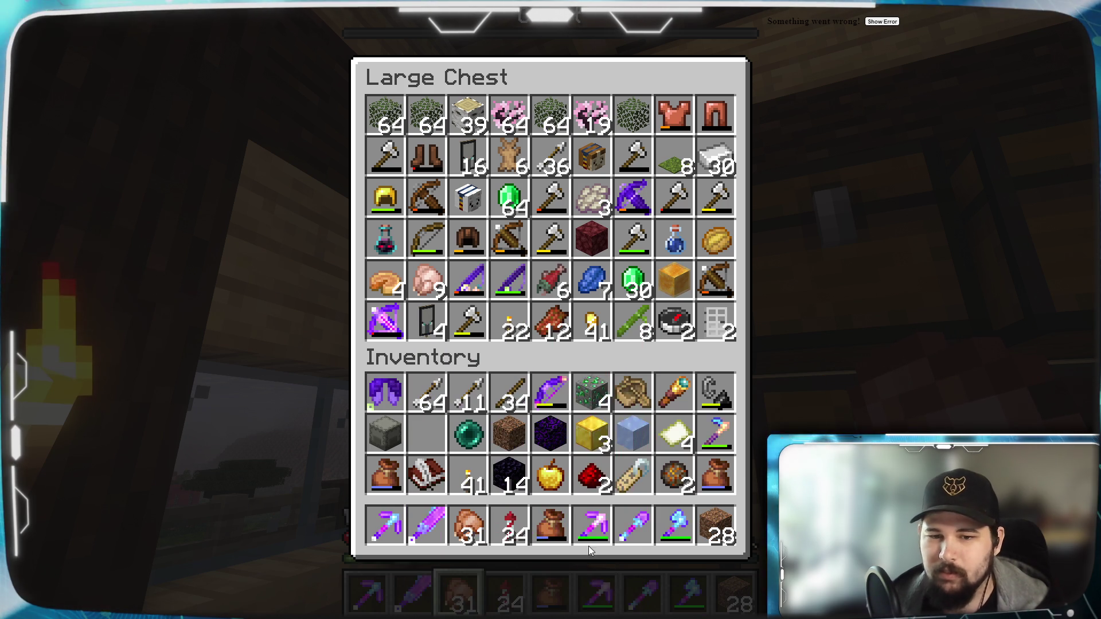
right_click(552, 525)
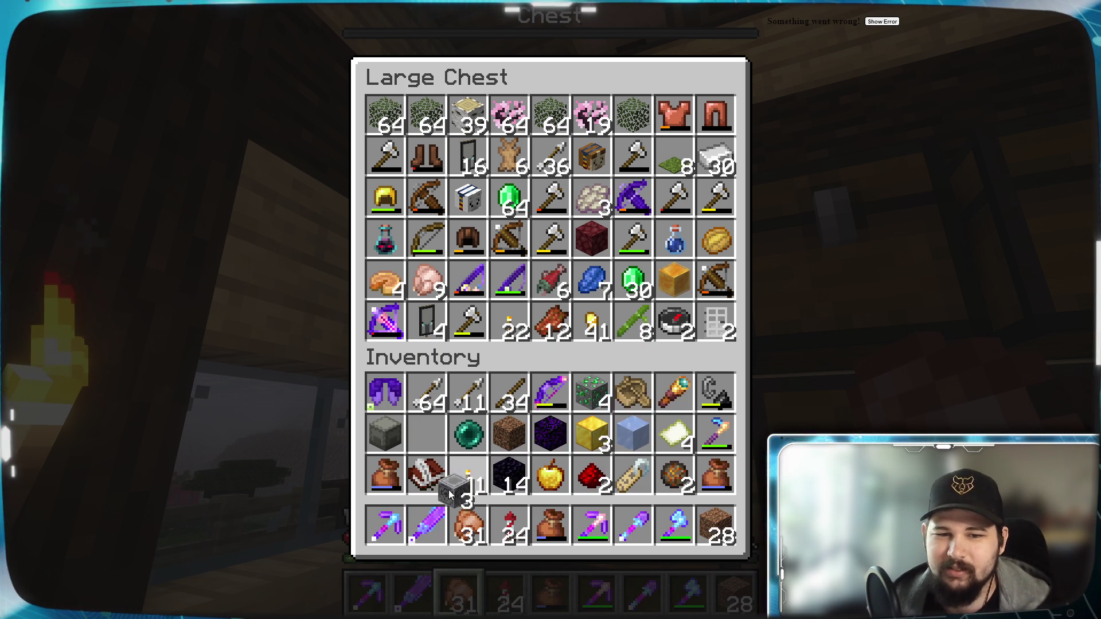
click(427, 434)
key(e)
In the neighbouring chest, add the emerald ore and a stack of 9, and set aside the 2 stone.
right_click(551, 310)
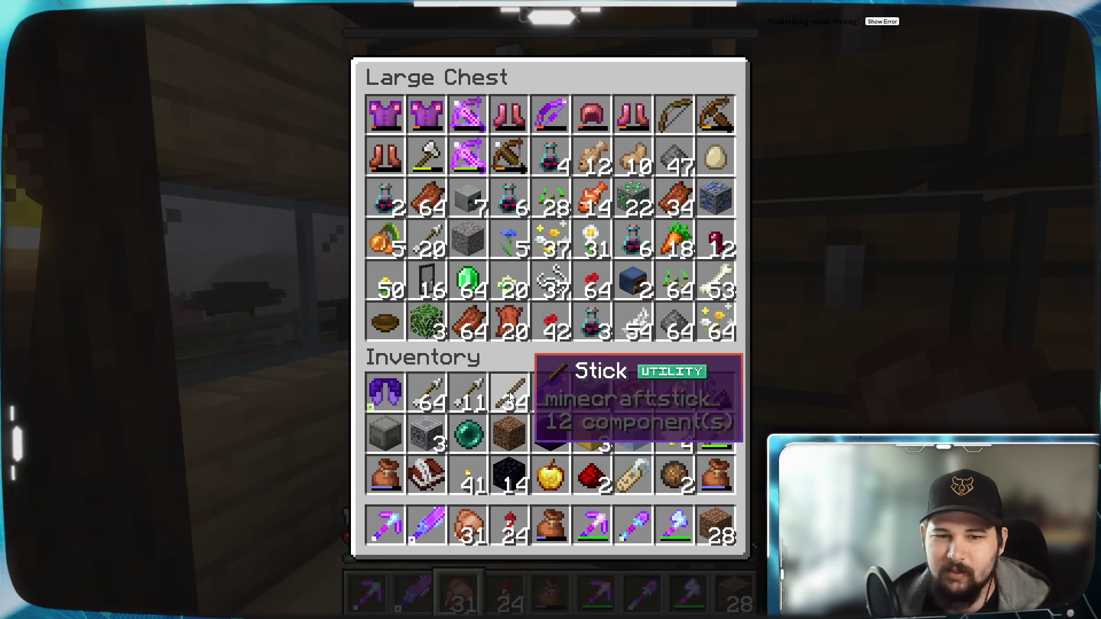
shift+click(591, 393)
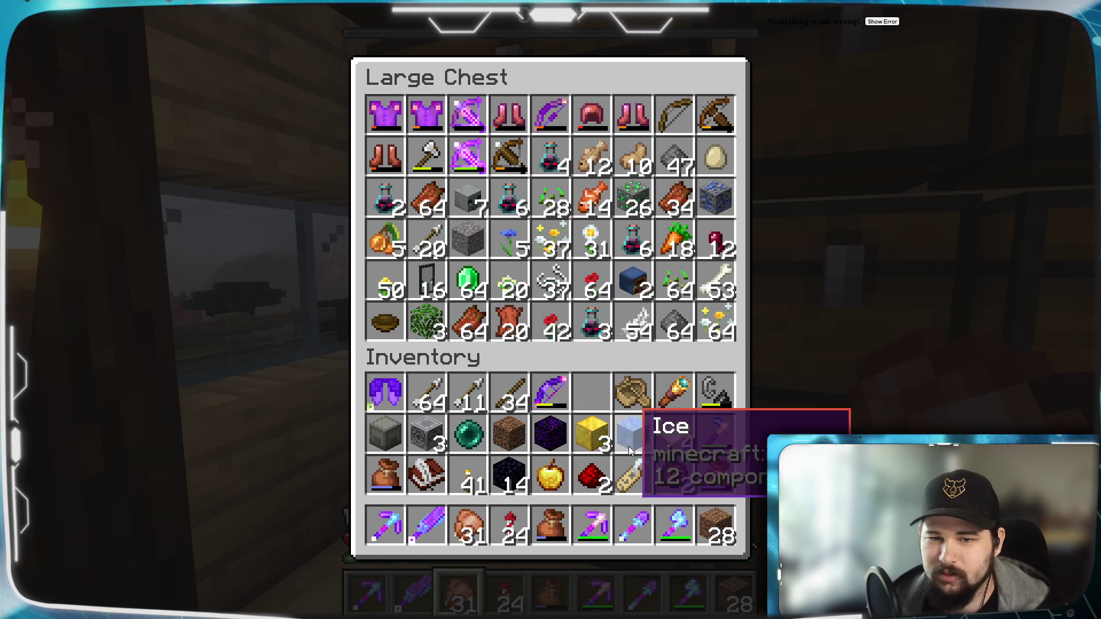
scroll(544, 532, down, 1)
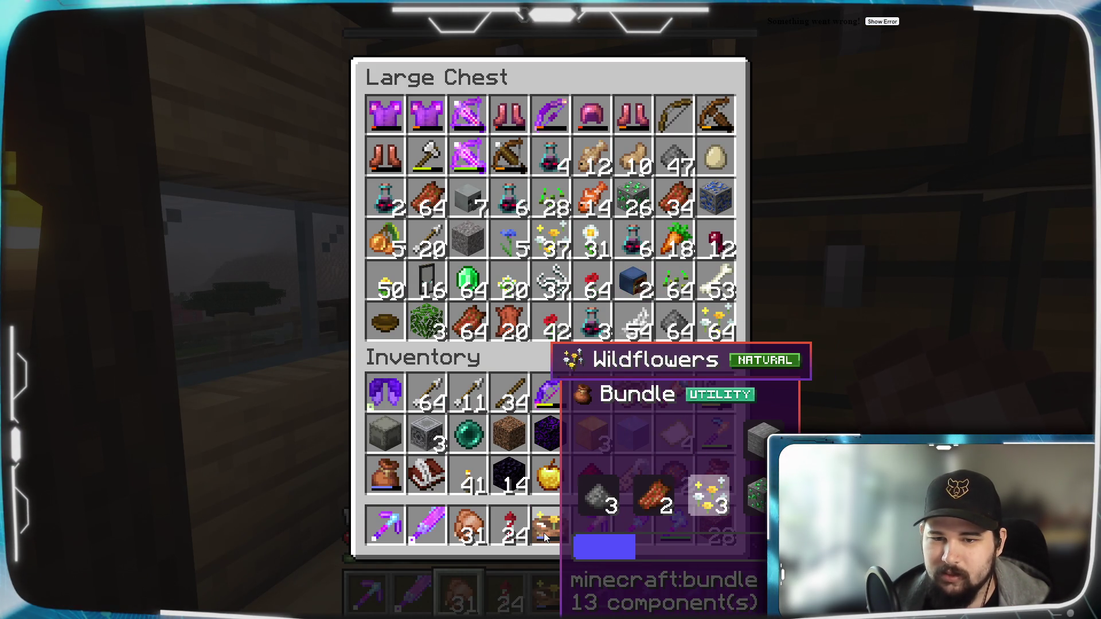
right_click(543, 532)
click(604, 394)
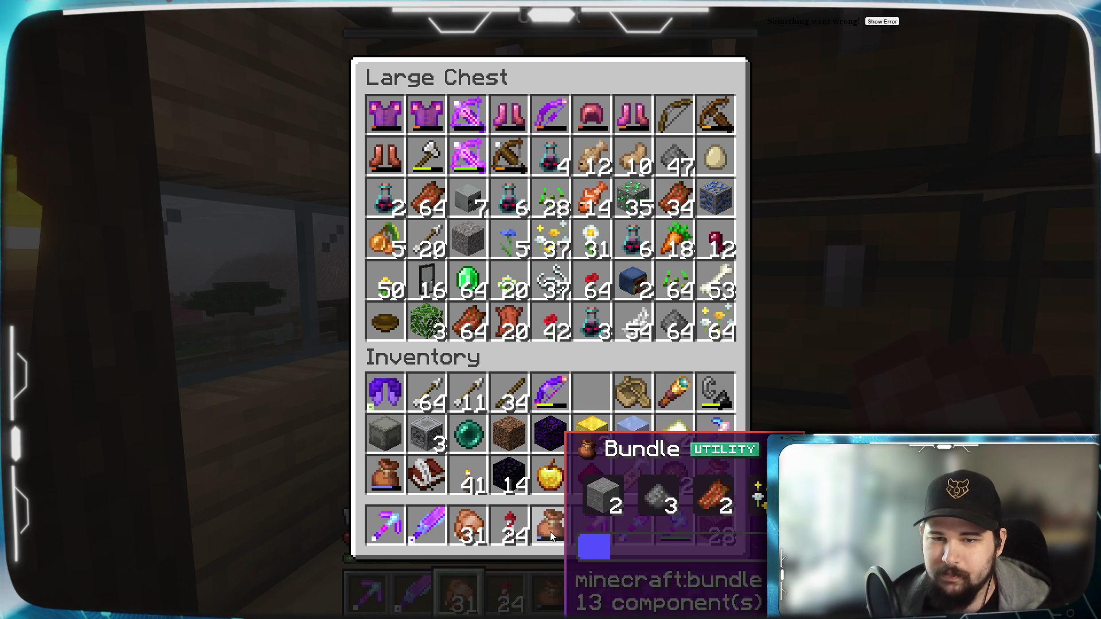
scroll(550, 532, down, 1)
right_click(549, 532)
click(592, 402)
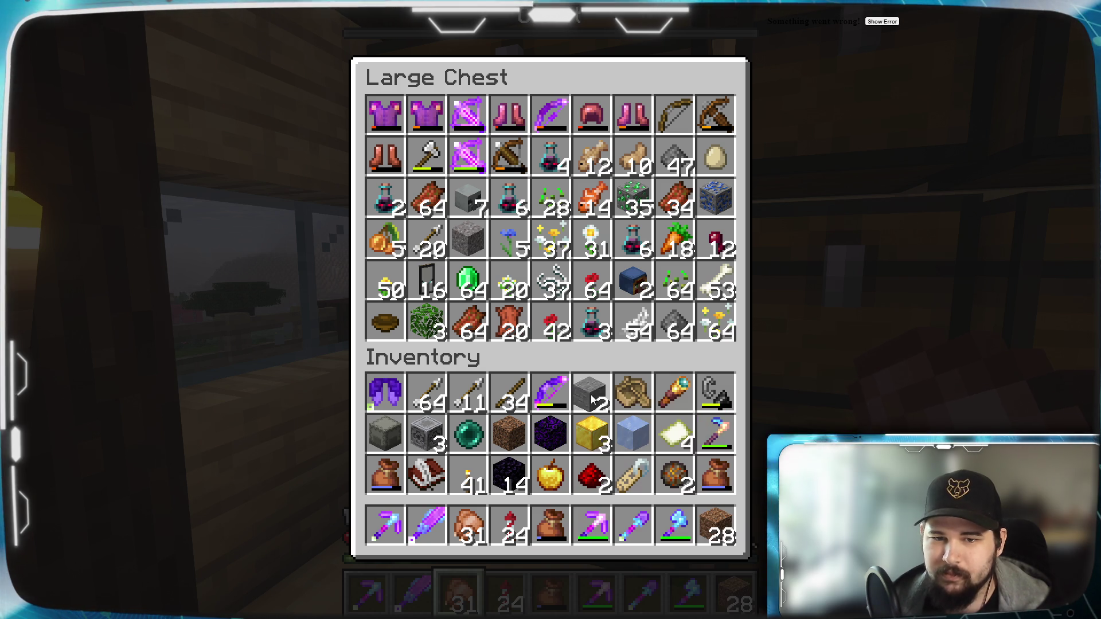
Merge stacks of 3 and 2 into chest stacks, then tuck the empty bundle into the hotbar bundle.
scroll(553, 525, down, 1)
right_click(553, 525)
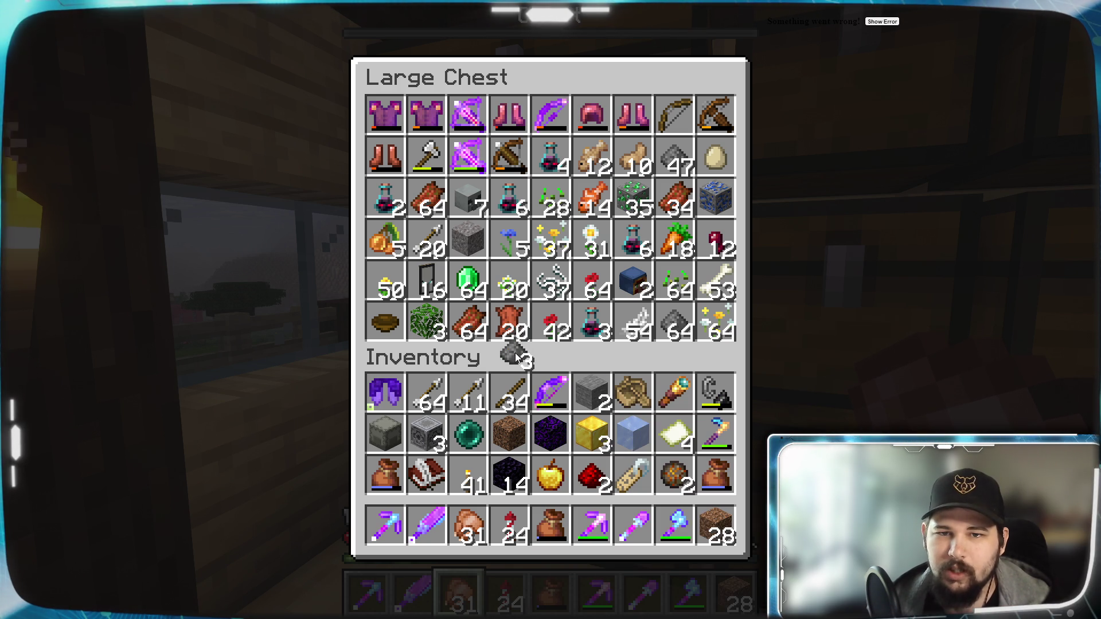
click(674, 161)
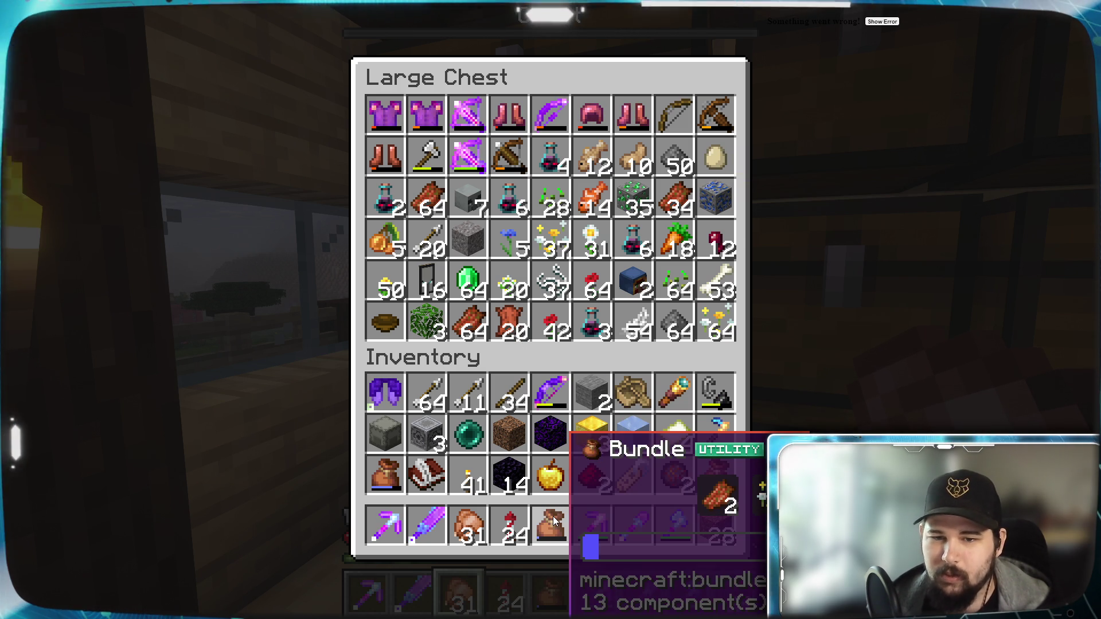
scroll(552, 516, down, 1)
right_click(553, 516)
click(677, 206)
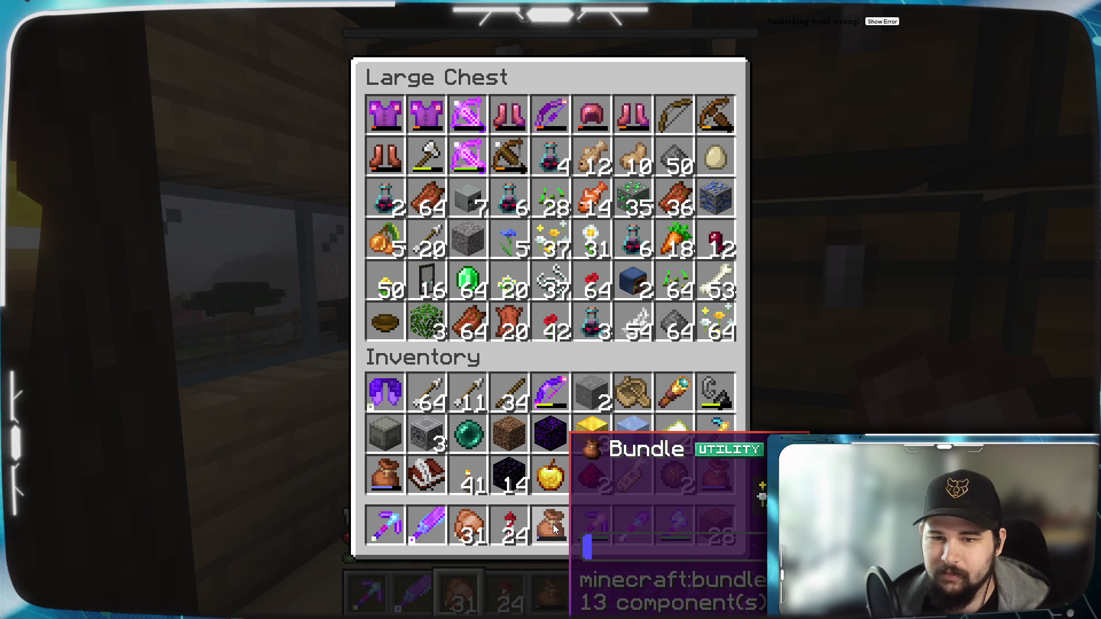
right_click(553, 526)
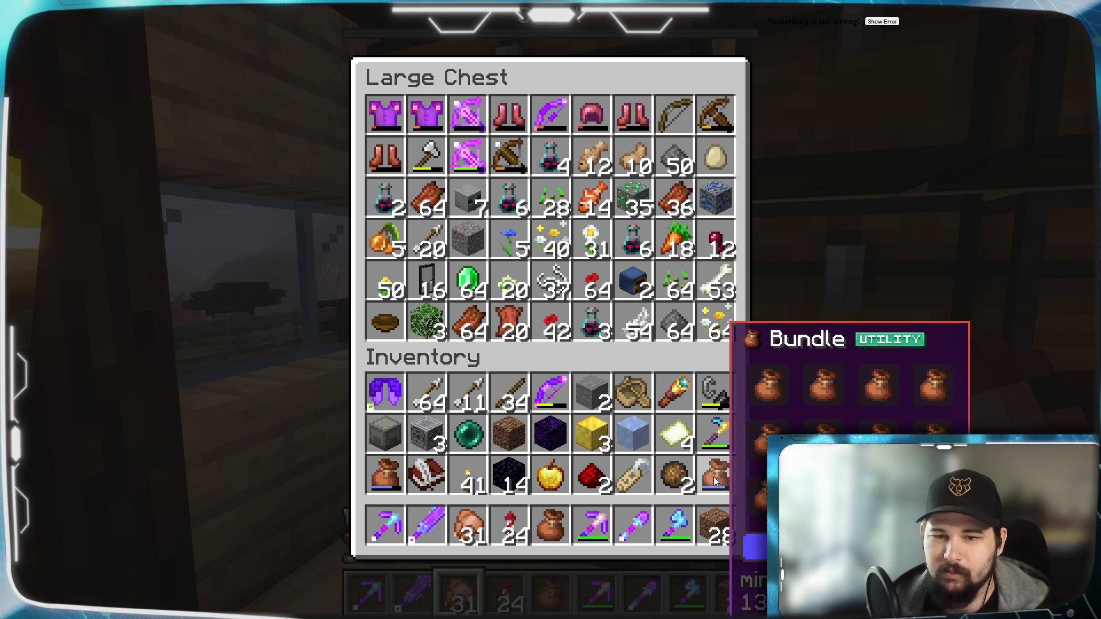
click(715, 481)
click(552, 530)
key(Escape)
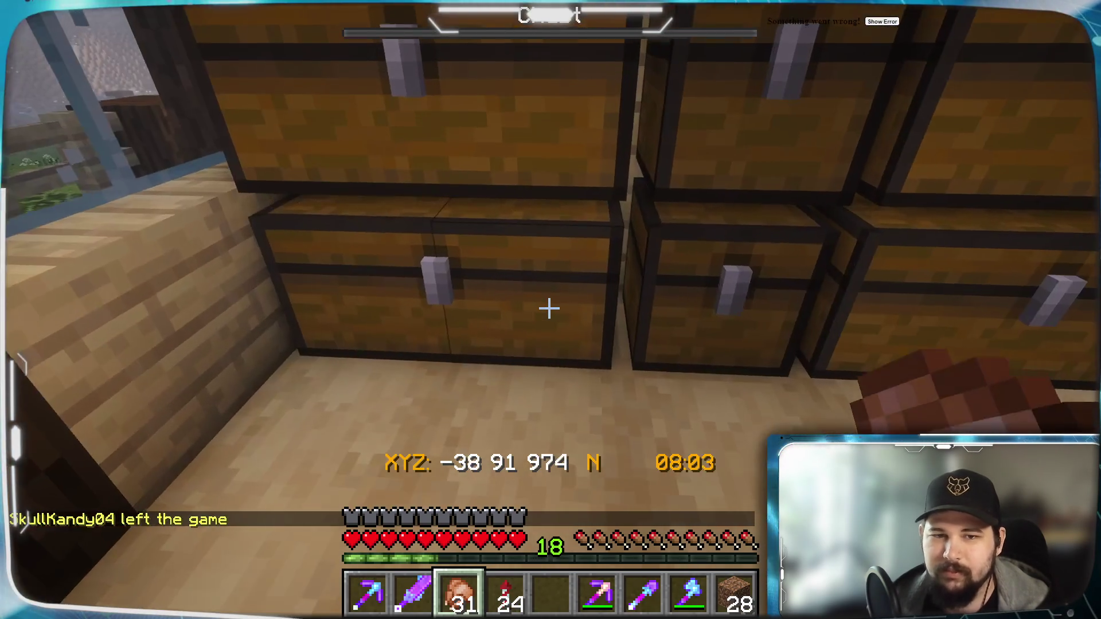
Move the stone, gear blocks, ender pearl, dirt, gold, packed ice, maps, 14 obsidian and golden apple into the chest.
right_click(550, 309)
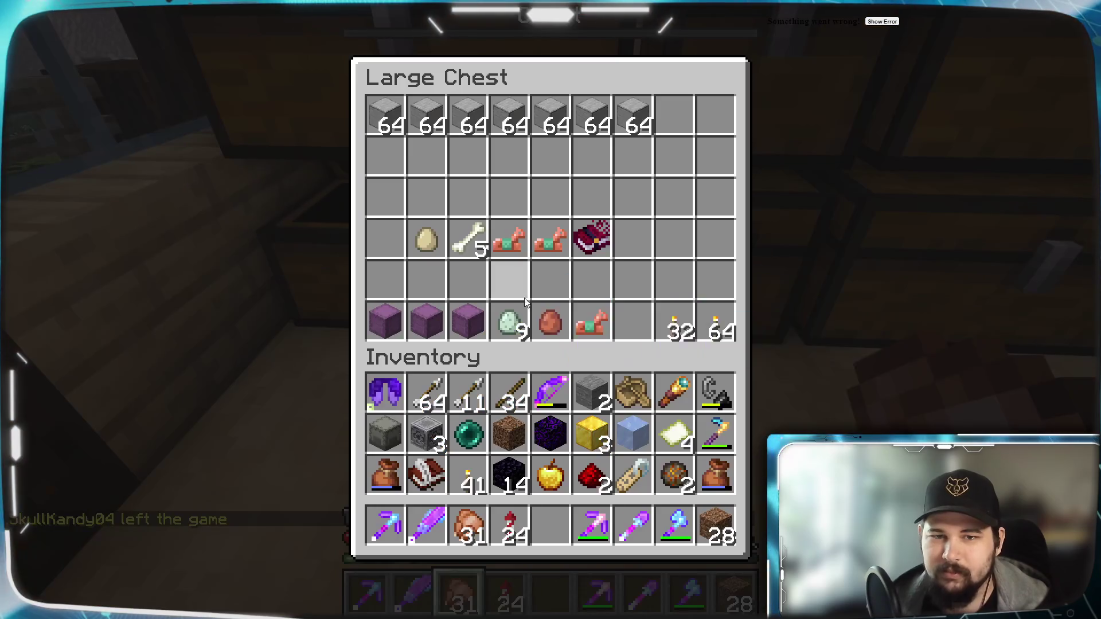
shift+click(592, 393)
shift+click(427, 434)
shift+click(468, 434)
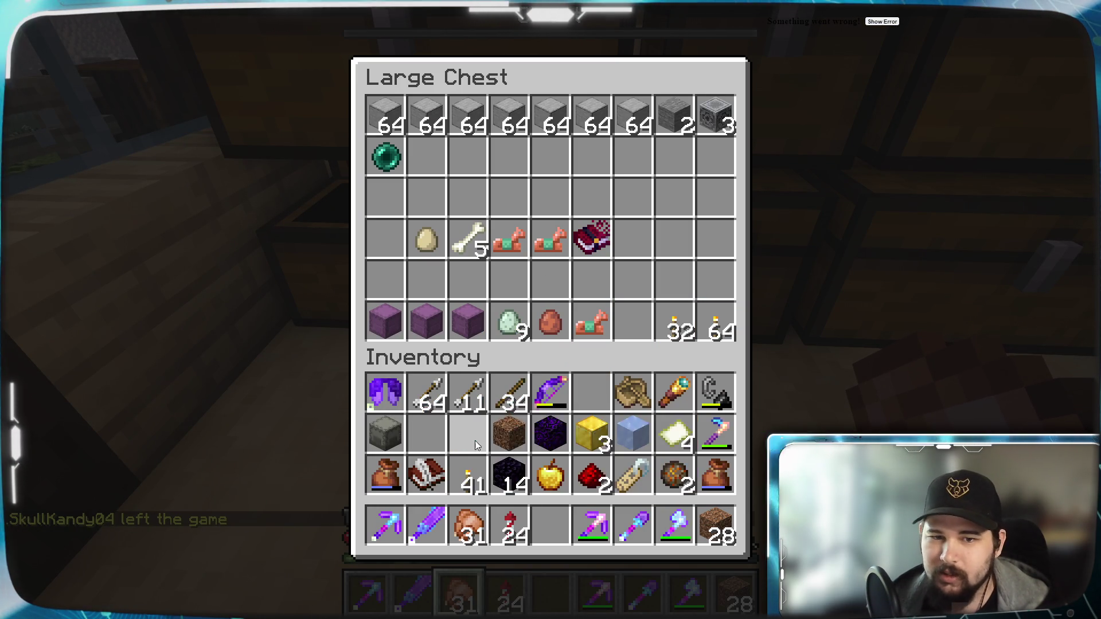
shift+click(509, 434)
shift+click(551, 434)
shift+click(592, 434)
shift+click(633, 434)
shift+click(668, 439)
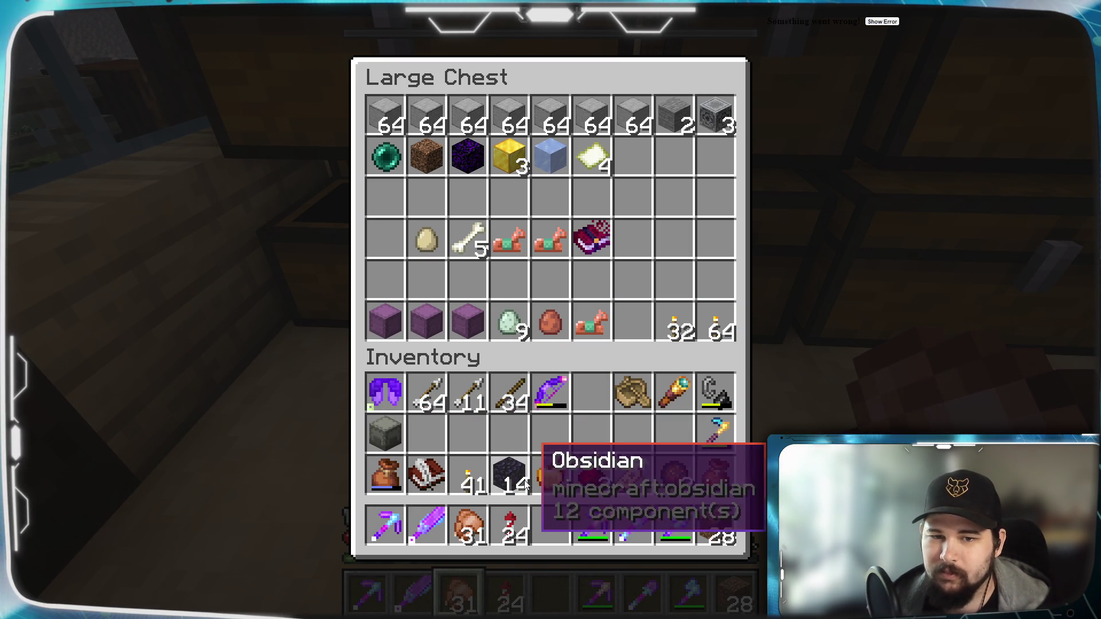
shift+click(509, 476)
shift+click(551, 476)
shift+click(670, 476)
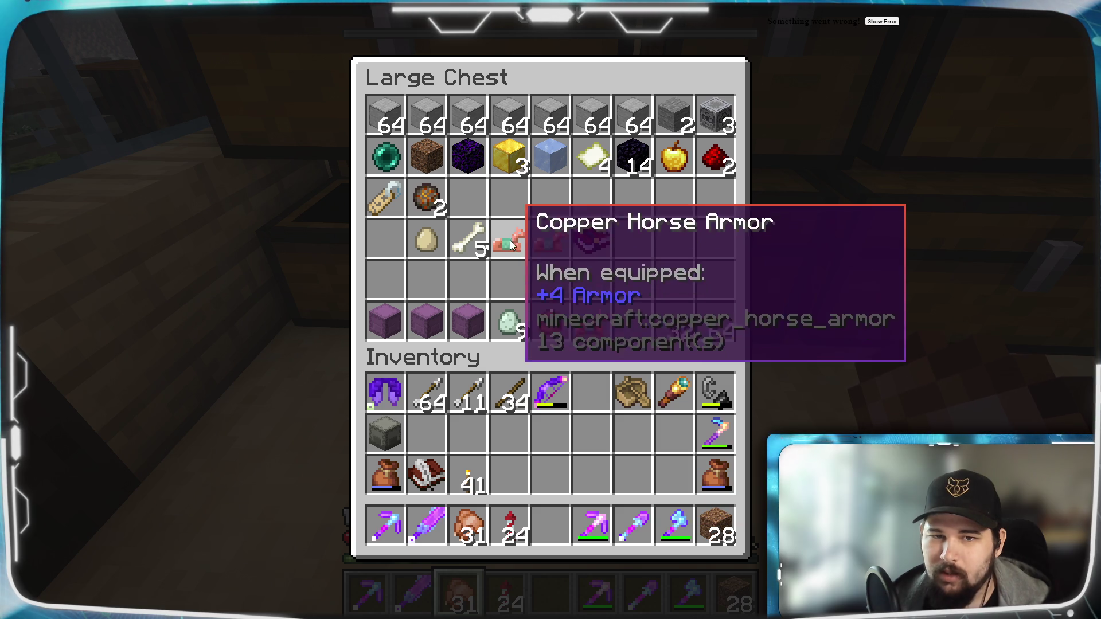
Take the egg and 5 bones into the inventory and put a copper horse armor in the chest's bottom row.
click(427, 239)
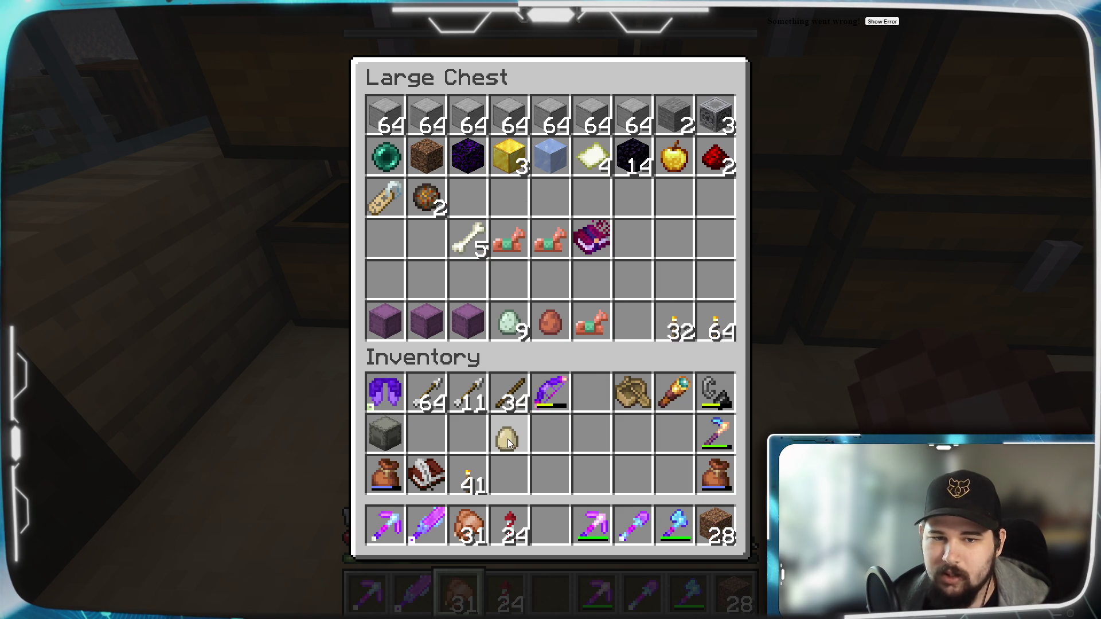
click(468, 239)
click(551, 434)
shift+click(509, 239)
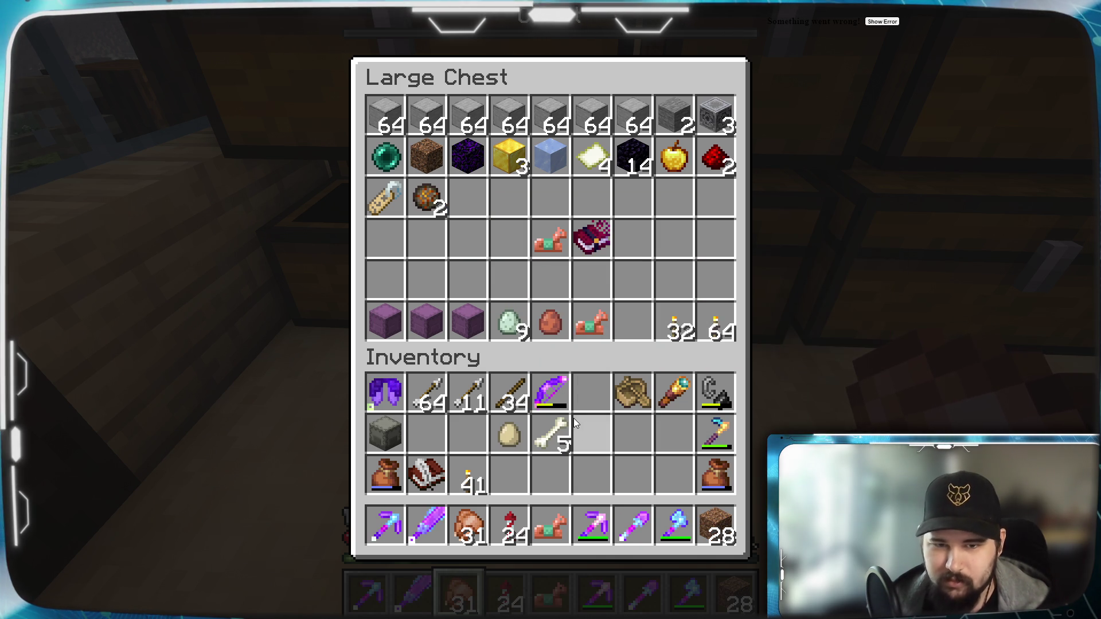
click(591, 322)
click(605, 322)
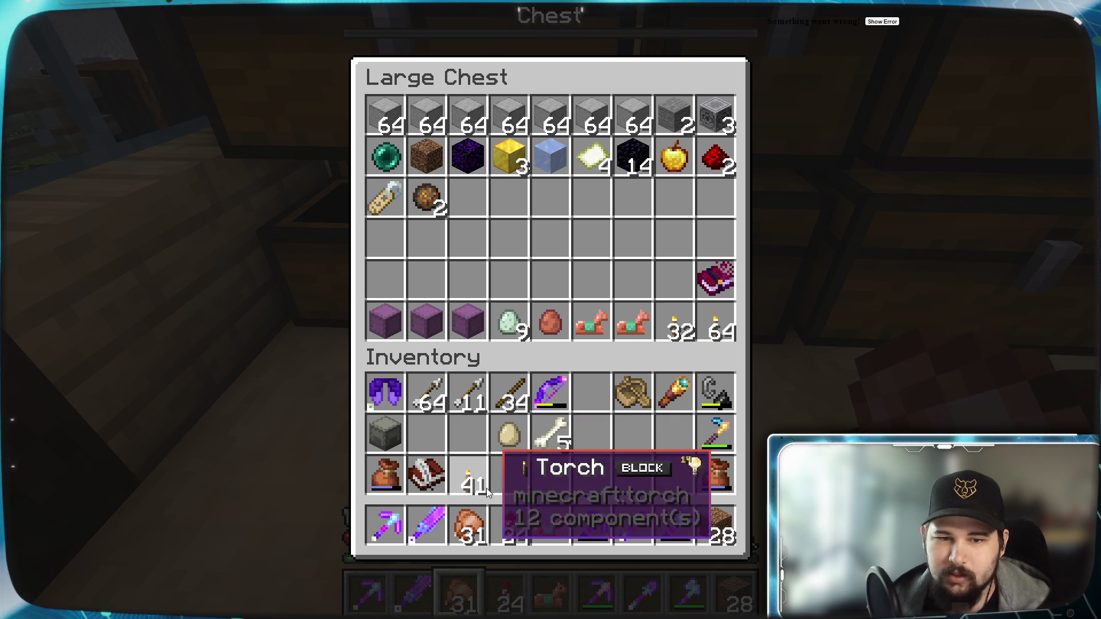
Take 16 torches from the chest, then place the horse armor and torches in the main storage chest.
right_click(677, 324)
click(465, 477)
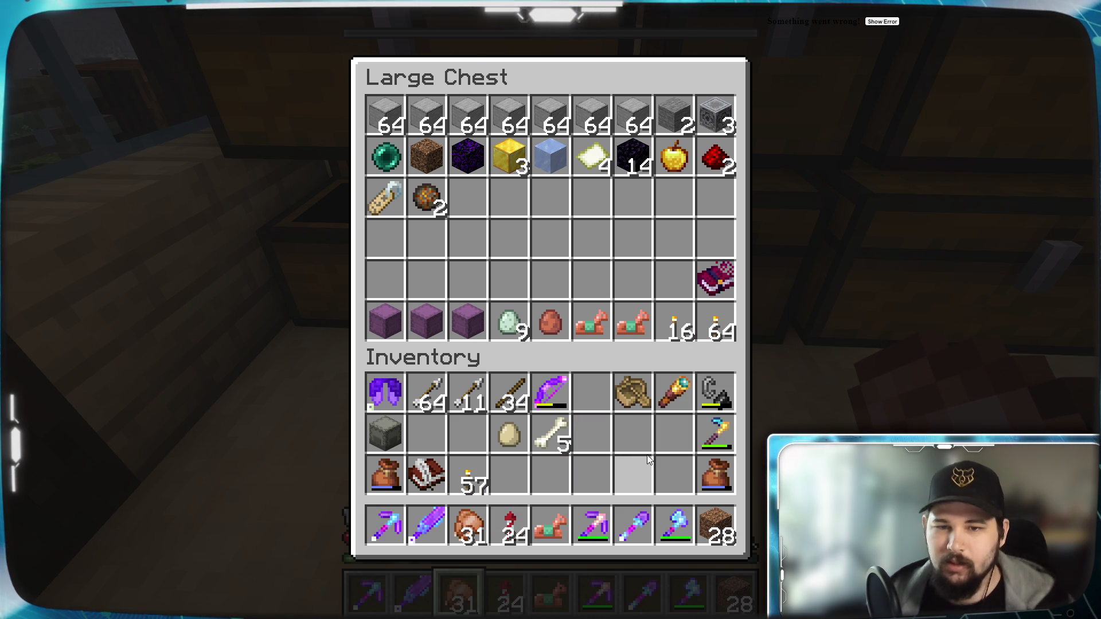
key(Escape)
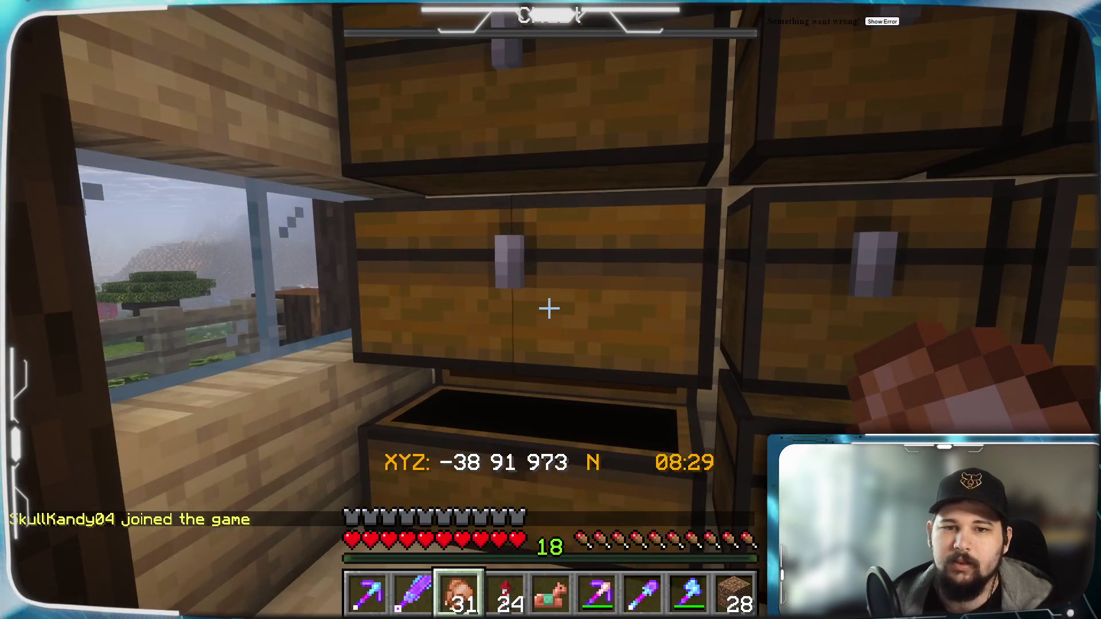
right_click(550, 309)
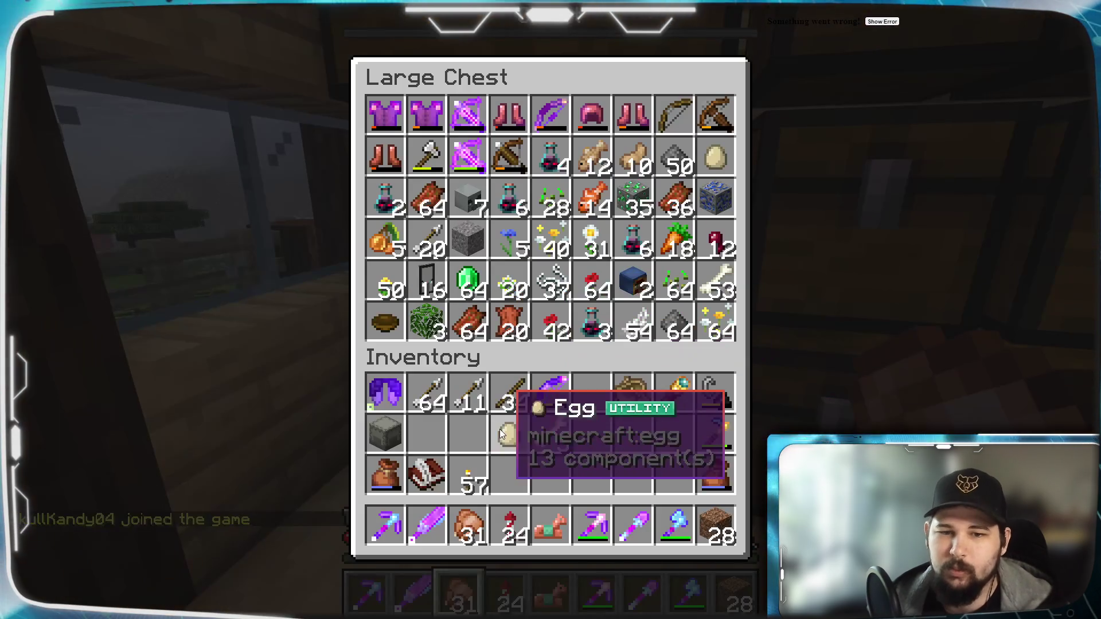
key(Escape)
right_click(550, 310)
shift+click(550, 524)
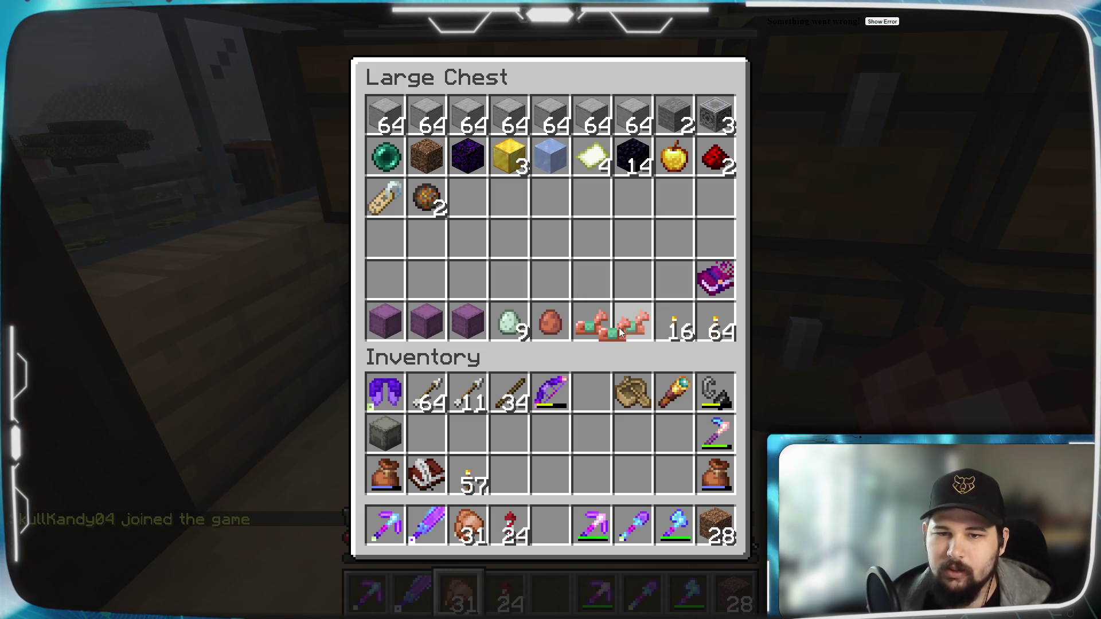
click(676, 281)
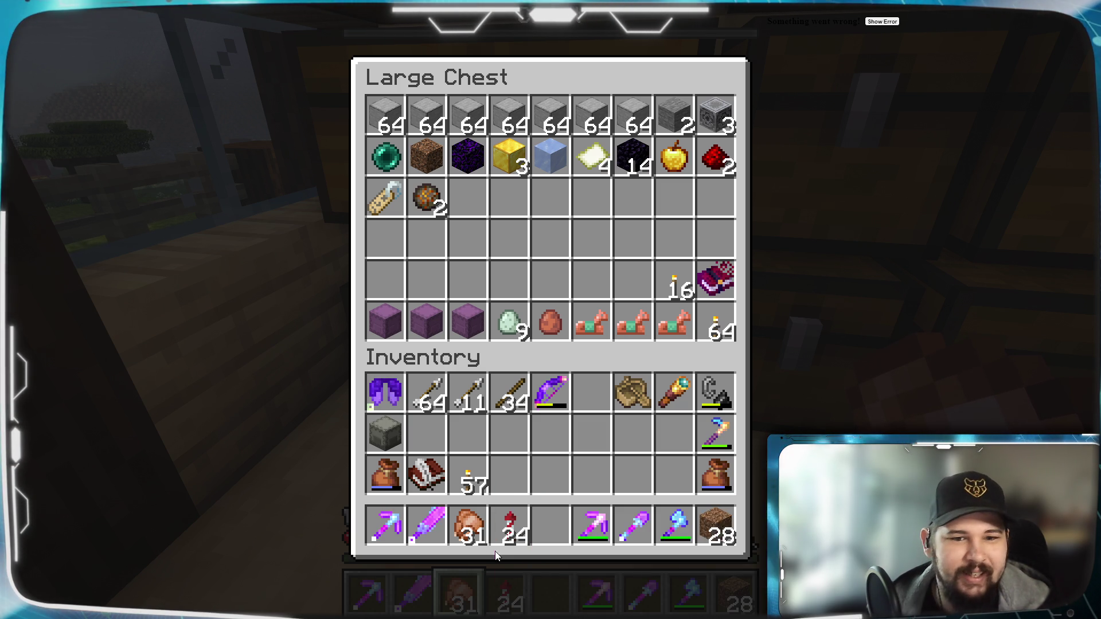
Go out the pink door onto the deck, briefly revisit the storage chest, then check the bundle.
key(Escape)
key(w)
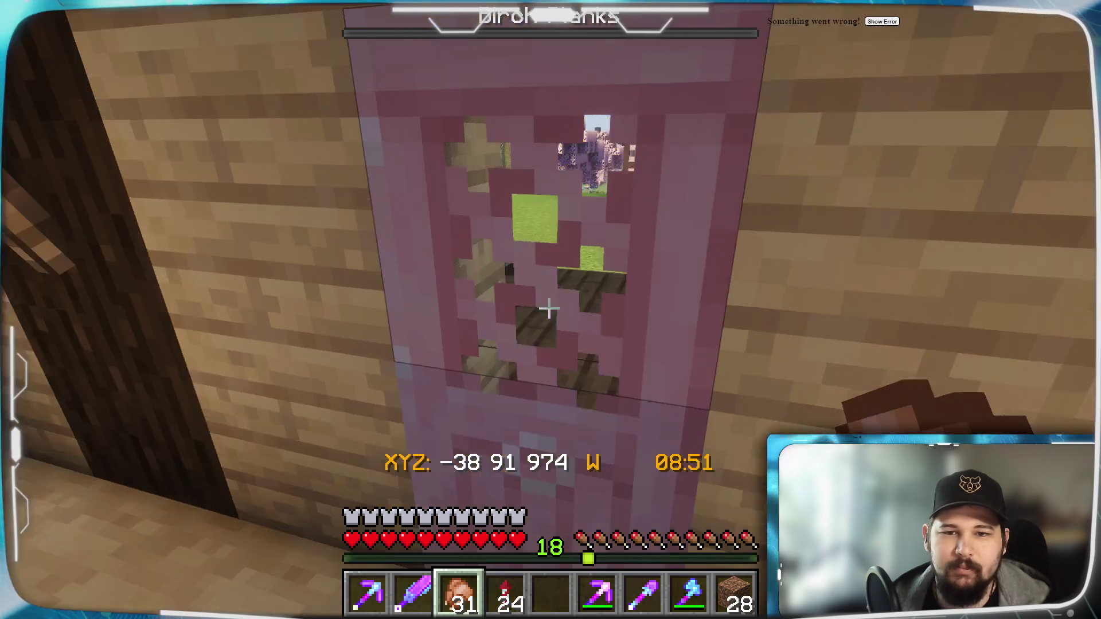
right_click(550, 309)
key(e)
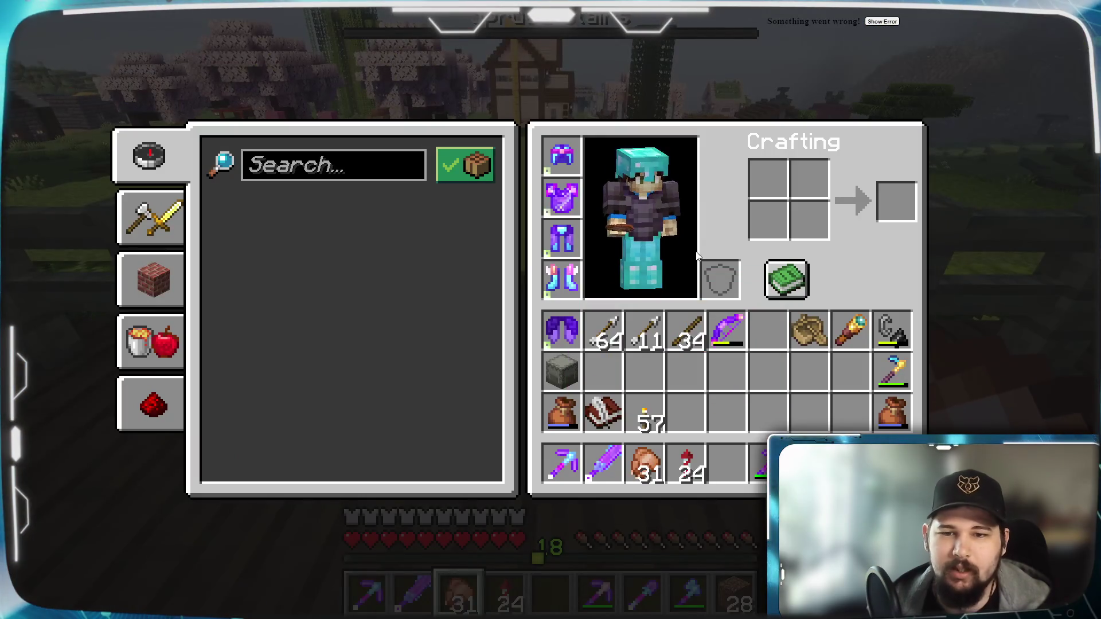
key(e)
key(w)
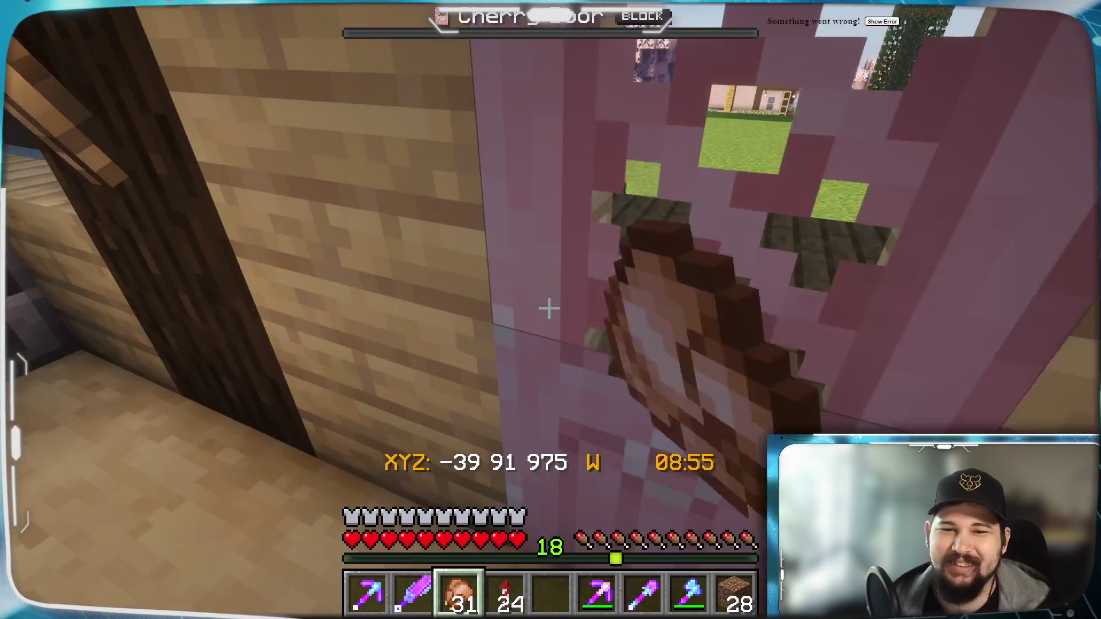
right_click(550, 310)
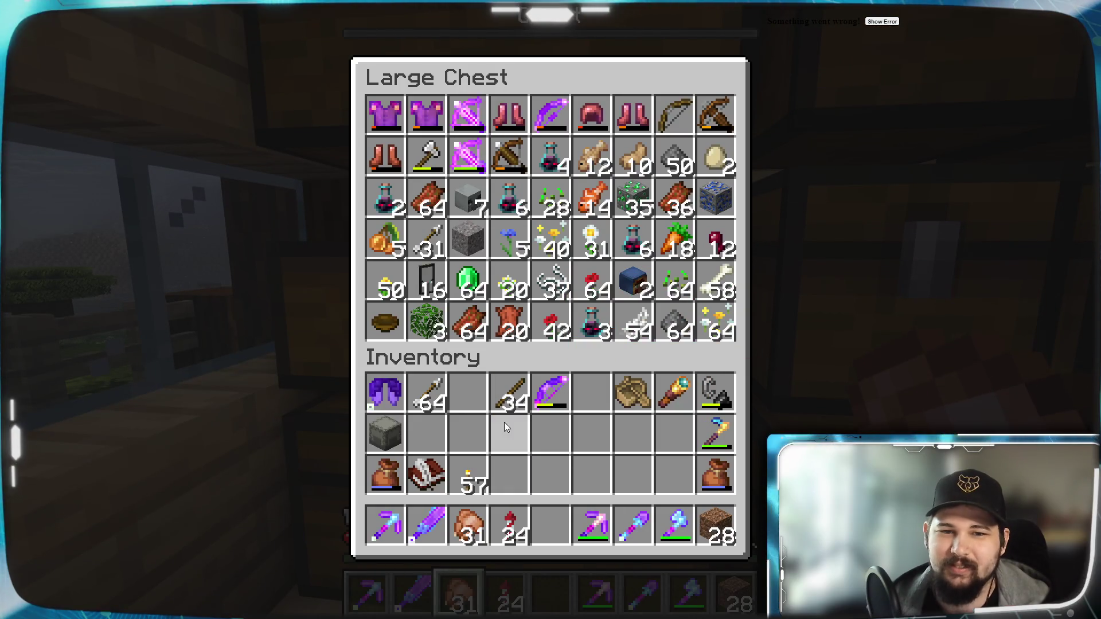
key(e)
key(w)
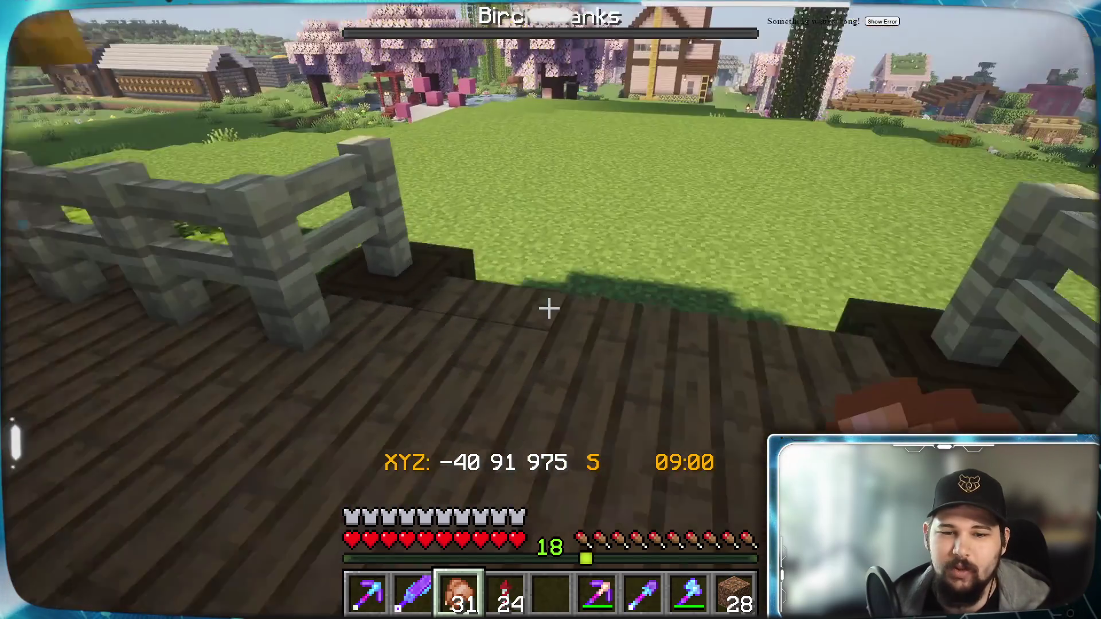
key(e)
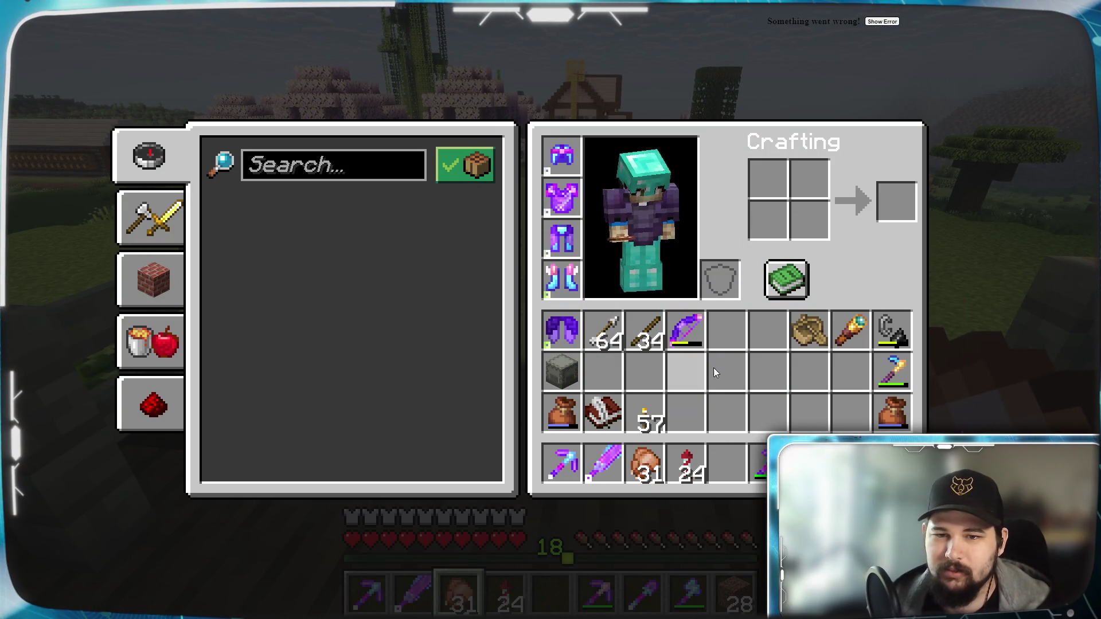
mouse_move(904, 414)
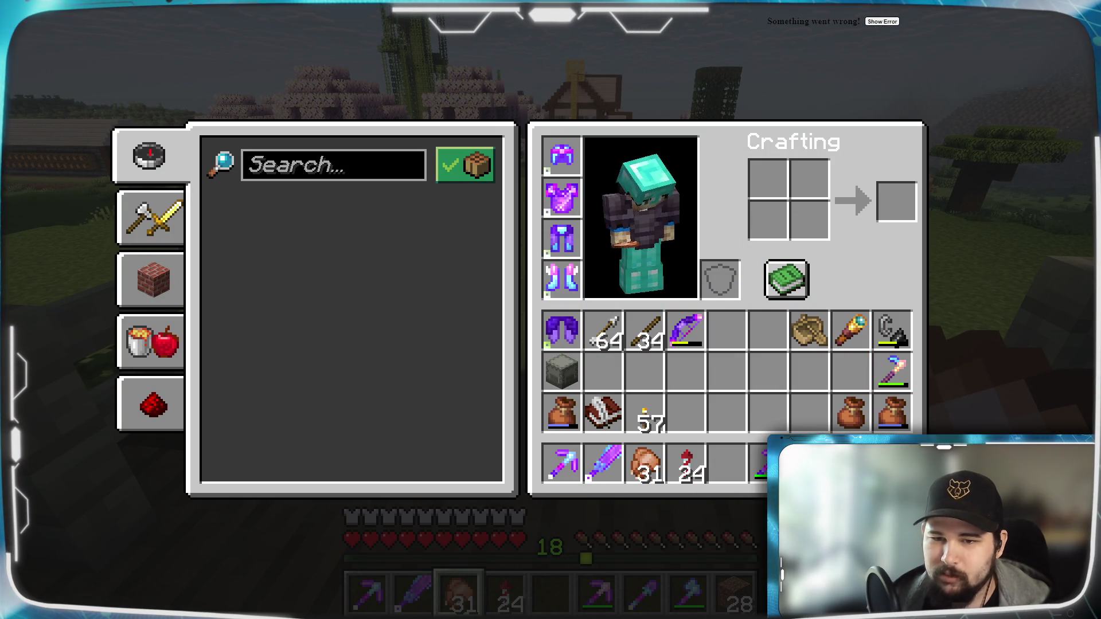
Walk off the deck and west across the field, glancing at the inventory on the way.
key(e)
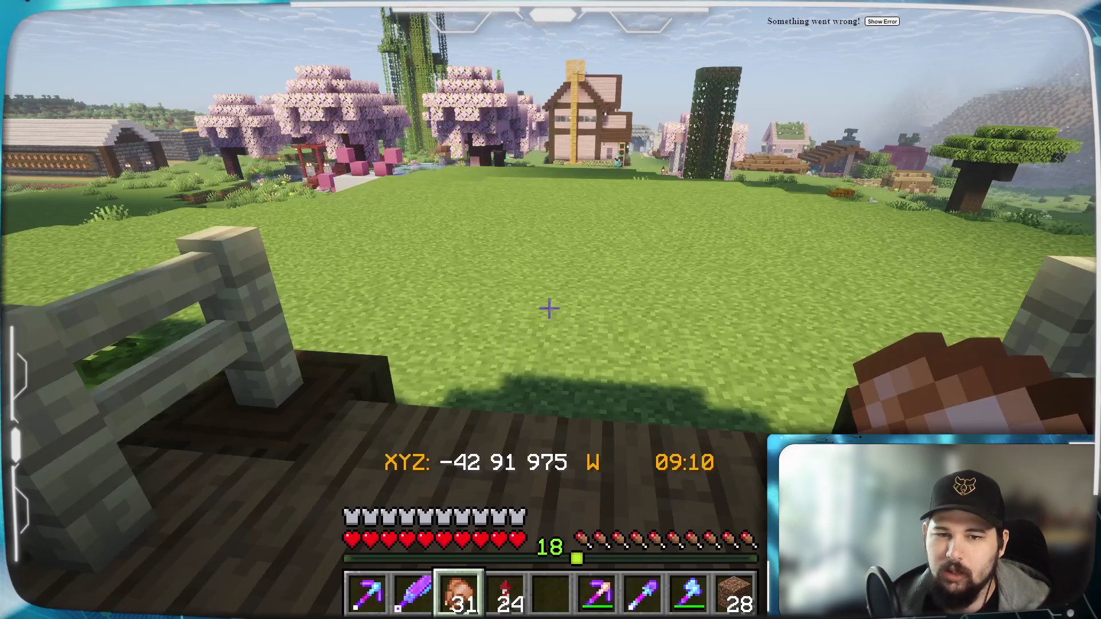
key(w)
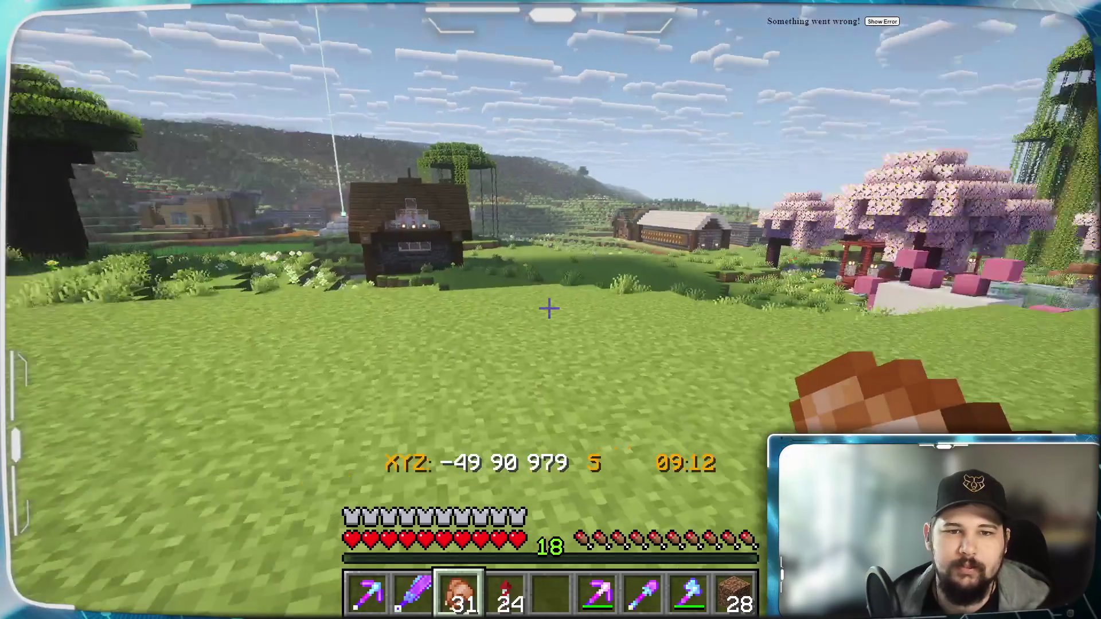
key(w)
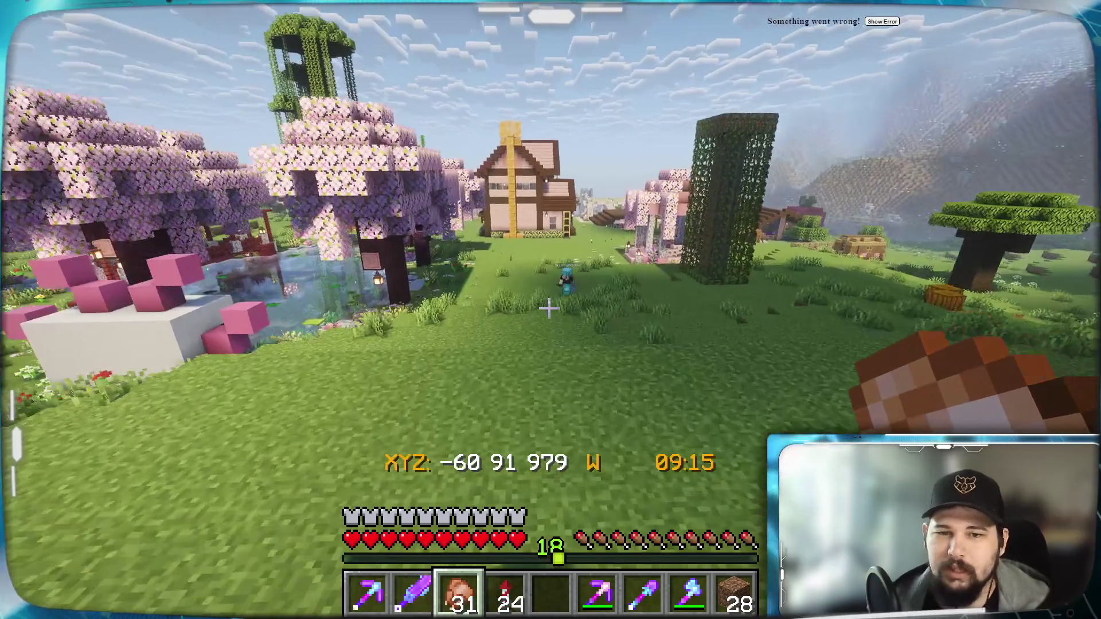
key(w)
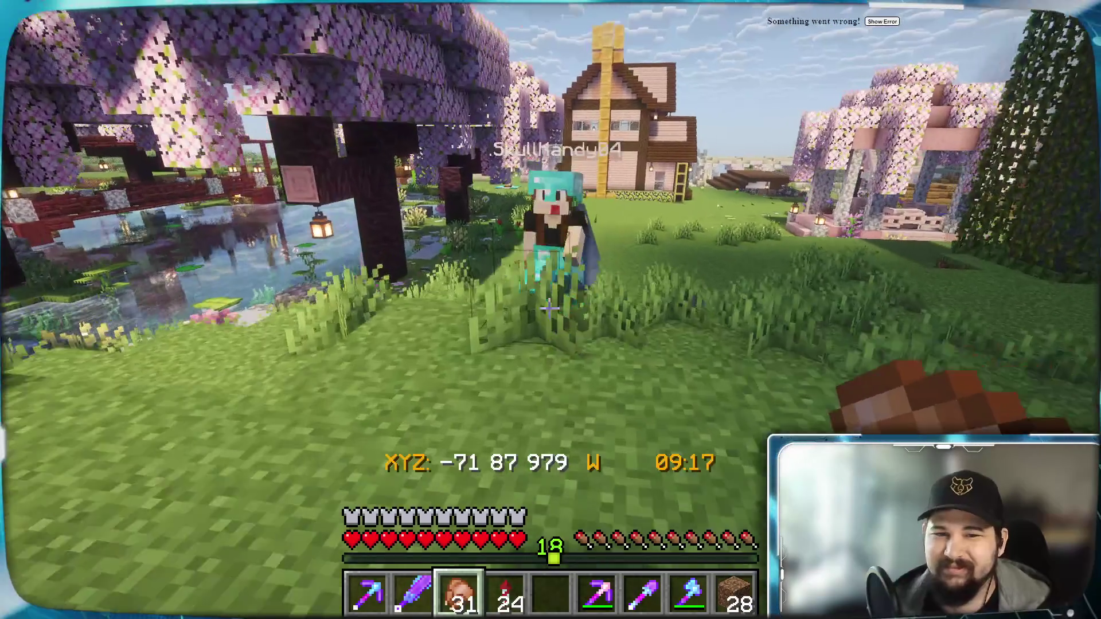
key(w)
key(e)
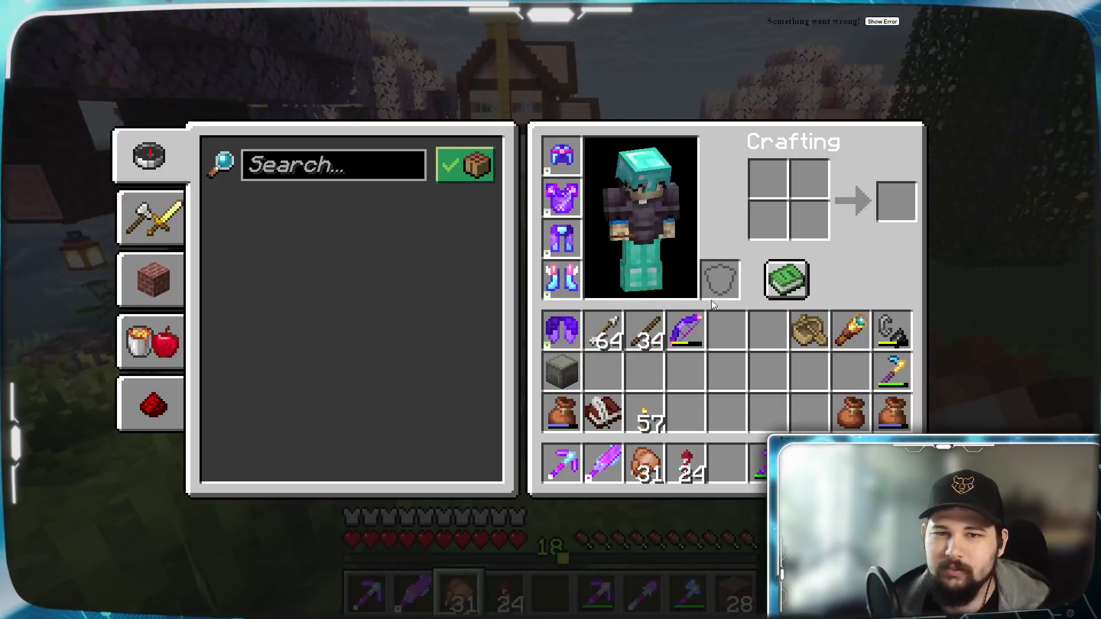
key(e)
key(w)
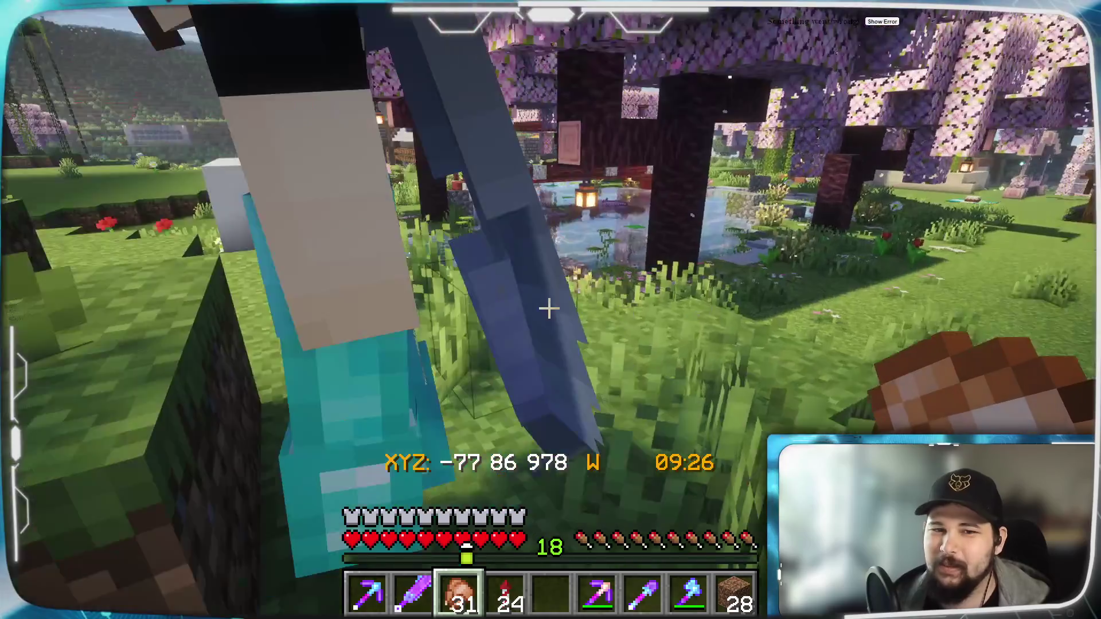
Stop by the other player, then continue west past them to the pink house.
key(w)
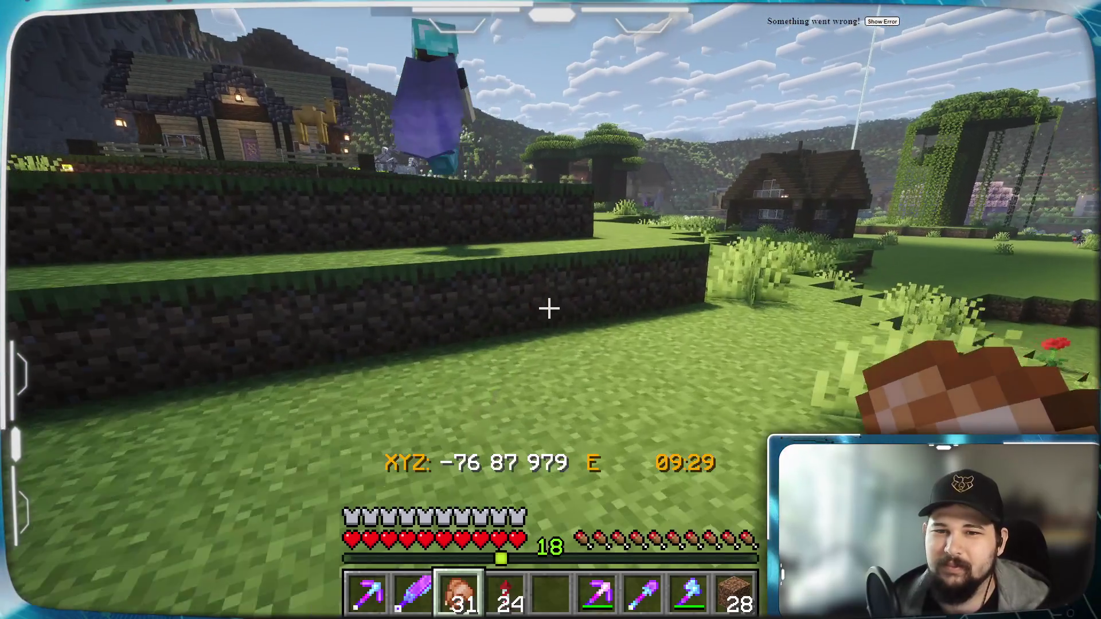
key(w)
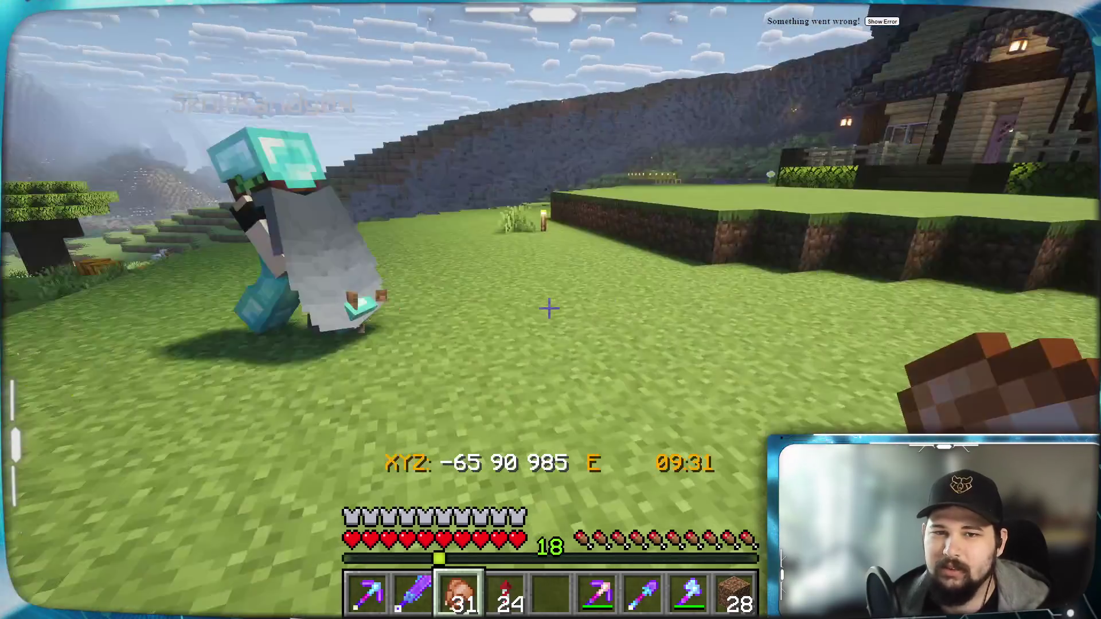
key(w)
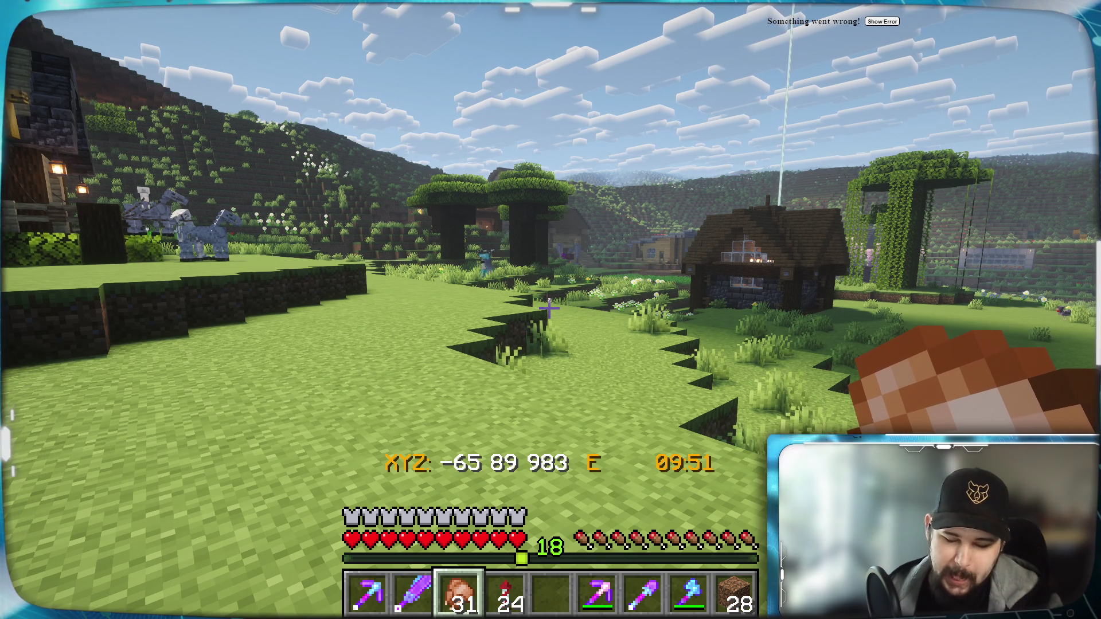
key(w)
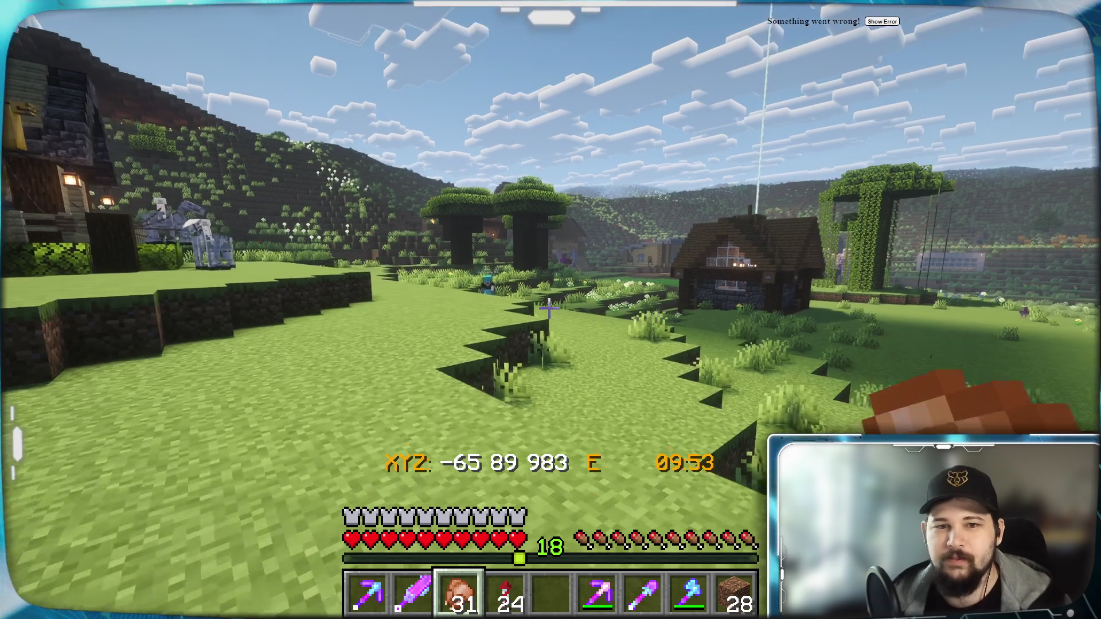
key(w)
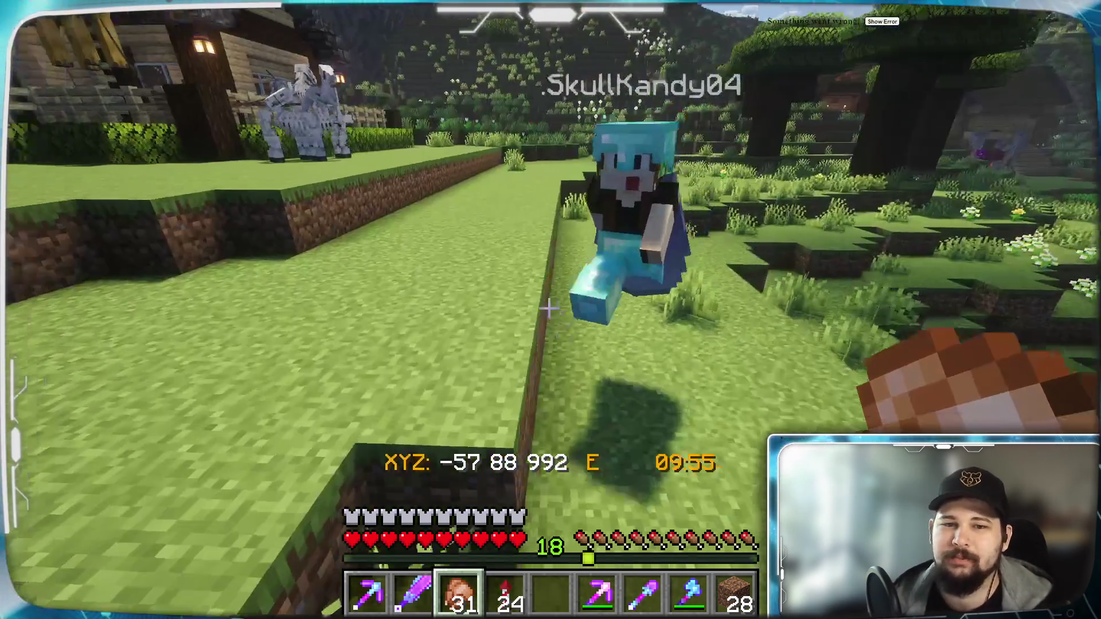
key(w)
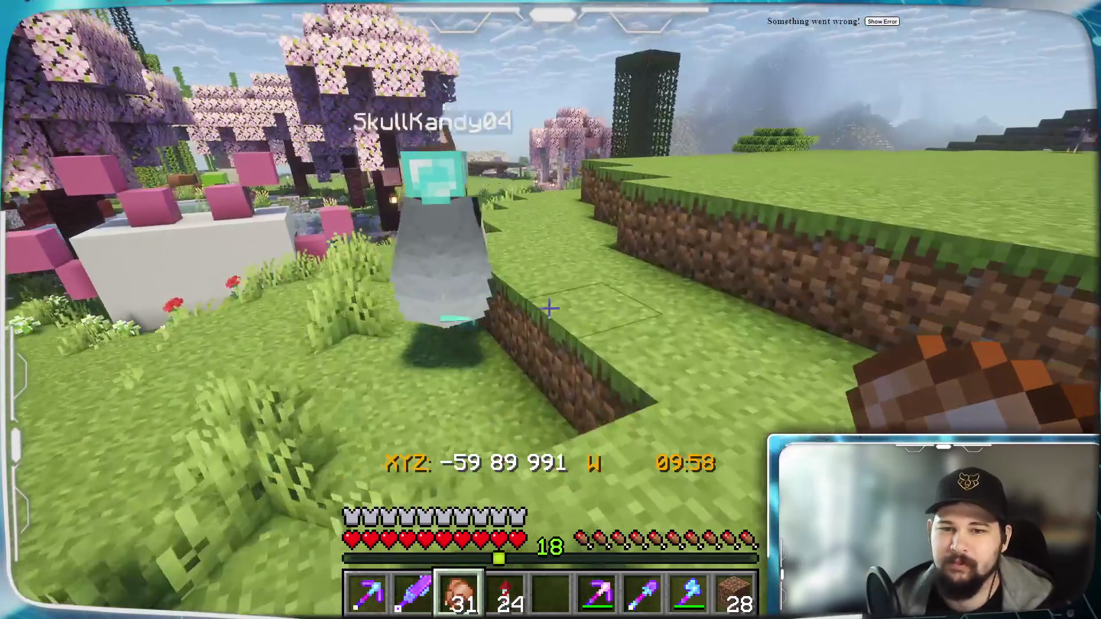
key(w)
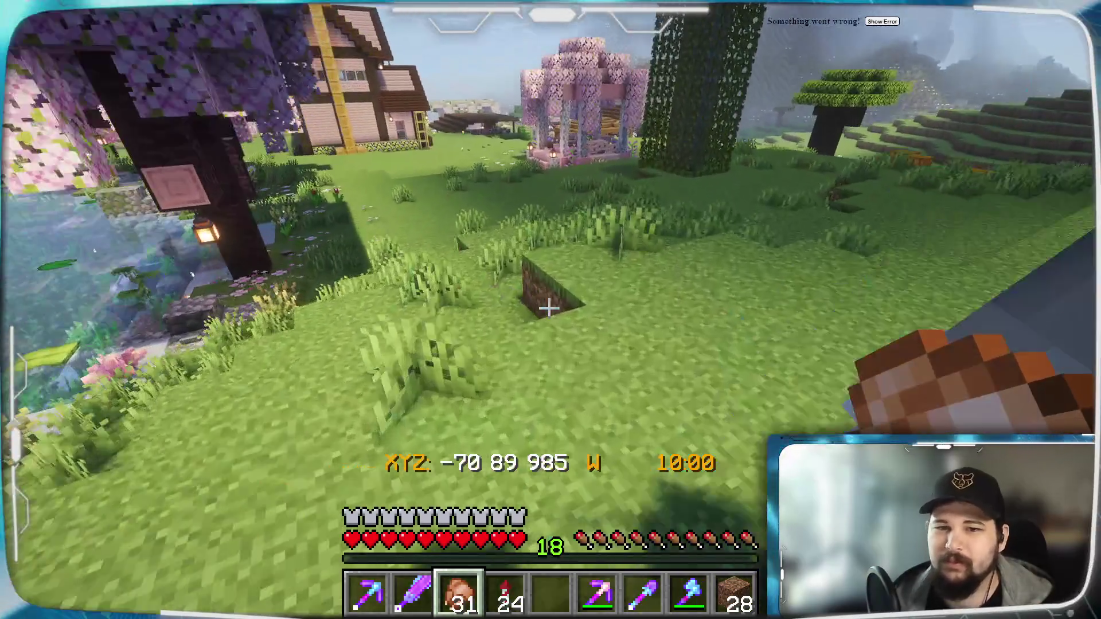
key(w)
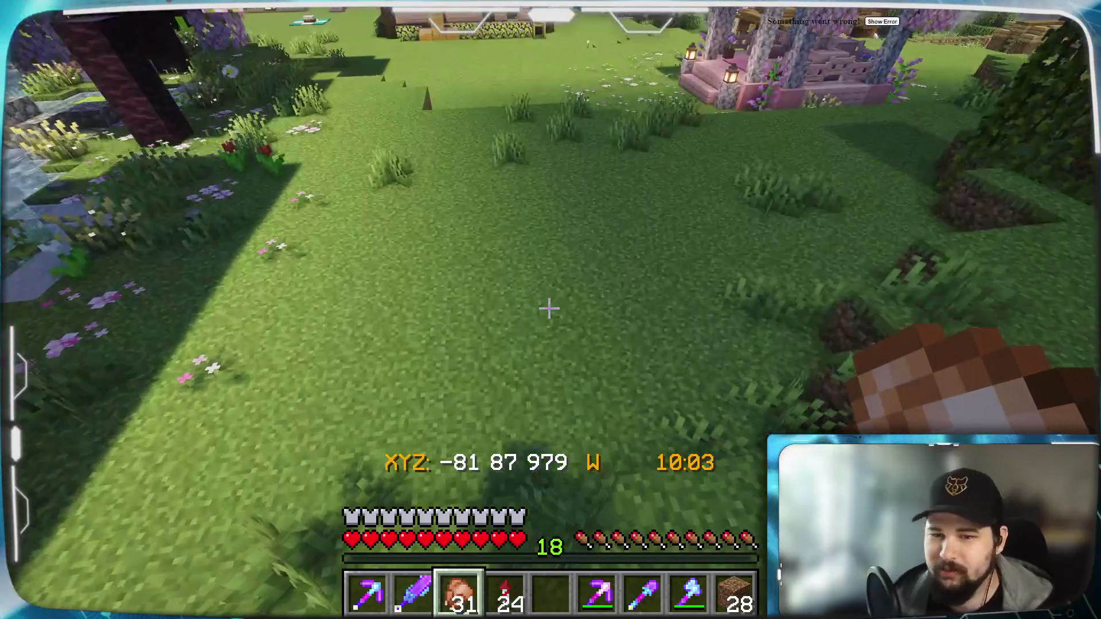
key(w)
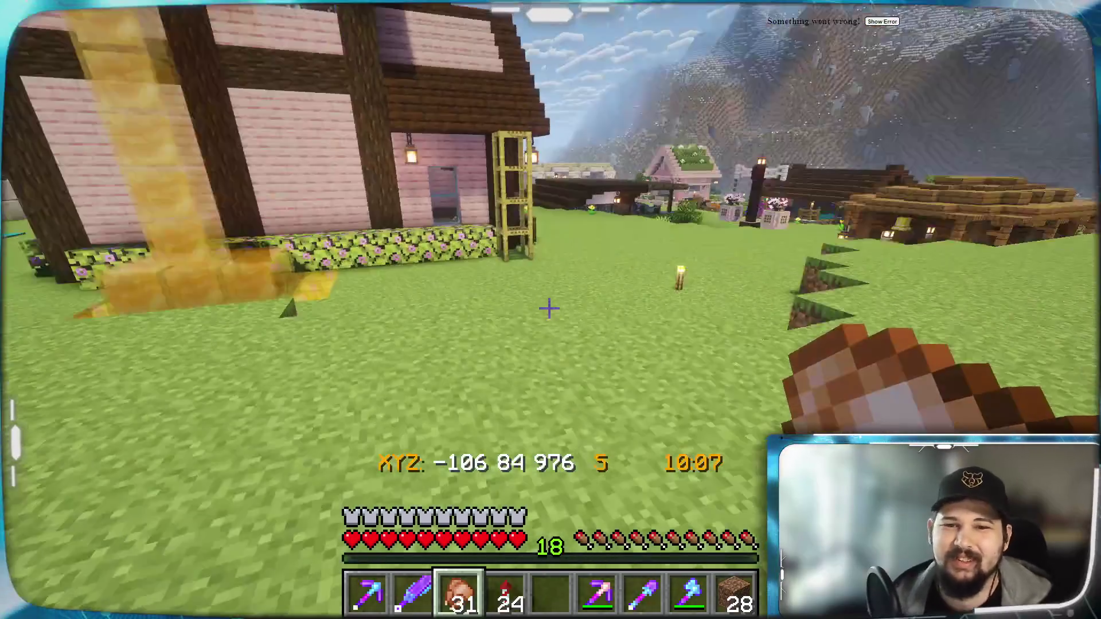
Enter the pink house and look through its small chest, large chest and another small chest.
key(w)
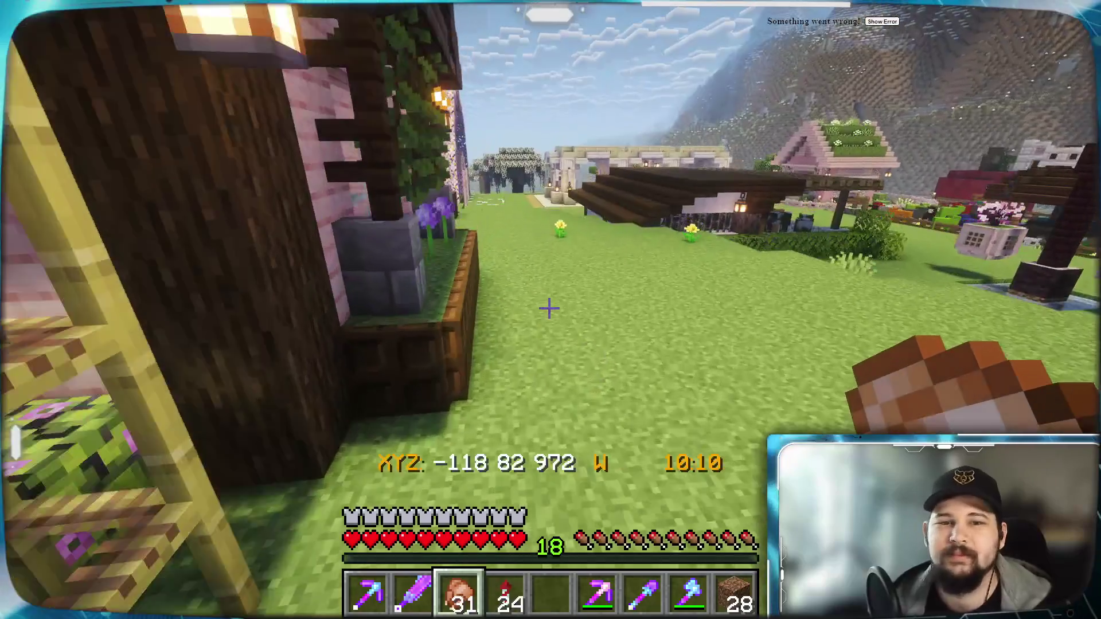
key(w)
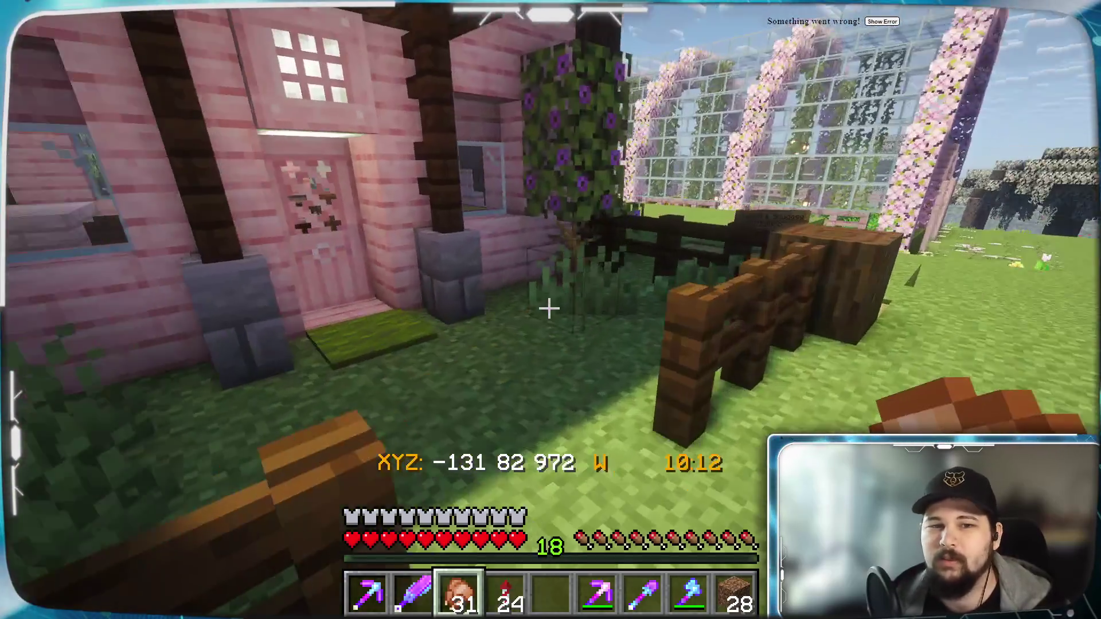
right_click(549, 308)
key(w)
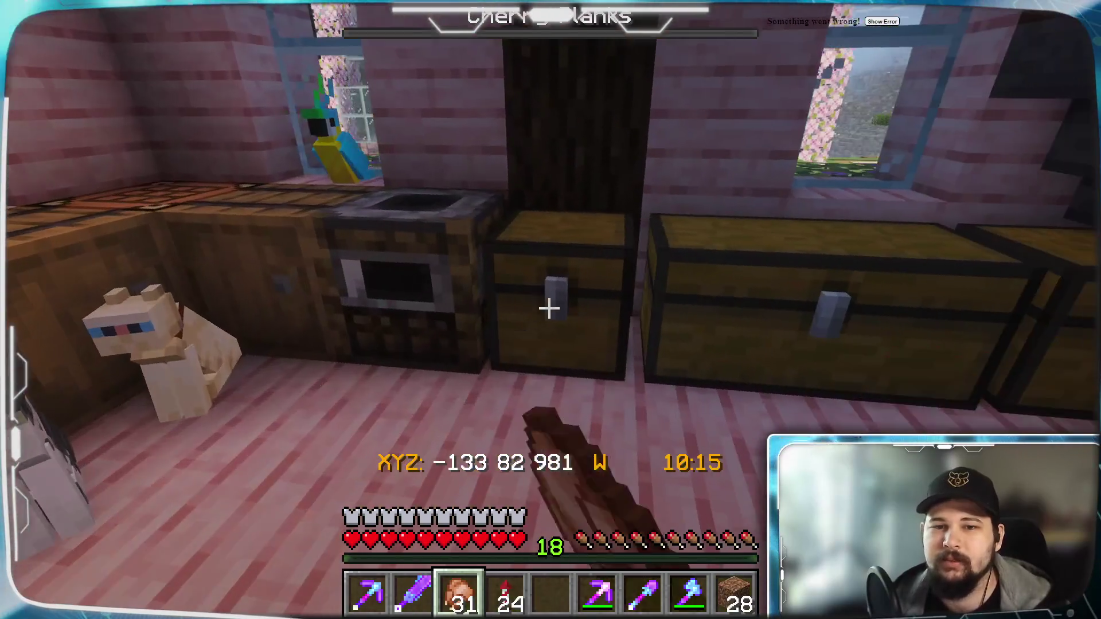
right_click(549, 309)
key(Escape)
right_click(549, 308)
key(Escape)
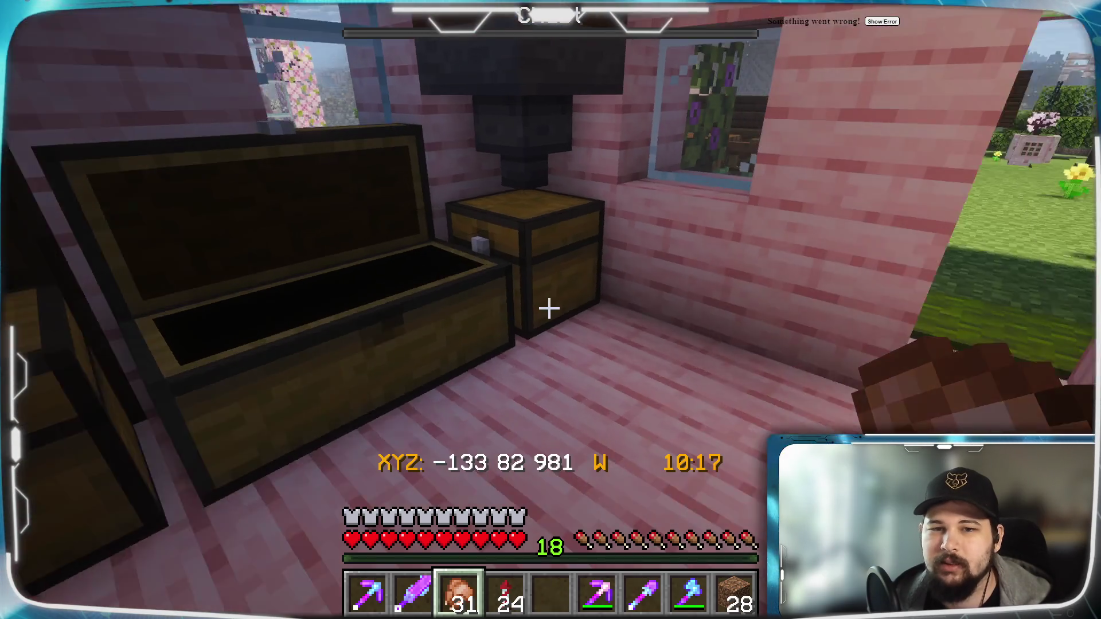
right_click(549, 309)
key(Escape)
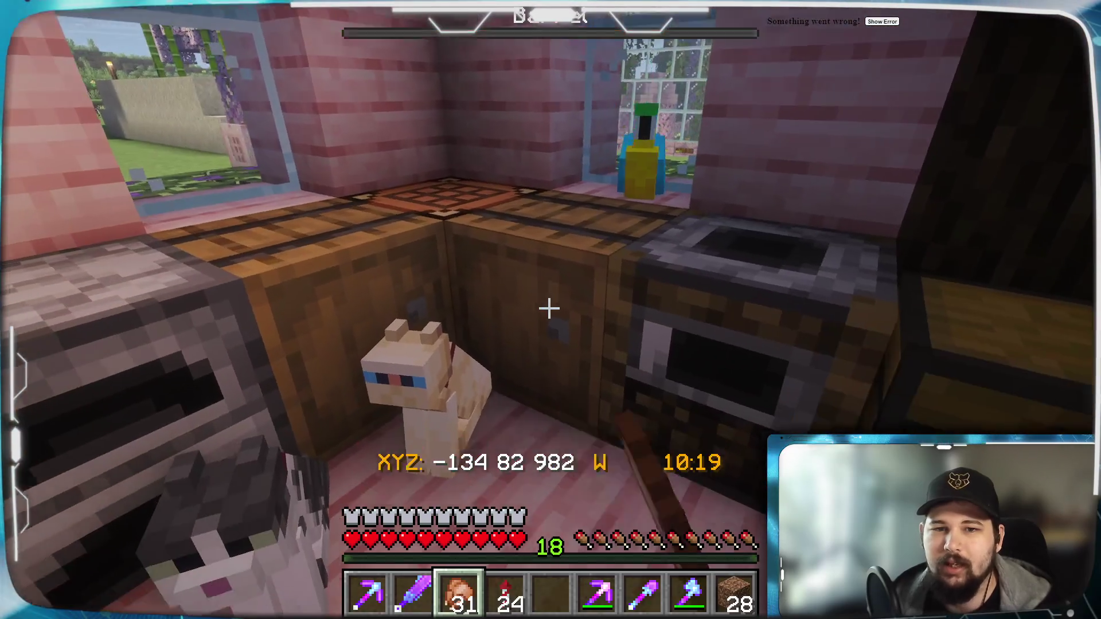
Check the kitchen barrel, the food barrel, the cake barrel, the next-room barrel and the books barrel.
right_click(549, 309)
key(Escape)
right_click(549, 309)
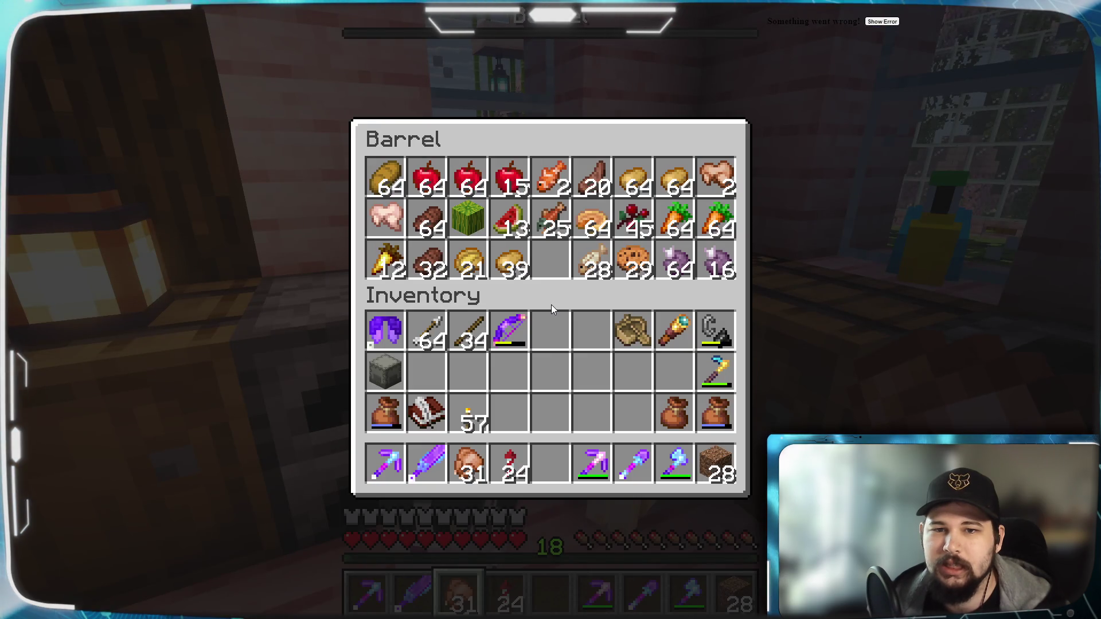
key(Escape)
right_click(549, 309)
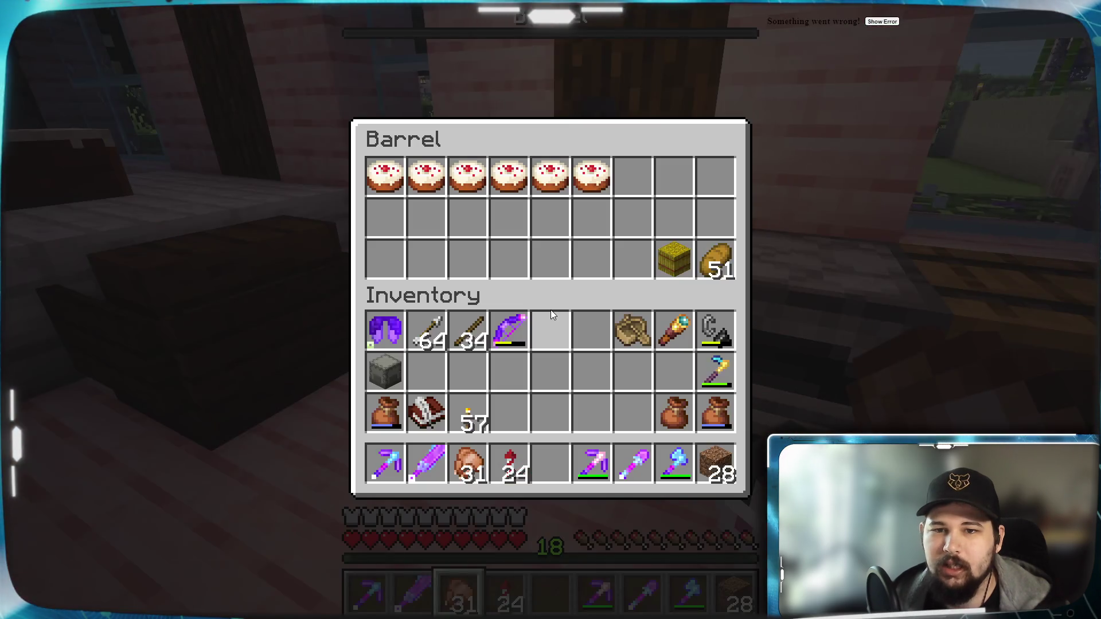
key(Escape)
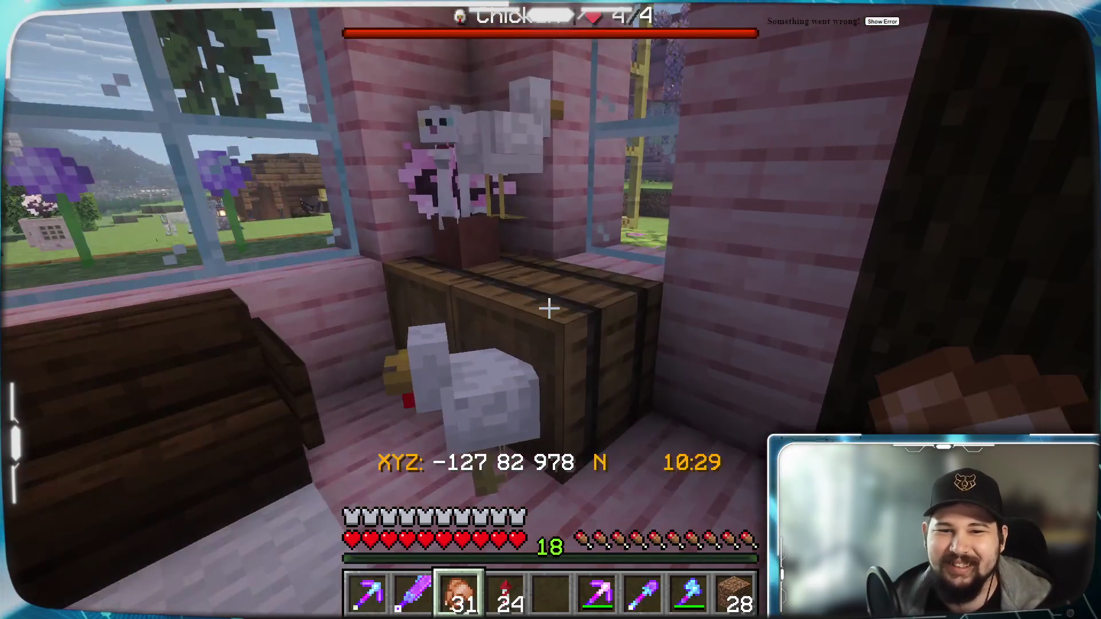
right_click(549, 309)
key(Escape)
right_click(548, 309)
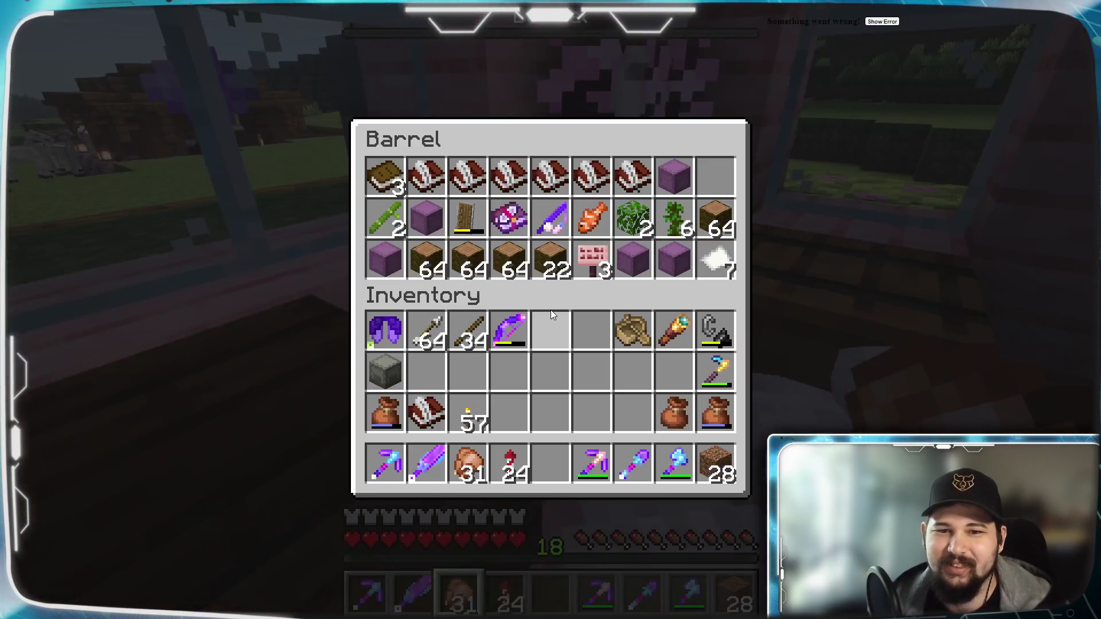
key(Escape)
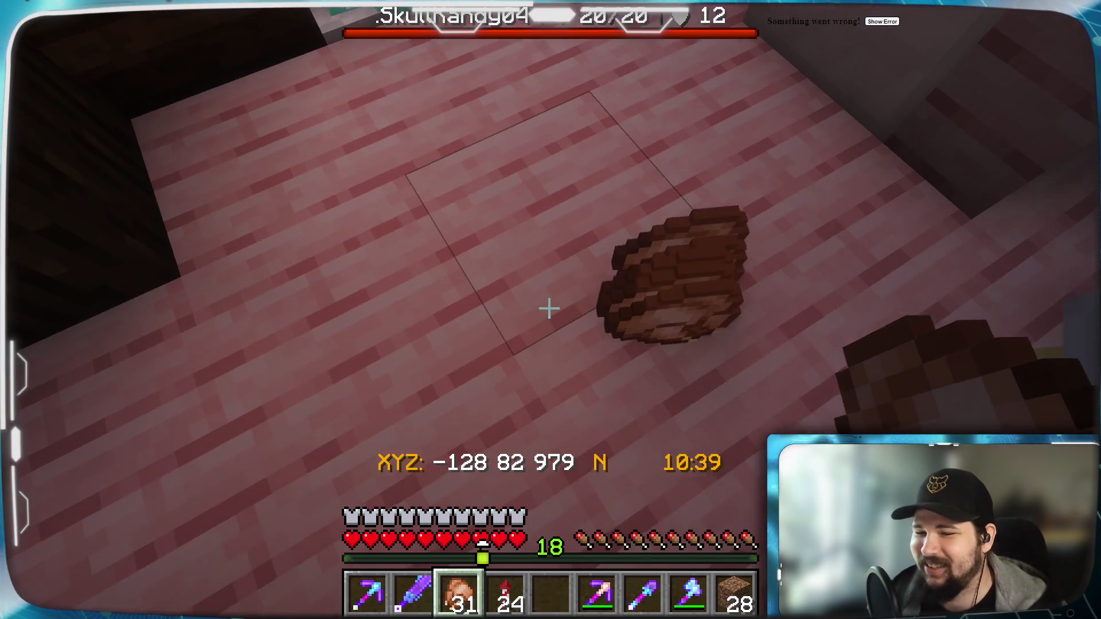
Check the food stacks in the inventory and meet the other player by the cherry door.
key(e)
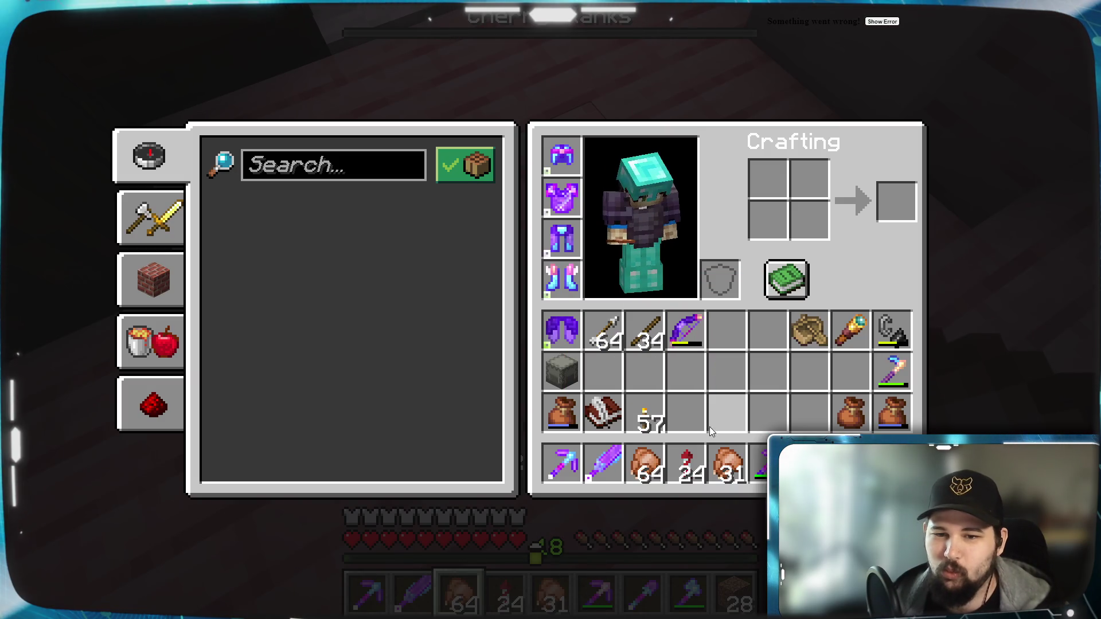
key(e)
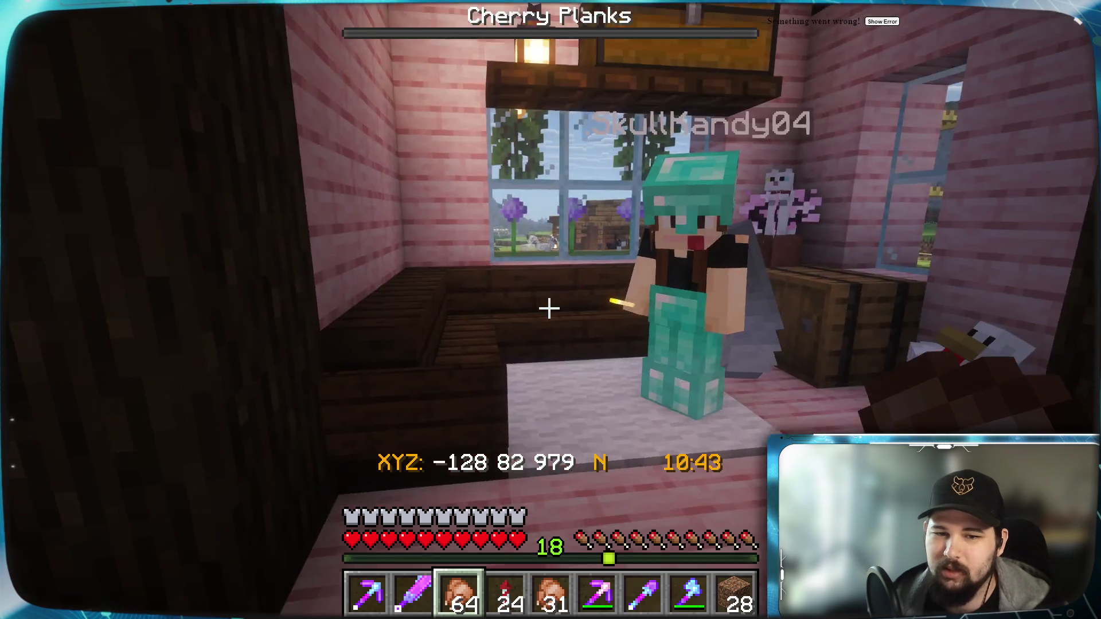
key(w)
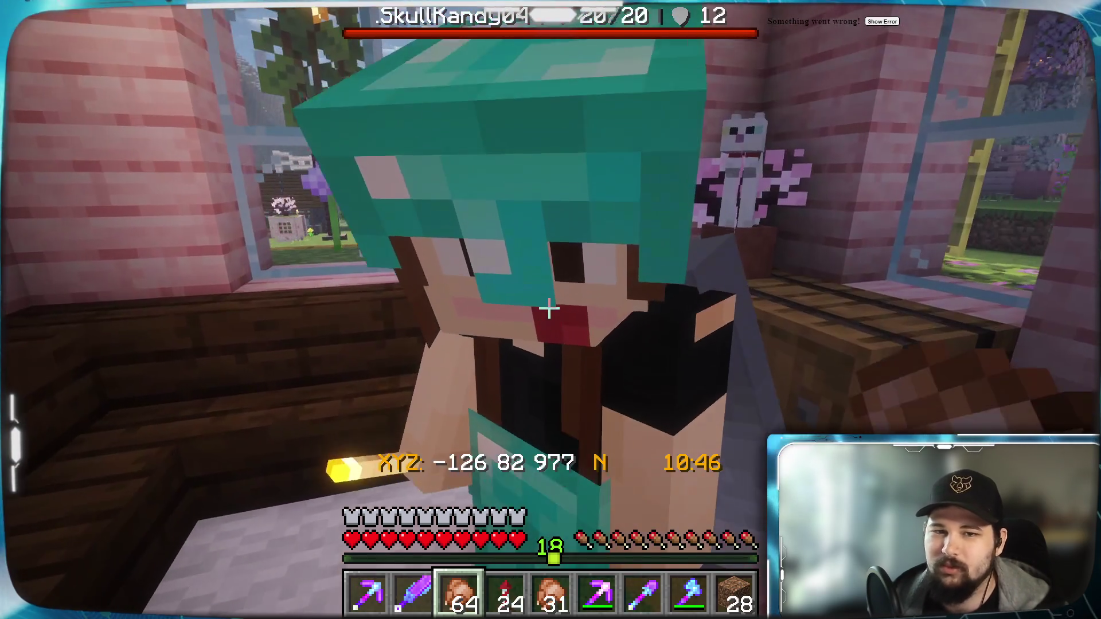
key(w)
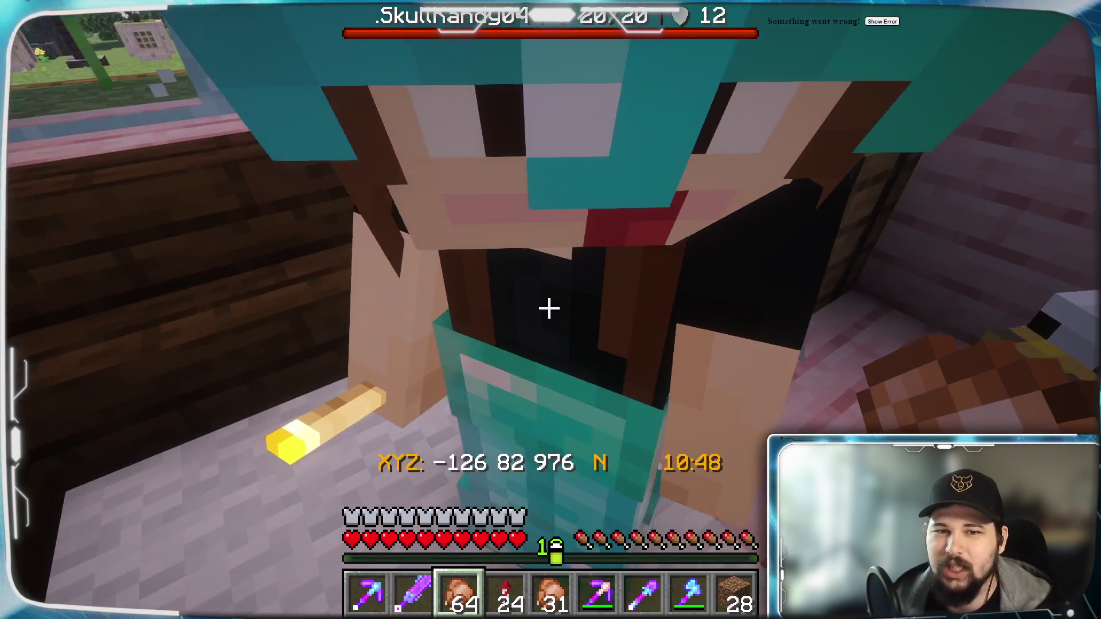
key(e)
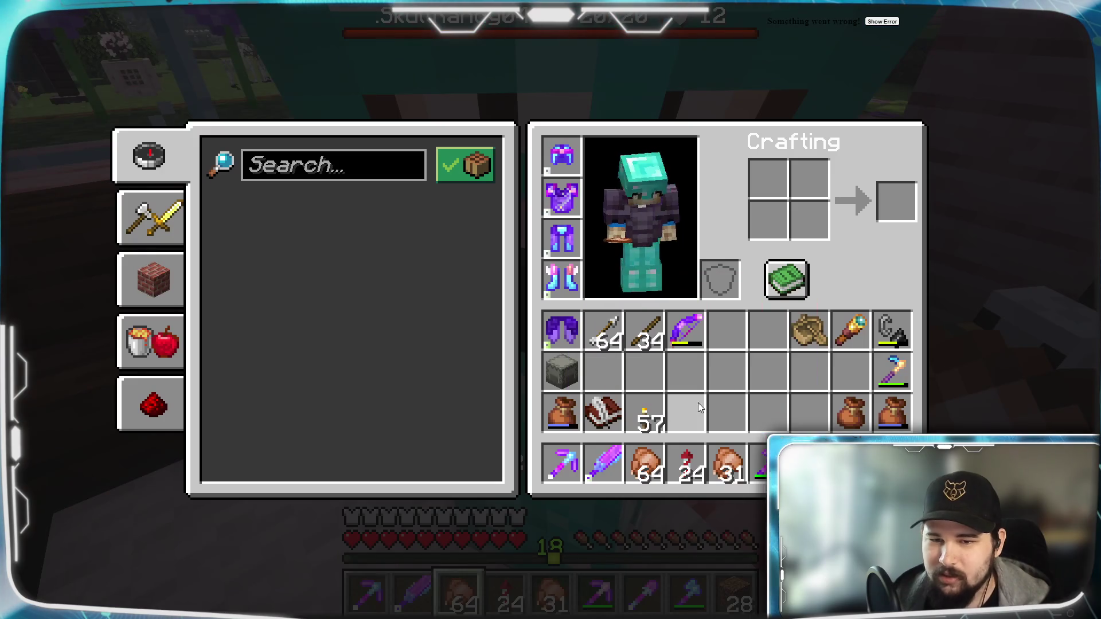
key(e)
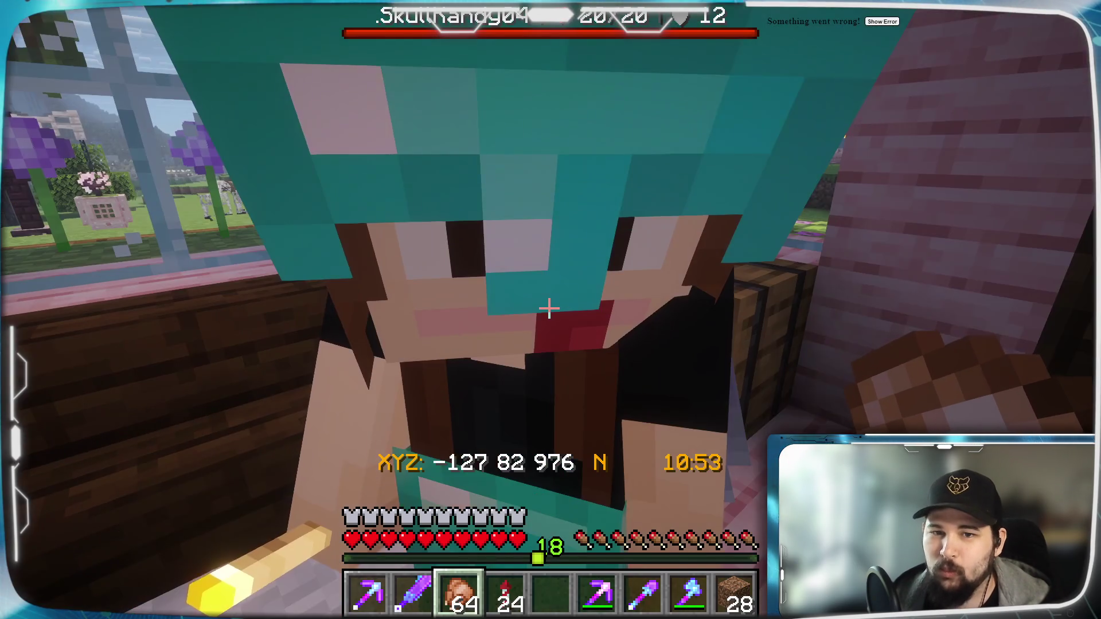
key(d)
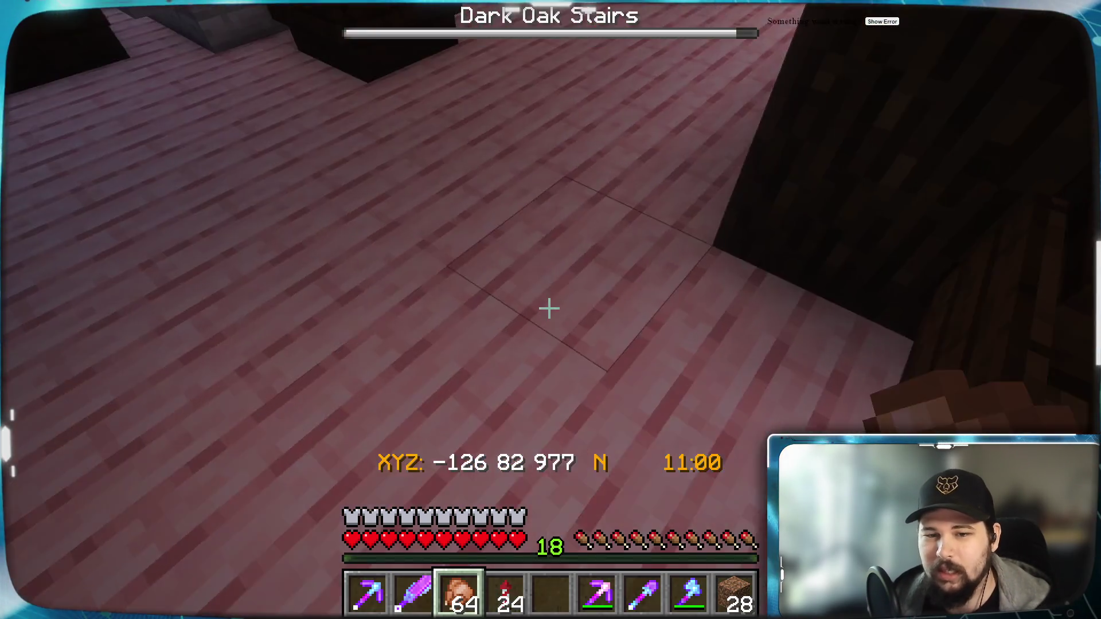
key(w)
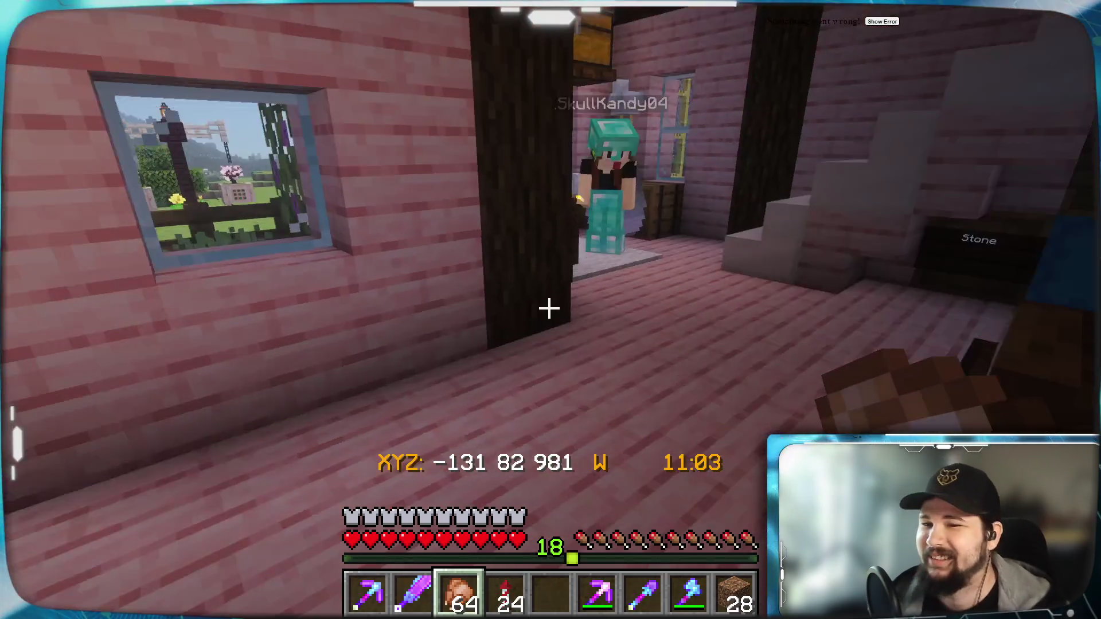
key(w)
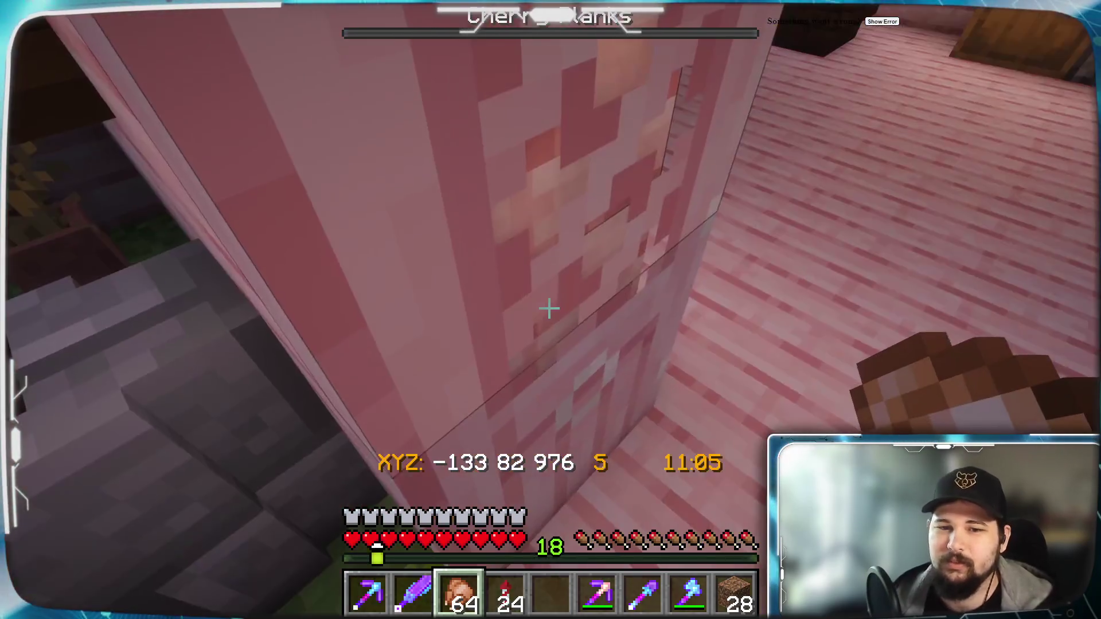
Walk past the wisteria well, over the wooden roof and across the grass terraces toward the farm village.
key(w)
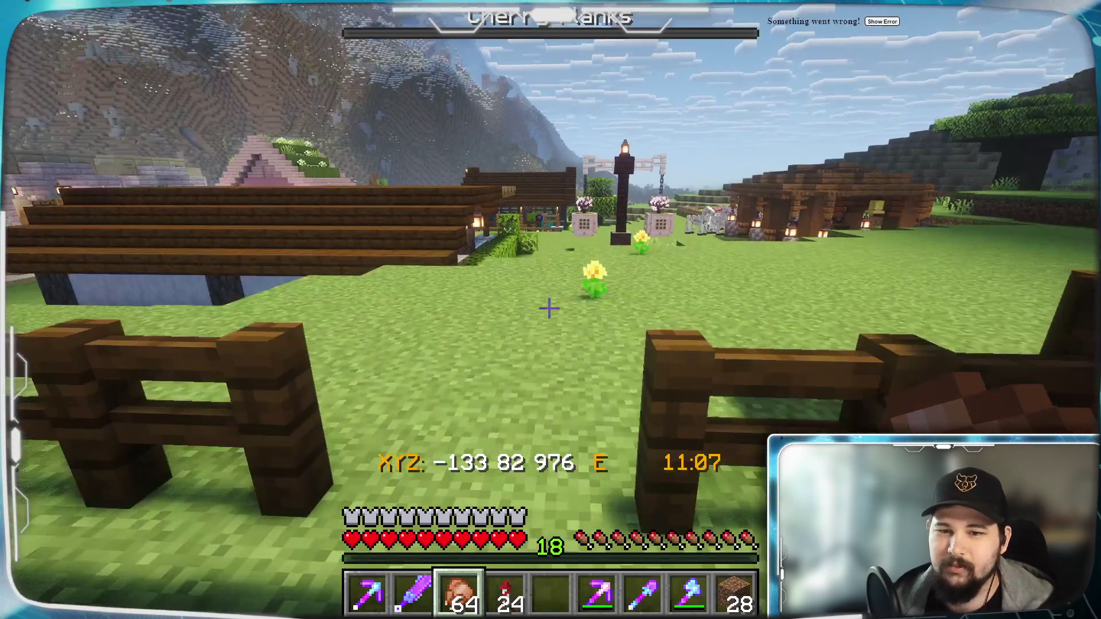
key(w)
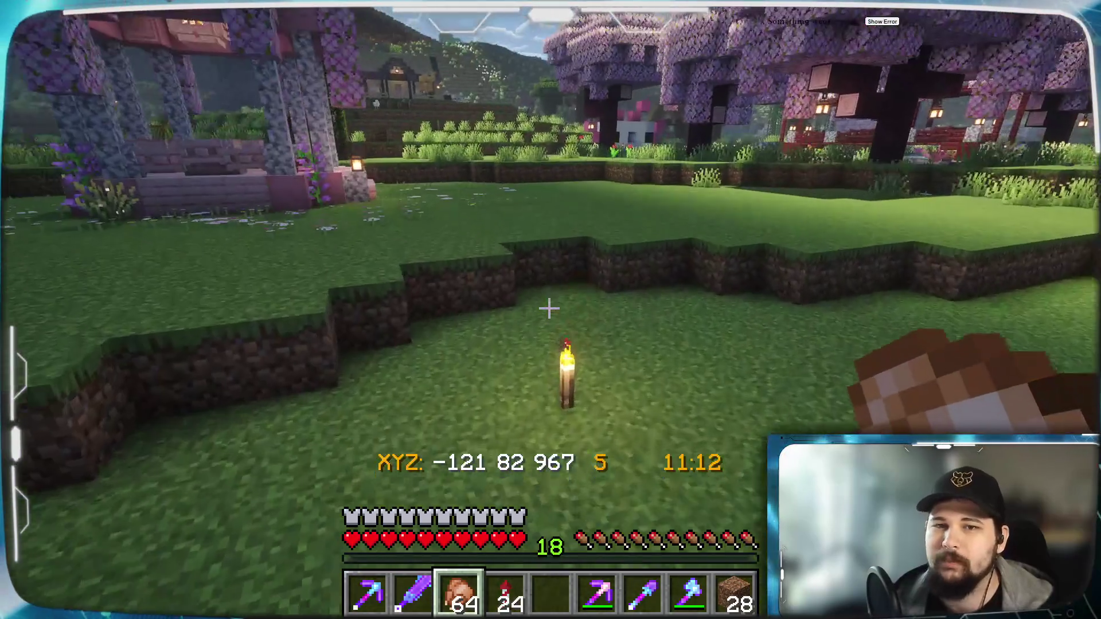
key(w)
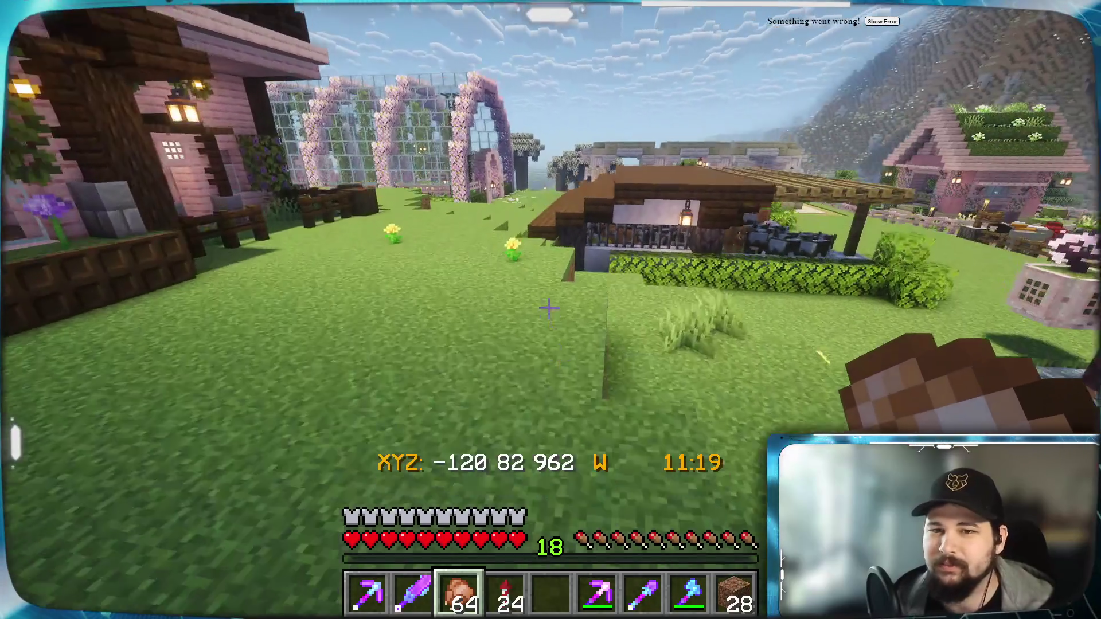
key(w)
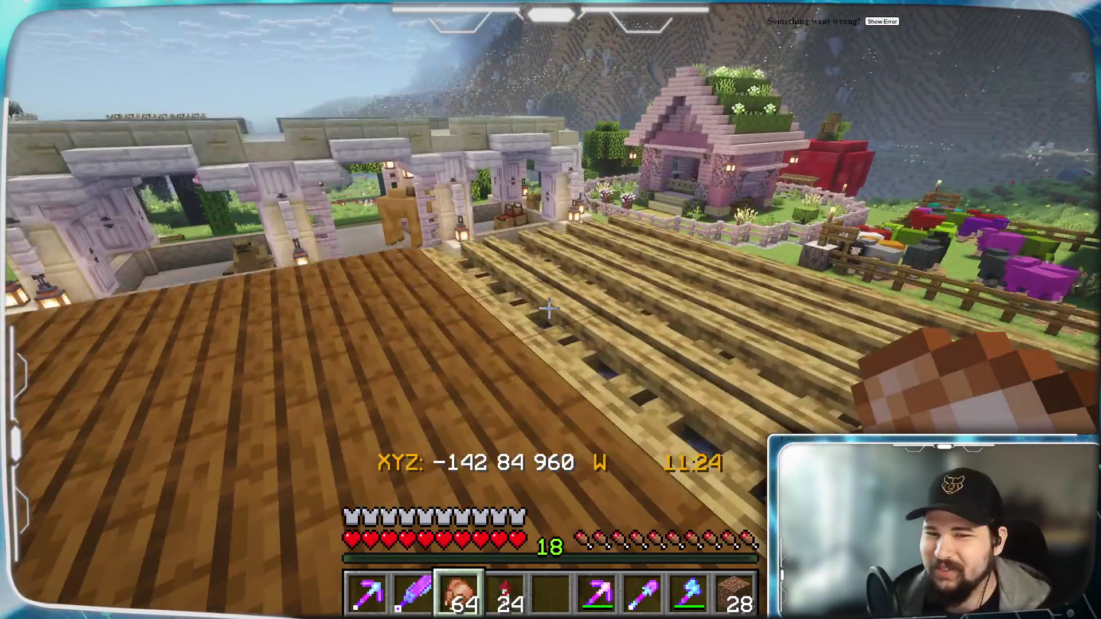
key(w)
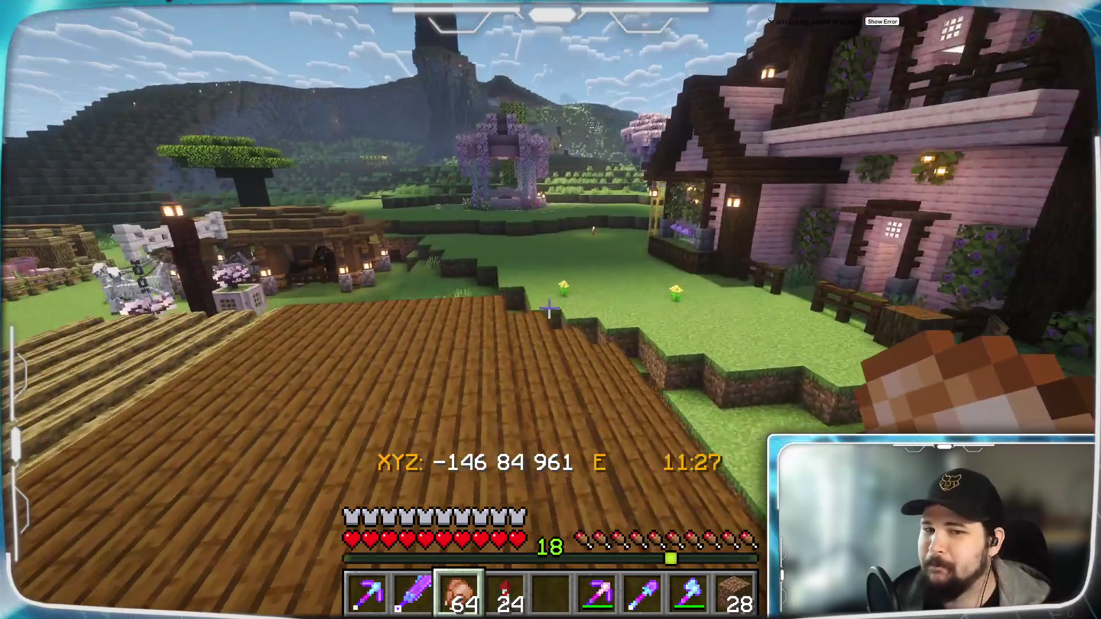
key(w)
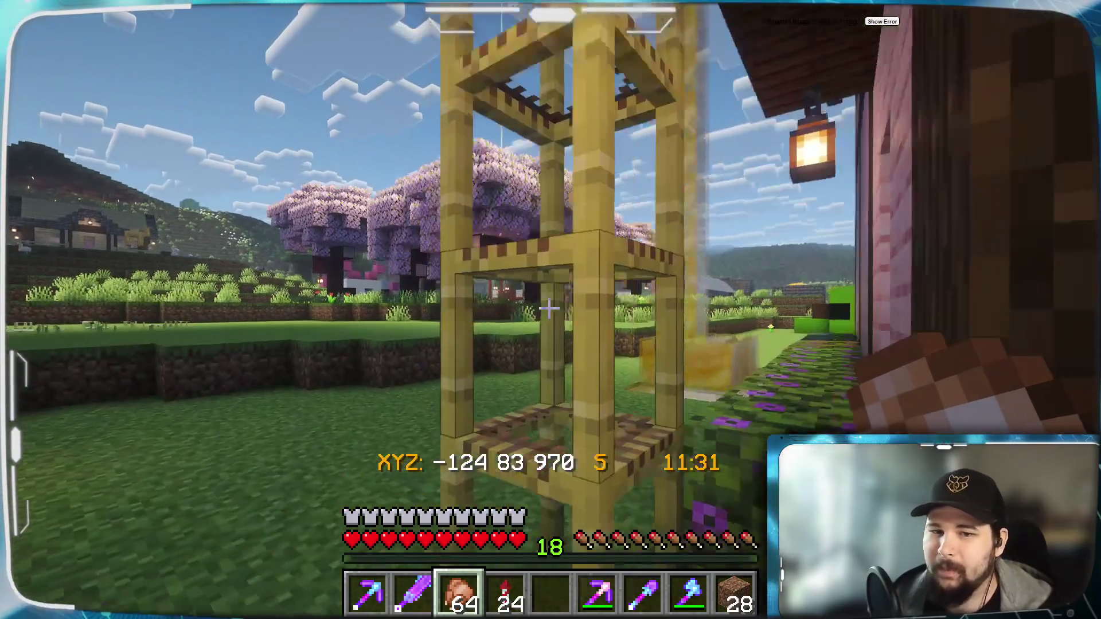
key(w)
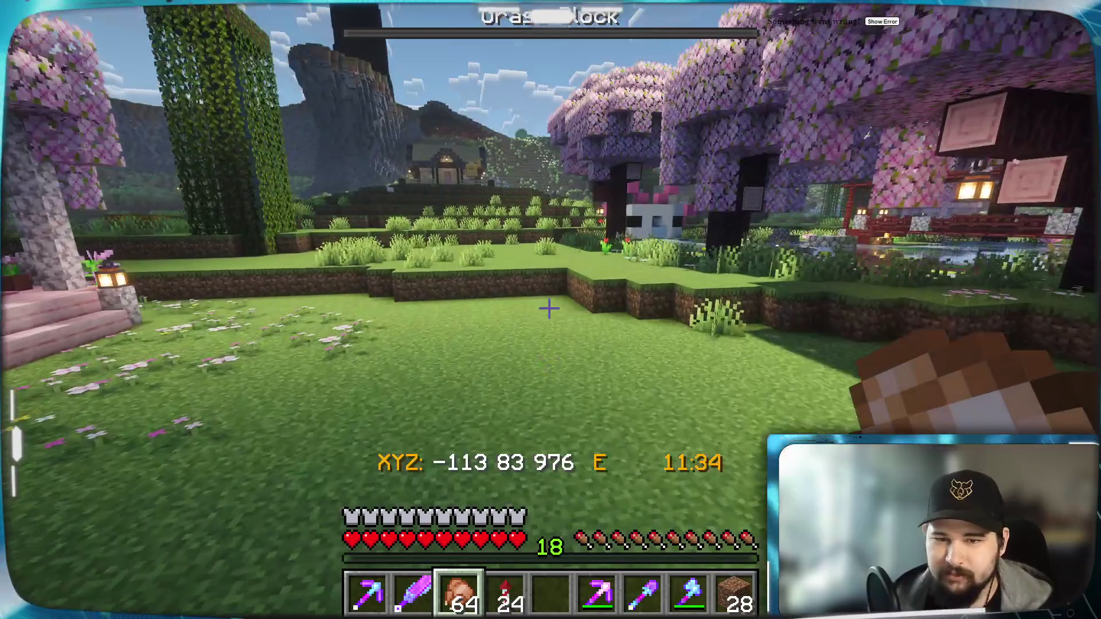
key(w)
key(w)
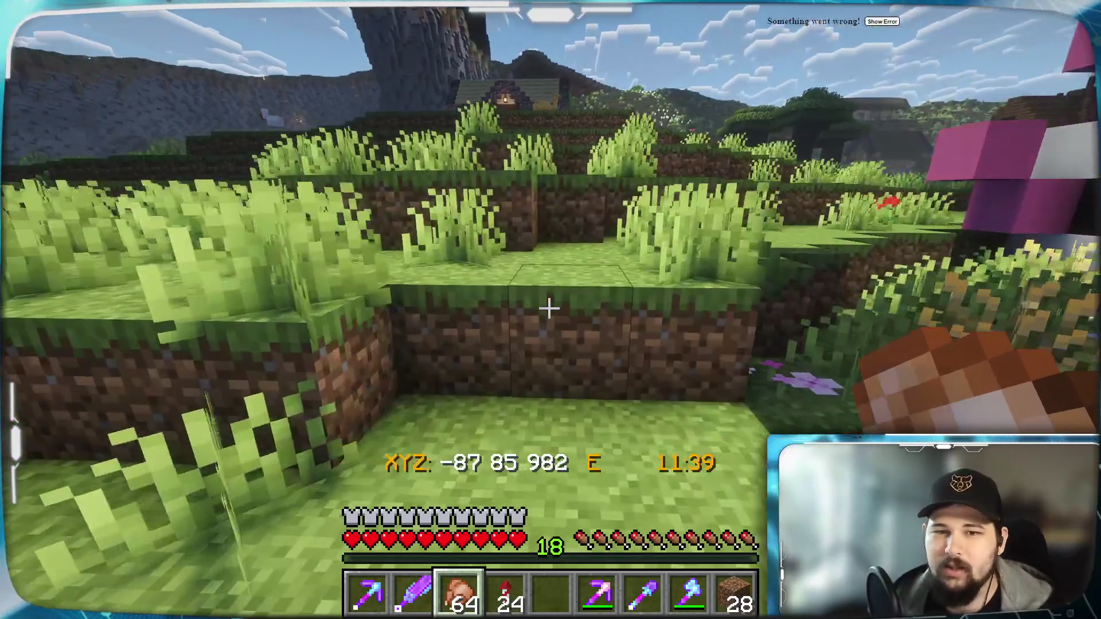
key(w)
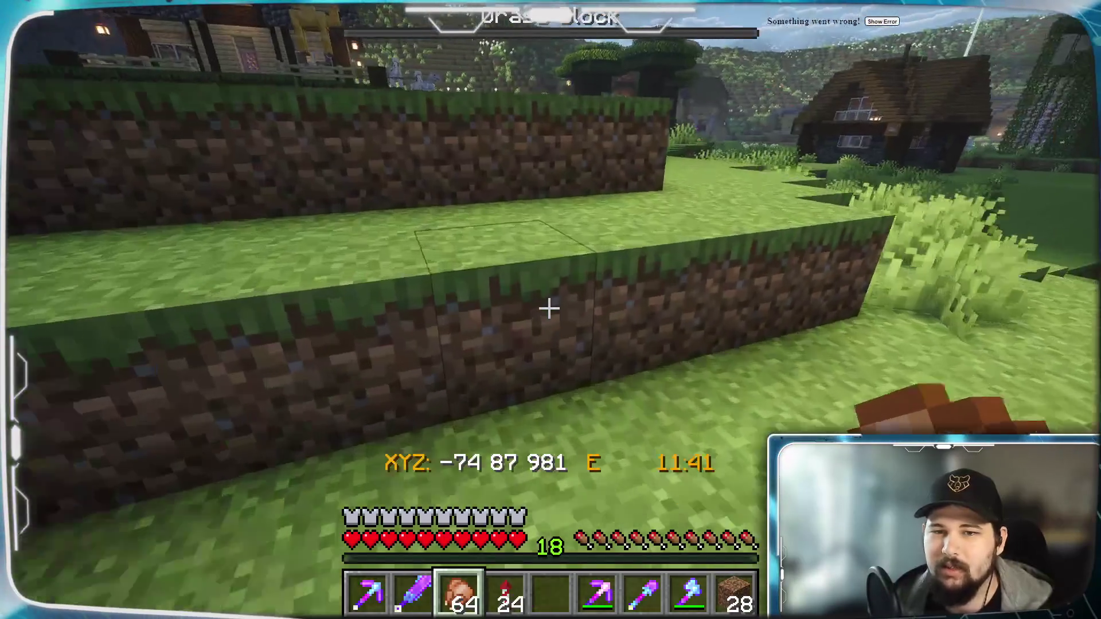
key(w)
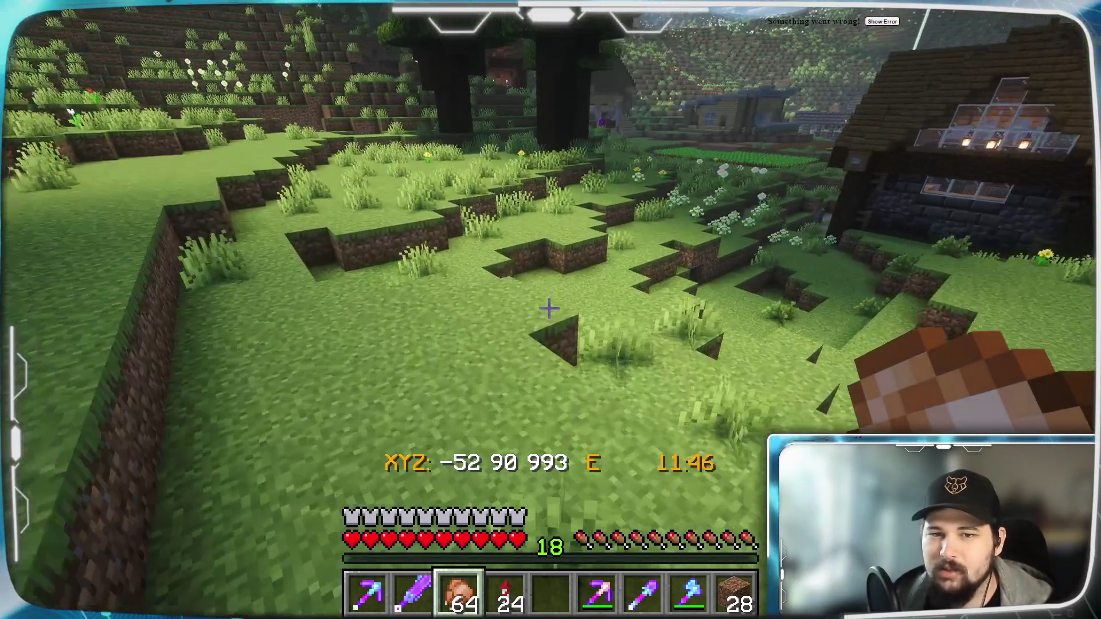
key(w)
key(w)
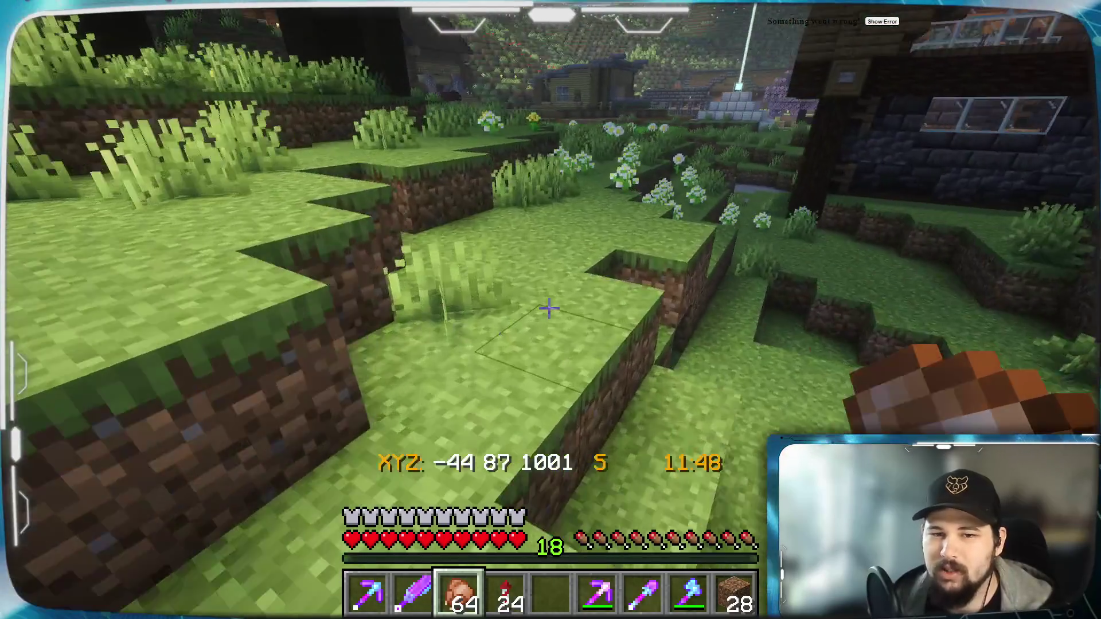
key(w)
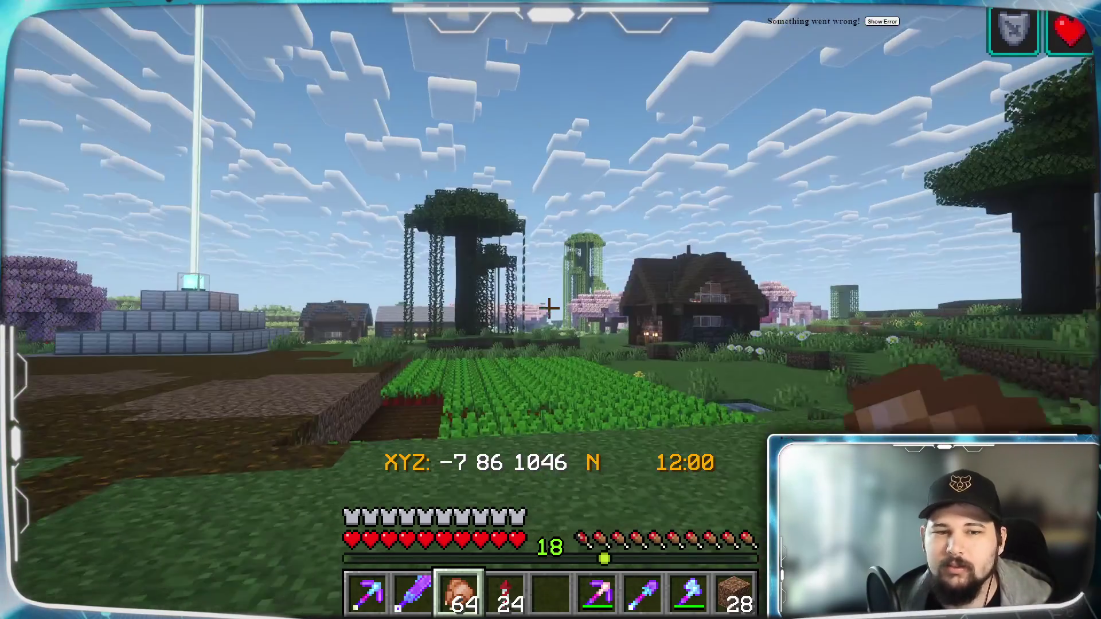
Look inside the leaves chest and the sugar cane chest by the window.
key(w)
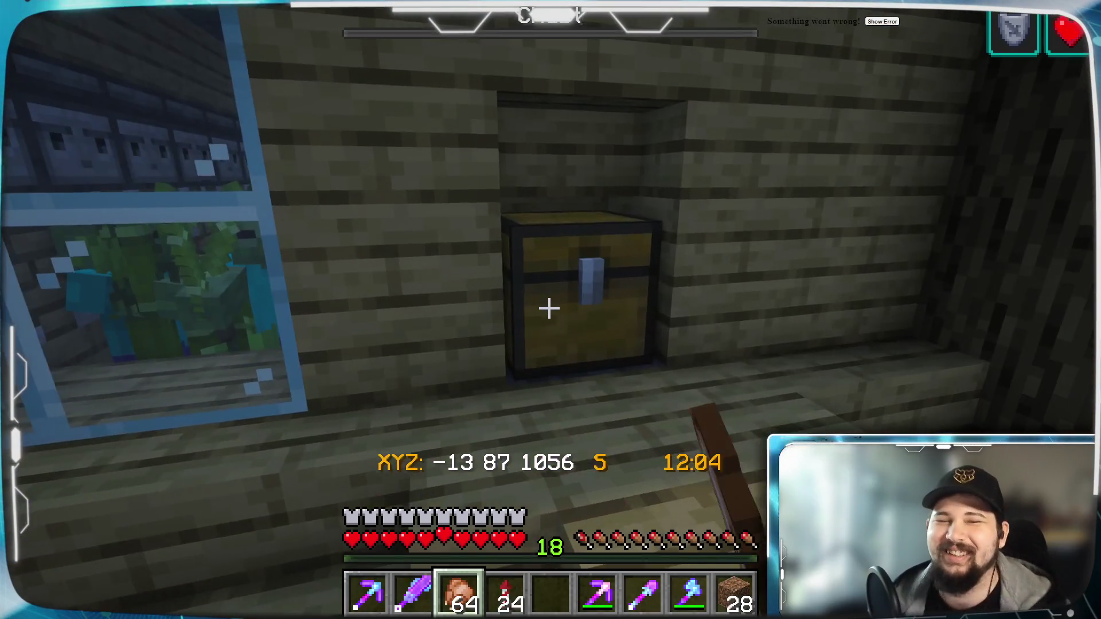
right_click(549, 308)
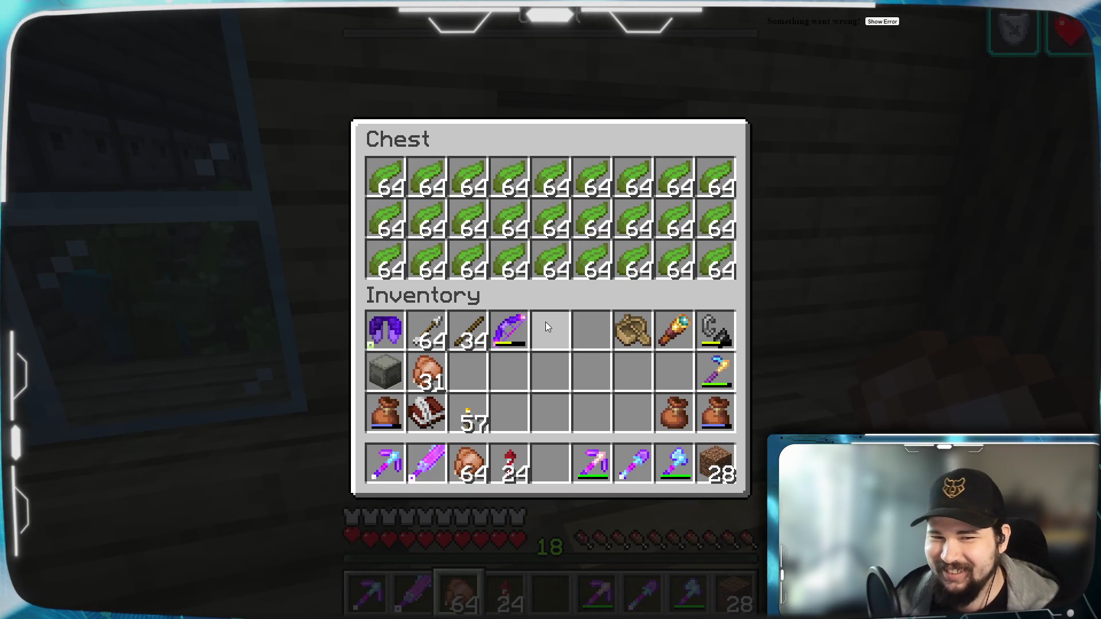
key(e)
right_click(550, 309)
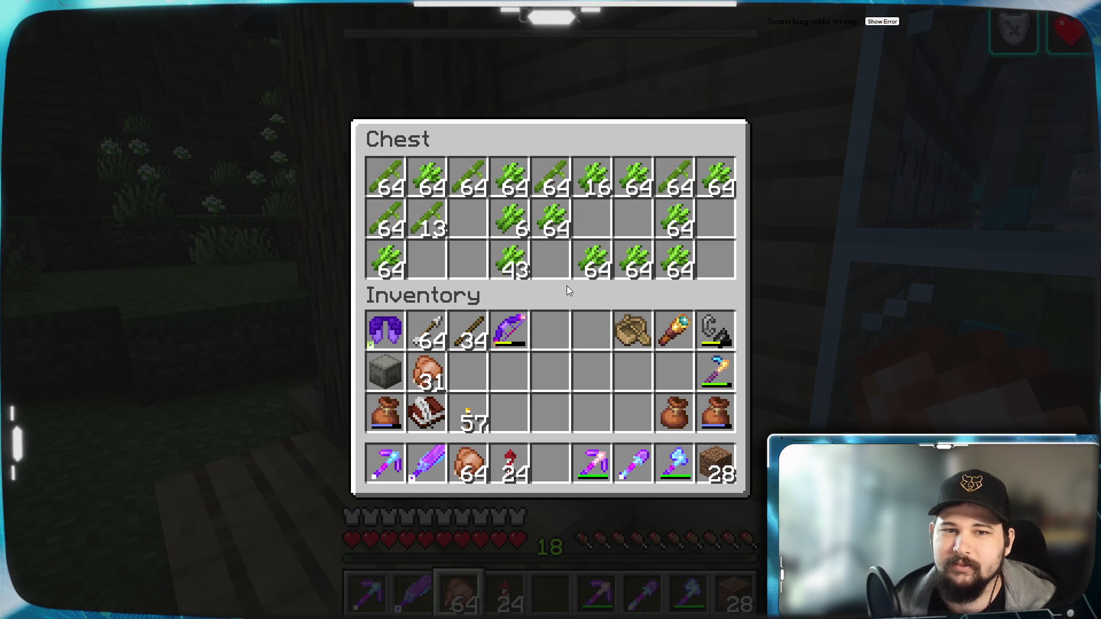
key(e)
Walk out of the farm corridor past the crops, then check the chest in the house corner.
key(w)
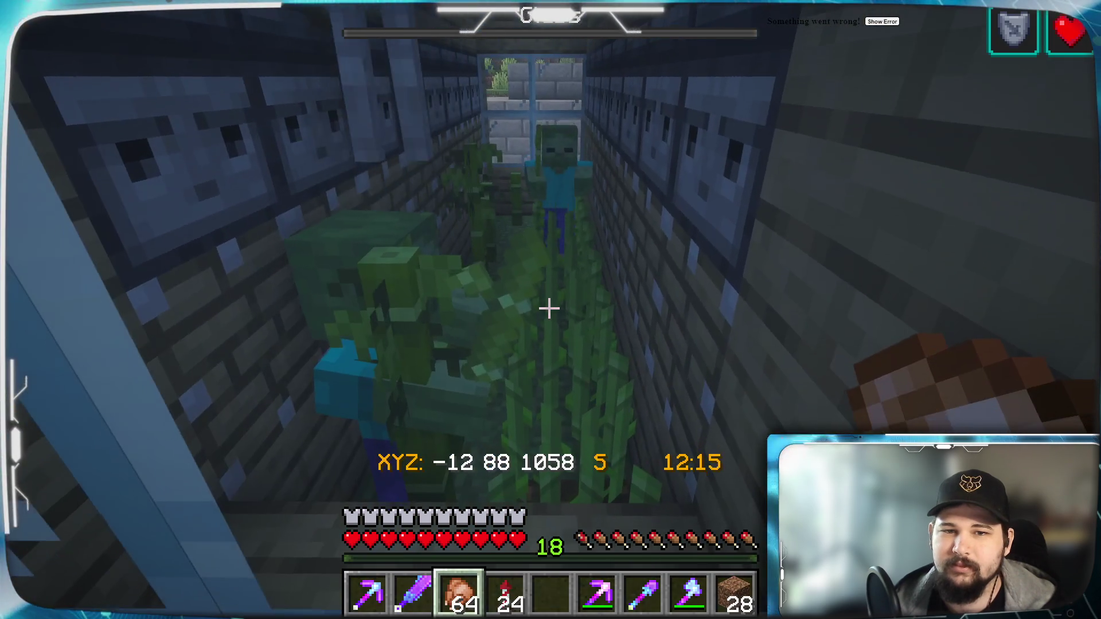
key(w)
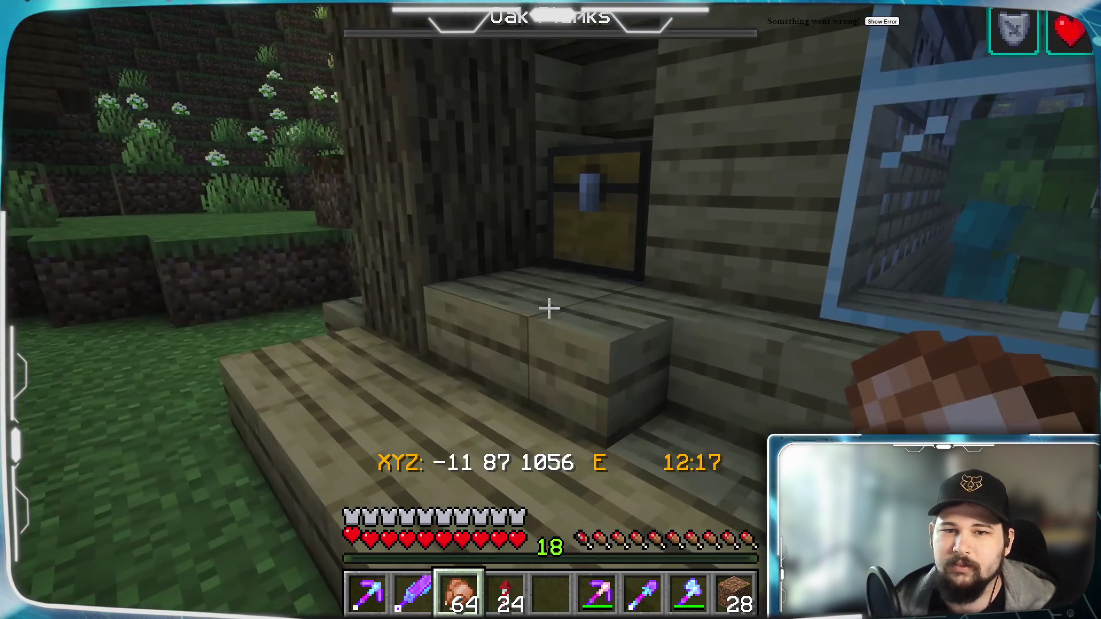
key(w)
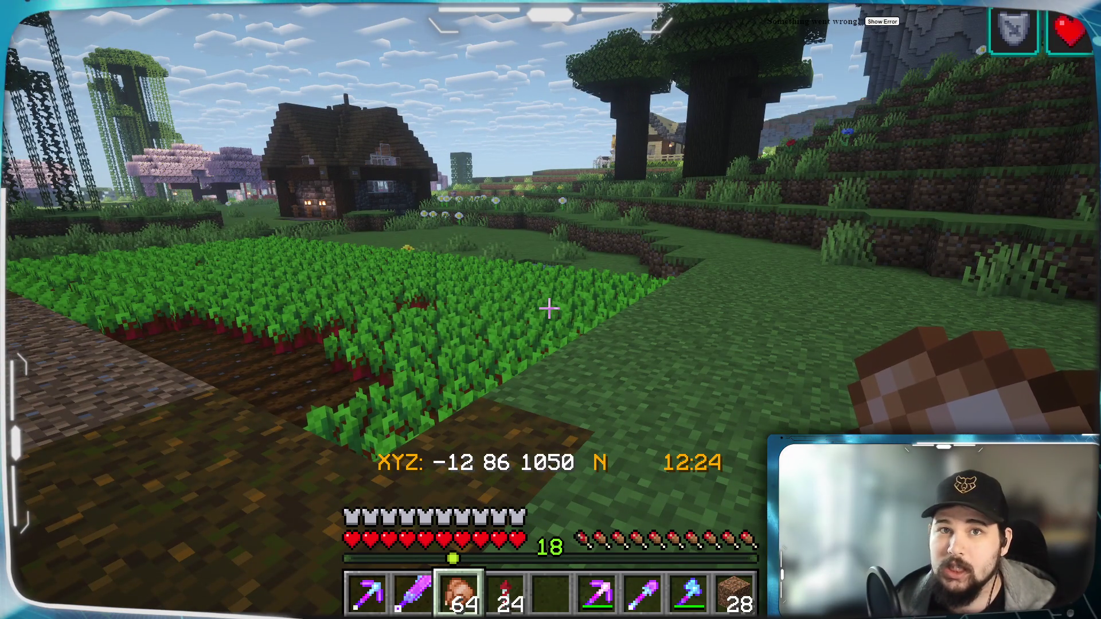
key(w)
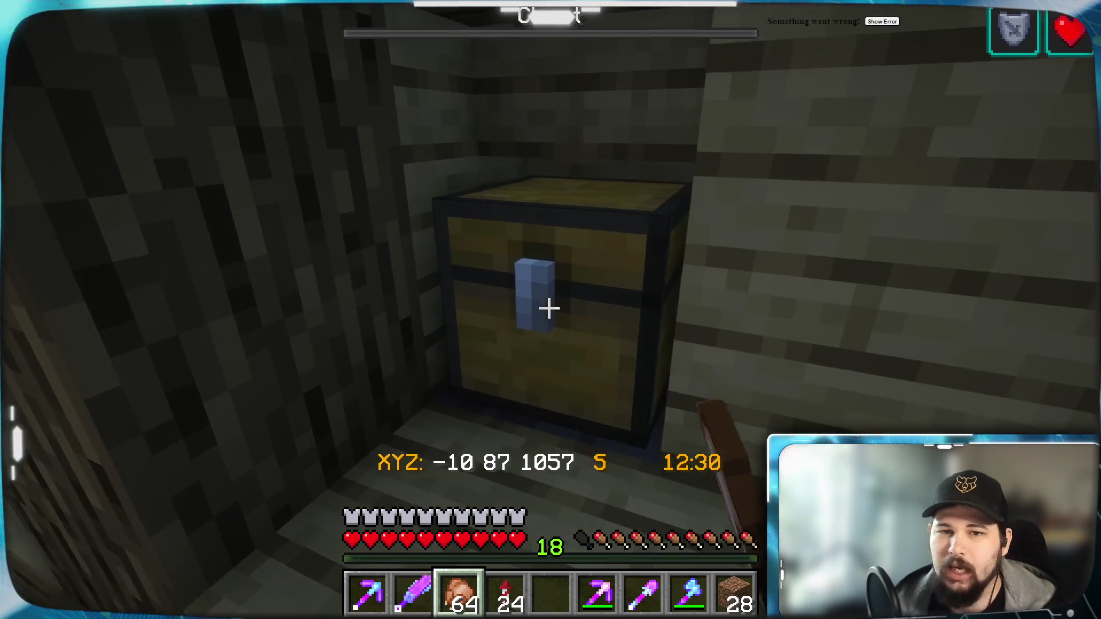
right_click(549, 309)
key(Escape)
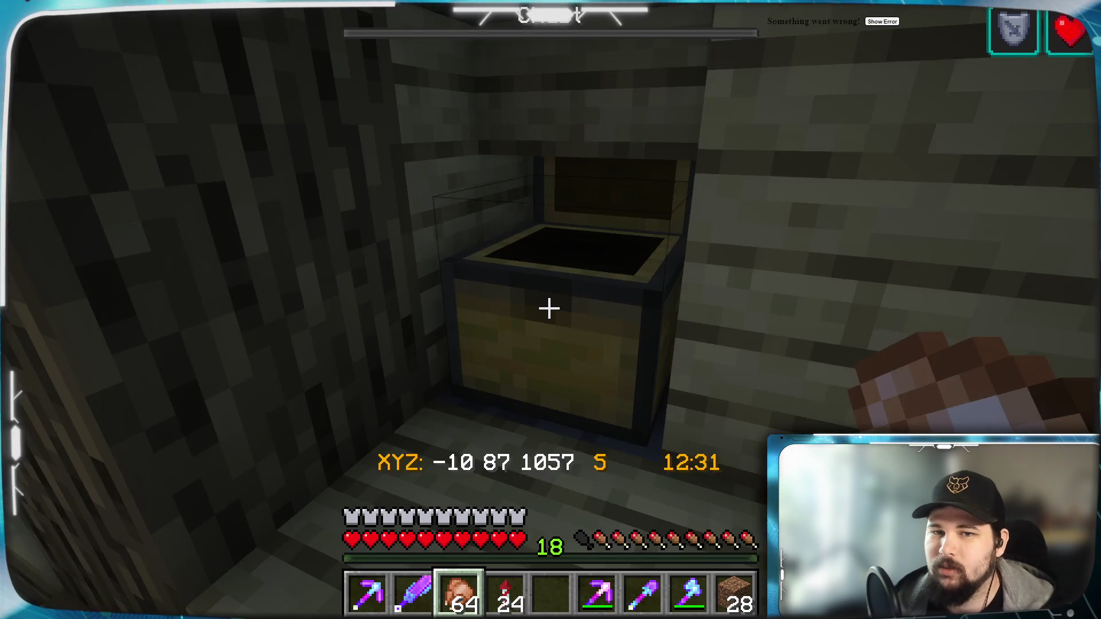
Walk from the corner chest west past the dark house and cherry grove to the village house.
key(w)
key(w)
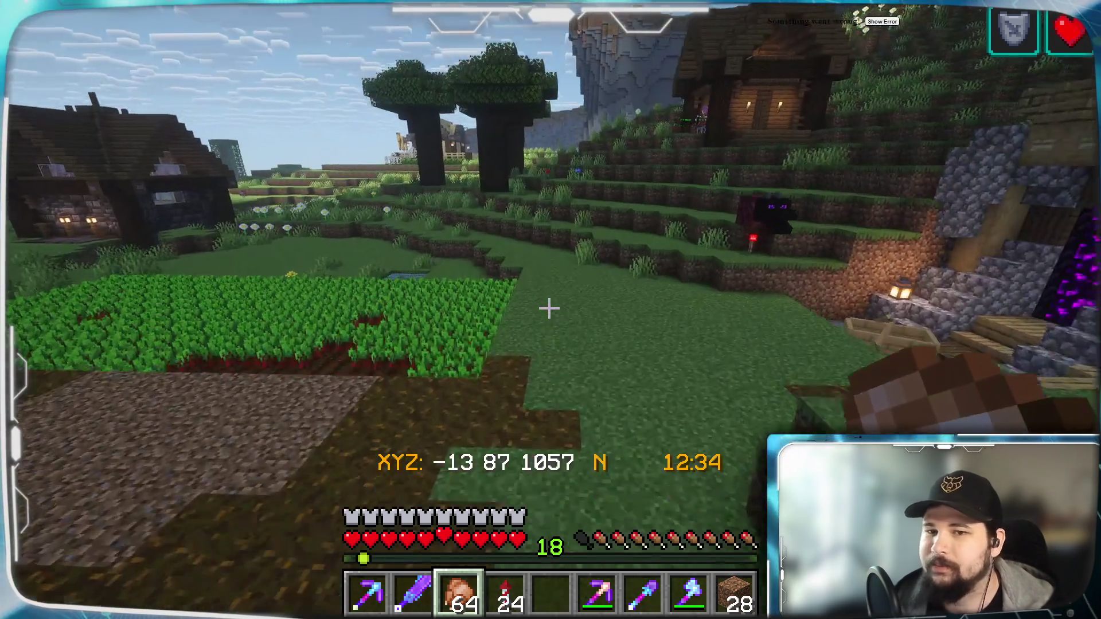
key(w)
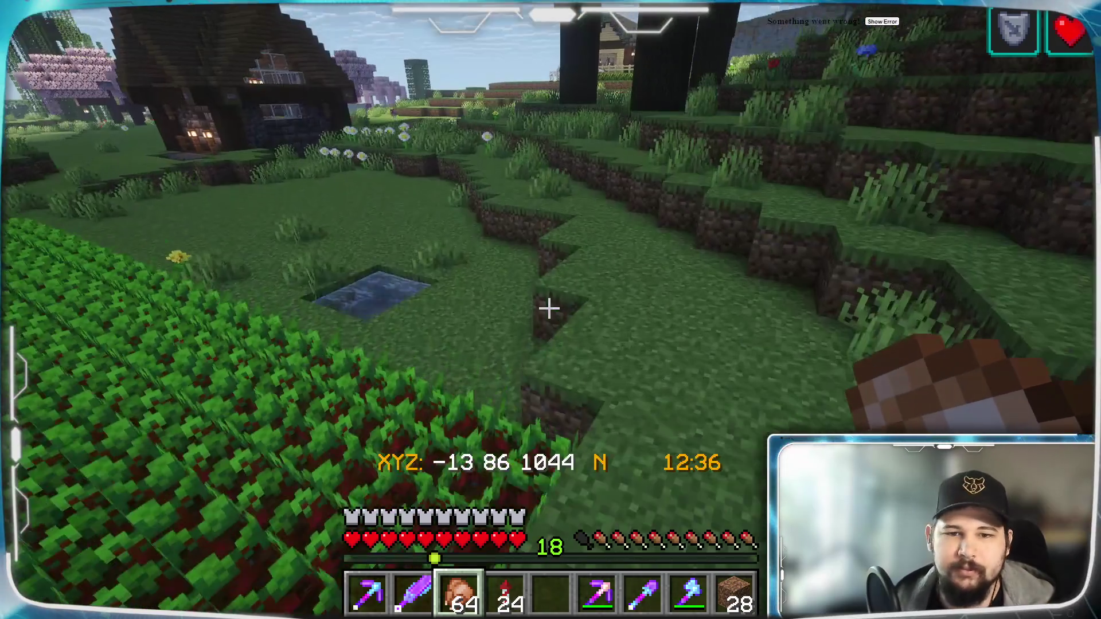
key(w)
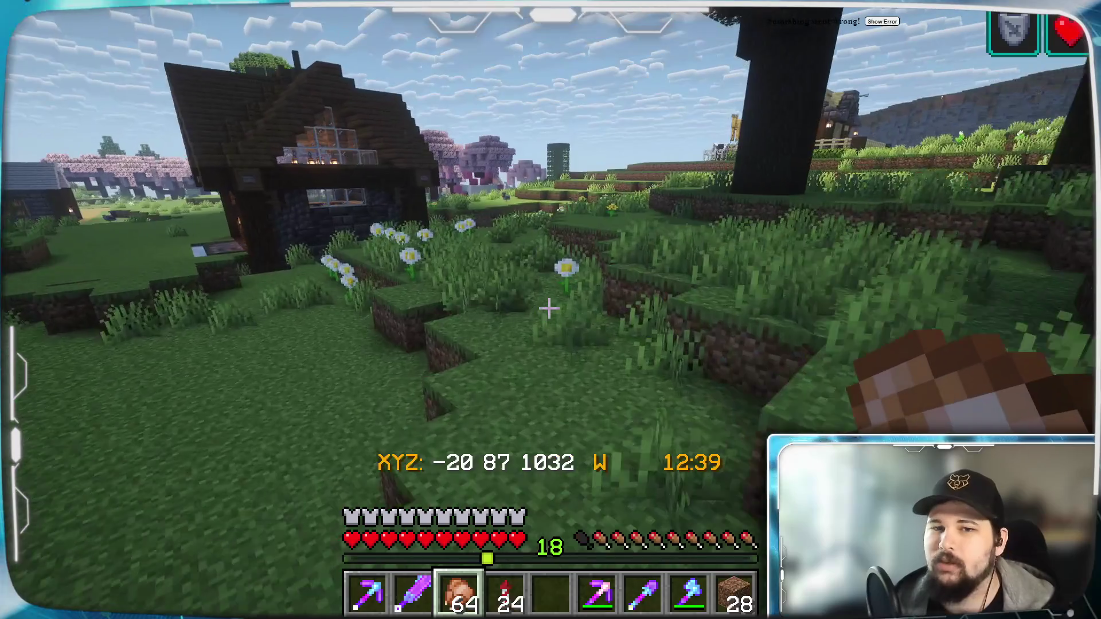
key(w)
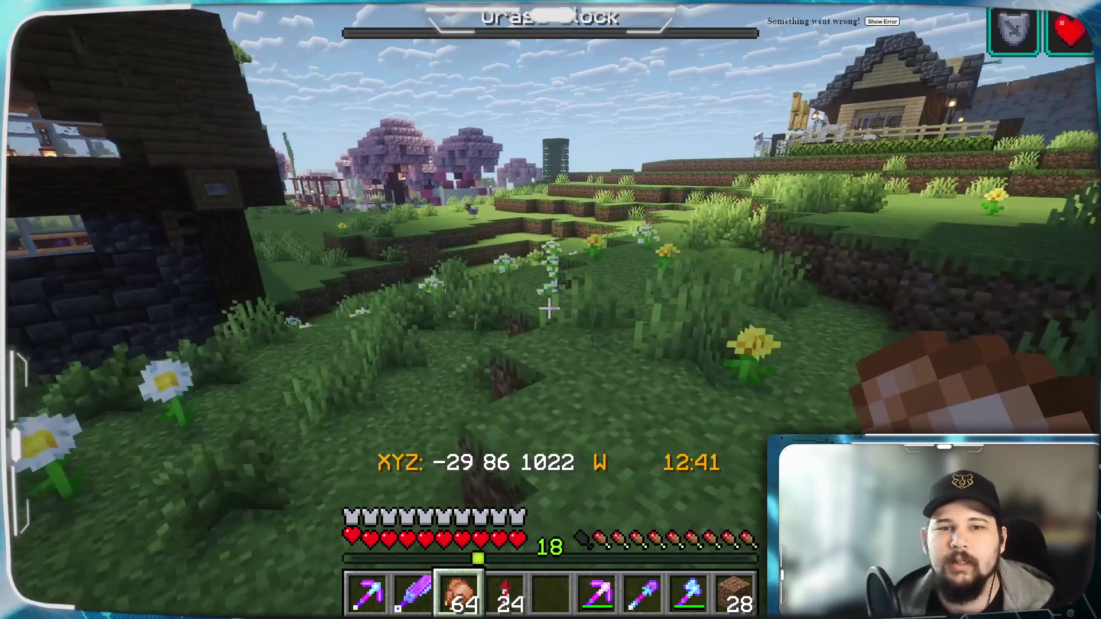
key(w)
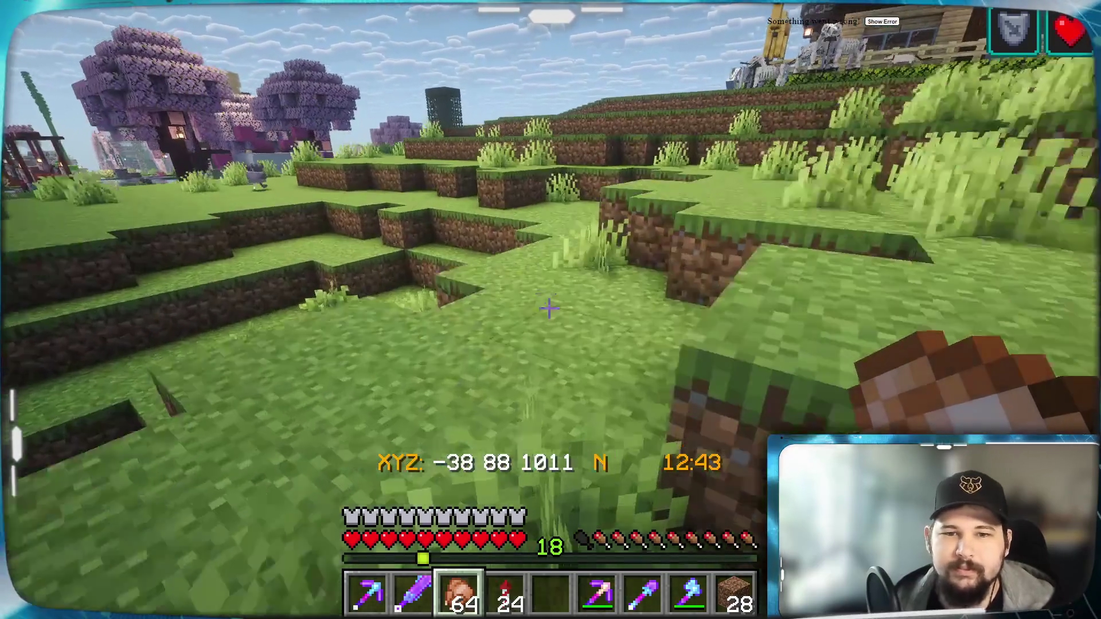
key(w)
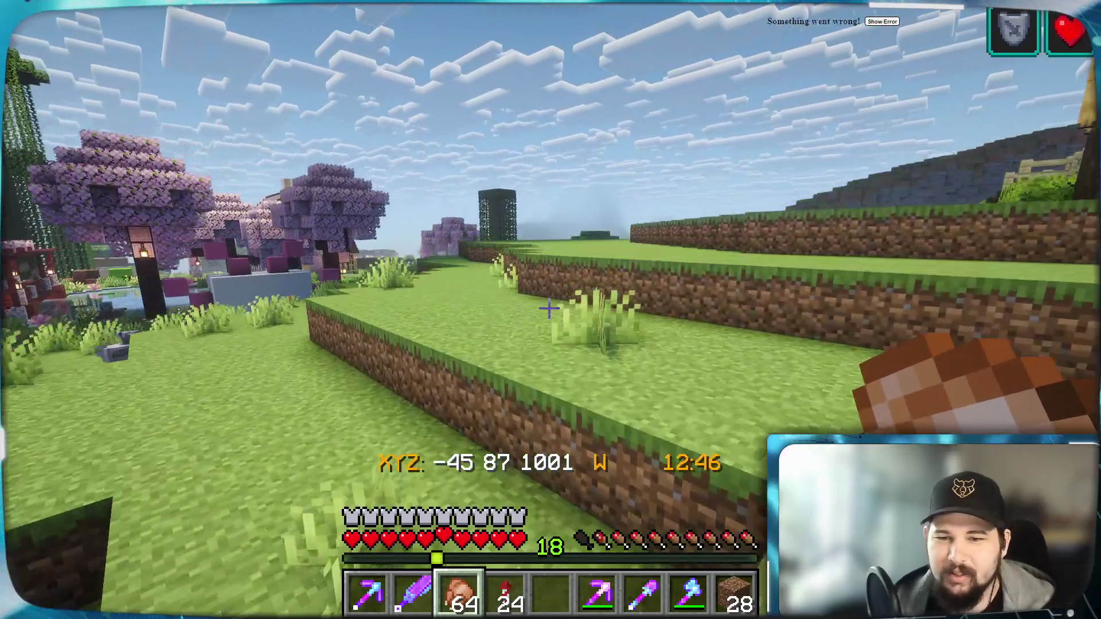
key(w)
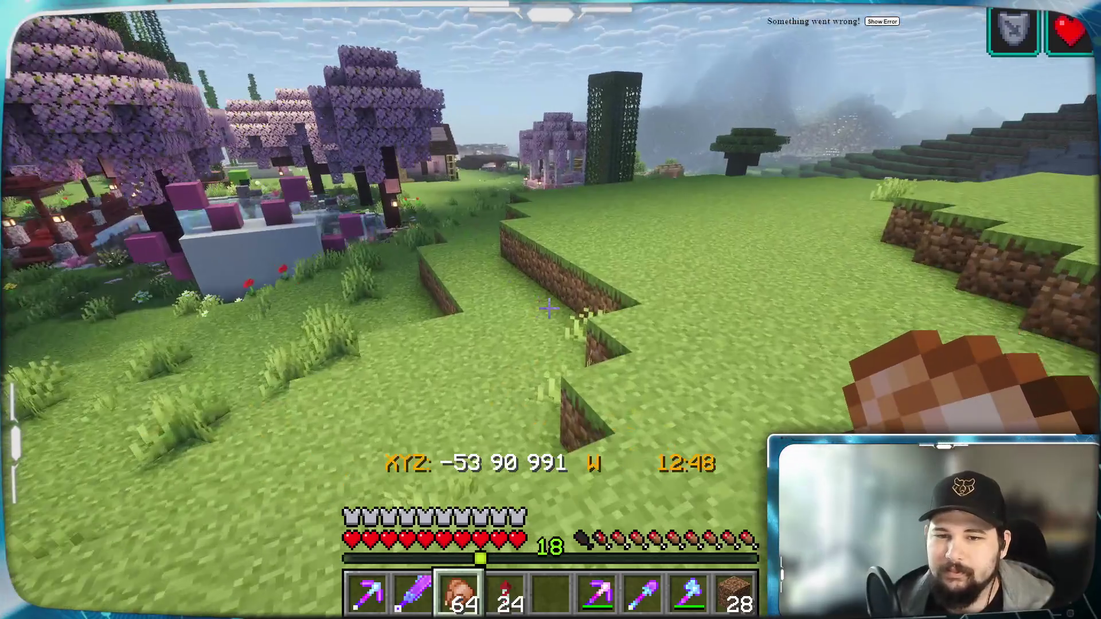
key(w)
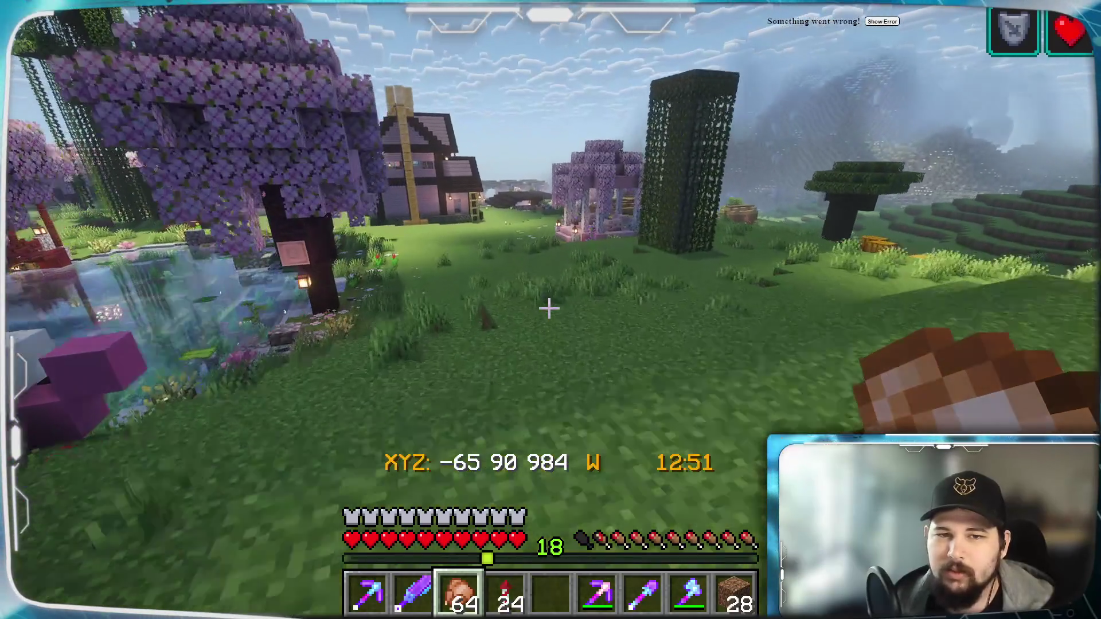
key(w)
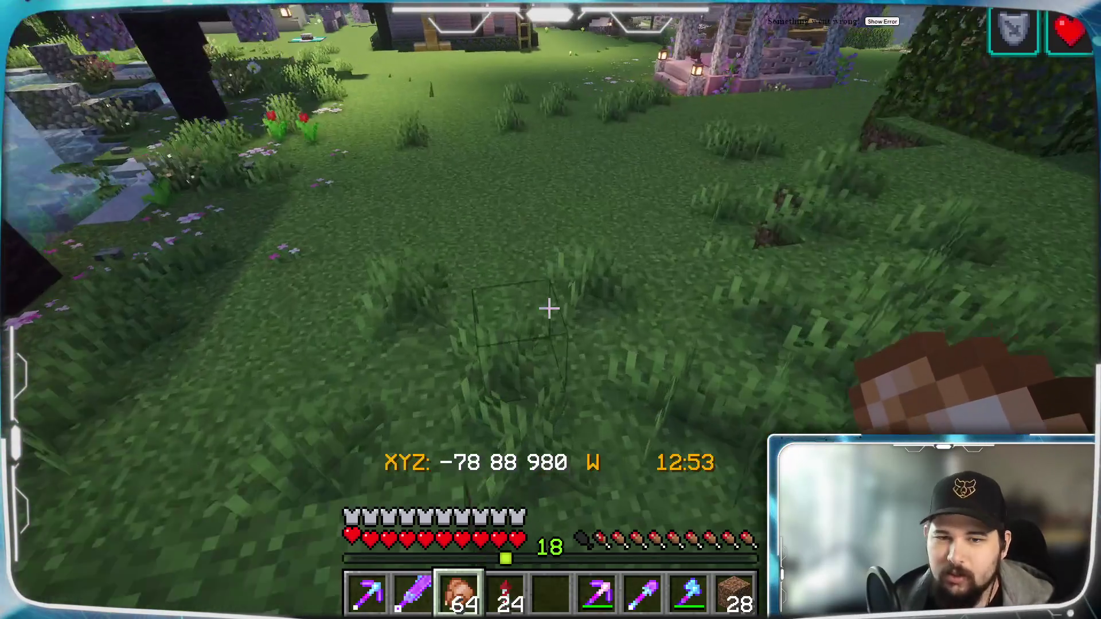
key(w)
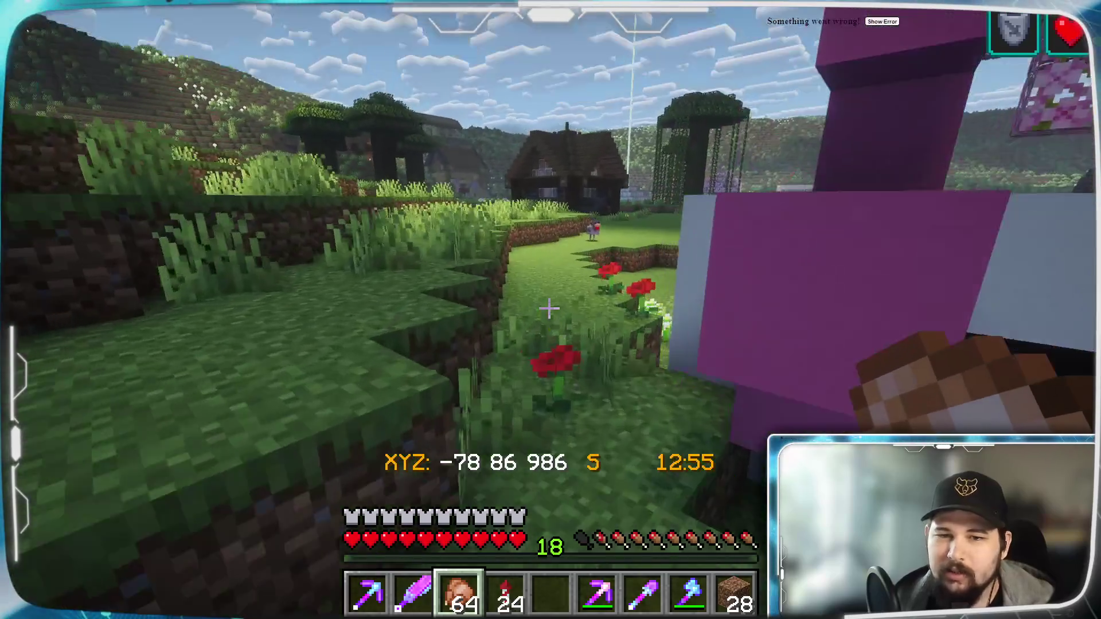
key(w)
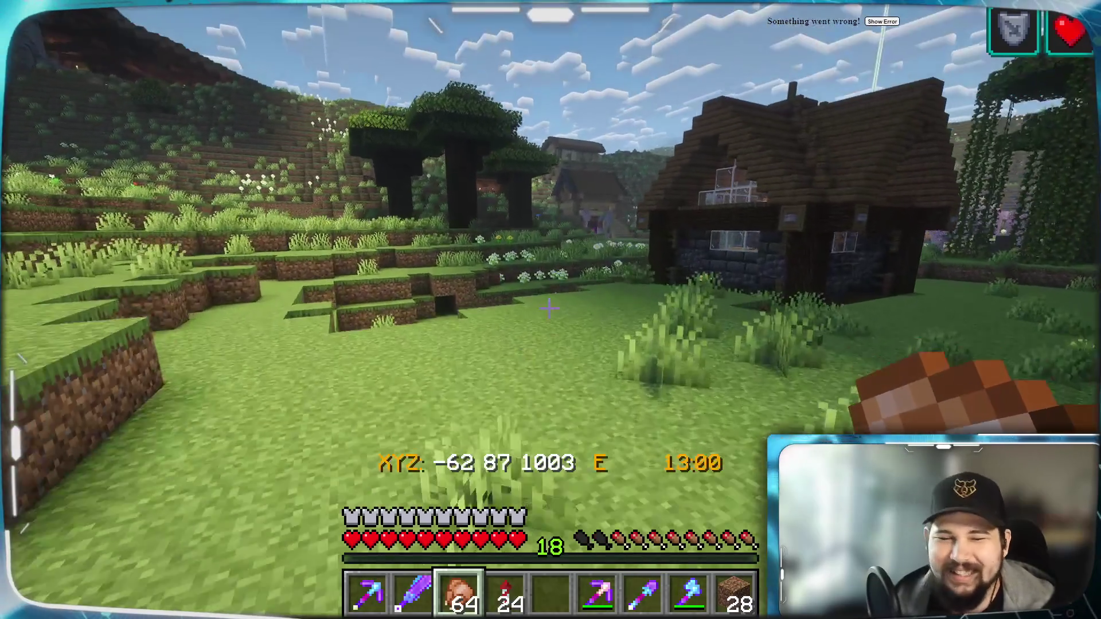
key(w)
Eat a cooked chicken, then sort through the bundle's items to get the purple block out.
right_drag(550, 308, 549, 309)
key(e)
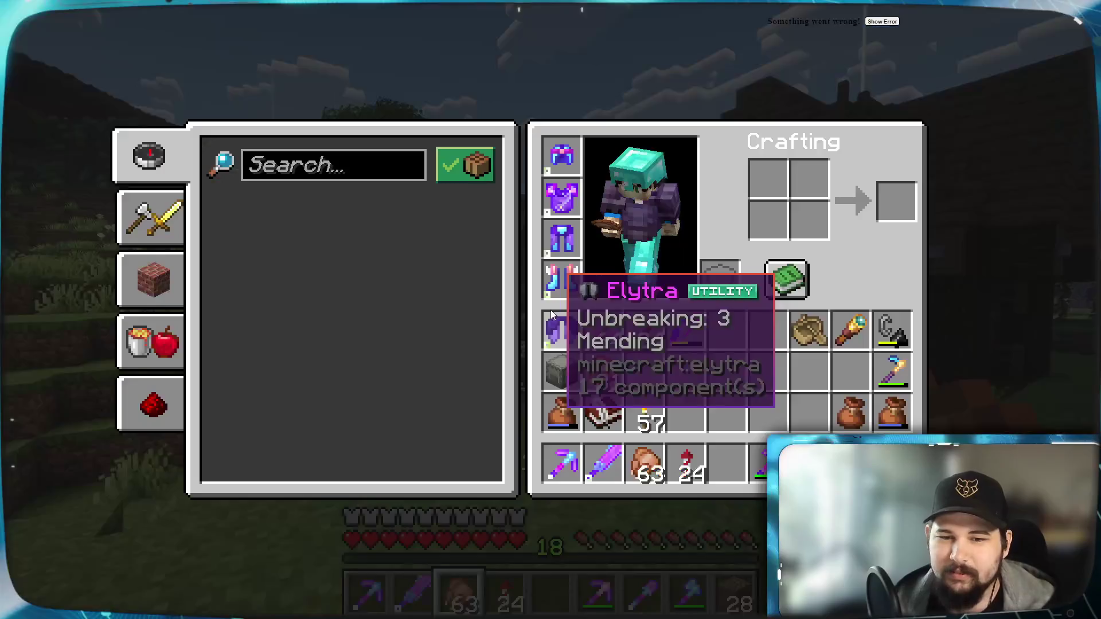
scroll(567, 405, down, 1)
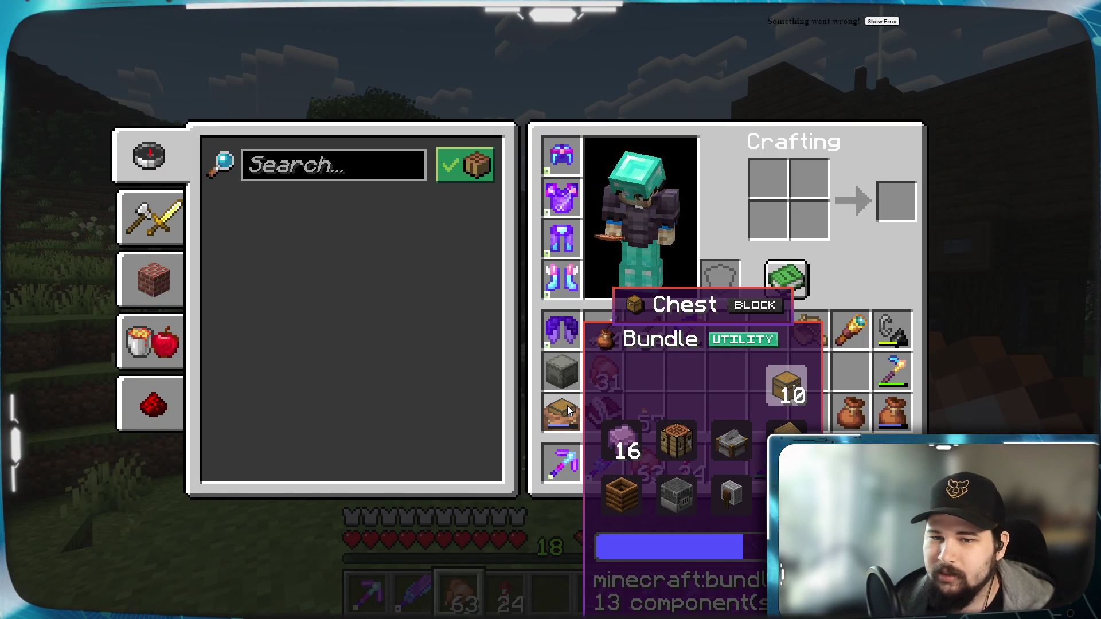
right_click(567, 405)
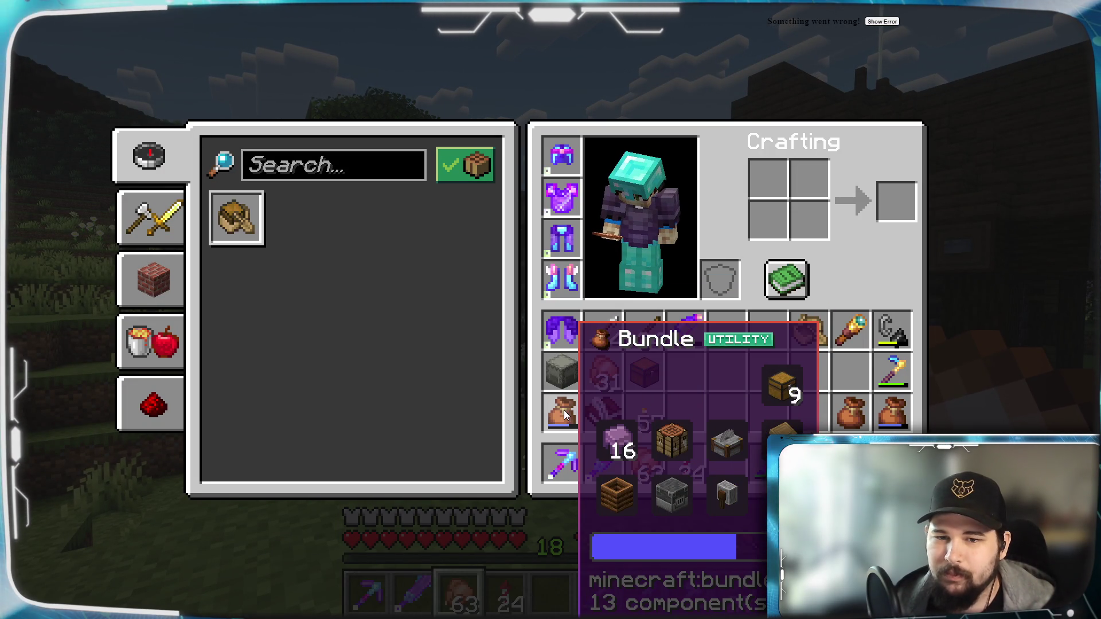
click(565, 414)
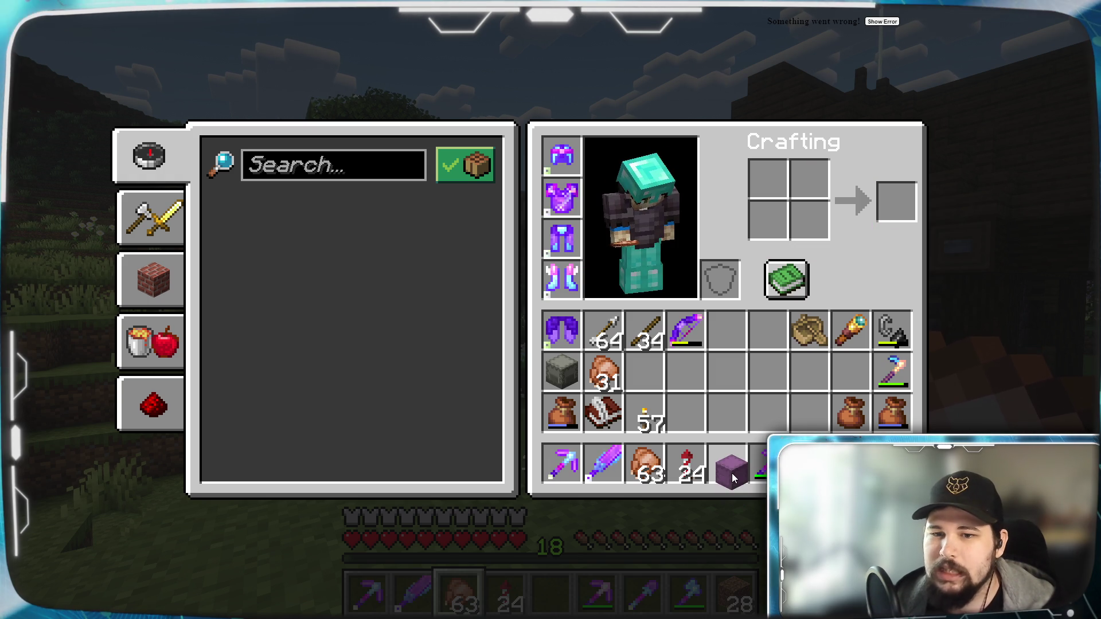
Close the inventory and walk east past the farm field into the village nether portal.
key(e)
key(w)
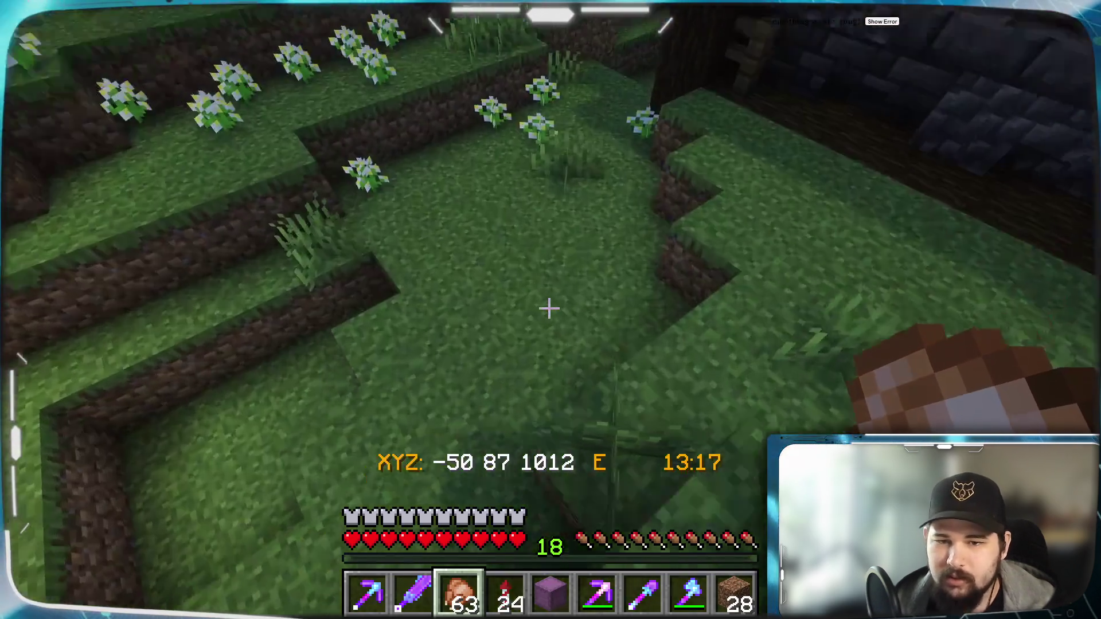
key(w)
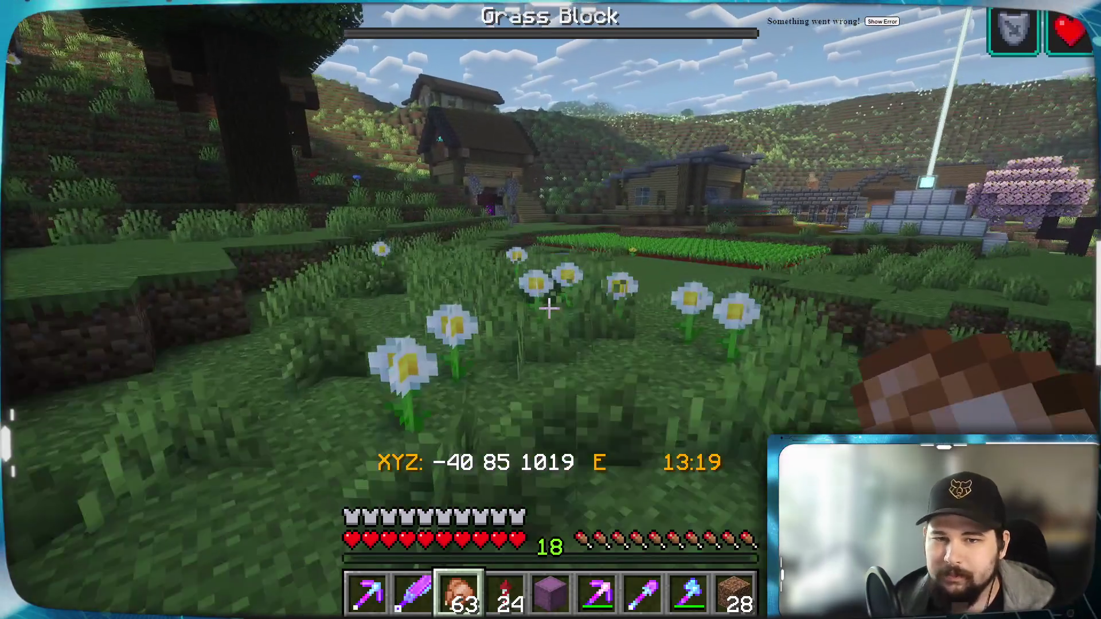
key(w)
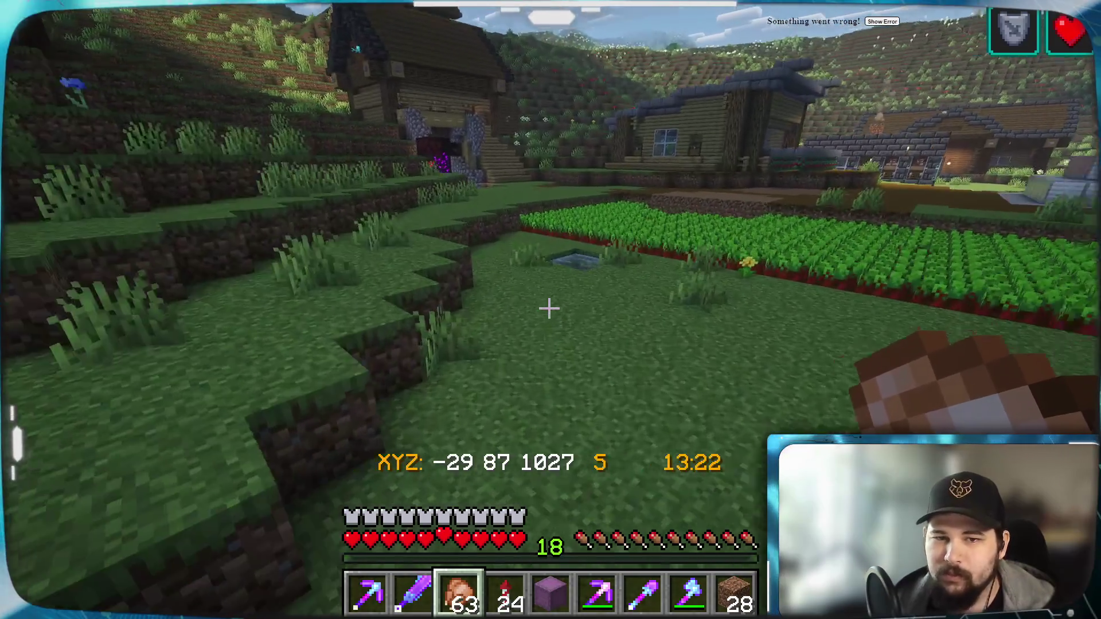
key(w)
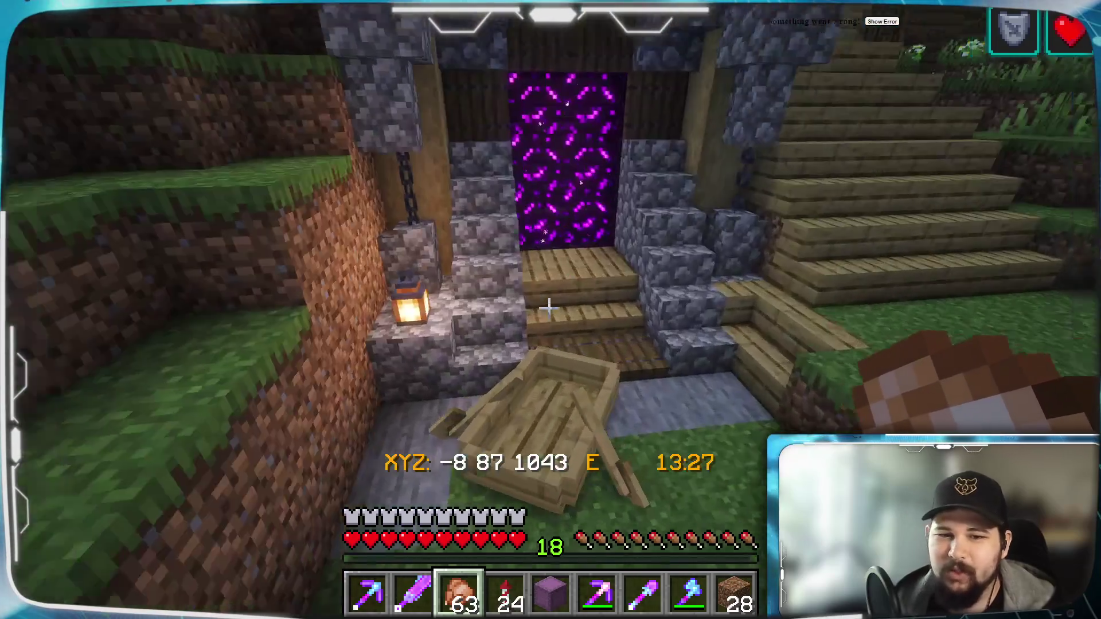
key(w)
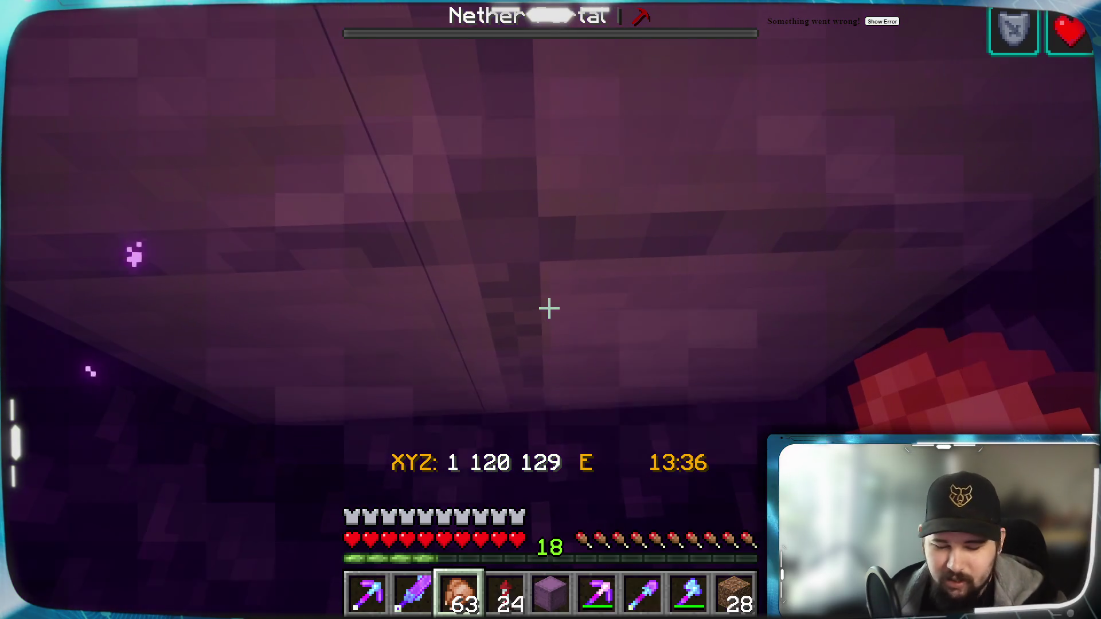
Descend the brick staircase from the portal and turn east into the next passage.
mouse_move(551, 310)
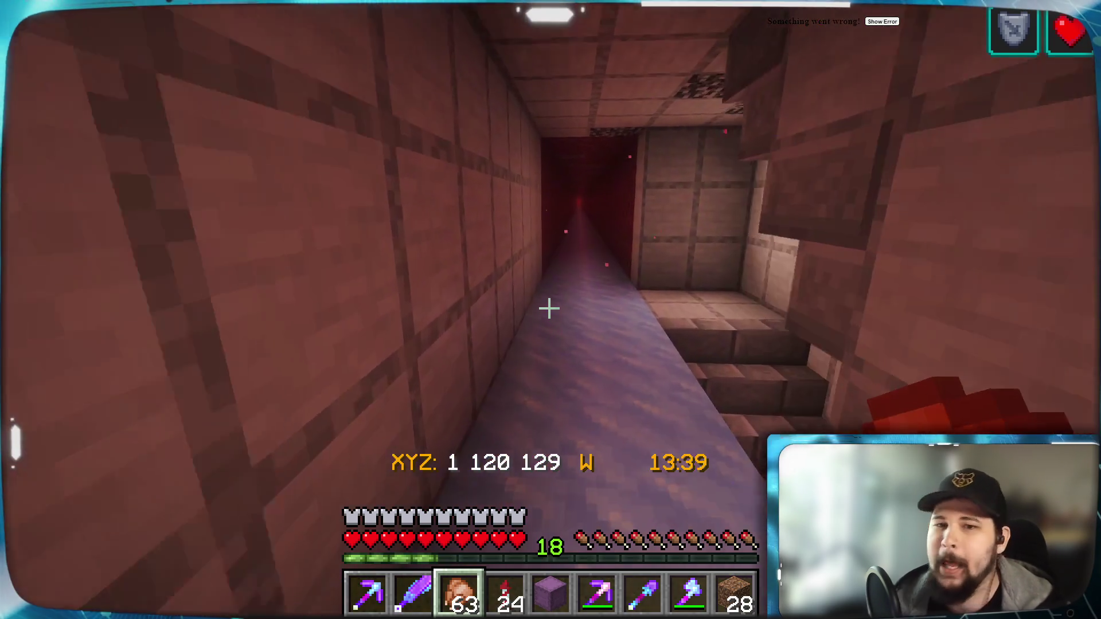
key(w)
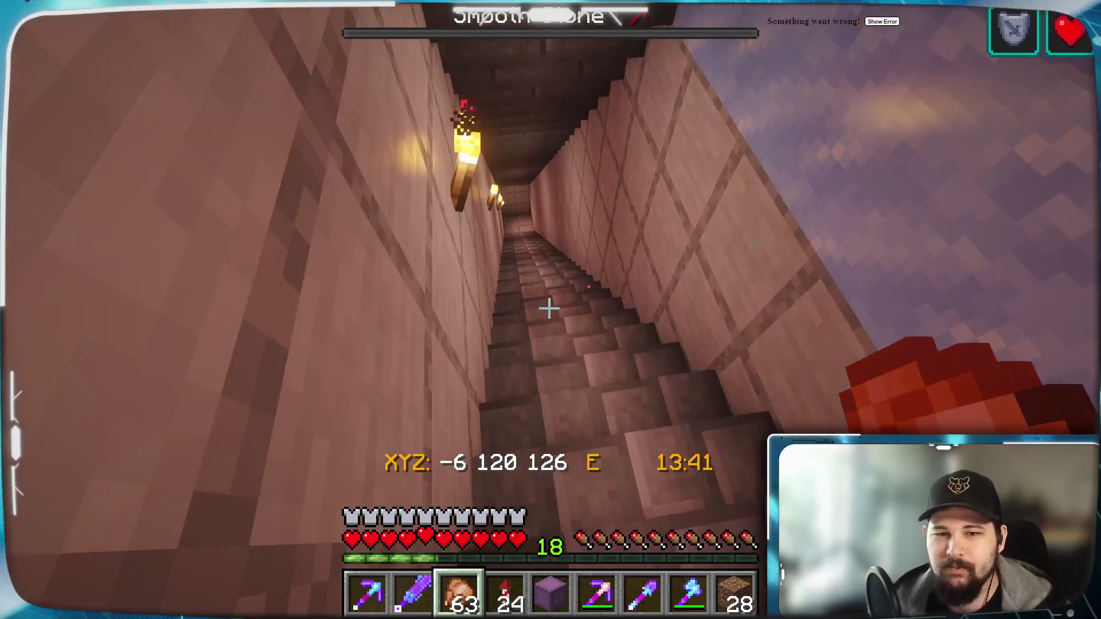
key(w)
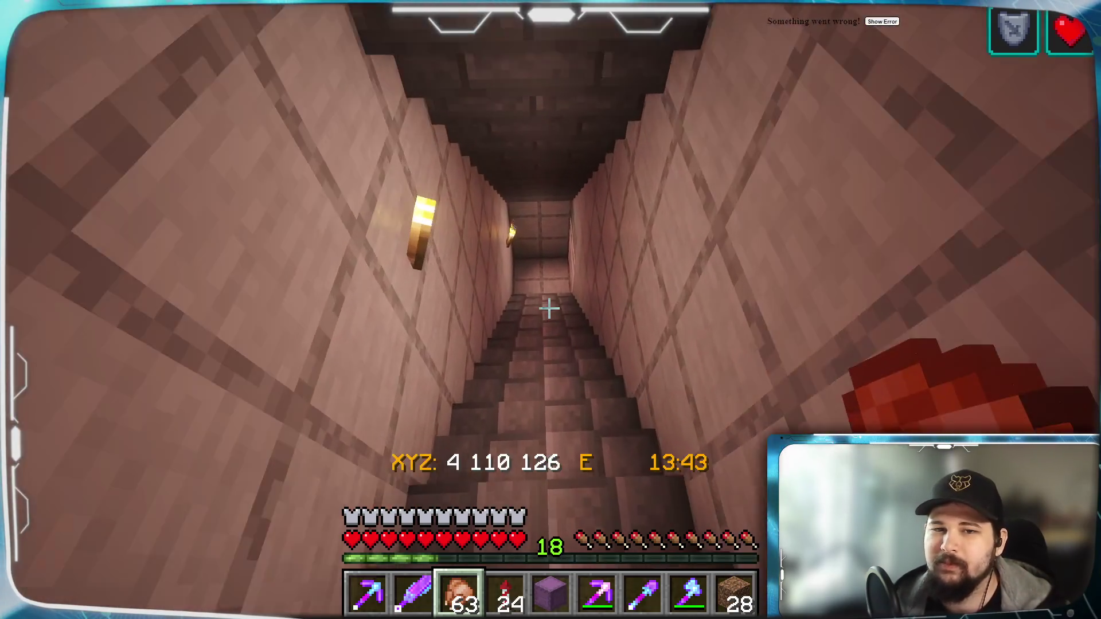
key(w)
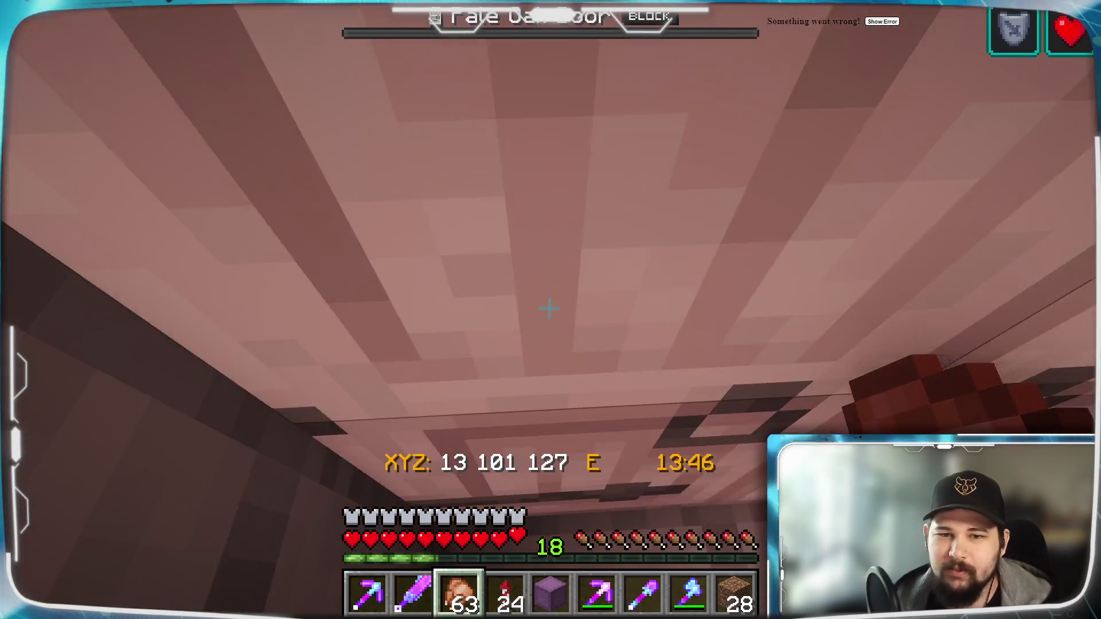
key(w)
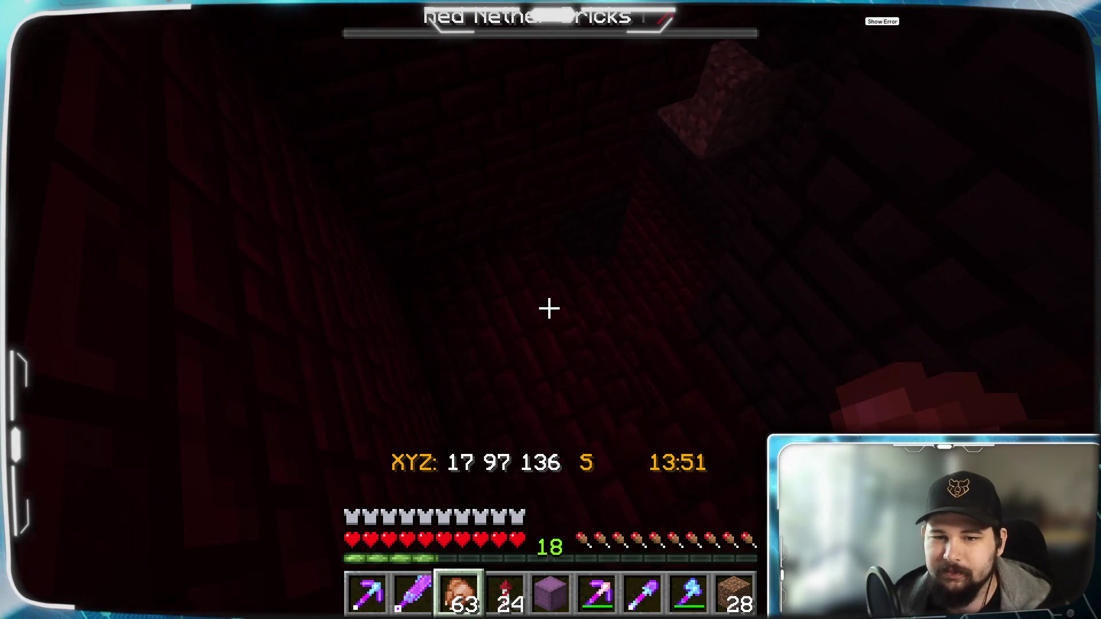
Follow the nether tunnel north and steadily downward.
key(w)
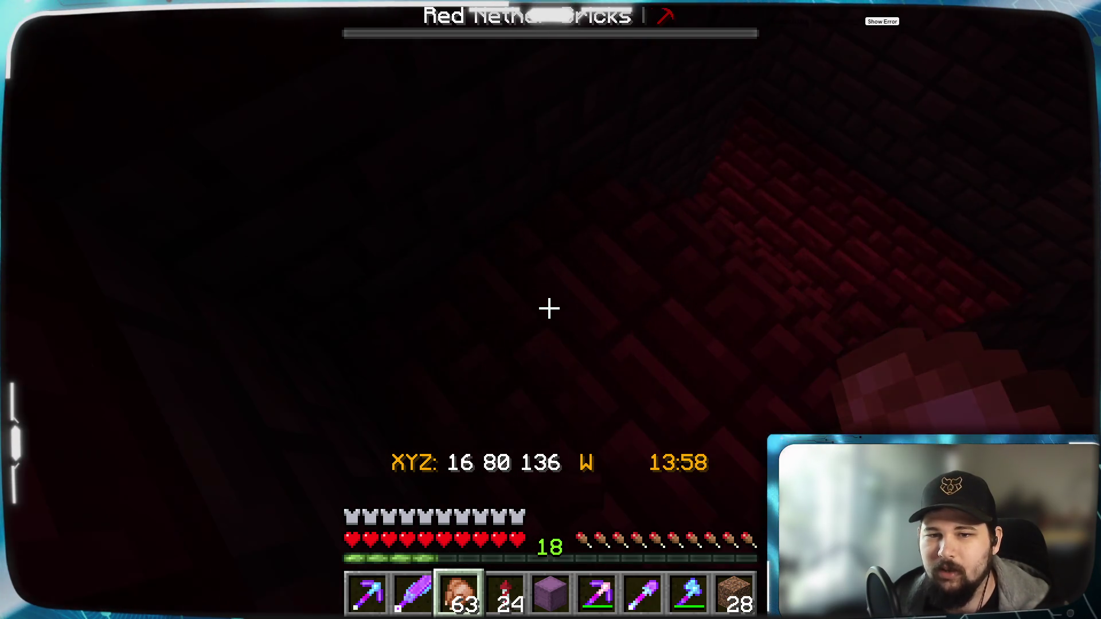
key(w)
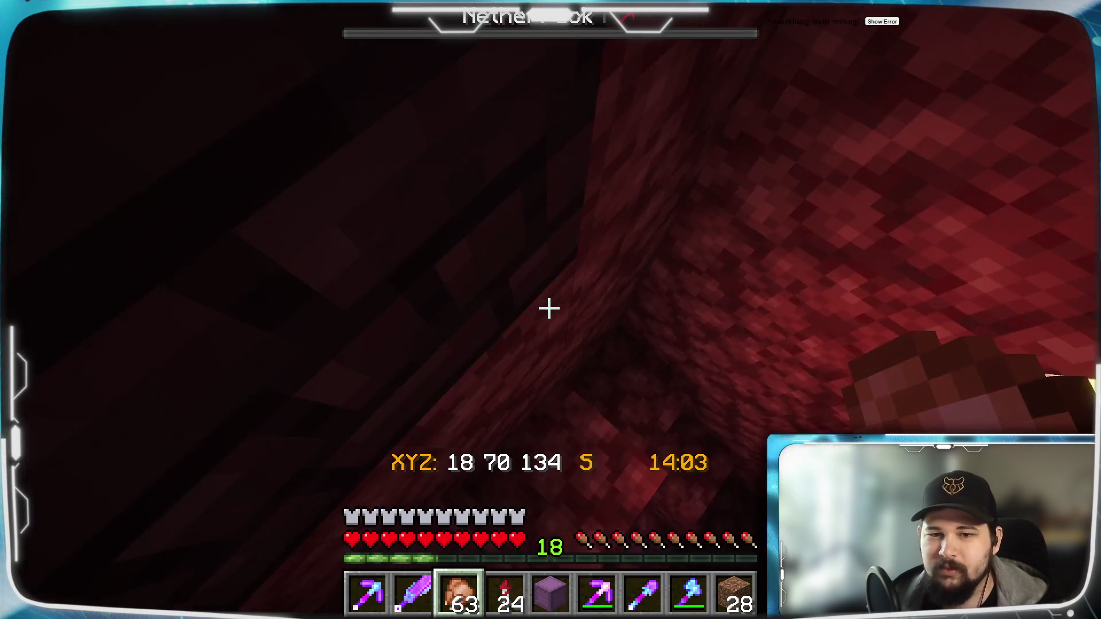
key(w)
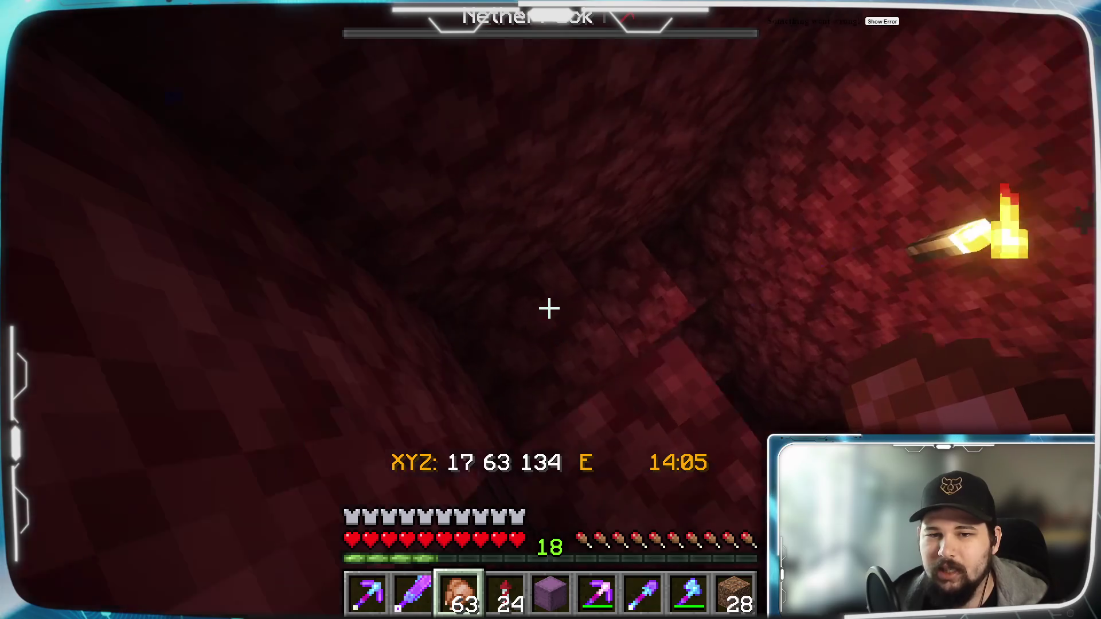
key(w)
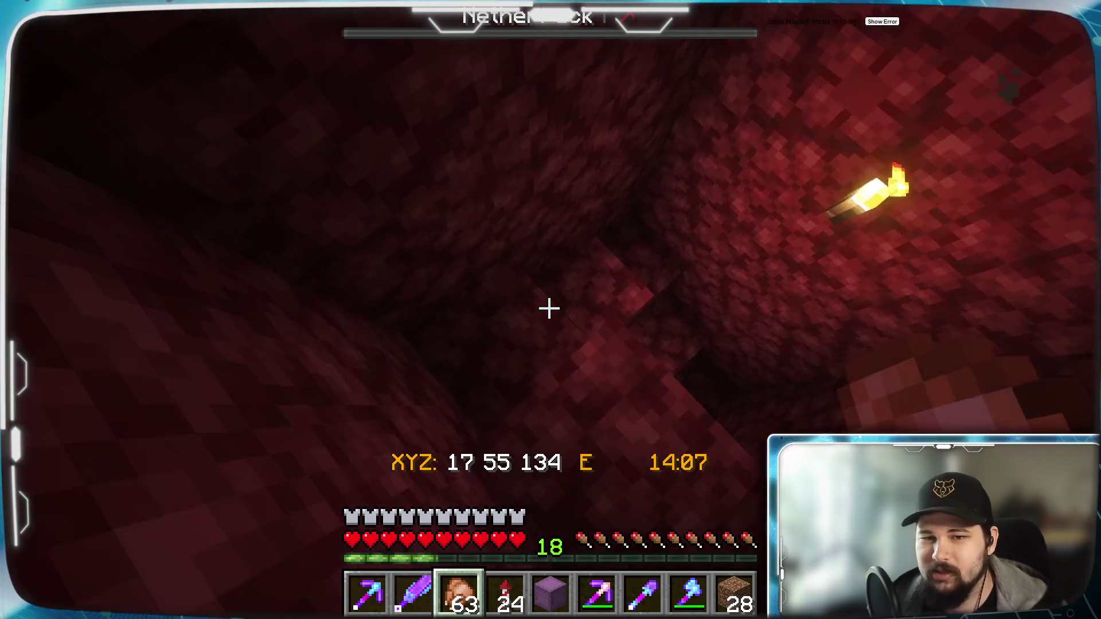
key(w)
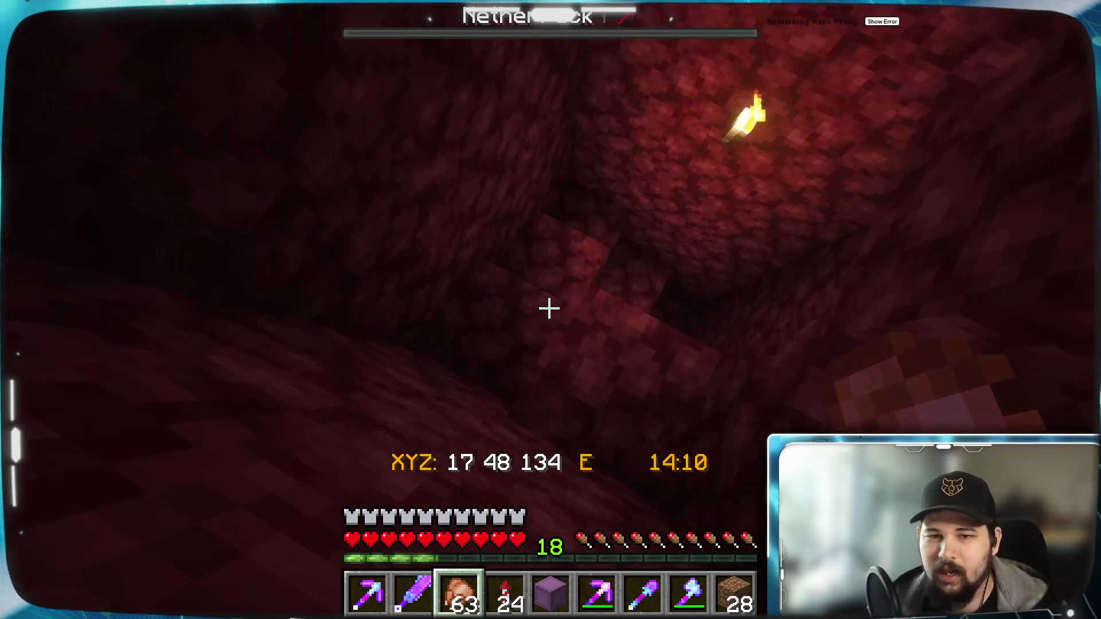
key(w)
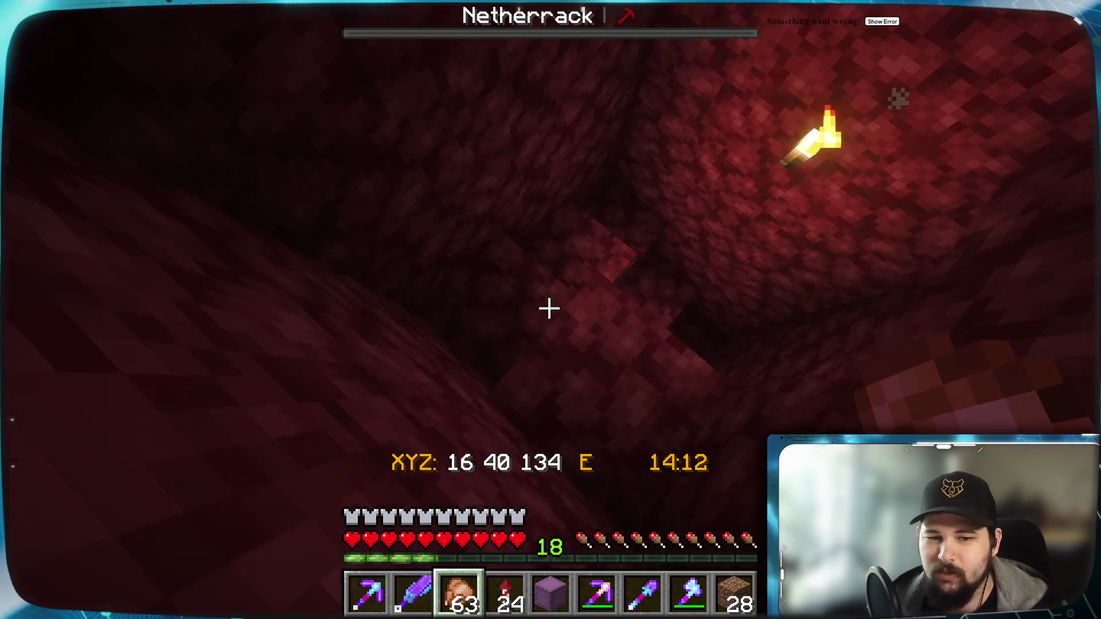
key(e)
key(e)
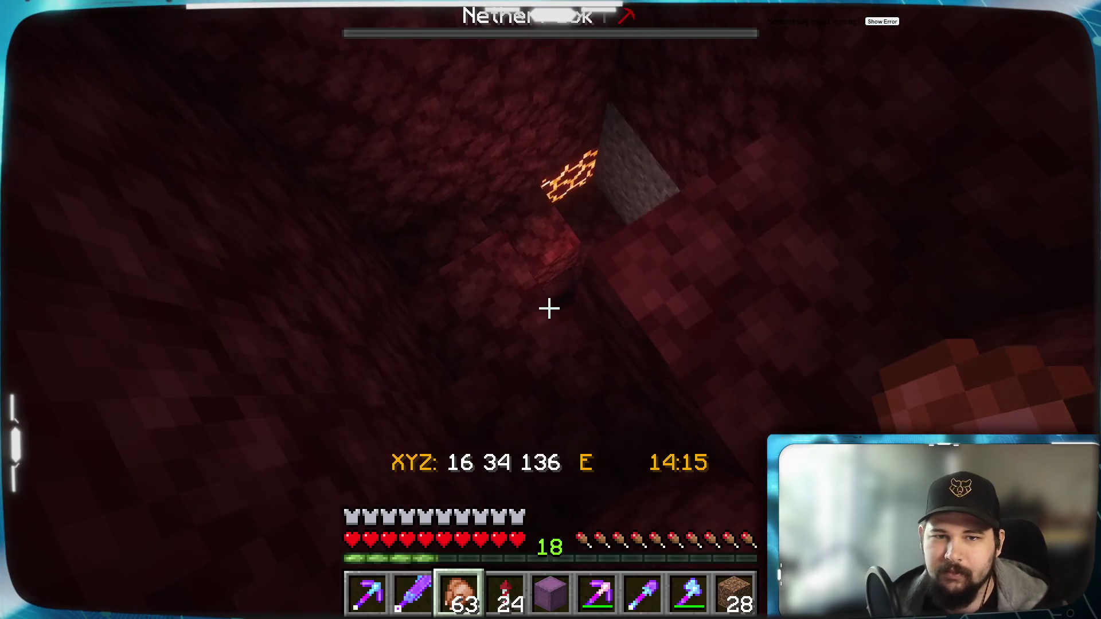
Reach the chest at the torch-lit tunnel bottom and turn south into the long tunnel.
key(w)
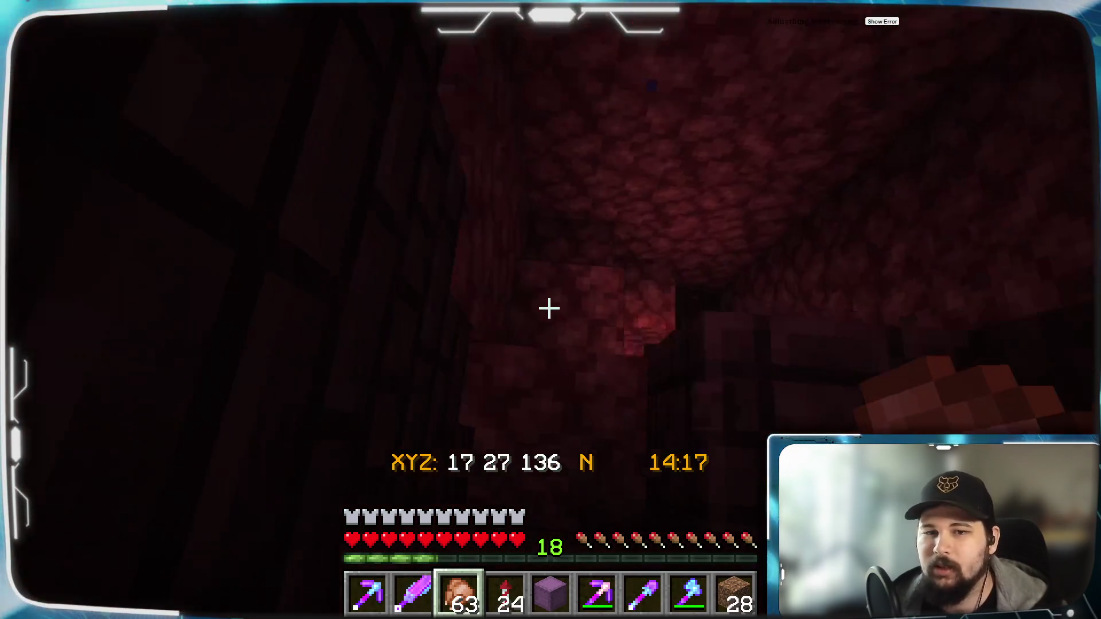
key(w)
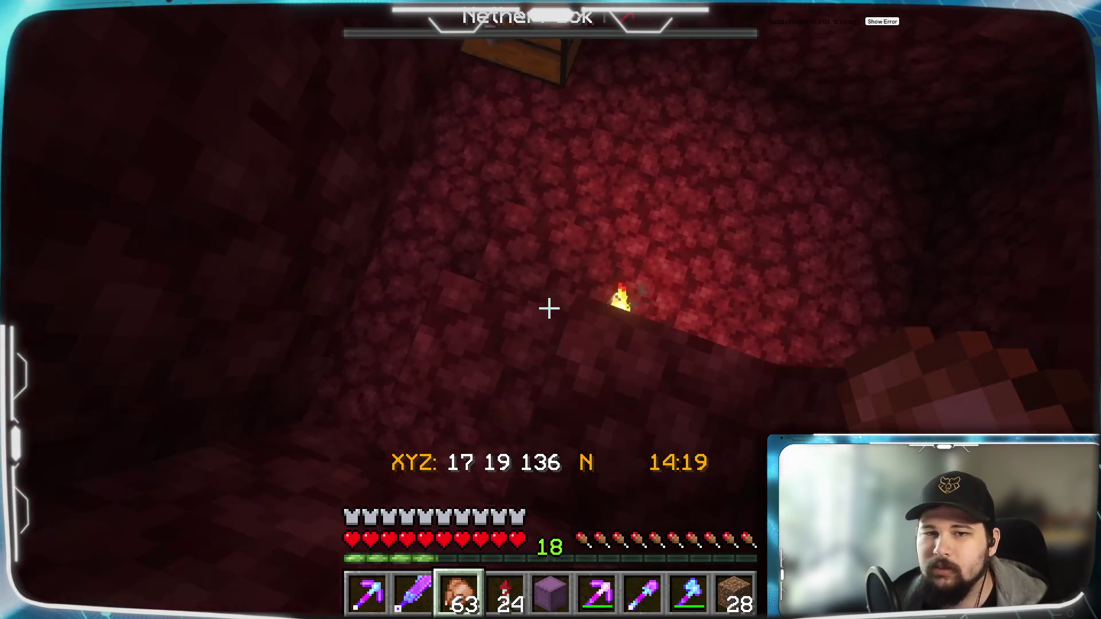
key(w)
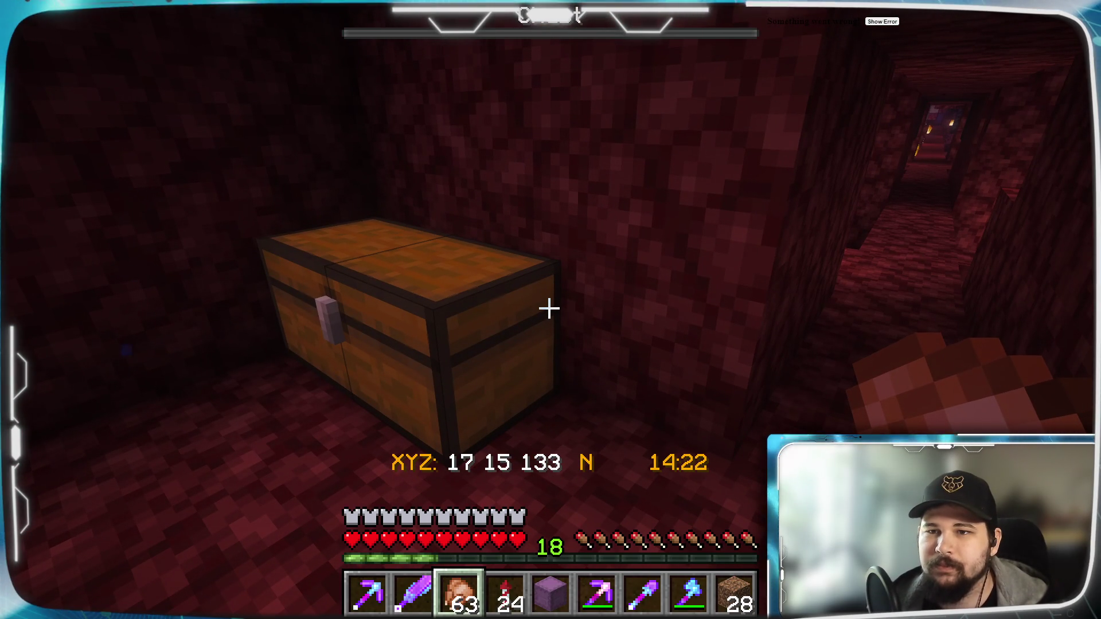
key(w)
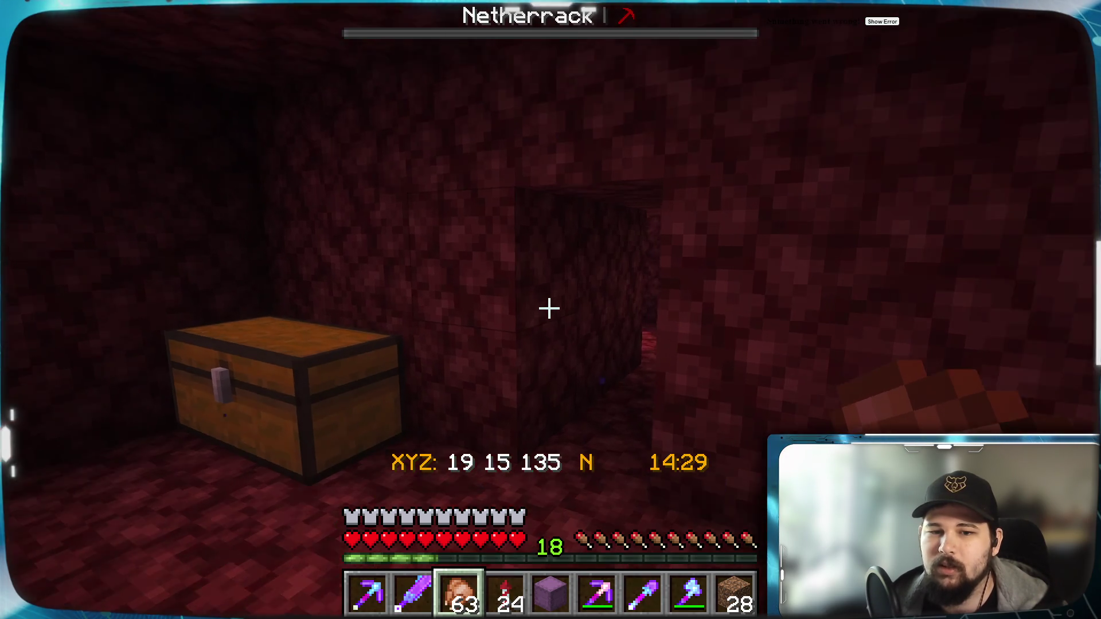
Head south down the long tunnel, switch to the sword and strike the burning mob.
key(w)
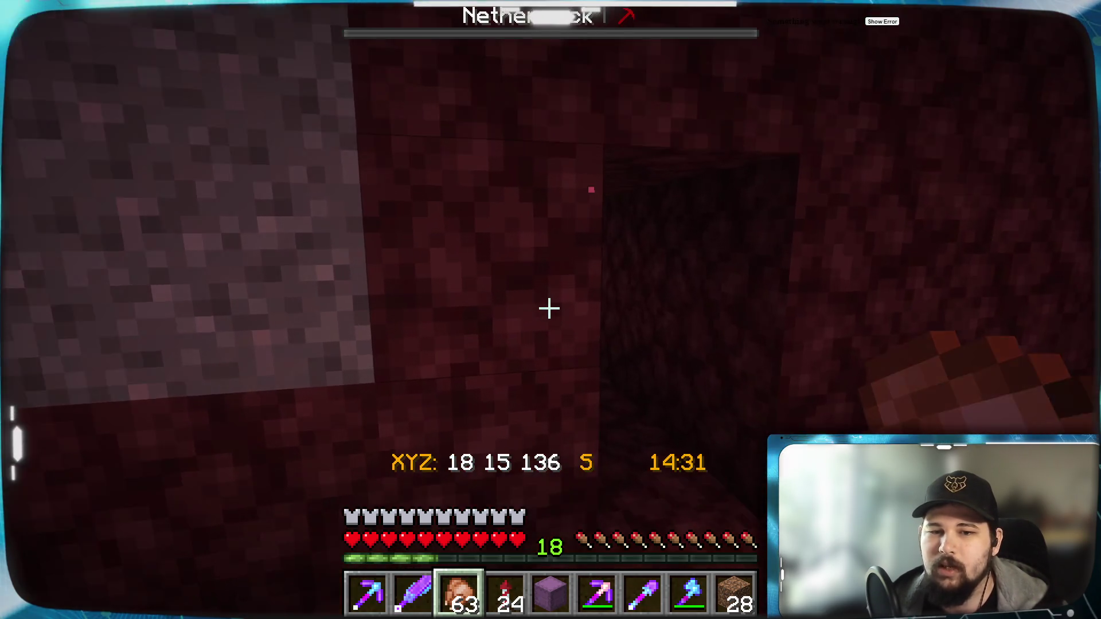
key(w)
key(w)
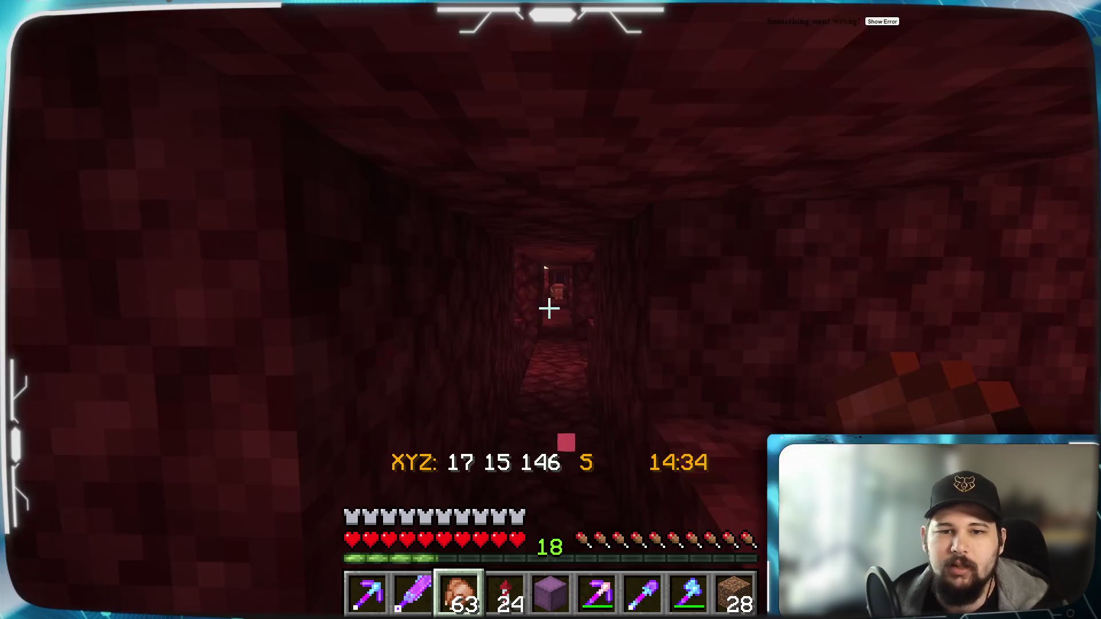
key(w)
key(1)
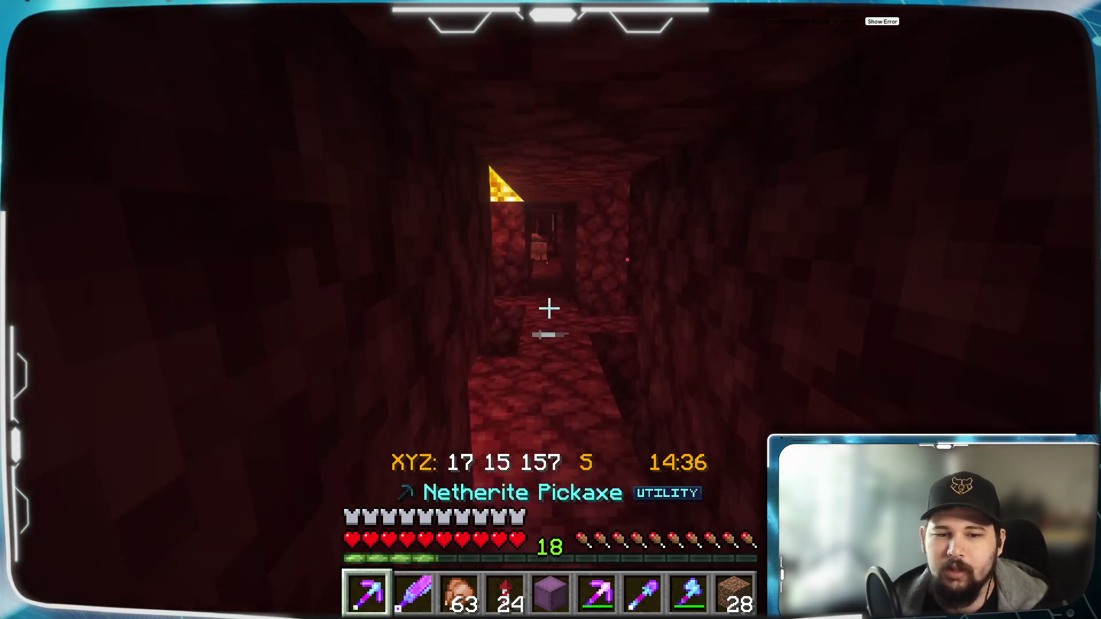
key(2)
key(w)
click(550, 309)
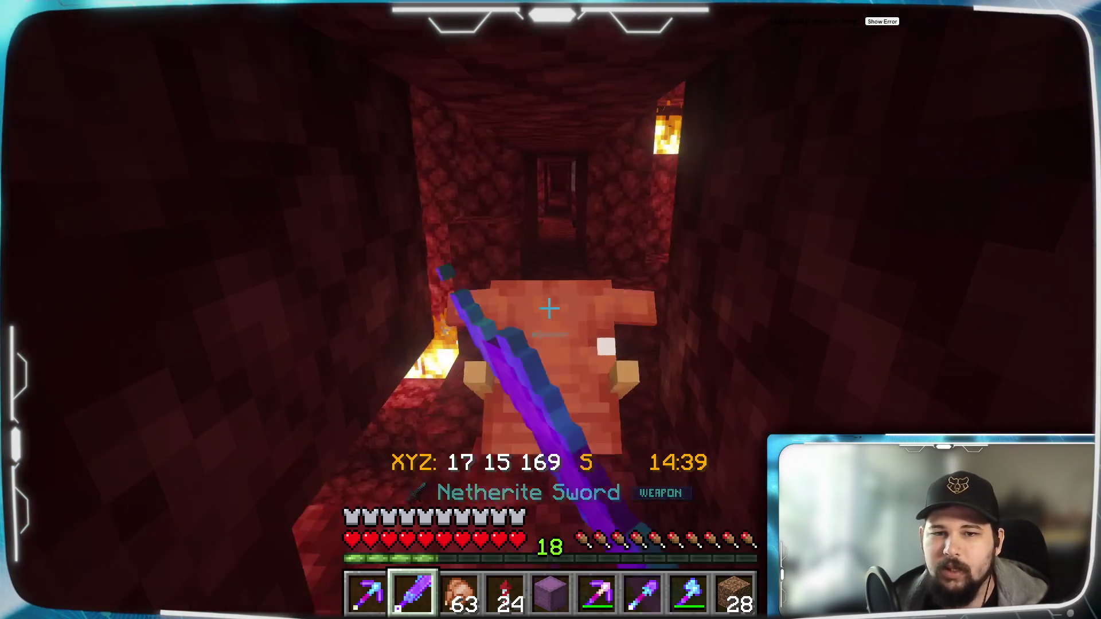
Advance to the netherrack wall and mine through it into the cave.
key(w)
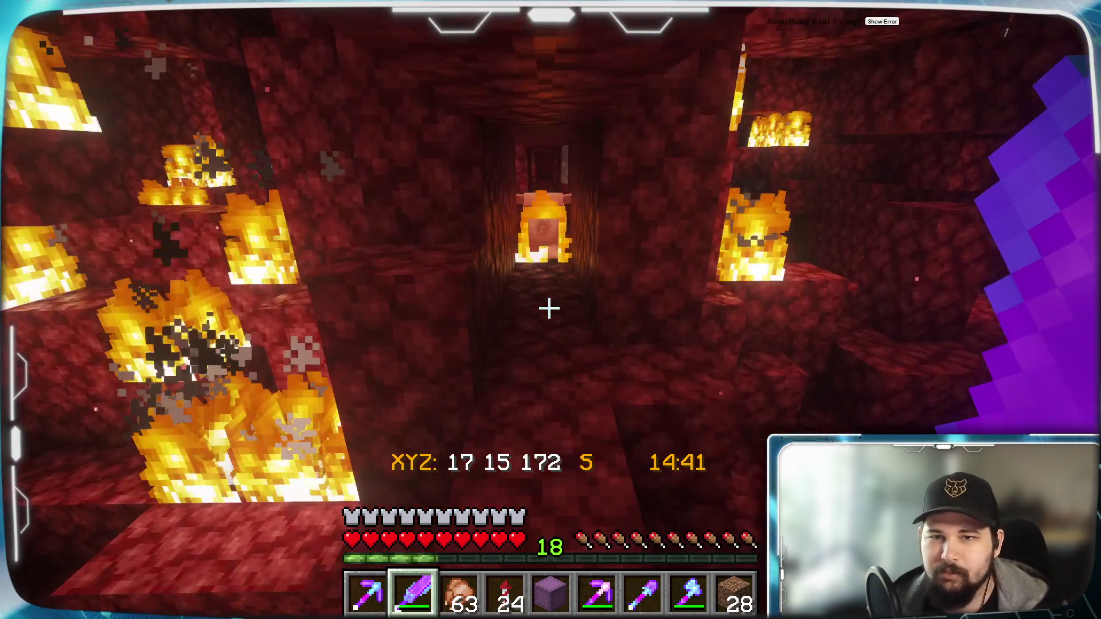
key(w)
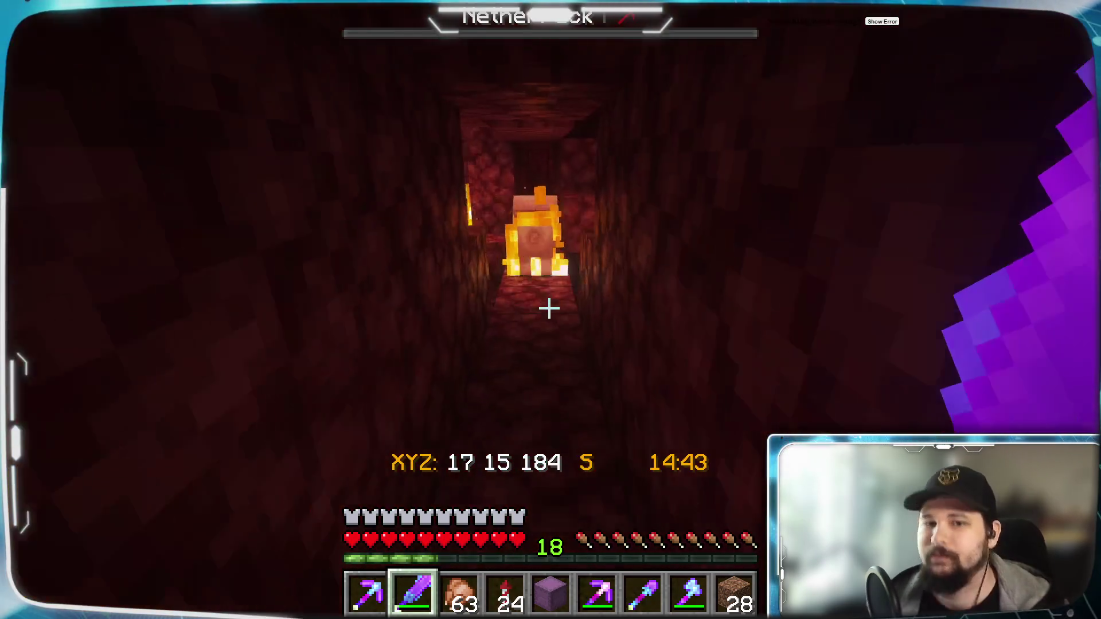
key(w)
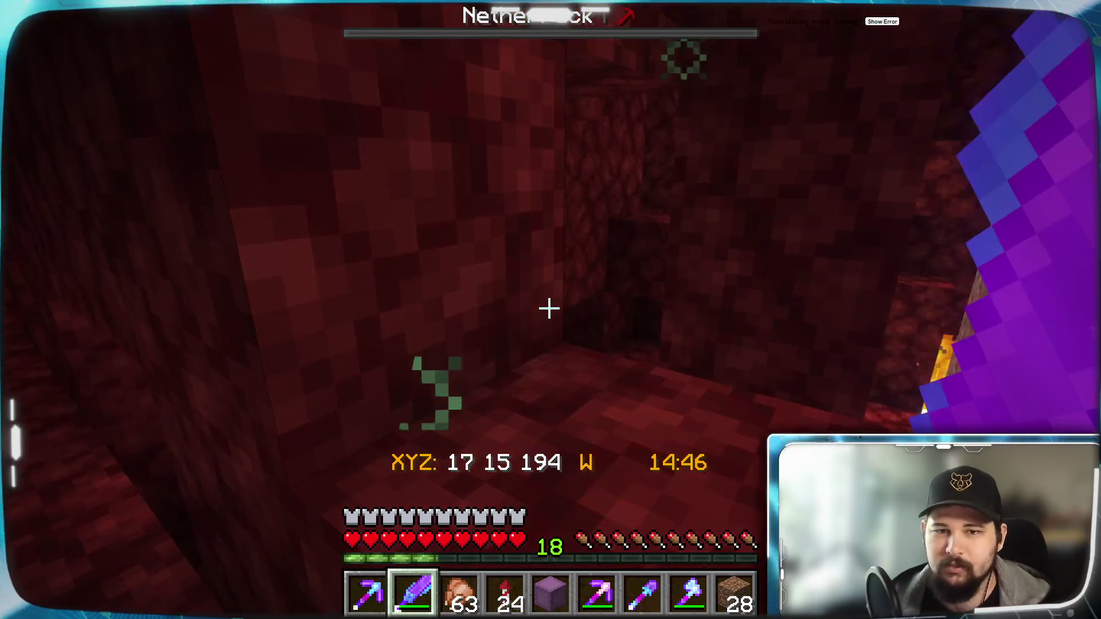
key(w)
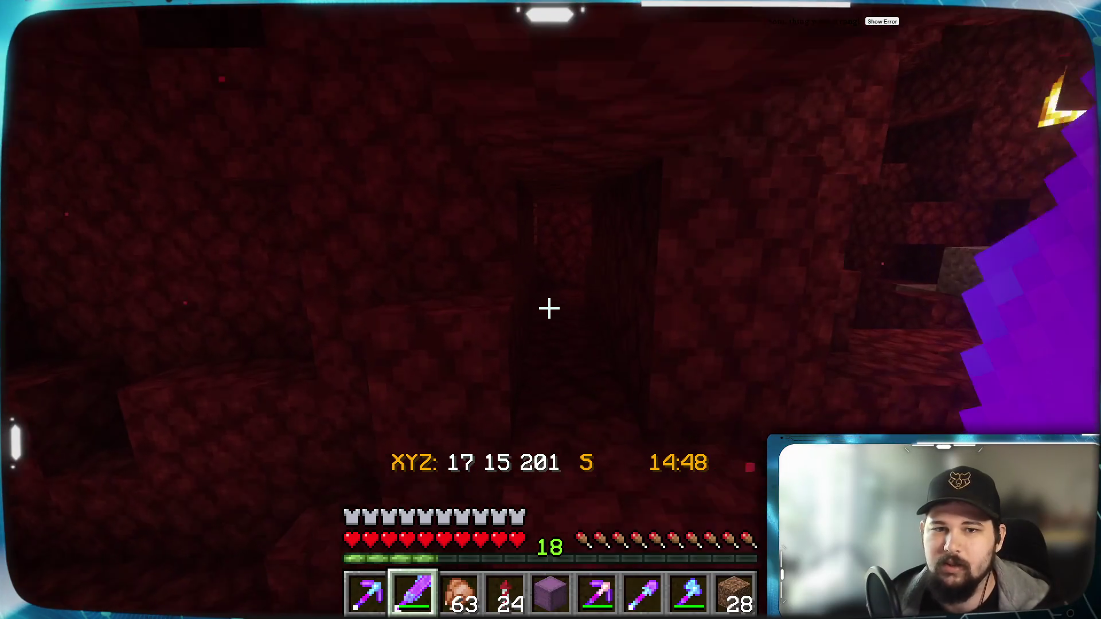
click(550, 308)
key(w)
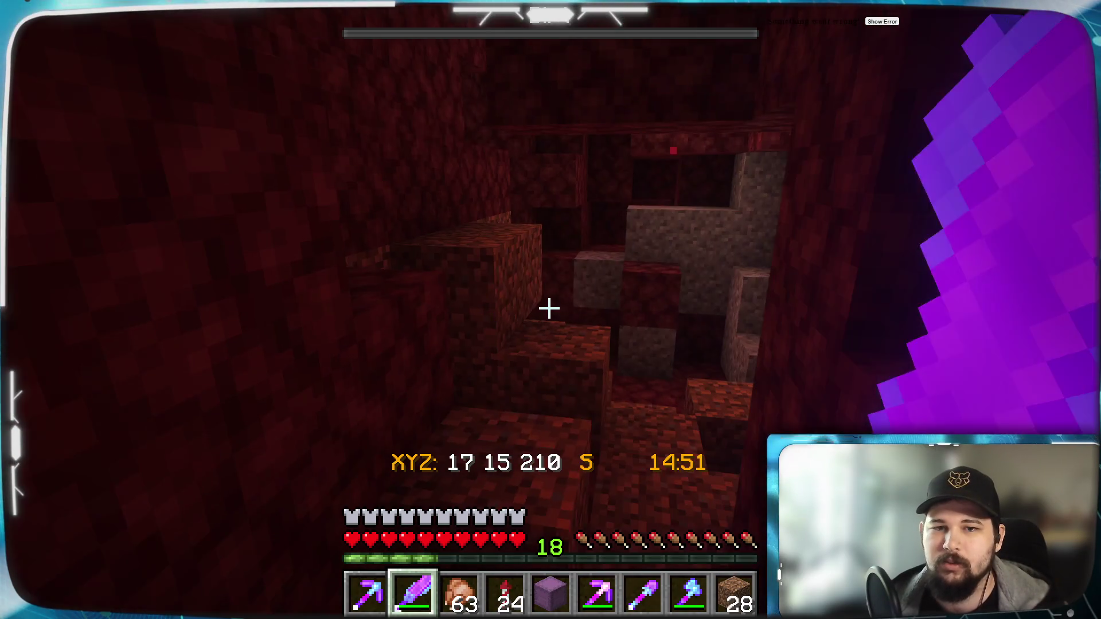
Check the side tunnel, then return west into the lava-lit cave at 9 12 202.
key(w)
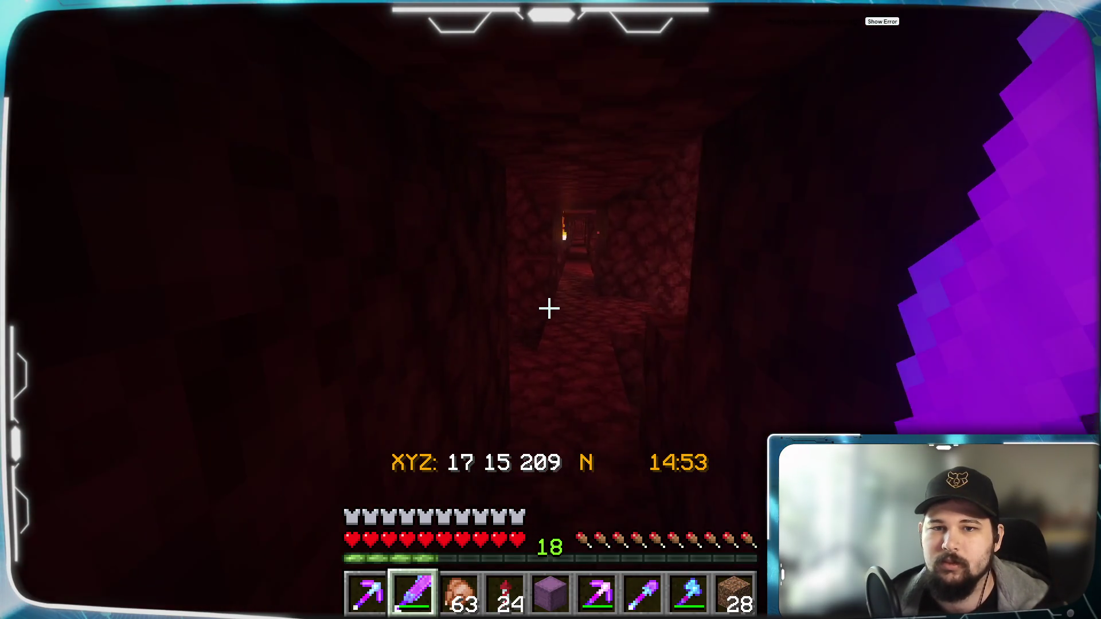
key(w)
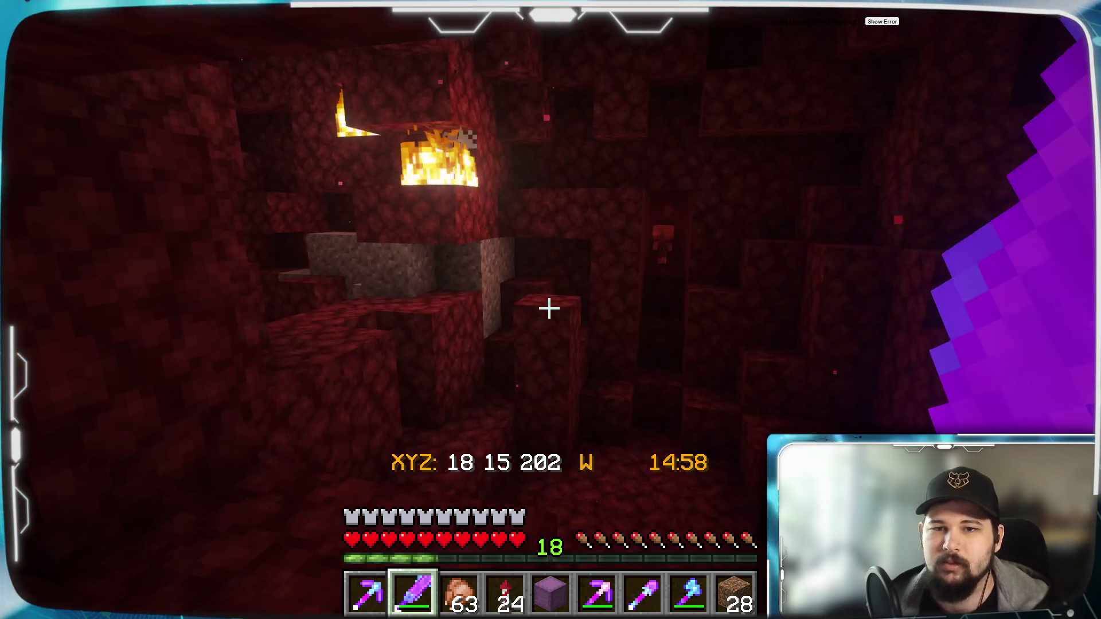
key(w)
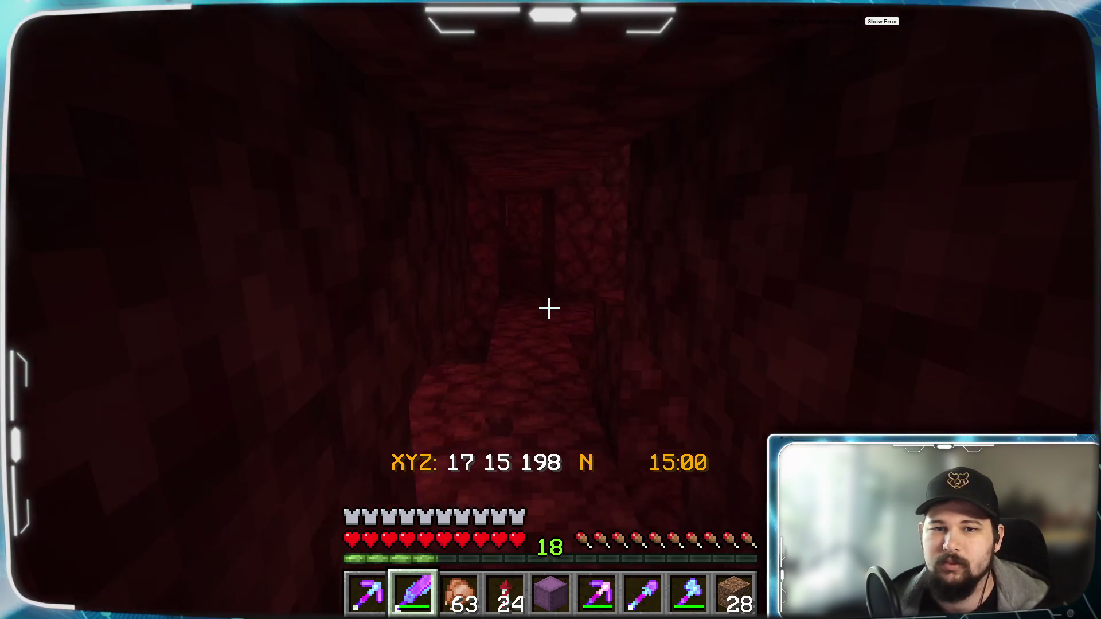
key(w)
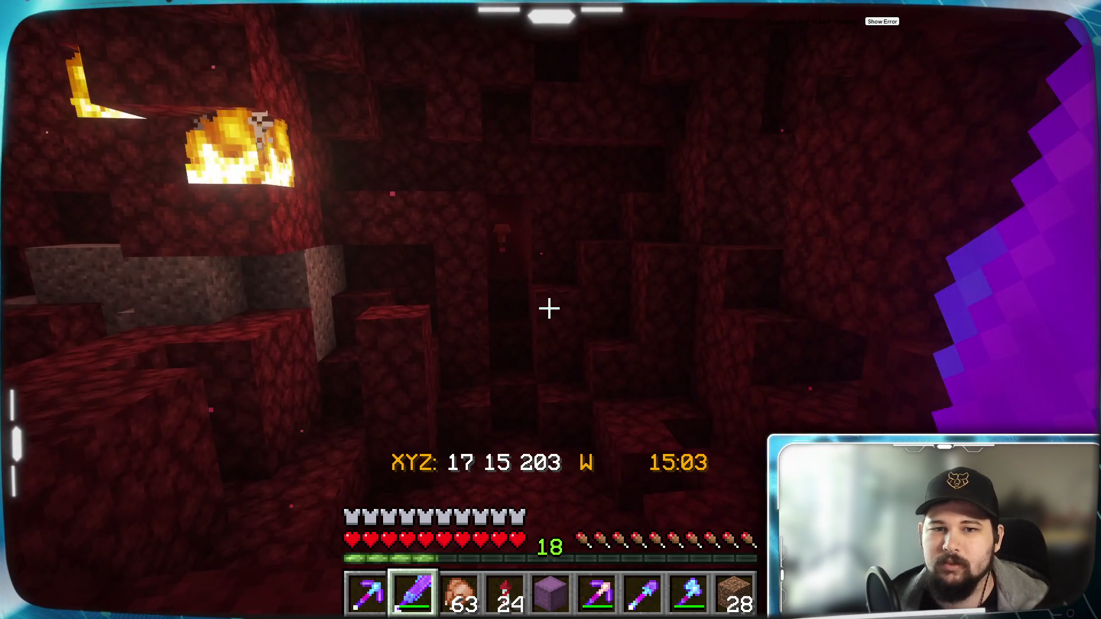
key(w)
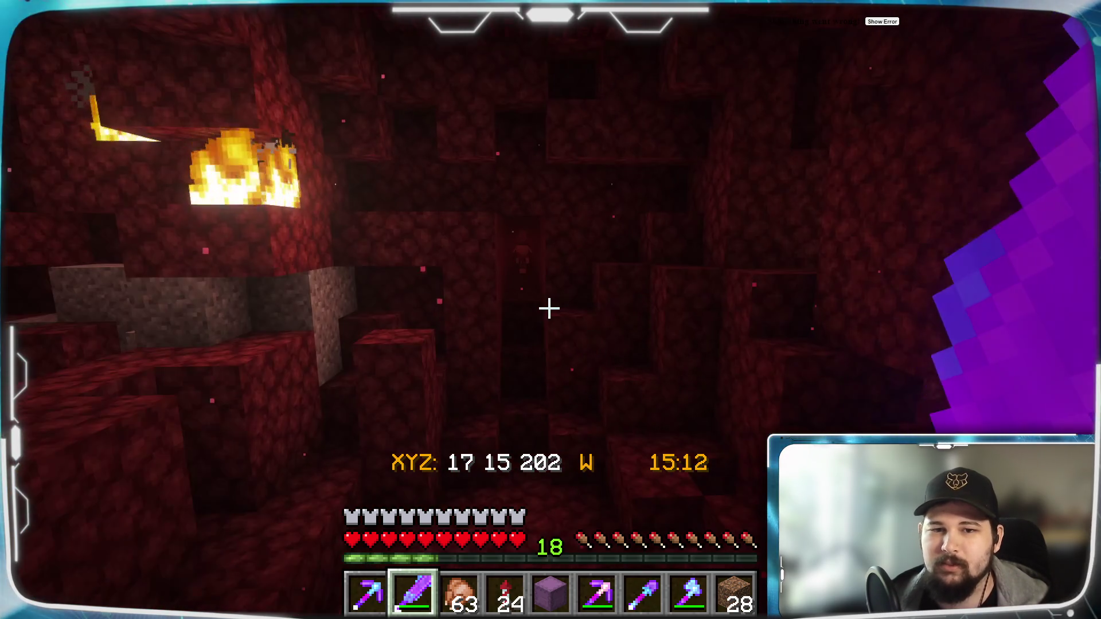
Walk west along the long netherrack tunnel, eating a cooked chicken on the way.
key(w)
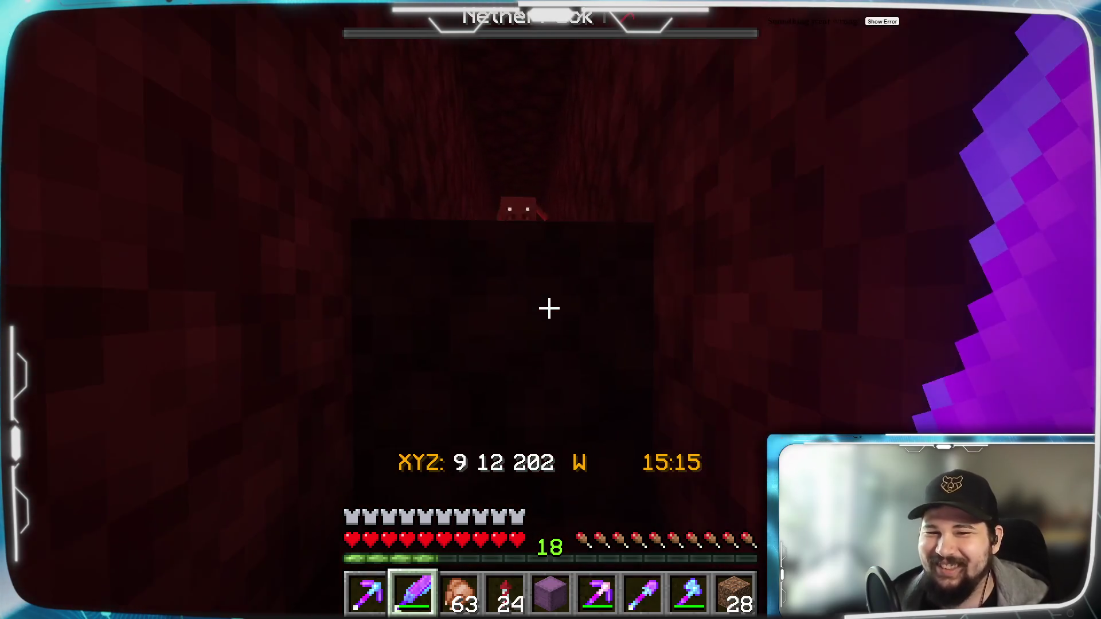
key(w)
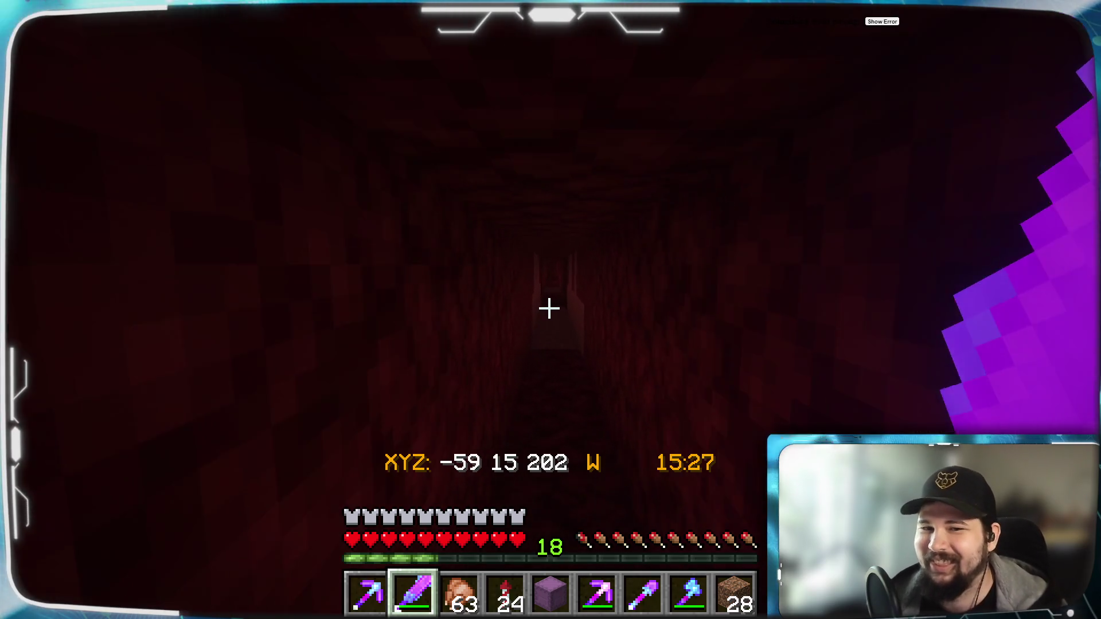
key(w)
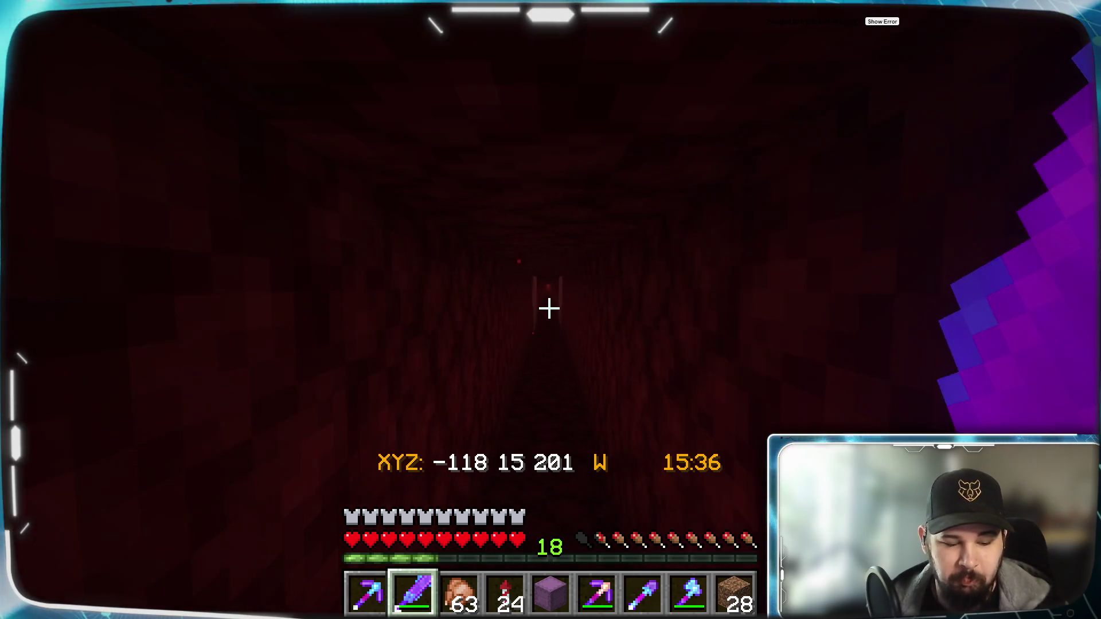
key(w)
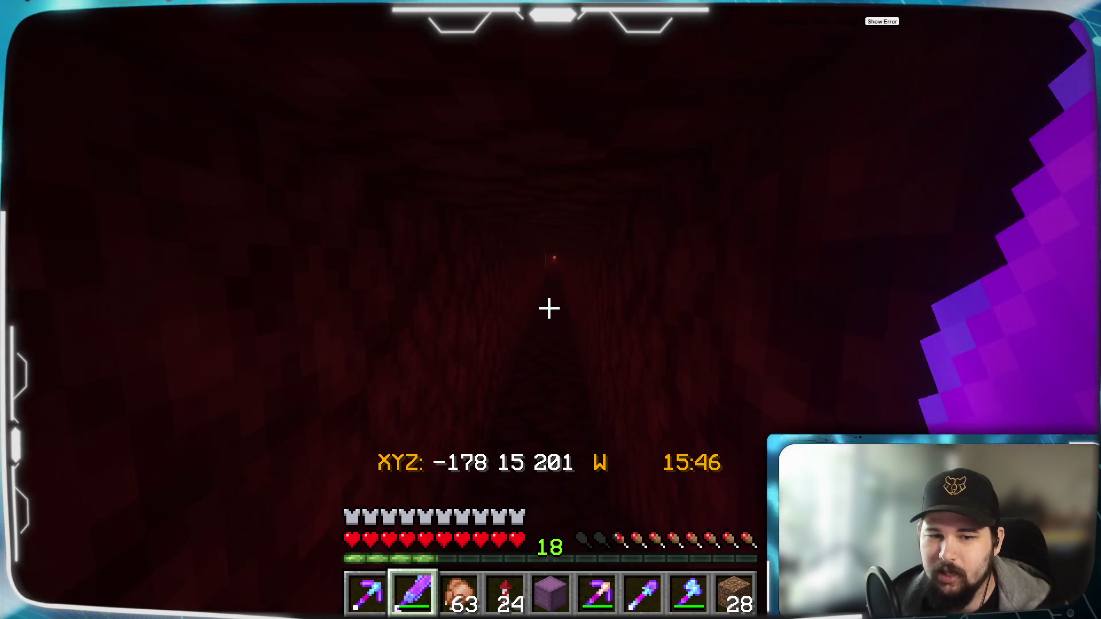
key(w)
right_drag(550, 308, 549, 309)
Keep heading west past the lava light and the southward jog to about -380 15 212.
key(w)
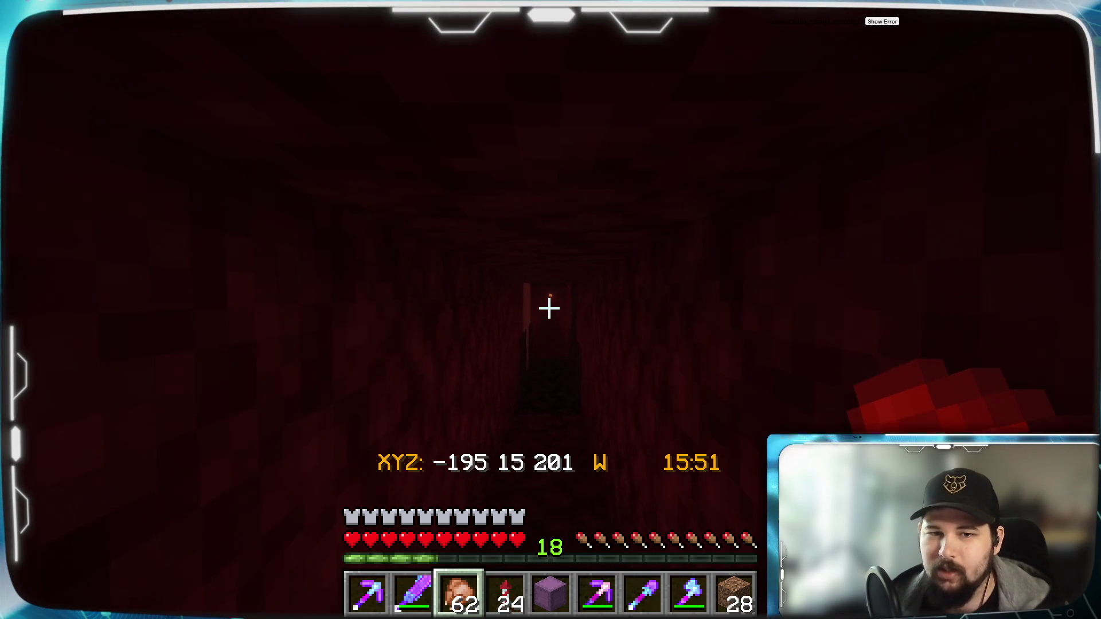
key(w)
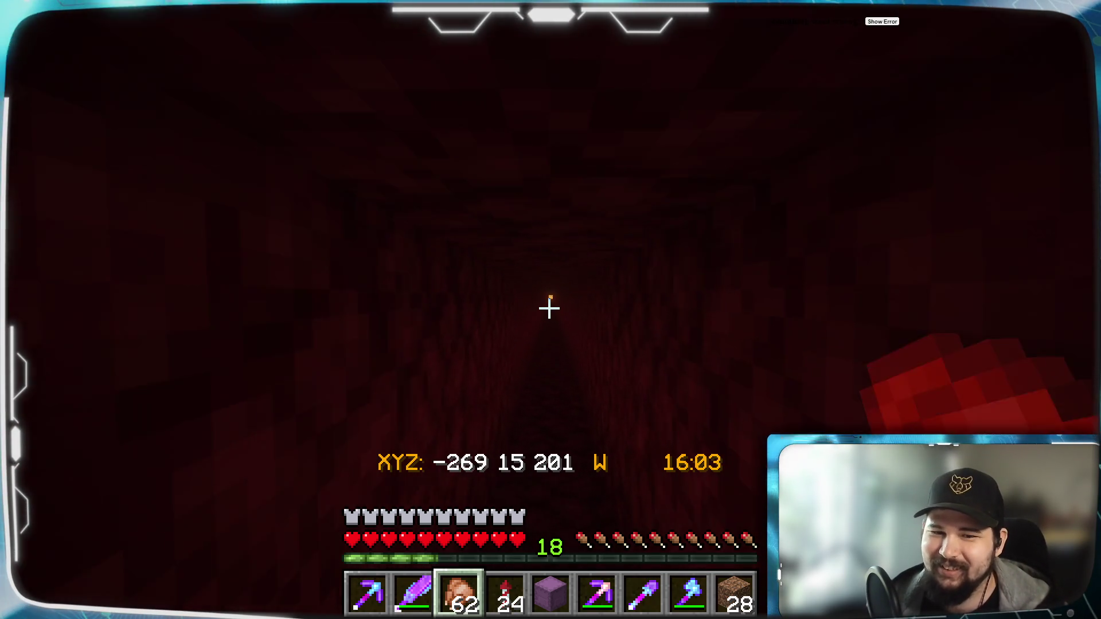
key(w)
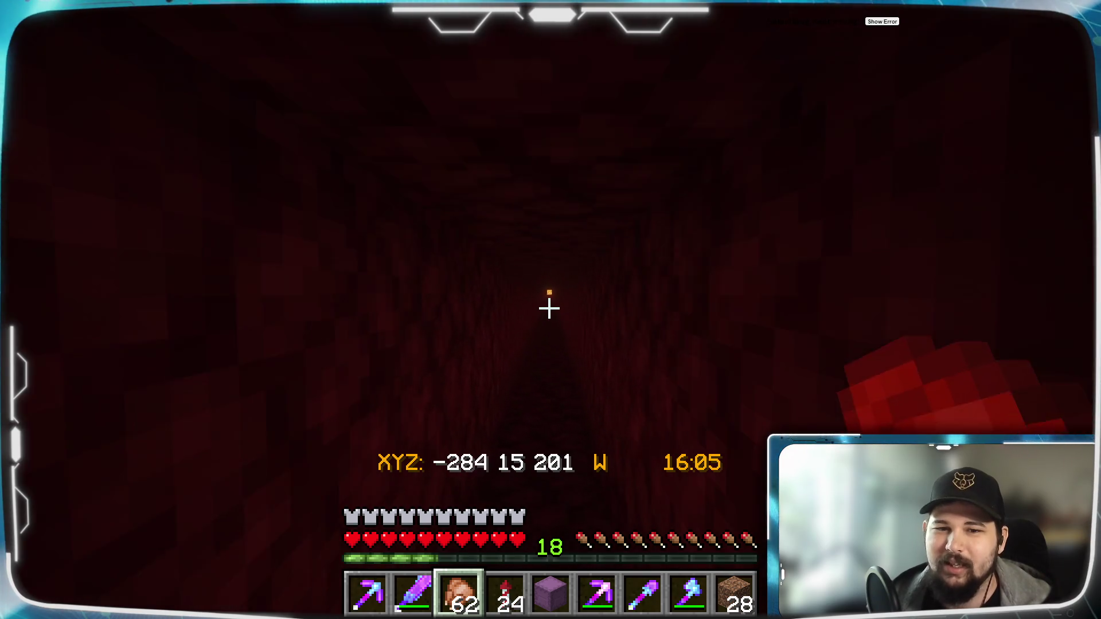
key(w)
key(w)
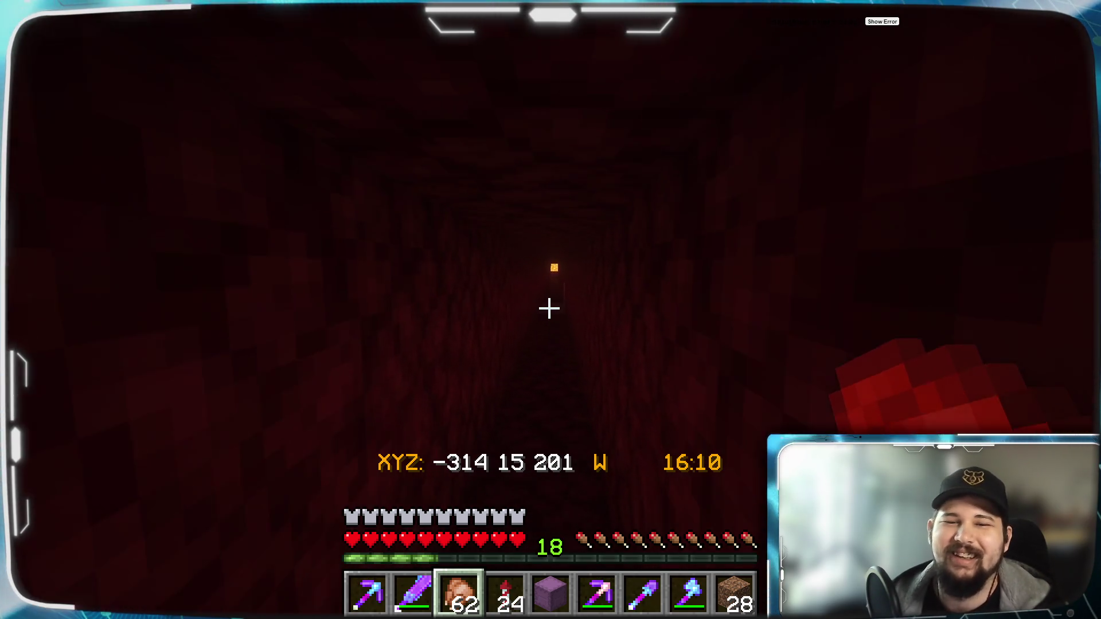
key(w)
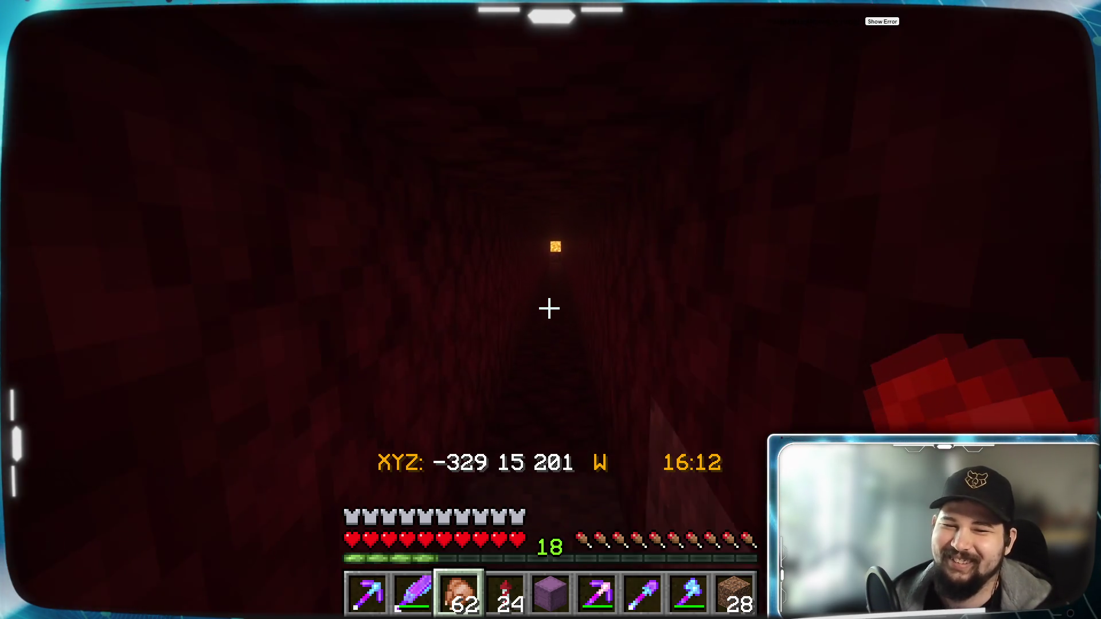
key(w)
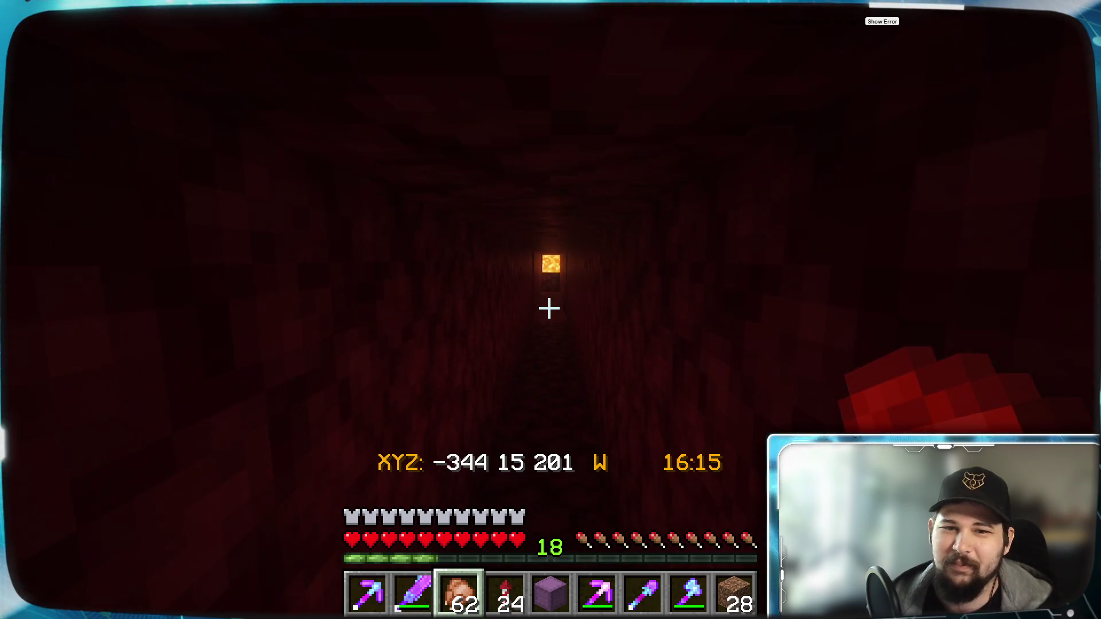
key(w)
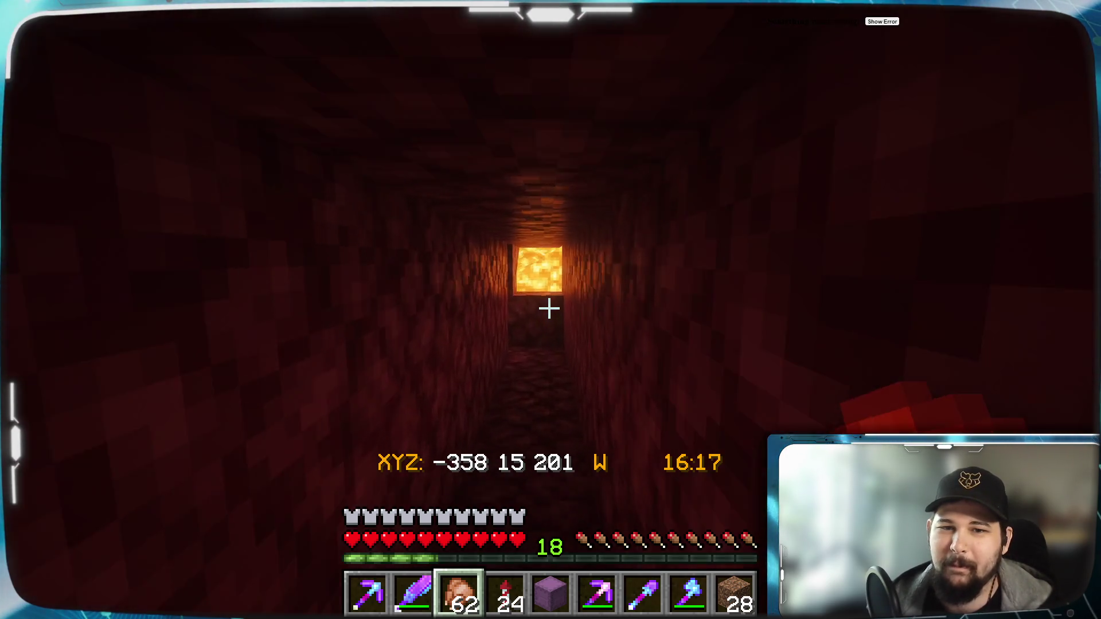
key(w)
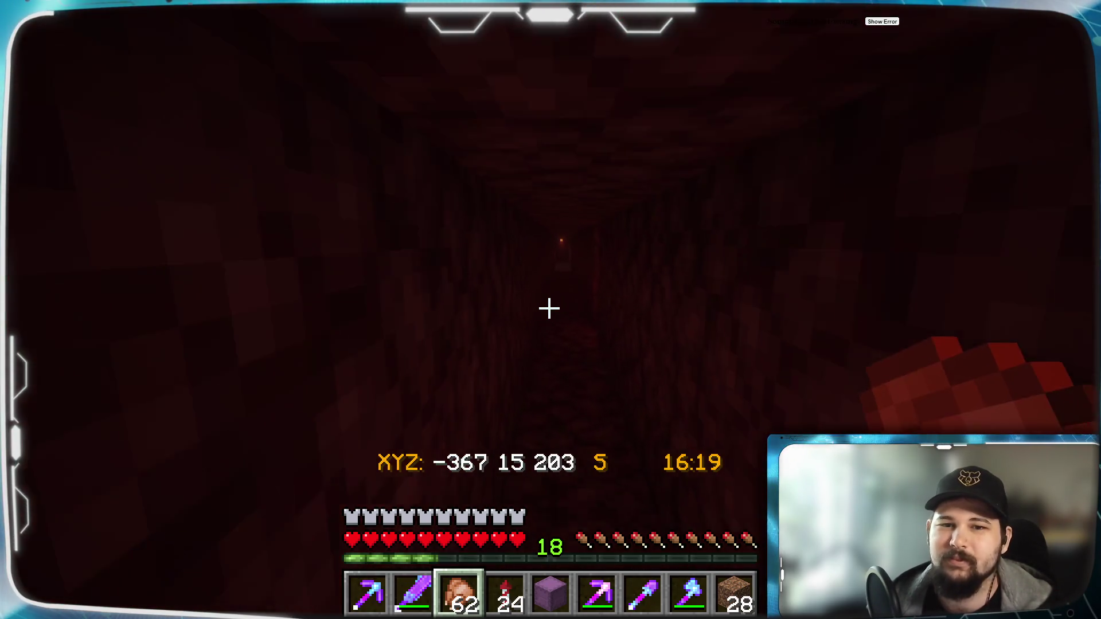
key(w)
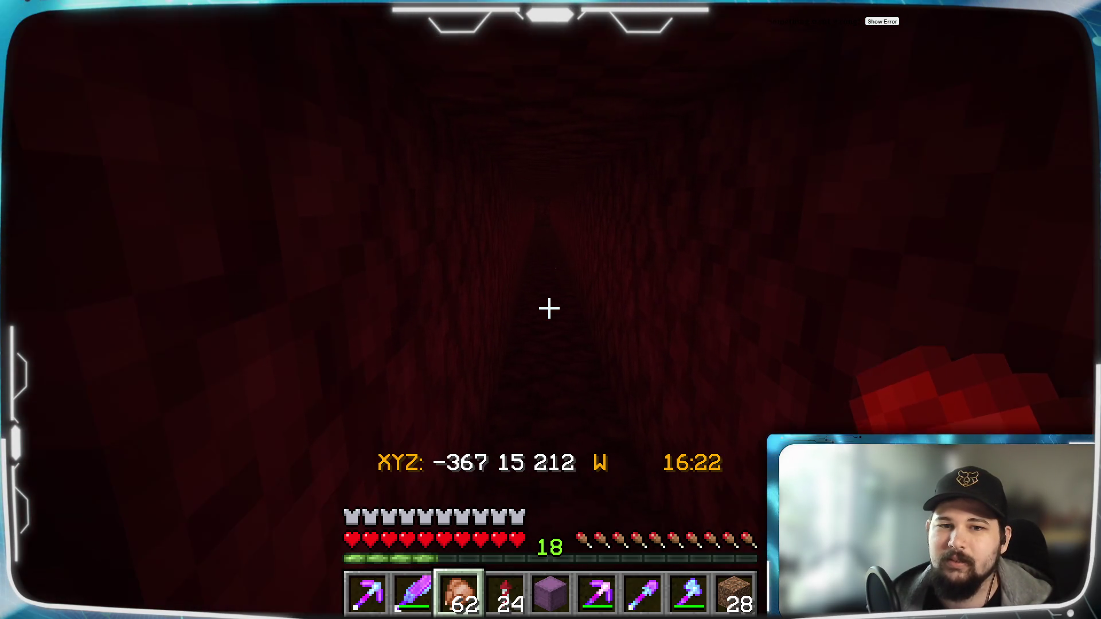
key(w)
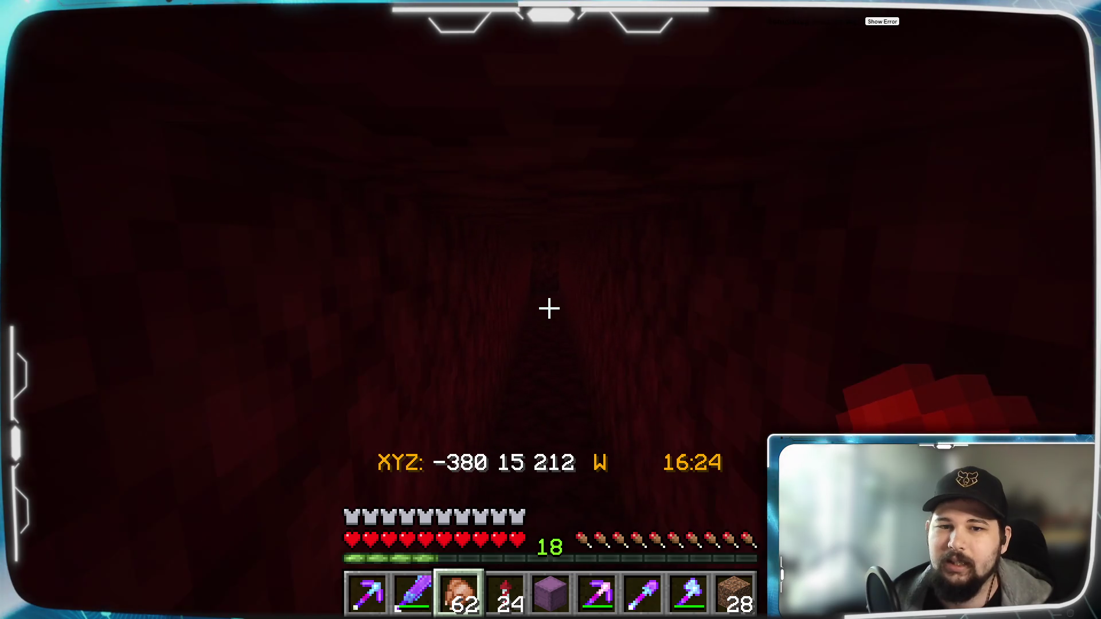